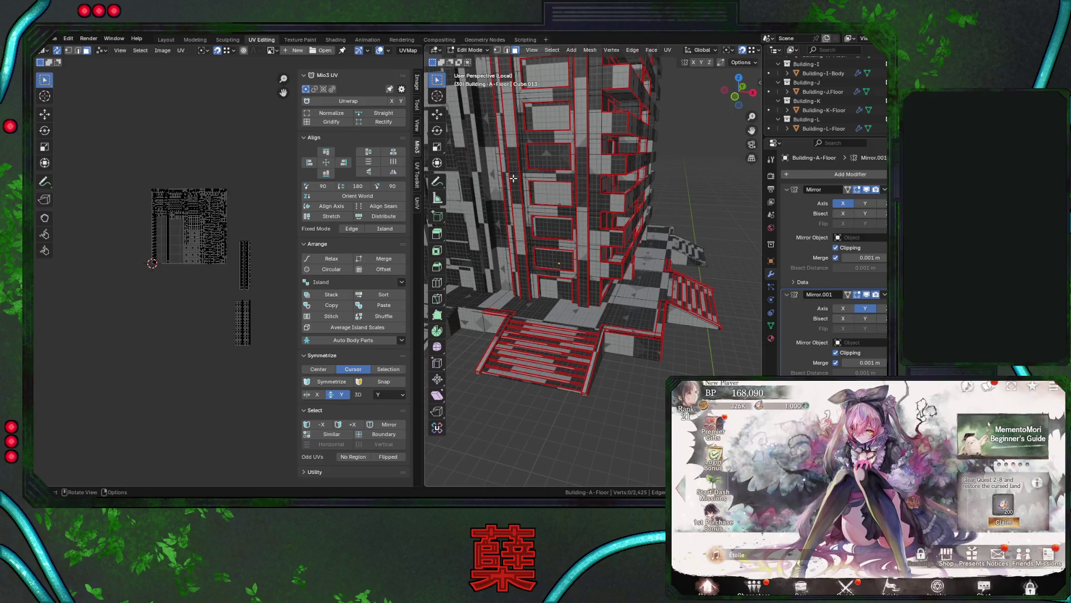
Select two linked vertical wall strips and move their UV island to the right.
mouse_move(534, 226)
middle_mouse_down()
mouse_move(612, 239)
mouse_move(616, 263)
mouse_move(616, 252)
middle_mouse_up()
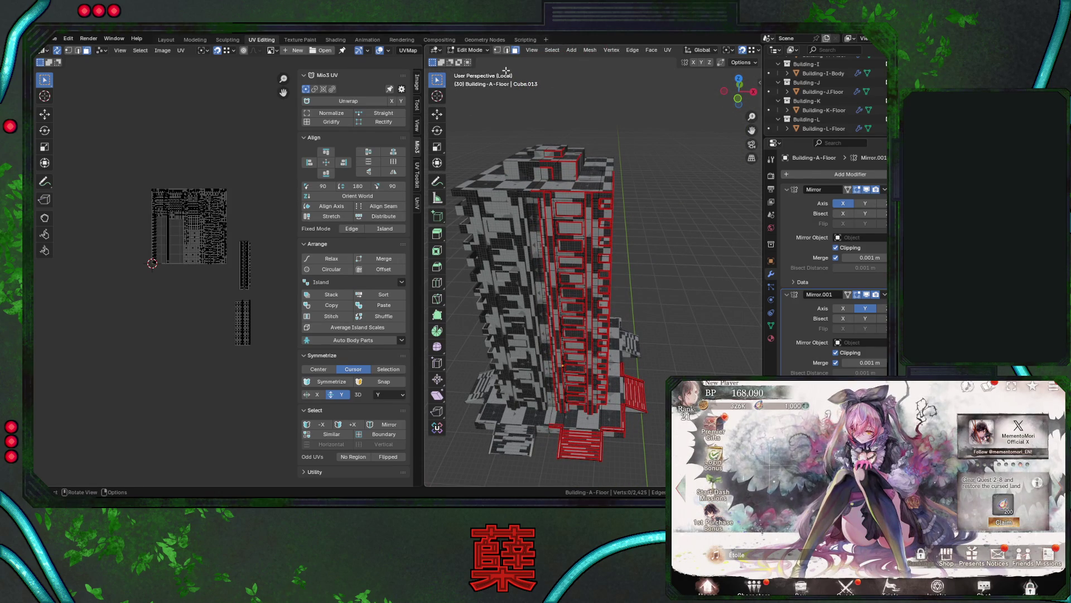
scroll(579, 190, "up", 2)
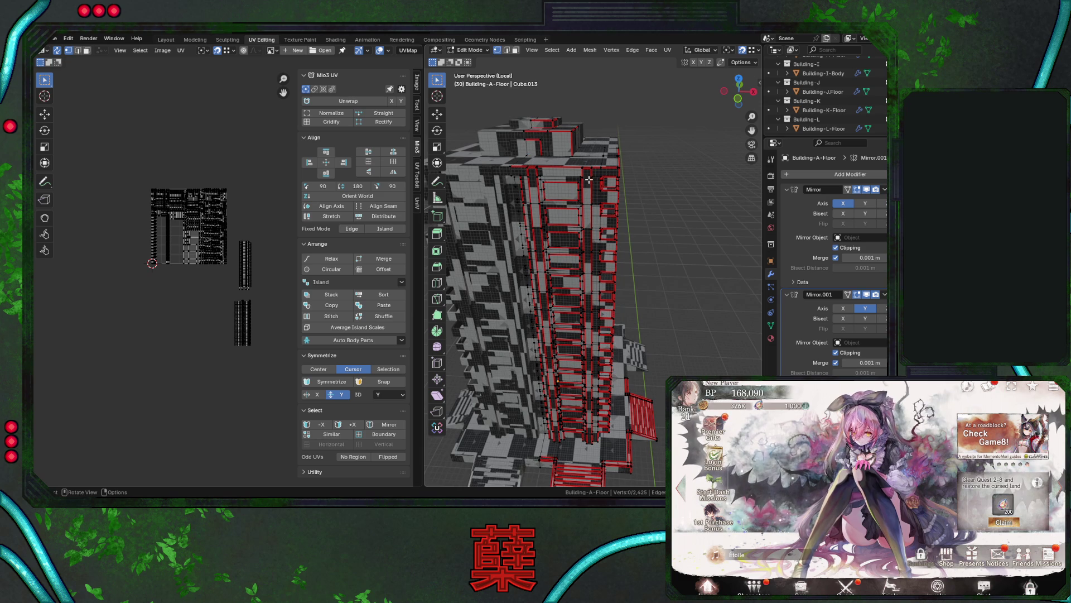
key("l")
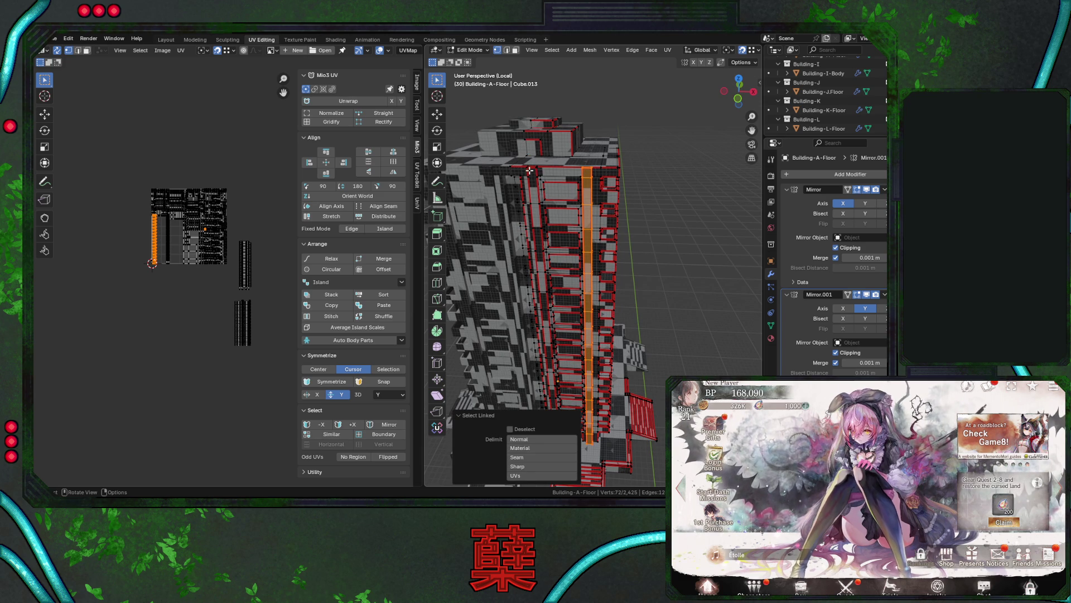
key("l")
key("g")
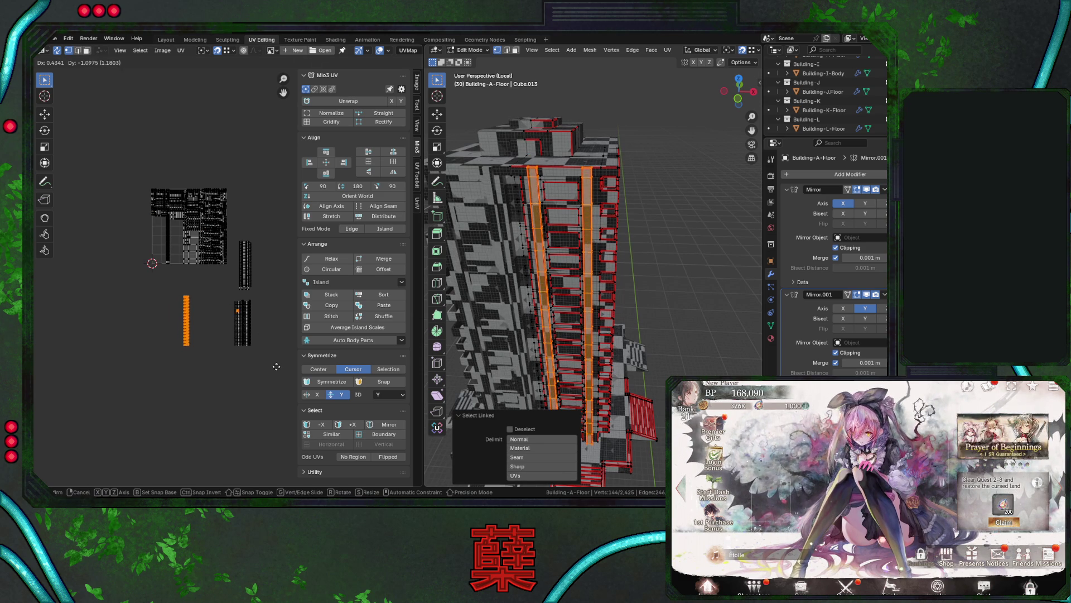
left_click(295, 366)
Move the thin wall strip's UV island up and to the right.
key("l")
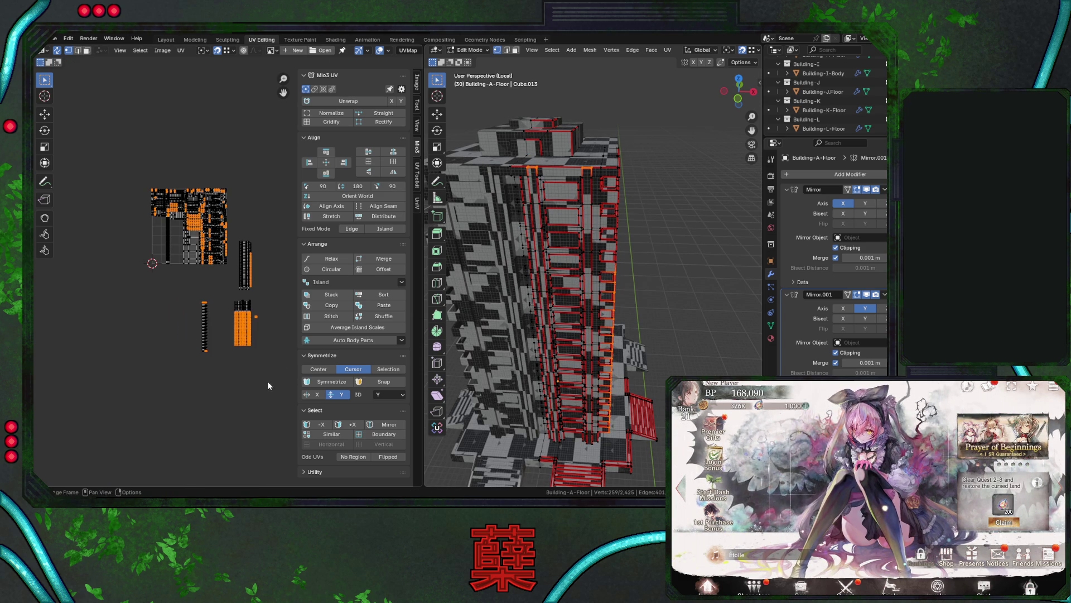
key("ctrl+z")
key("g")
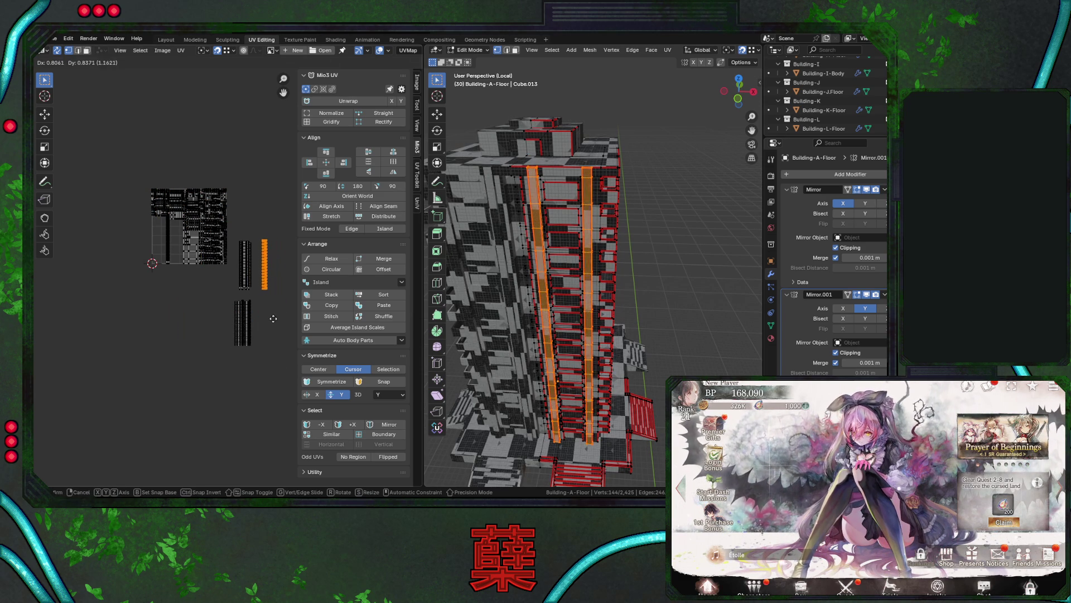
left_click(270, 322)
Deselect everything, then pick a vertical edge column on another side of the building.
middle_click_drag(502, 279, 562, 280)
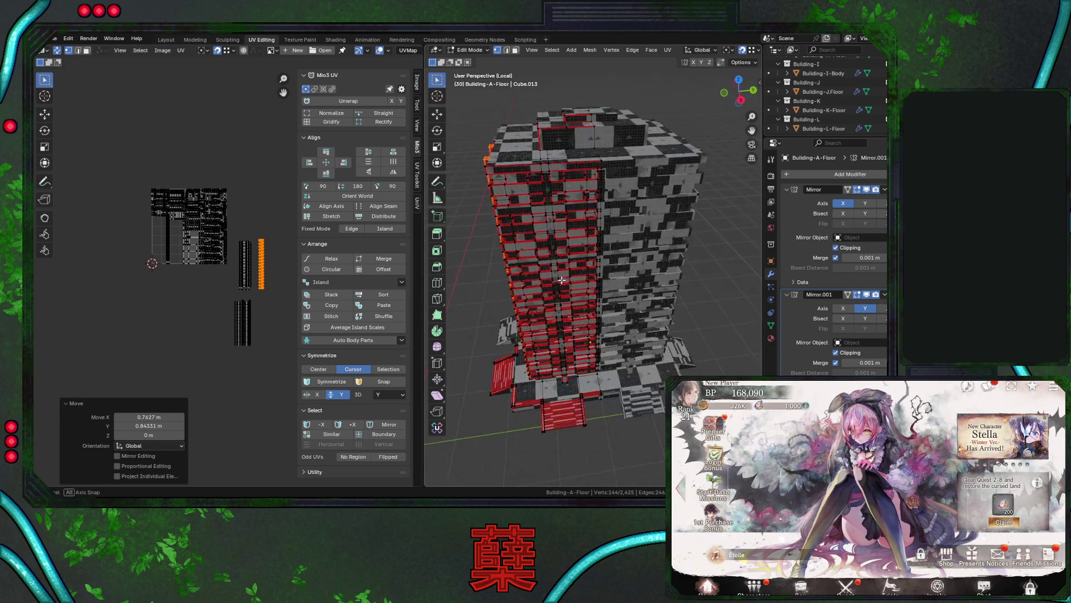
middle_click_drag(554, 217, 656, 196)
key("a")
key("alt+a")
left_click(162, 230, "alt")
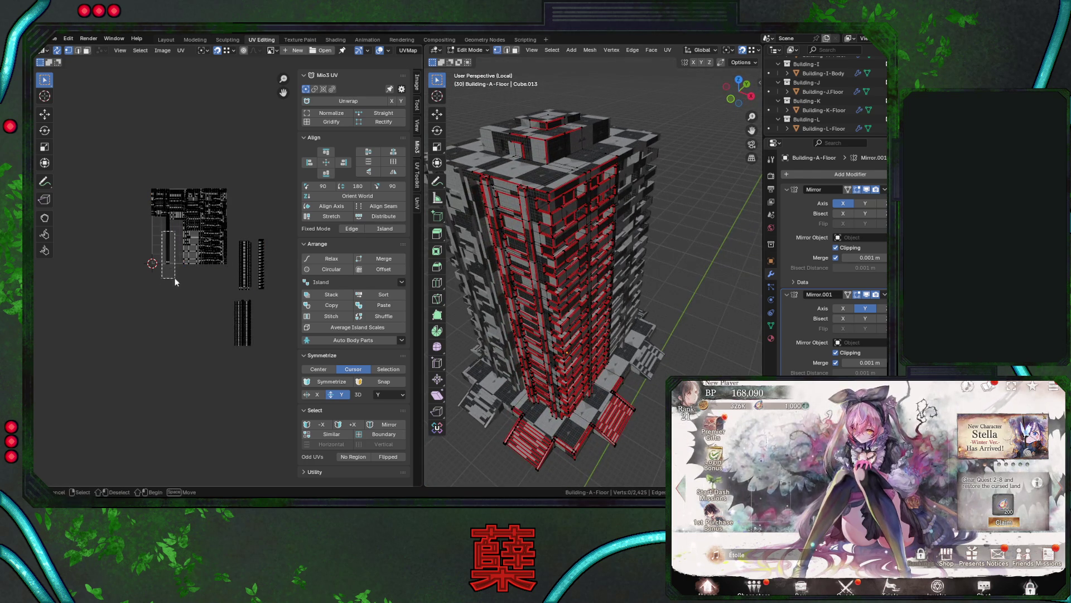
mouse_move(519, 301)
middle_mouse_down()
mouse_move(540, 305)
mouse_move(556, 241)
middle_mouse_up()
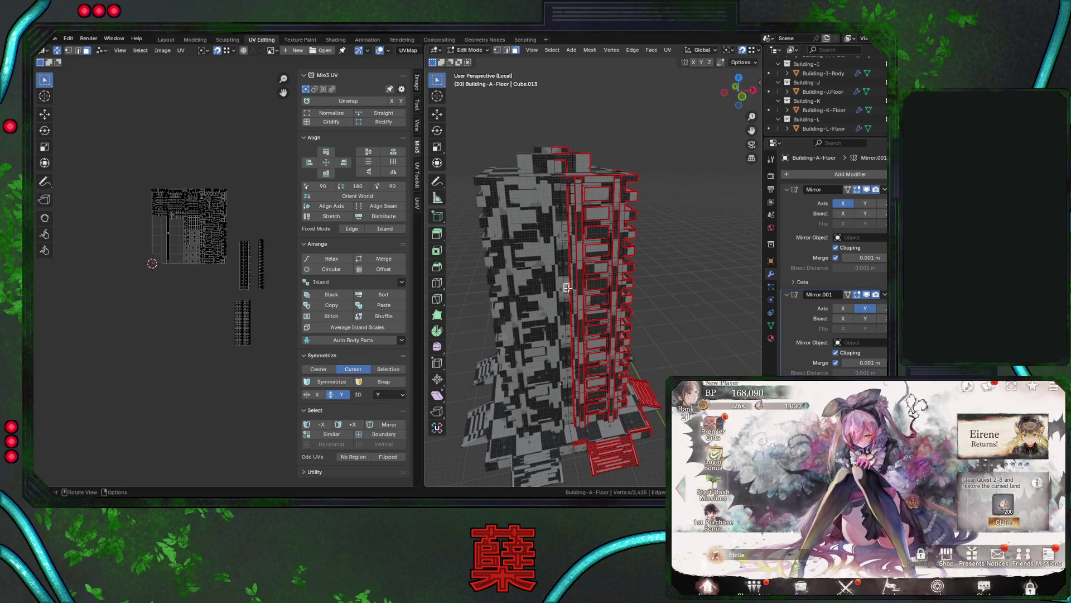
Move the linked wall column's UV island up and right, beside the main layout.
key("l")
middle_click_drag(204, 294, 285, 299)
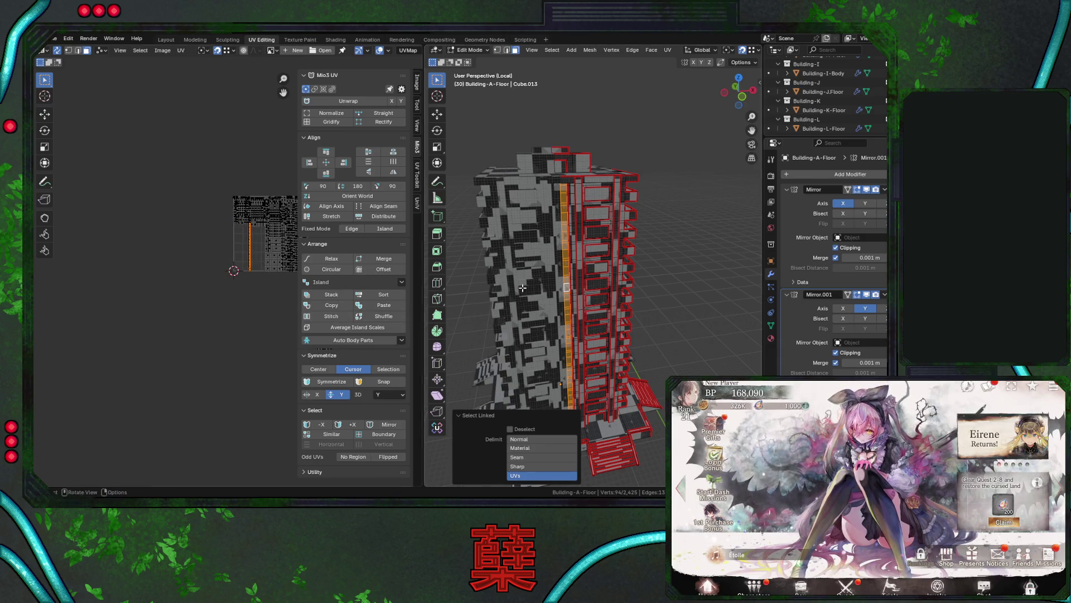
middle_click_drag(535, 284, 567, 280)
scroll(219, 255, "up", 6)
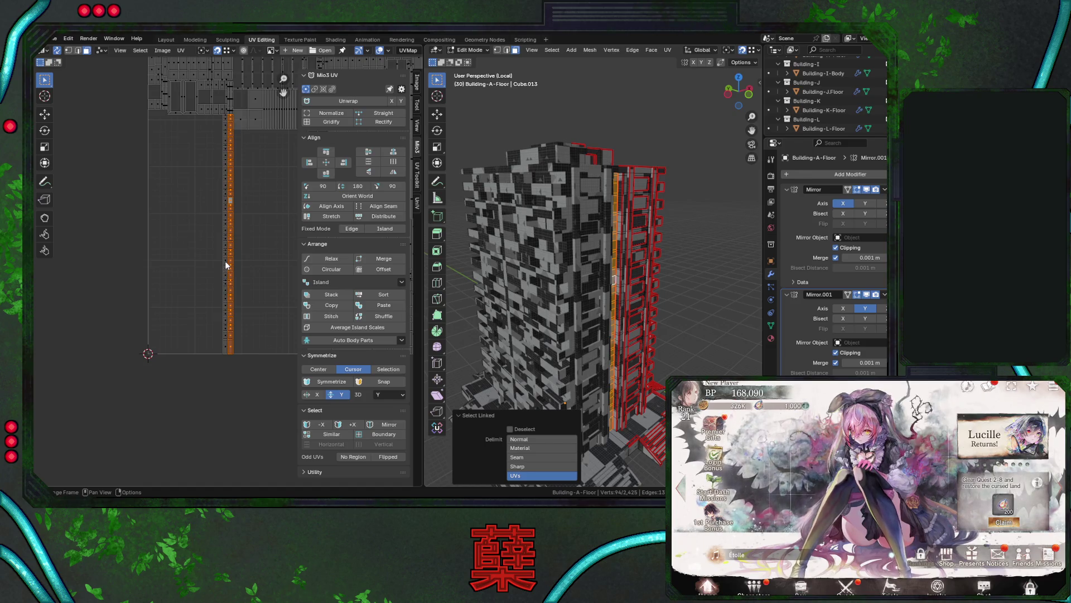
key("l")
scroll(225, 260, "down", 2)
middle_click_drag(252, 290, 99, 236)
scroll(99, 240, "down", 2)
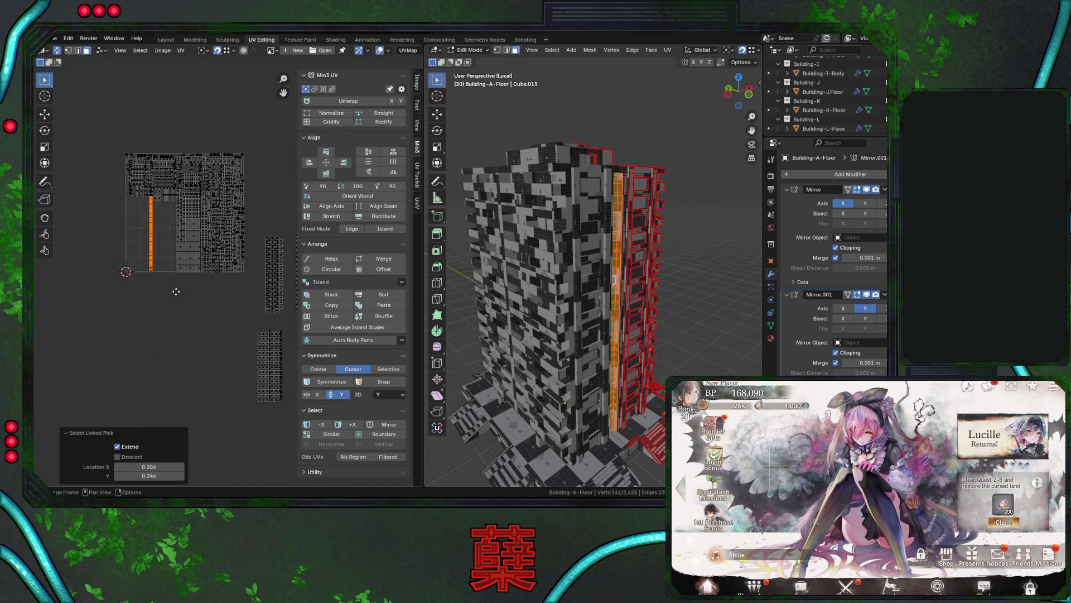
middle_click_drag(157, 297, 92, 269)
key("g")
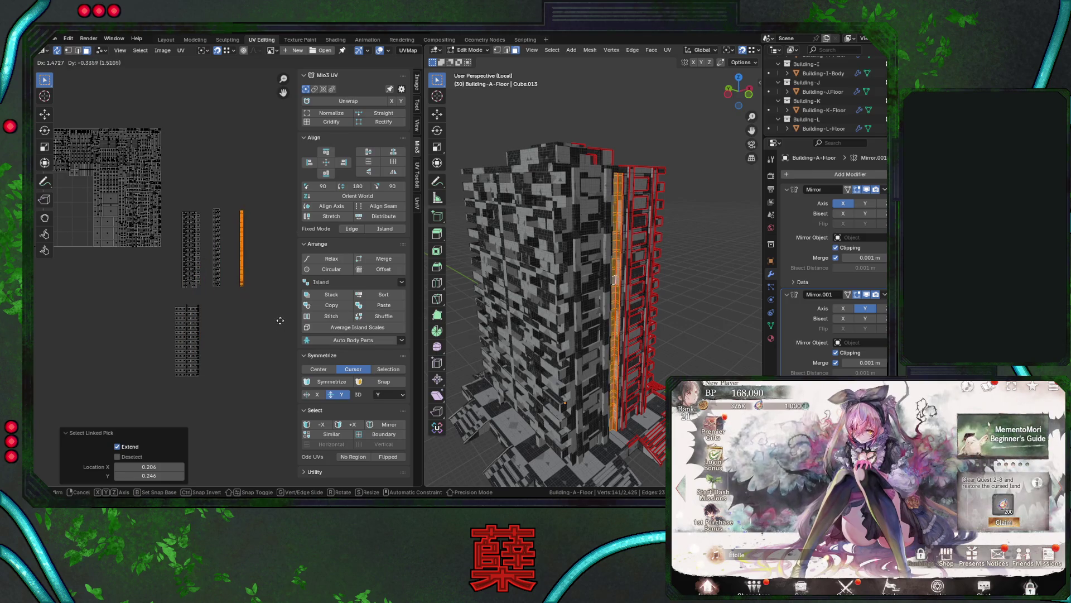
left_click(279, 316)
Select the small roof UV island and place it above the UV square.
left_click_drag(171, 195, 251, 293)
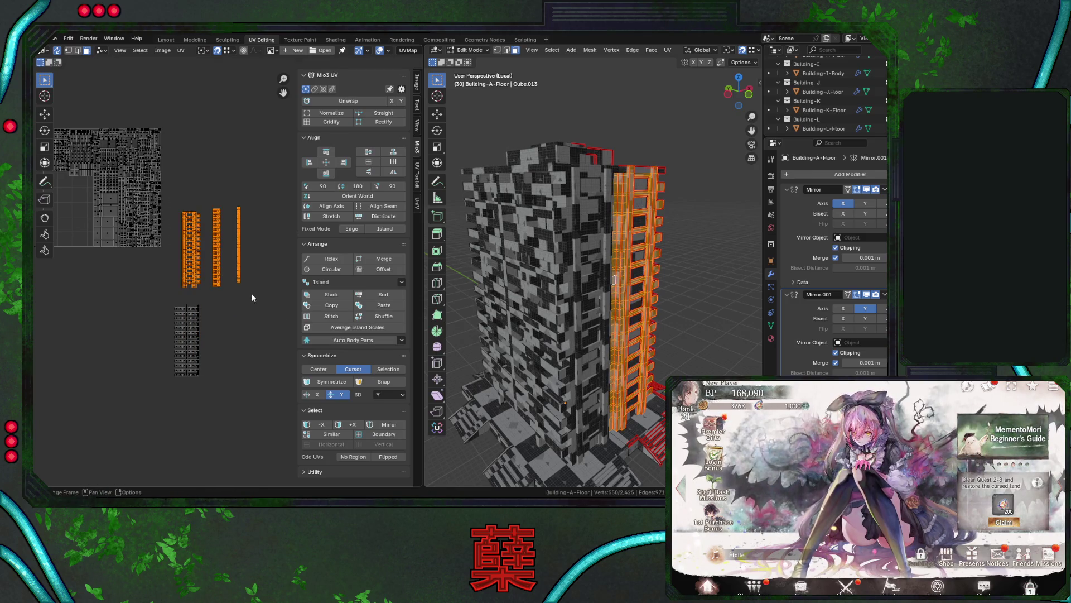
left_click(240, 302)
scroll(223, 279, "up", 2)
scroll(187, 254, "up", 3)
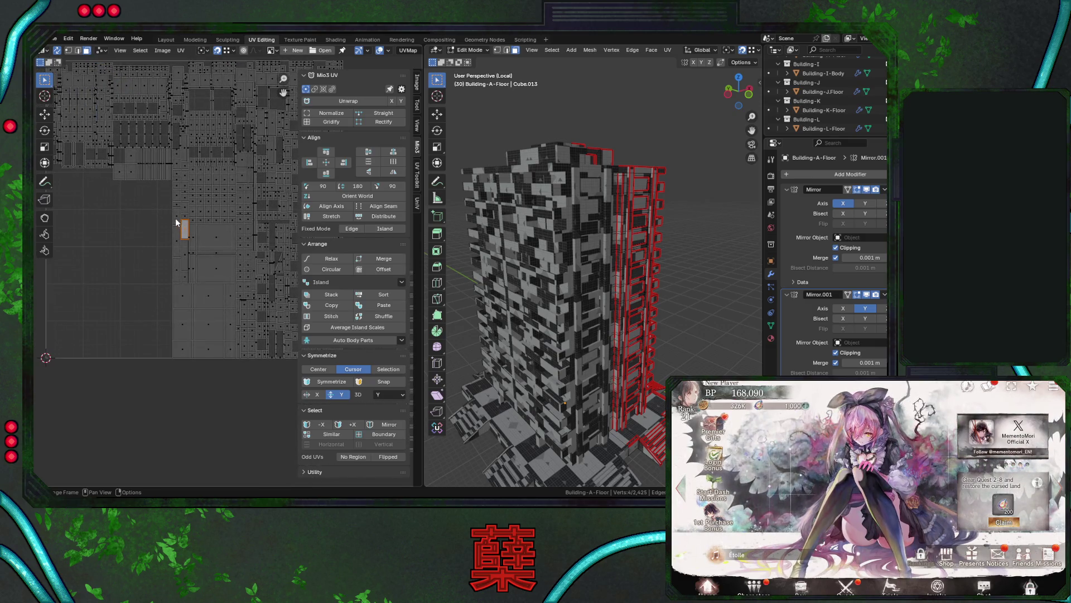
key("l")
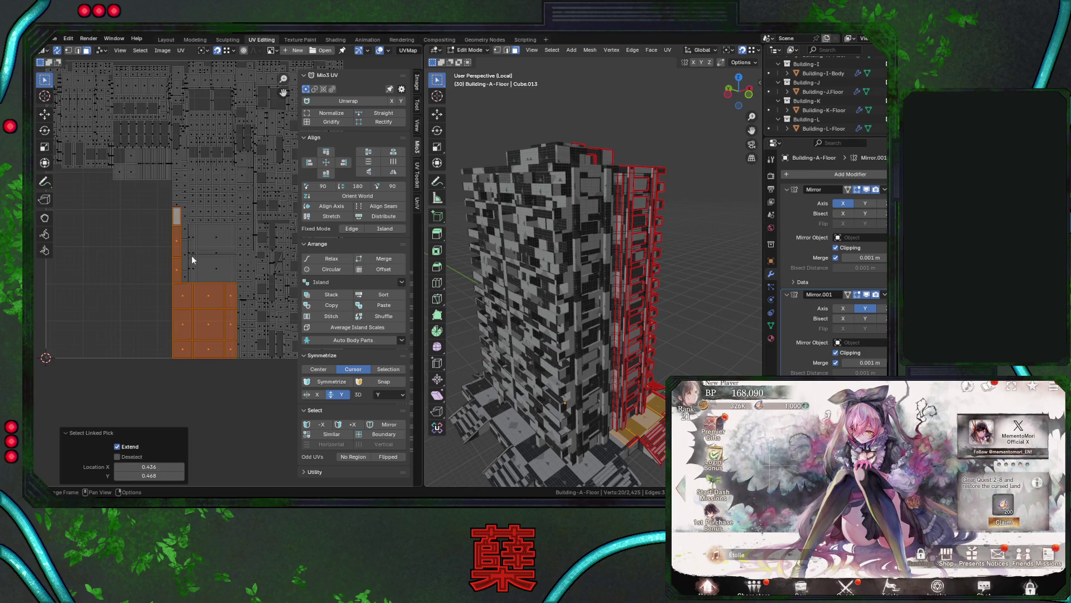
scroll(189, 256, "down", 4)
scroll(239, 270, "down", 2)
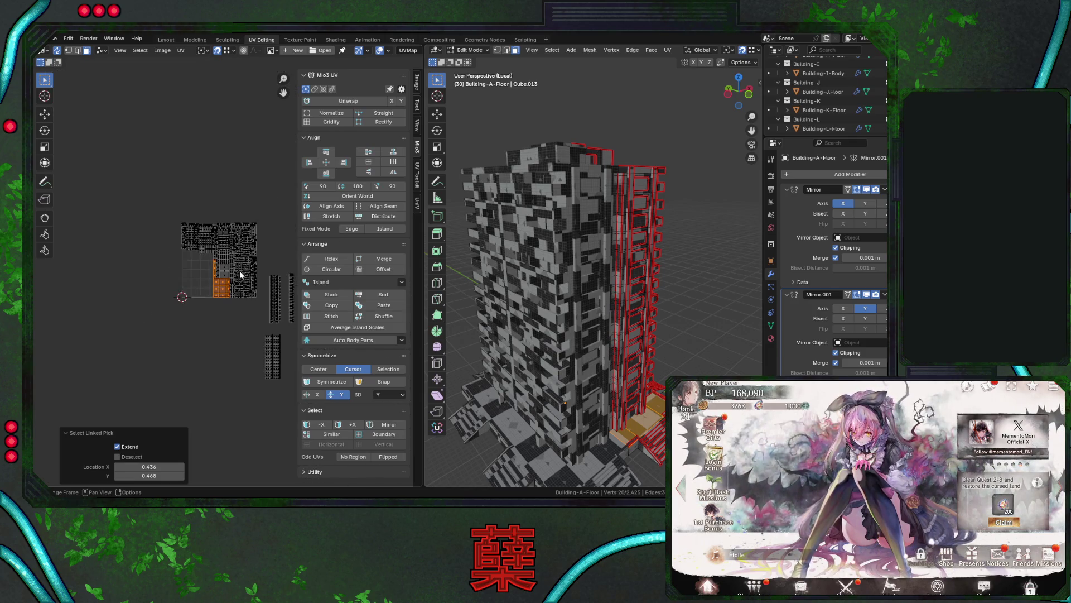
middle_click_drag(239, 270, 218, 247)
key("g")
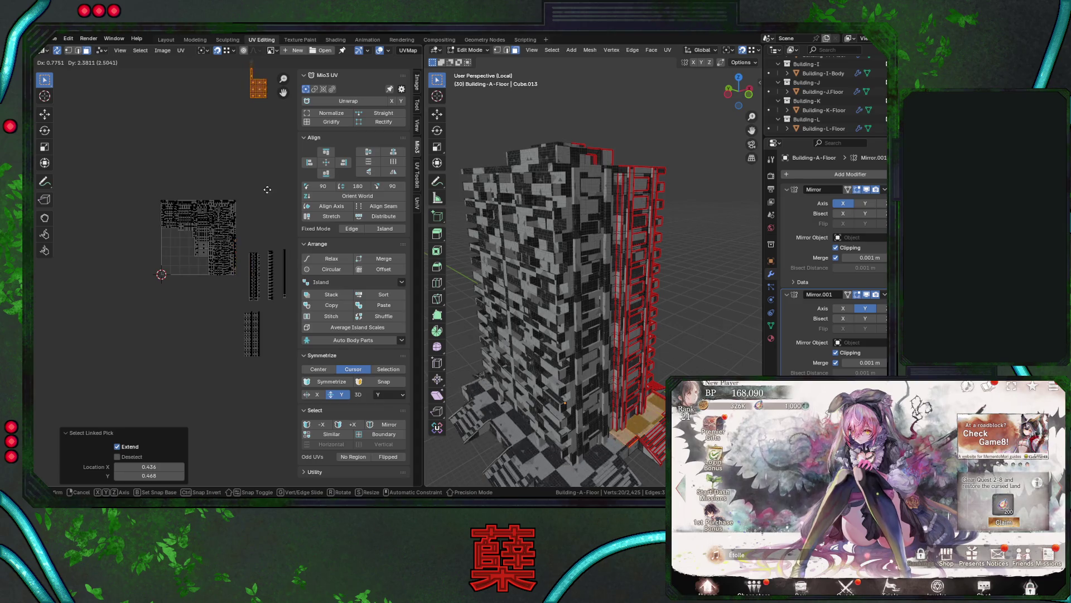
left_click(267, 211)
key("g")
left_click(267, 163)
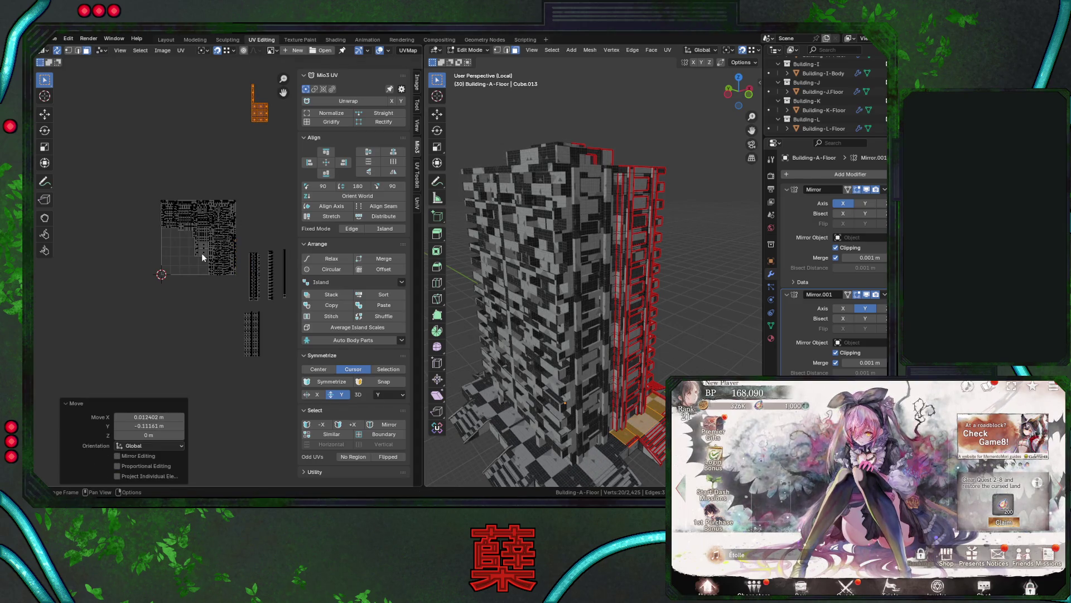
Select another linked UV island and orbit to a high top-down view.
left_click(202, 252)
key("l")
middle_click_drag(552, 334, 558, 390)
middle_click_drag(253, 258, 233, 296)
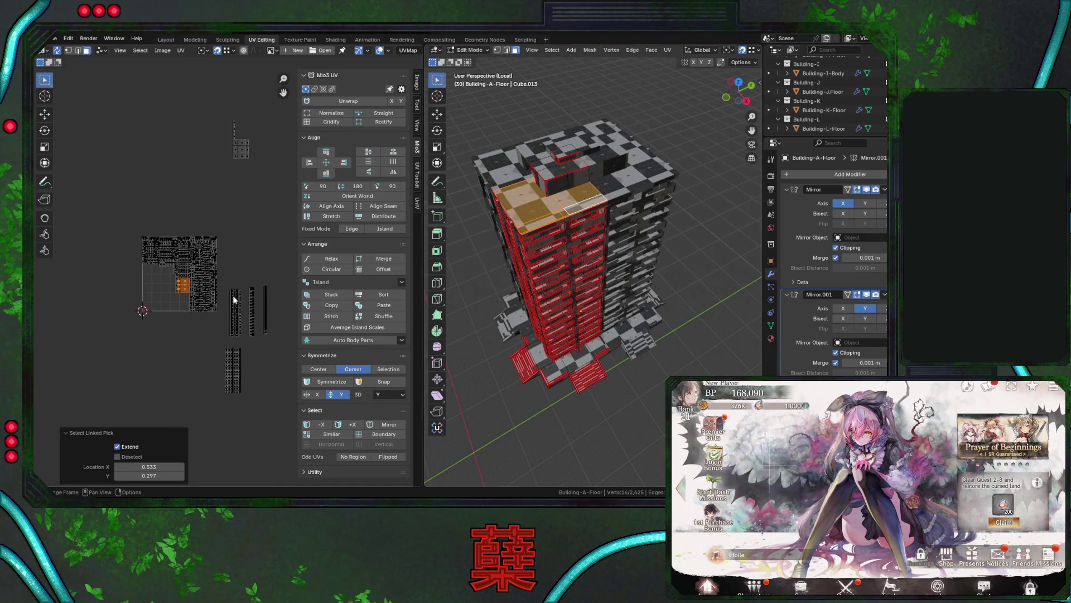
Place the selected island, straighten the islands' rotation, then select the small roof UV island.
key("g")
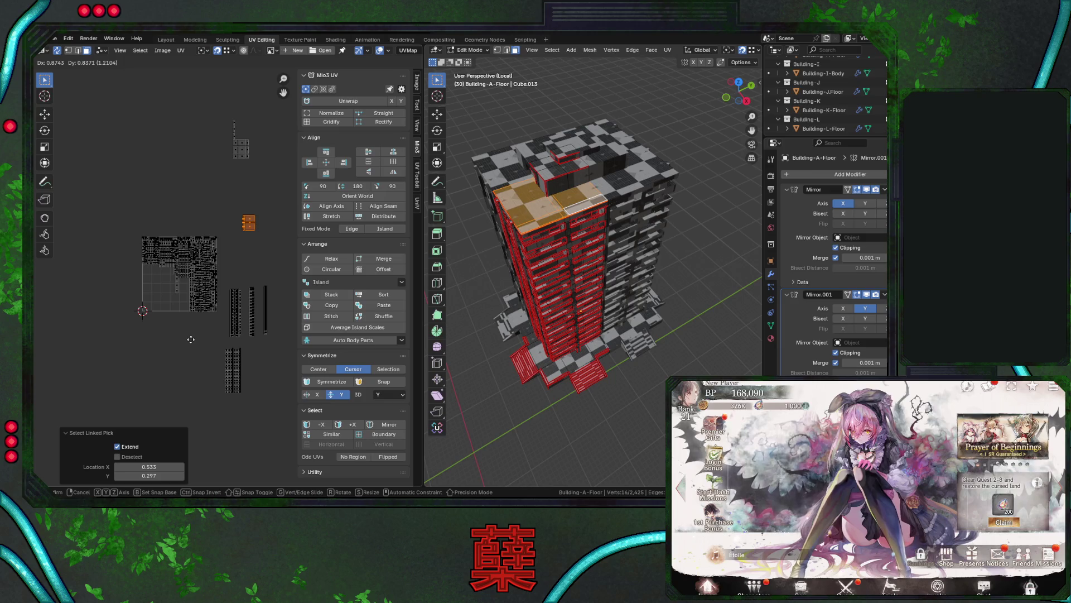
left_click(191, 339)
middle_click_drag(558, 267, 569, 335)
left_click(315, 138)
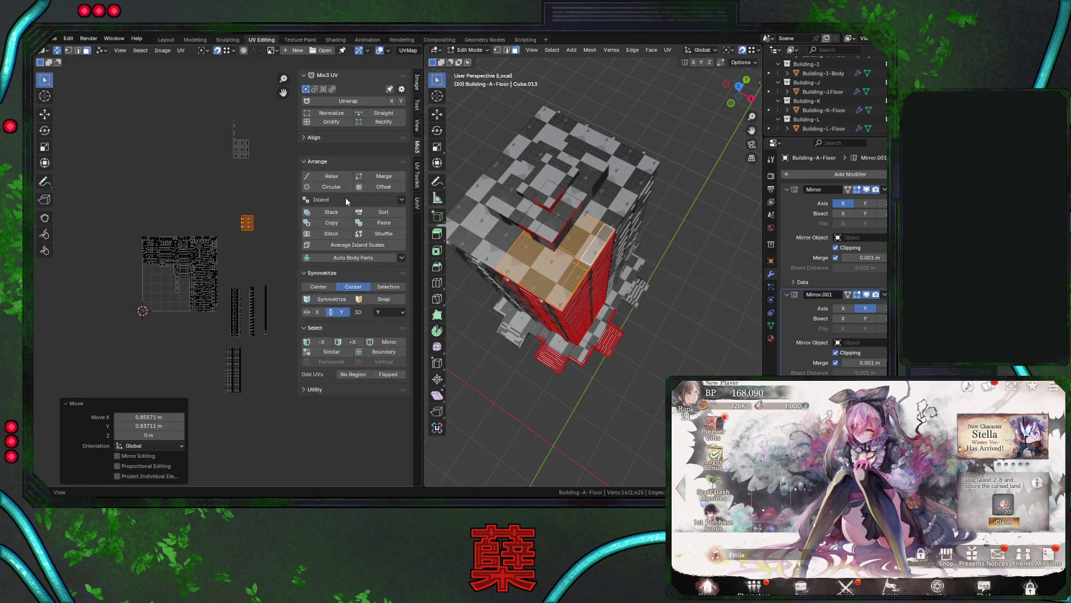
left_click(339, 138)
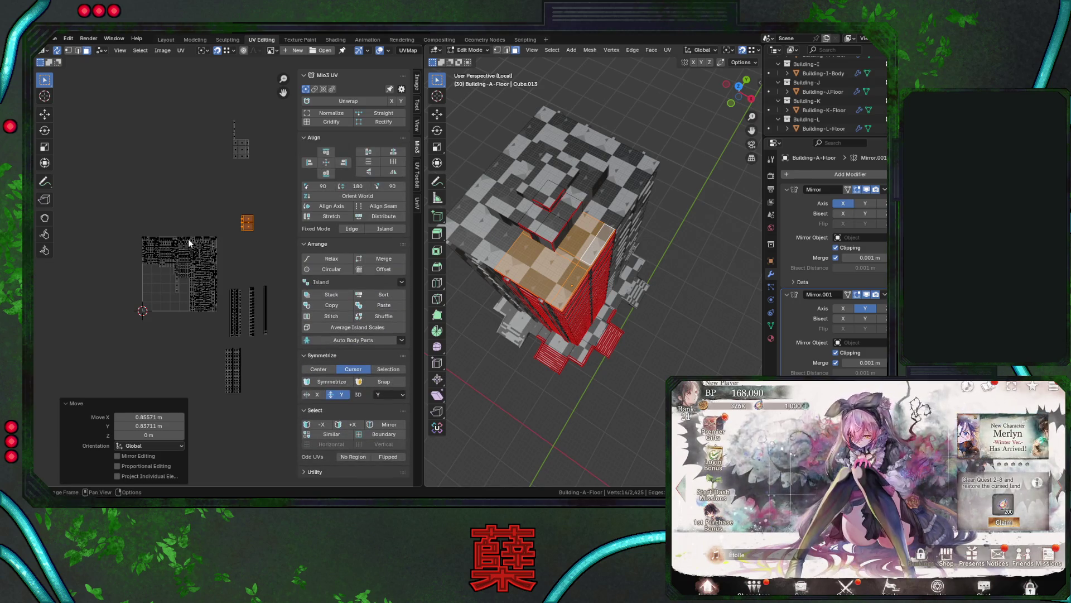
key("a")
left_click(335, 196)
left_click(210, 199)
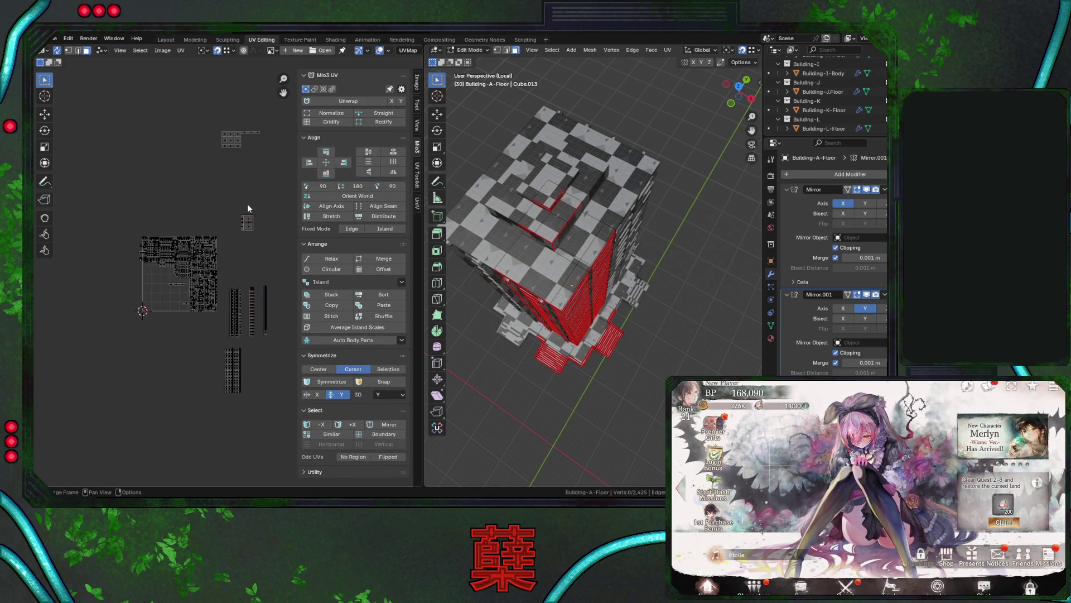
left_click(248, 222)
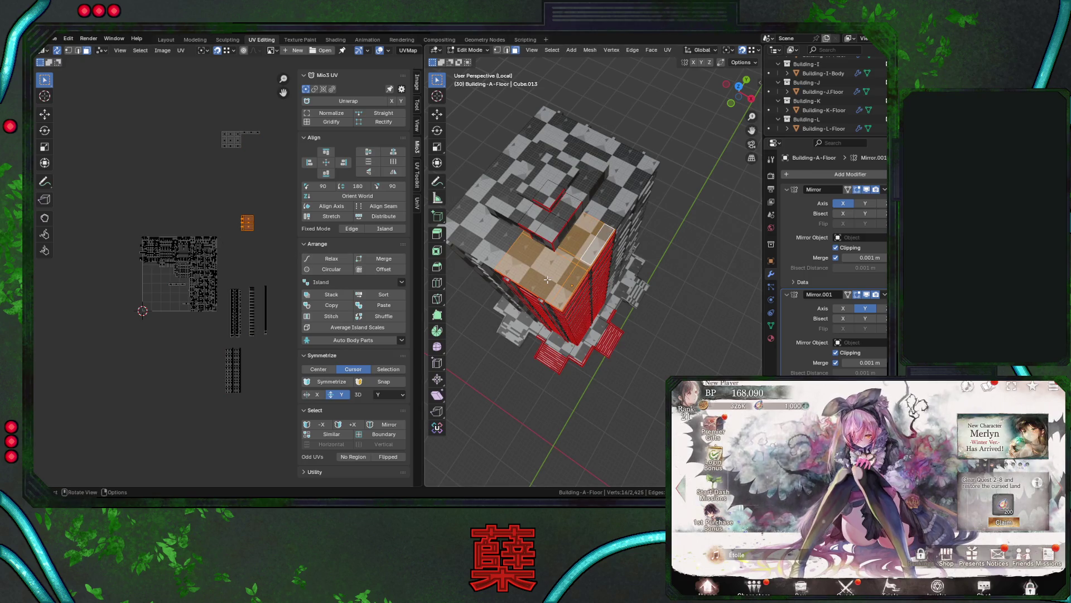
In top view, rotate the roof UV island 180 degrees.
key("KP_7")
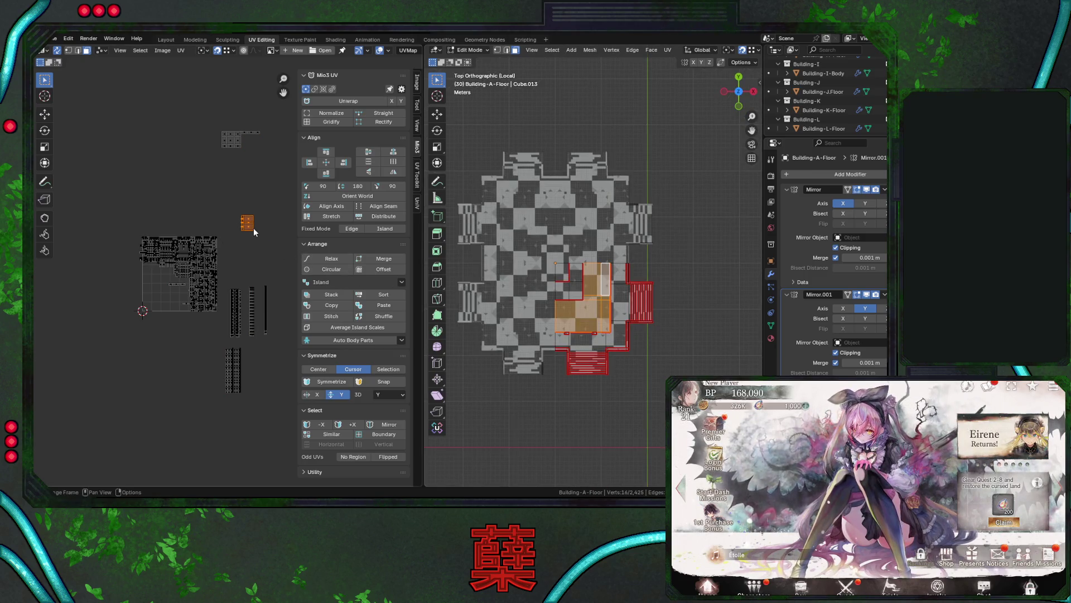
scroll(254, 232, "up", 1)
type("r180")
key("Return")
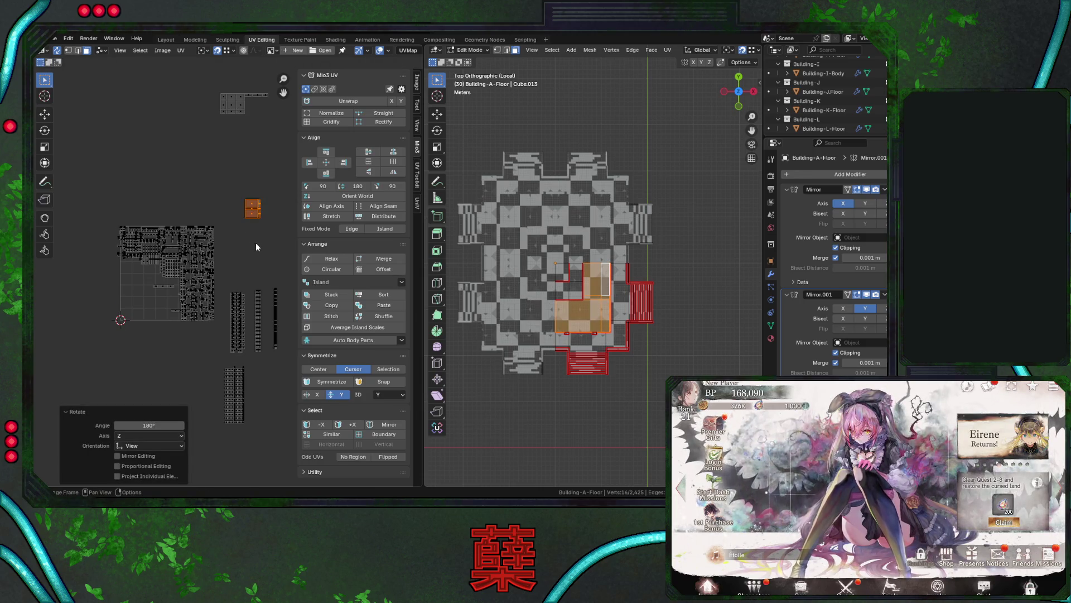
Move the linked roof island's UVs up-left, then deselect everything.
left_click_drag(555, 255, 608, 330)
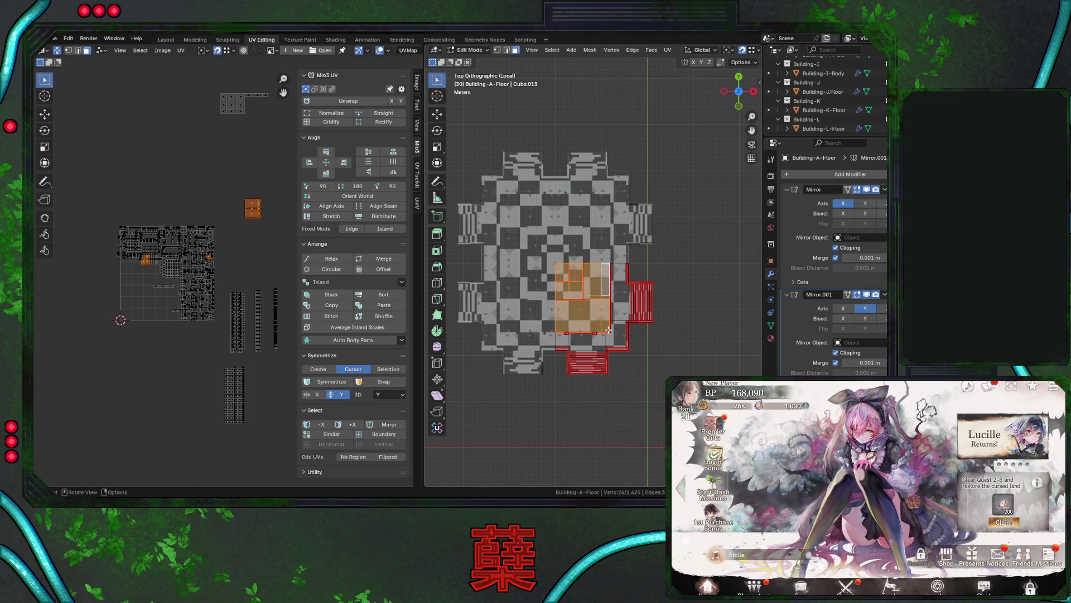
key("1")
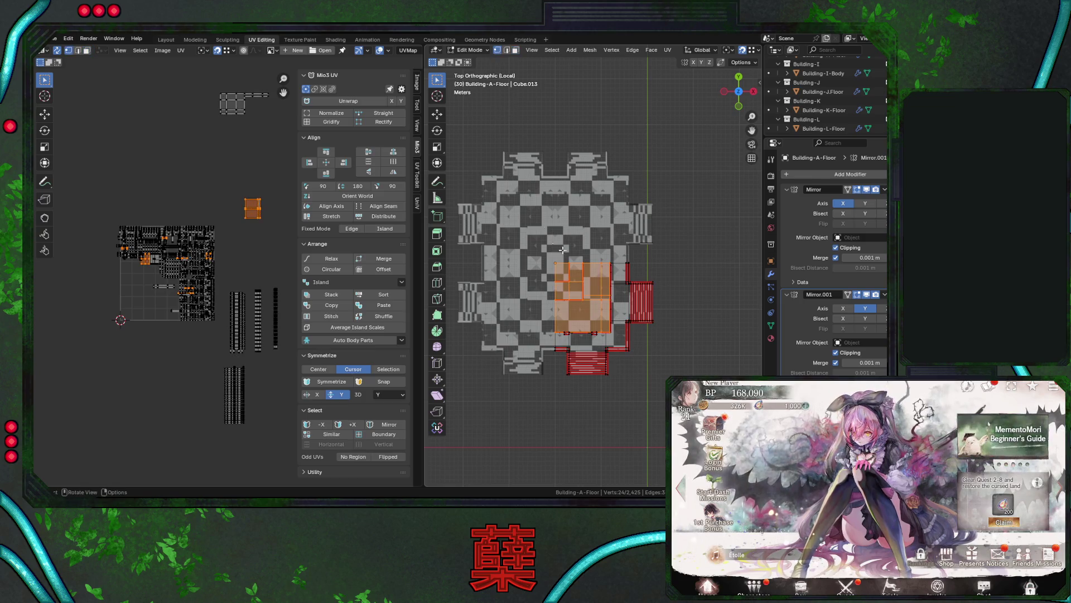
key("alt+a")
key("l")
key("g")
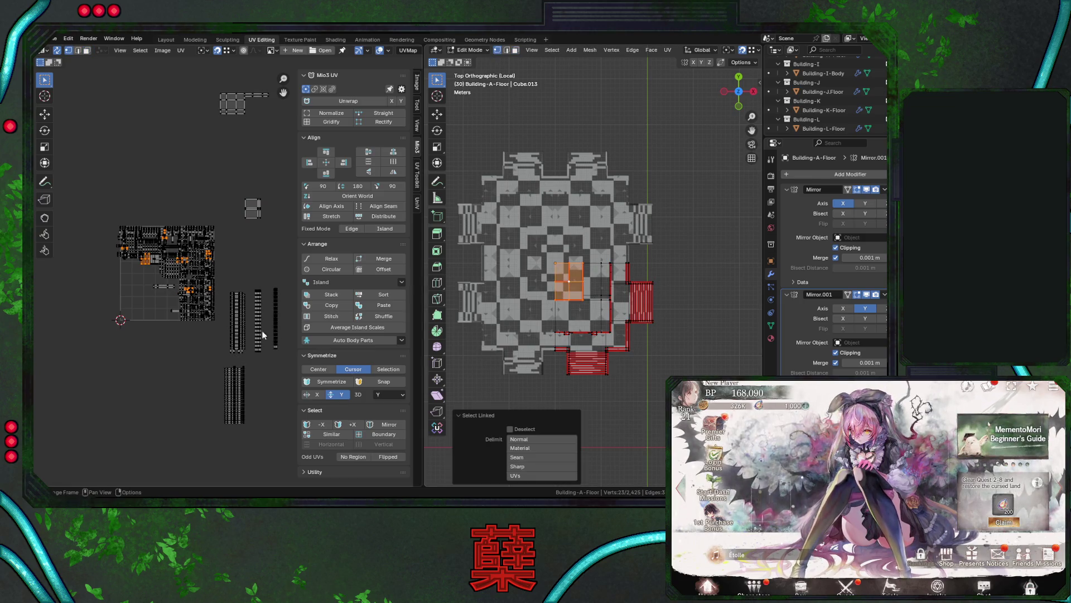
left_click(177, 186)
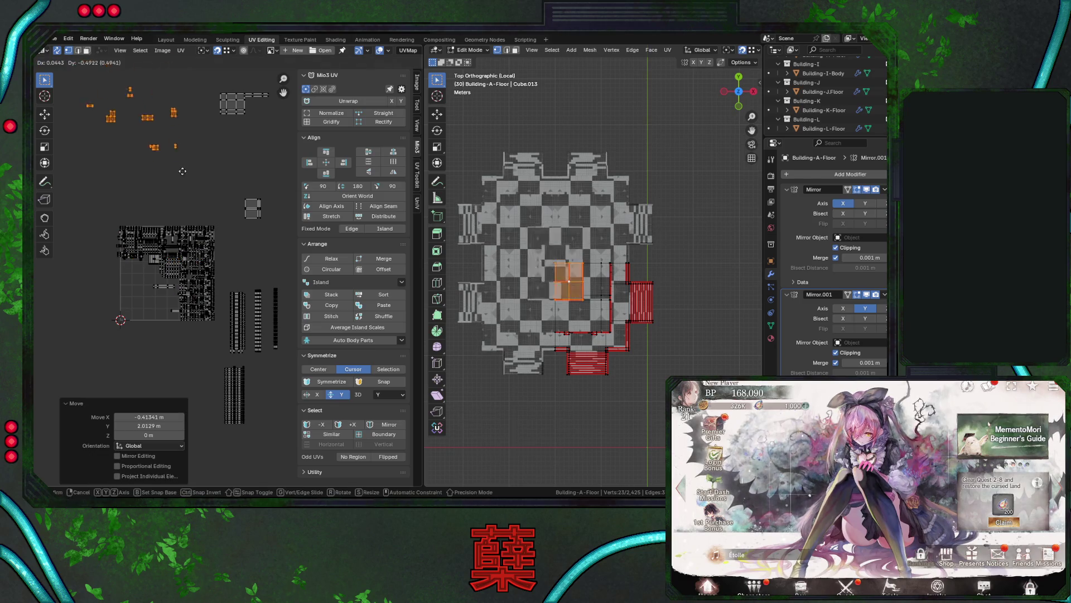
key("alt+a")
middle_click_drag(603, 289, 582, 261)
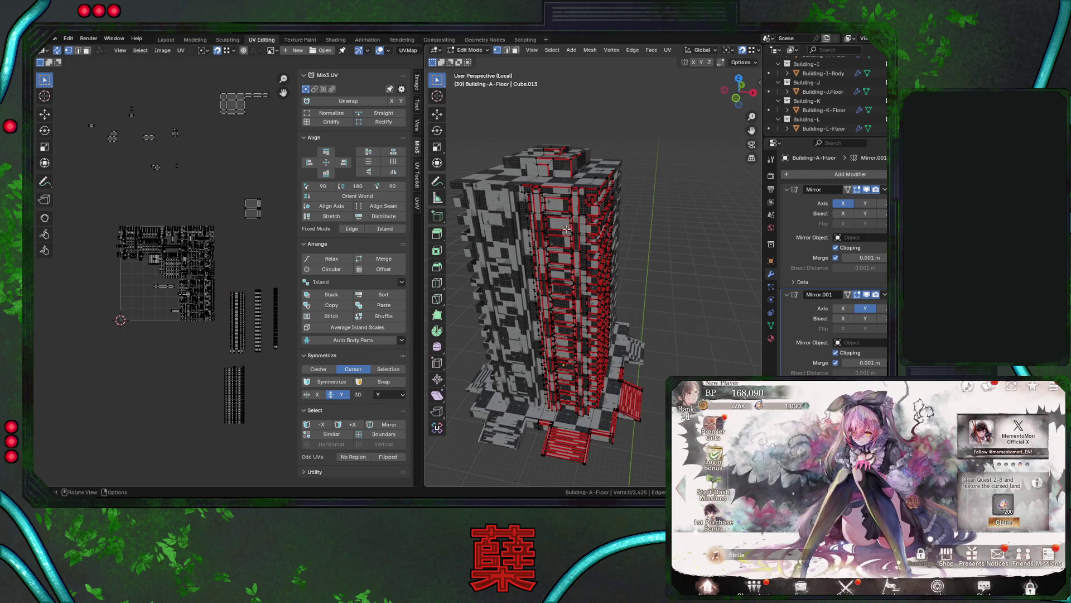
Select the main UV island and switch the tower to see-through wireframe.
mouse_move(111, 222)
left_mouse_down()
mouse_move(211, 306)
mouse_move(221, 333)
left_mouse_up()
middle_click_drag(625, 337, 597, 307)
scroll(601, 323, "down", 5)
scroll(594, 289, "up", 3)
key("shift+z")
scroll(595, 289, "up", 3)
Narrow the selection down to only the stair faces at the building's base.
mouse_move(594, 290)
middle_mouse_down()
mouse_move(587, 315)
mouse_move(590, 298)
middle_mouse_up()
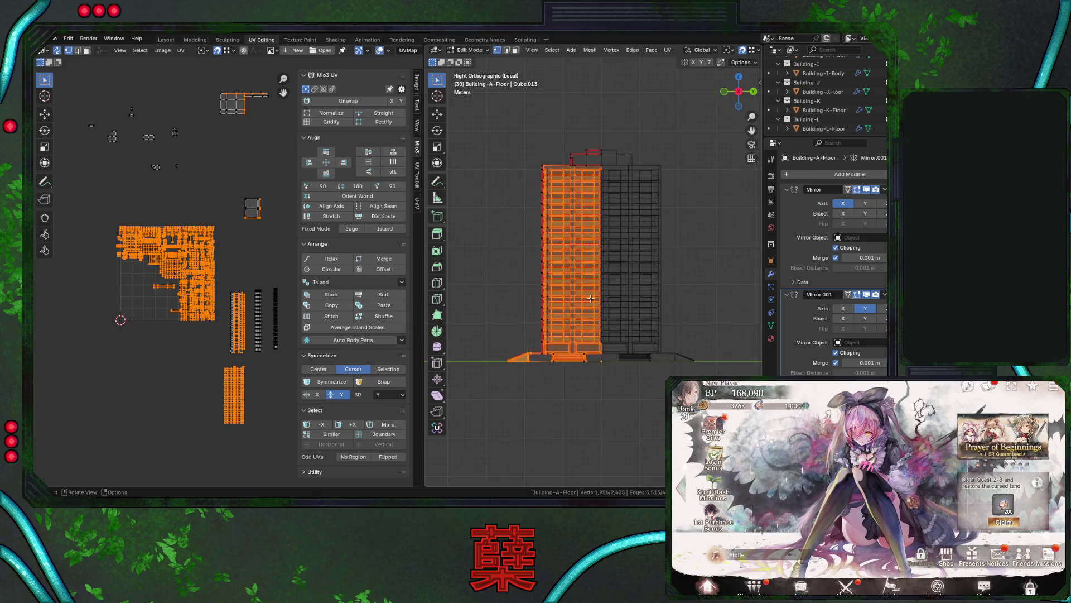
left_click_drag(541, 166, 620, 352, "ctrl")
middle_click_drag(620, 353, 625, 366)
scroll(626, 367, "up", 3)
mouse_move(569, 323)
left_mouse_down()
mouse_move(651, 363)
mouse_move(681, 364)
left_mouse_up()
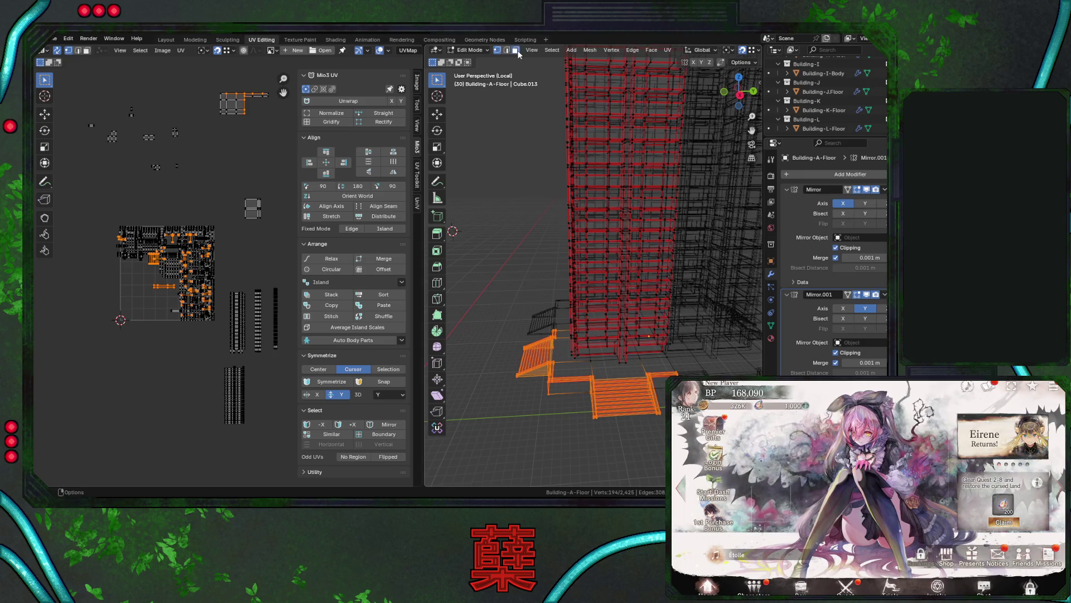
Move the stair UV islands far upward, then bring them back near the layout.
key("g")
left_click(241, 110)
middle_click_drag(241, 110, 211, 201)
key("g")
left_click(240, 243)
Move another UV block up-right, select the large block, and restore opaque checker shading.
key("b")
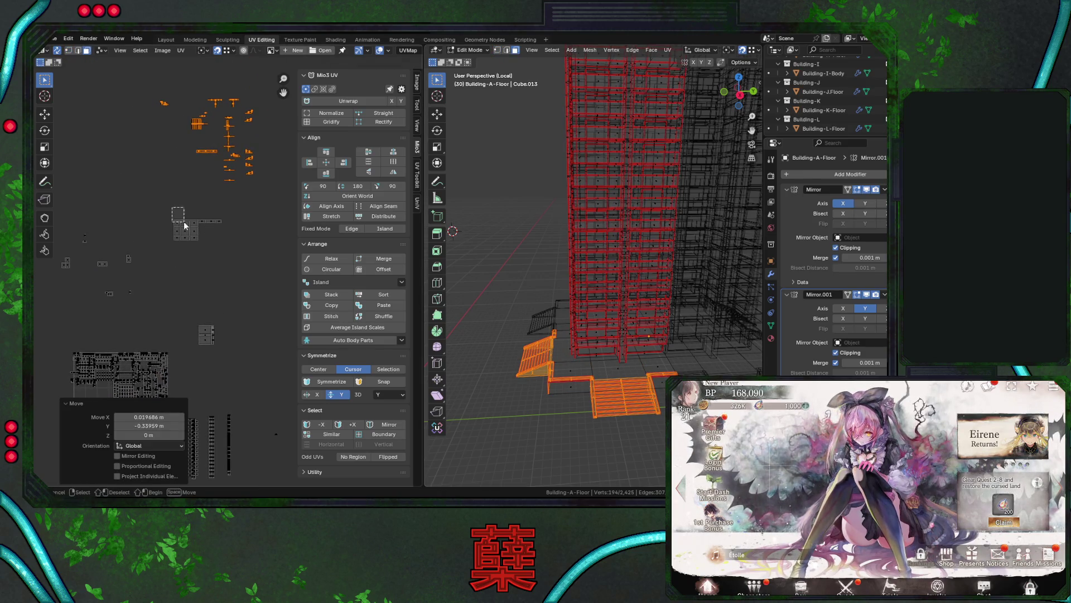
left_click_drag(170, 214, 226, 245)
key("g")
left_click(267, 238)
middle_click_drag(202, 325, 239, 217)
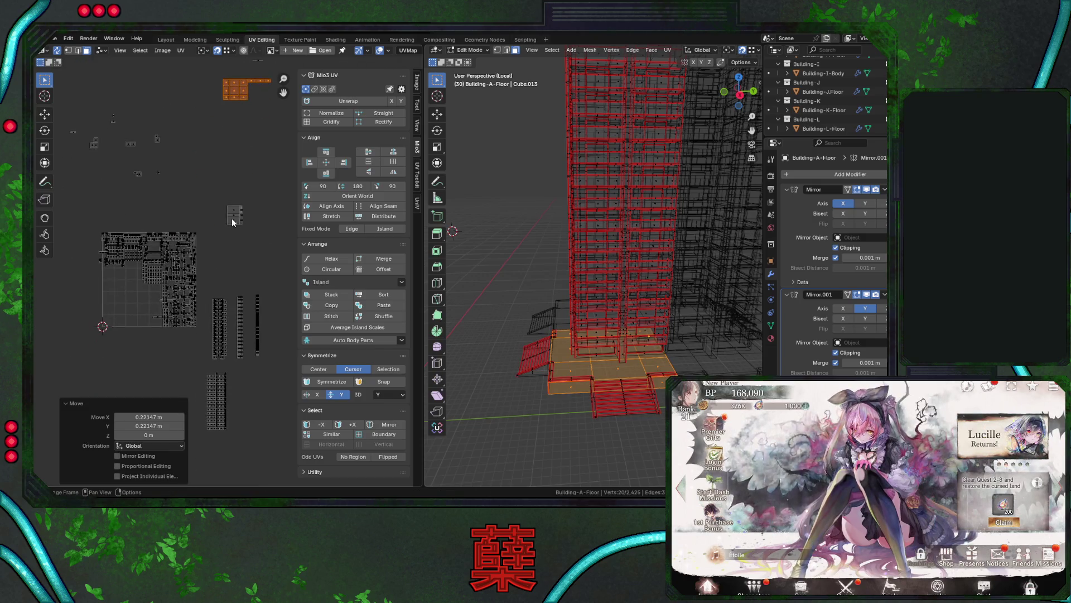
mouse_move(89, 215)
left_mouse_down()
mouse_move(170, 337)
mouse_move(201, 350)
left_mouse_up()
mouse_move(631, 329)
middle_mouse_down()
mouse_move(589, 311)
mouse_move(638, 303)
middle_mouse_up()
key("alt+z")
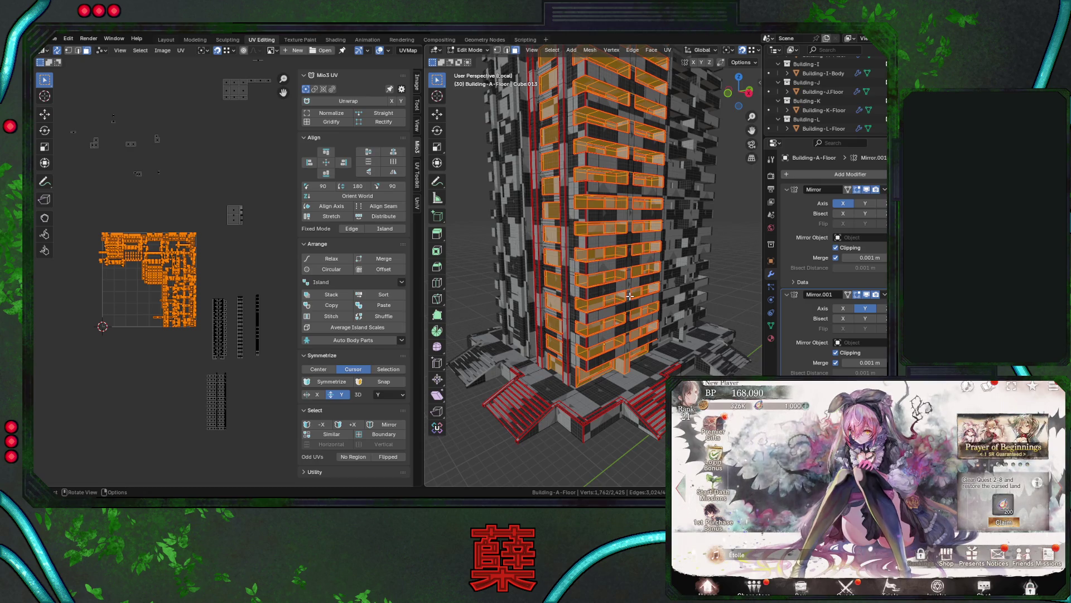
Select a small linked face island and move its UVs higher in the layout.
mouse_move(629, 296)
middle_mouse_down()
mouse_move(622, 258)
mouse_move(592, 276)
middle_mouse_up()
middle_click_drag(554, 354, 592, 182)
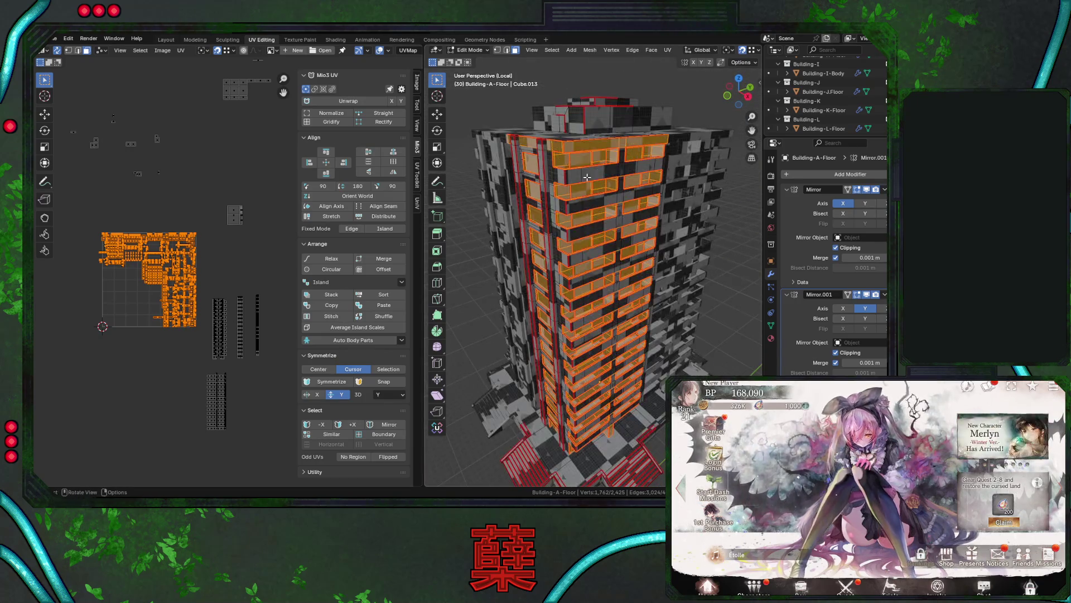
left_click(529, 142)
key("l")
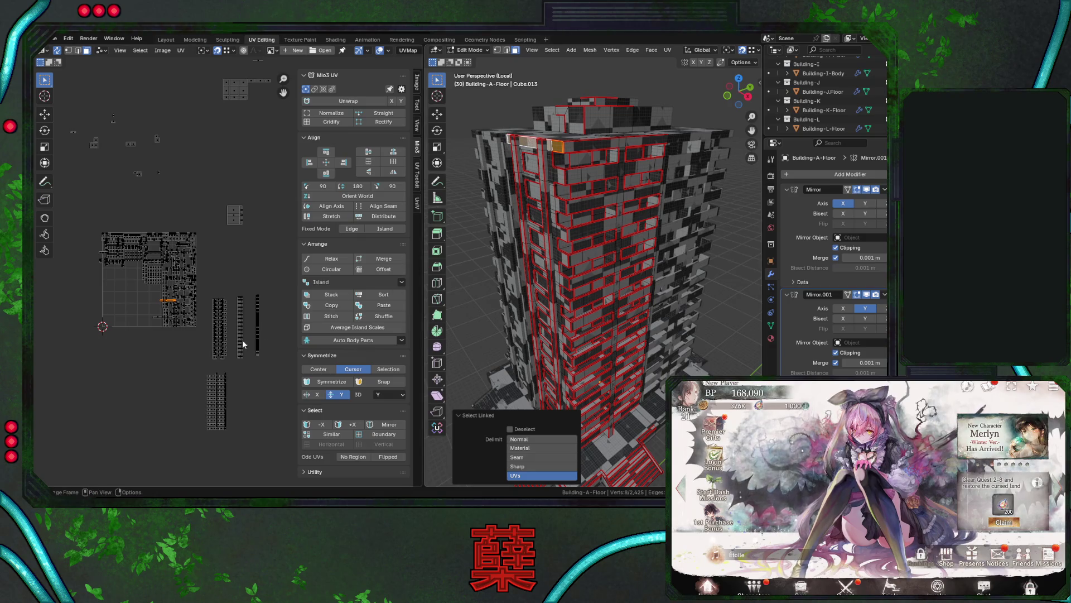
key("g")
left_click(227, 372)
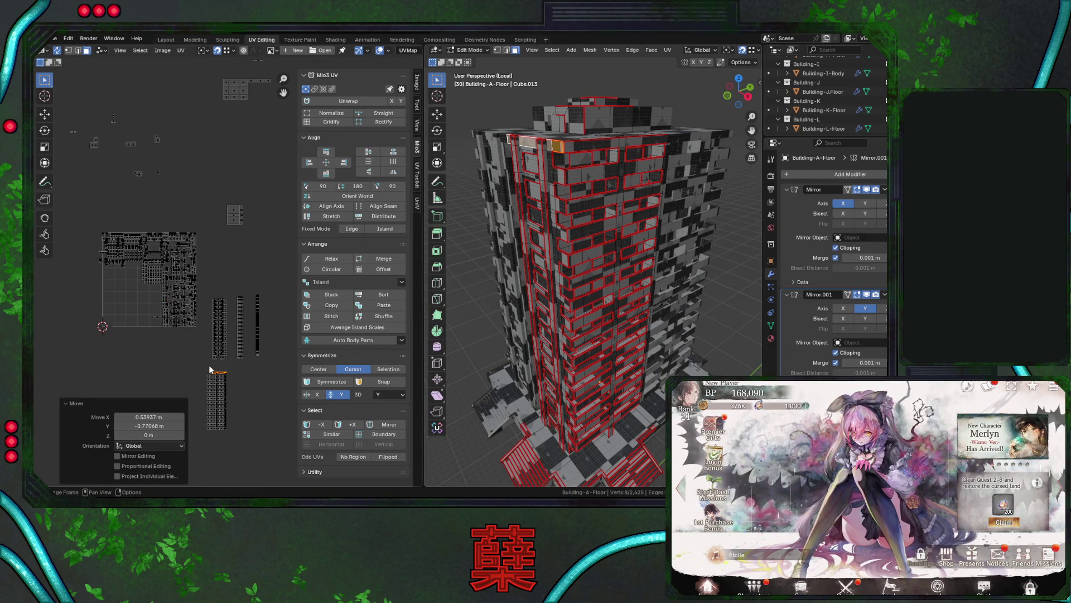
key("ctrl+l")
key("ctrl+z")
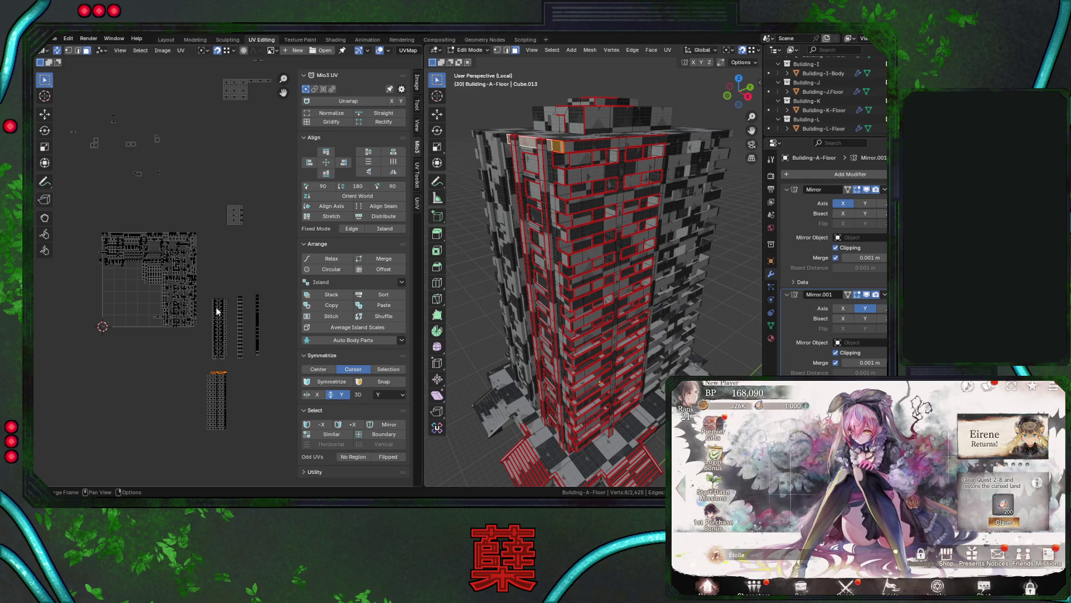
key("g")
left_click(220, 293)
key("g")
left_click(230, 277)
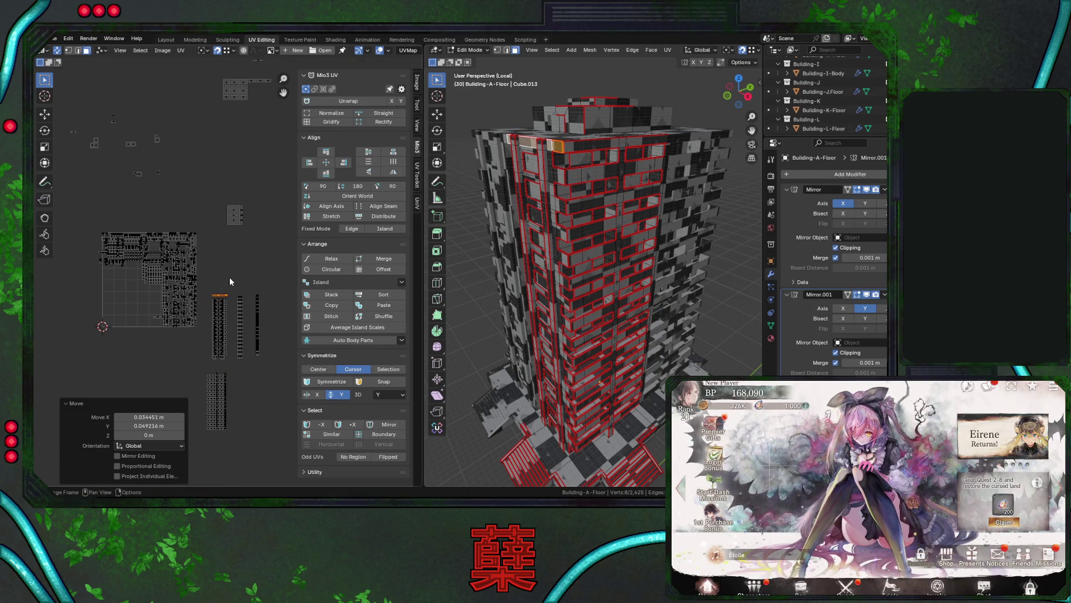
Nudge the top-floor strip's UV island slightly up, then select the large UV block.
key("l")
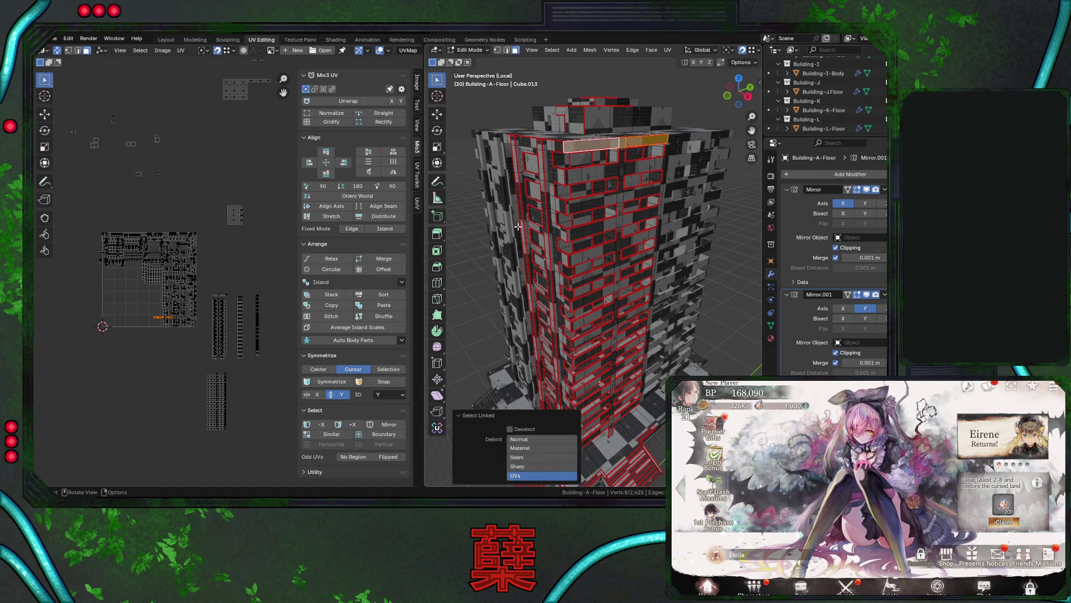
key("l")
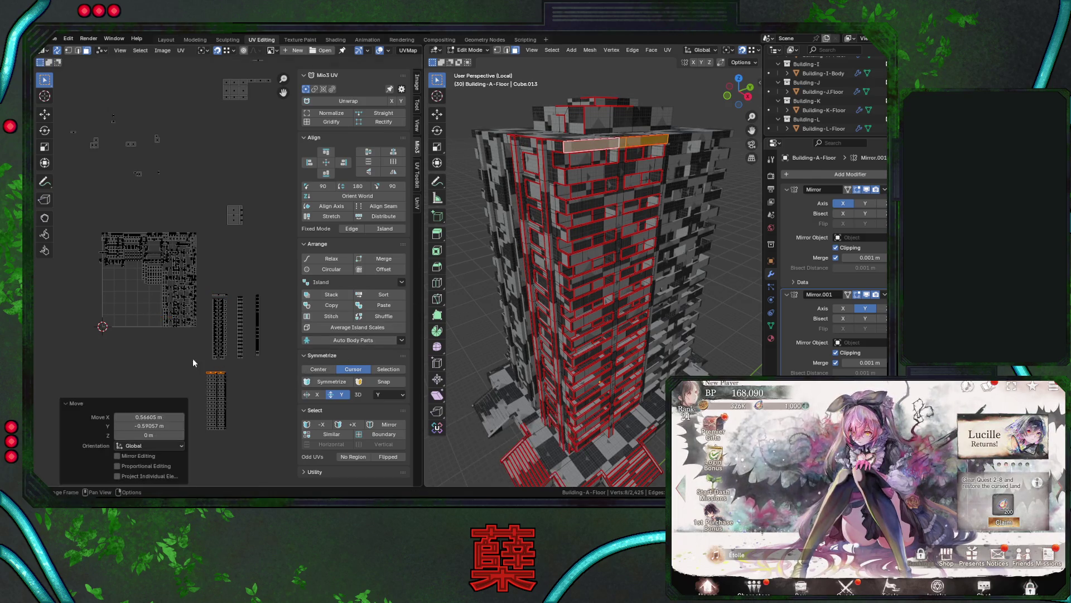
key("ctrl+z")
key("g")
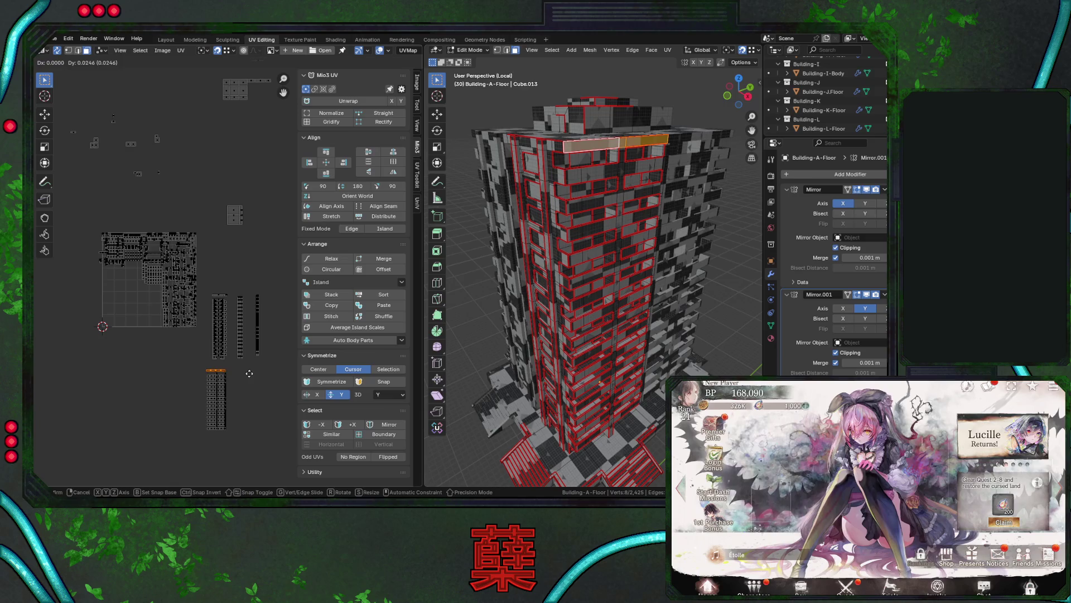
left_click(249, 373)
left_click_drag(101, 225, 205, 335)
middle_click_drag(591, 251, 591, 291)
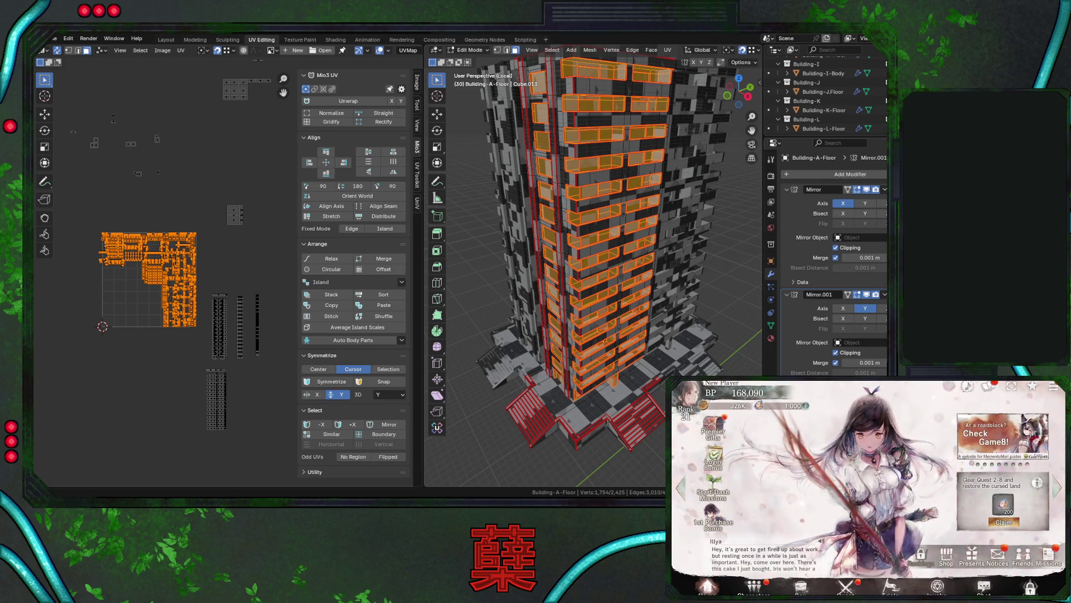
Orbit to a frontal view of the tower and select a single face on its front.
mouse_move(592, 329)
middle_mouse_down()
mouse_move(630, 329)
mouse_move(609, 308)
middle_mouse_up()
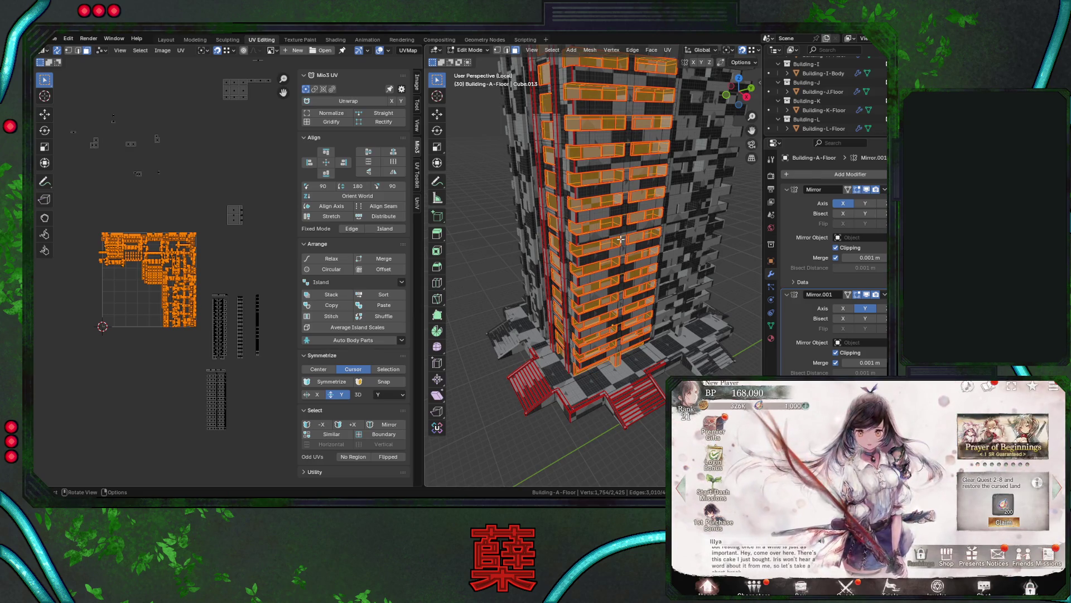
scroll(621, 239, "up", 5)
mouse_move(617, 242)
middle_mouse_down()
mouse_move(598, 235)
mouse_move(603, 259)
mouse_move(585, 252)
middle_mouse_up()
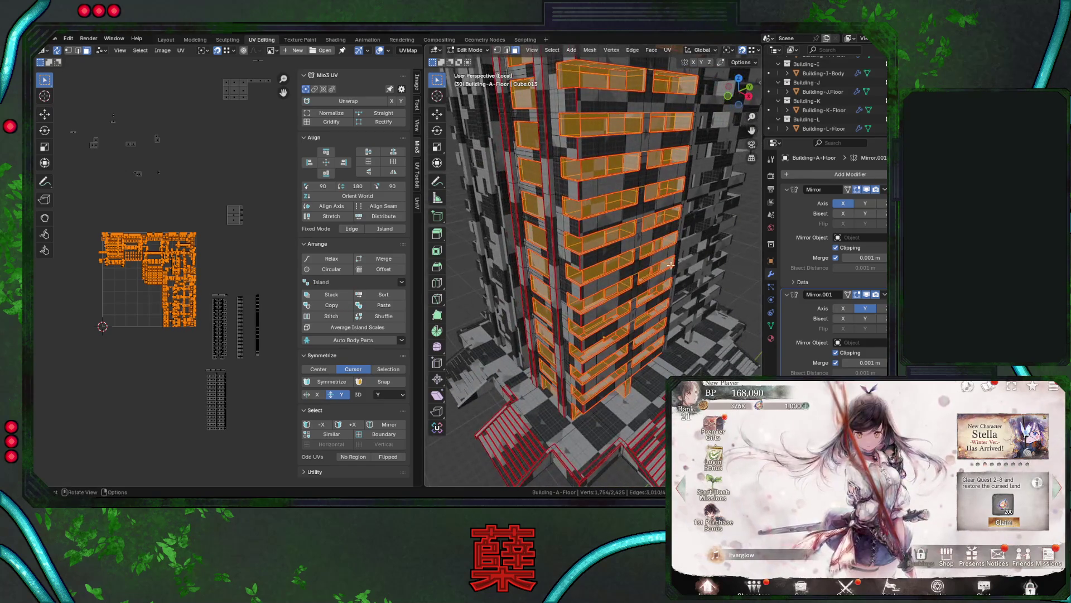
middle_click_drag(141, 379, 146, 378)
middle_click_drag(599, 313, 592, 329)
left_click(590, 260)
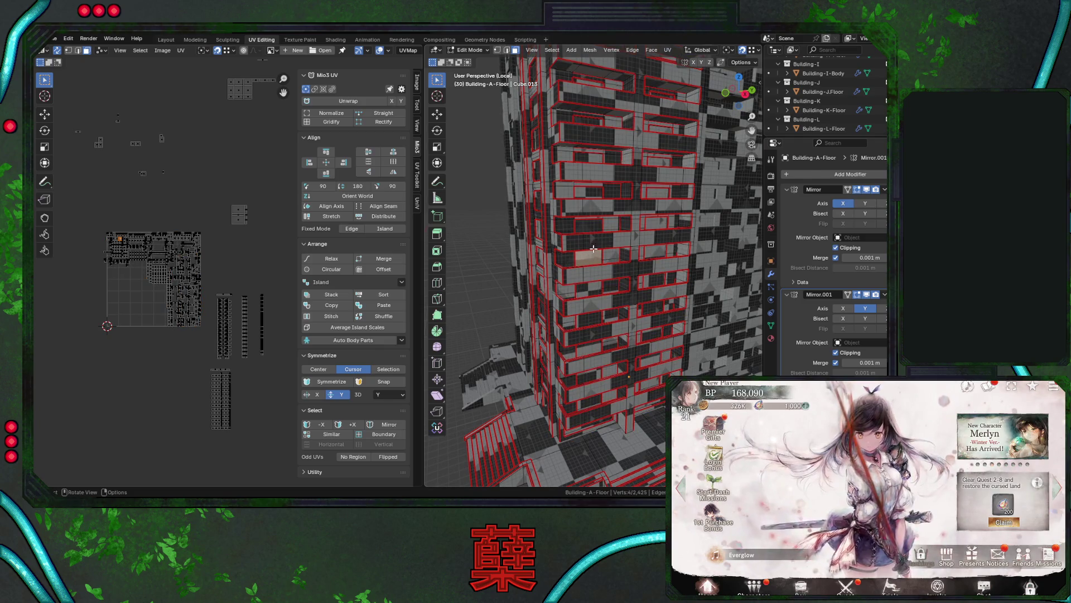
left_click(552, 50)
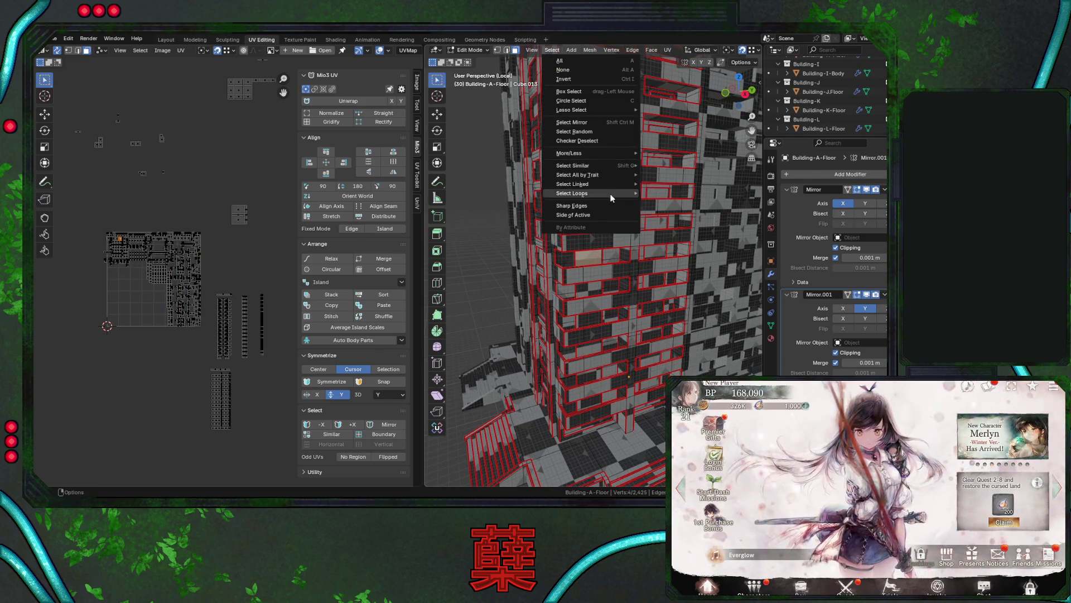
Select all faces with matching area and move their UVs out of the main layout.
mouse_move(612, 165)
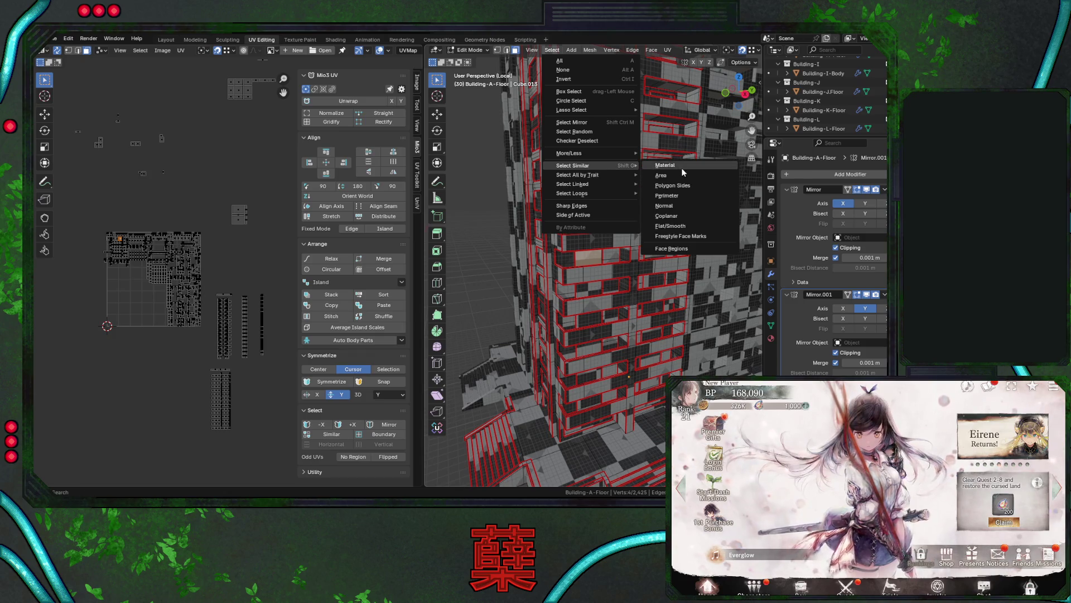
left_click(685, 175)
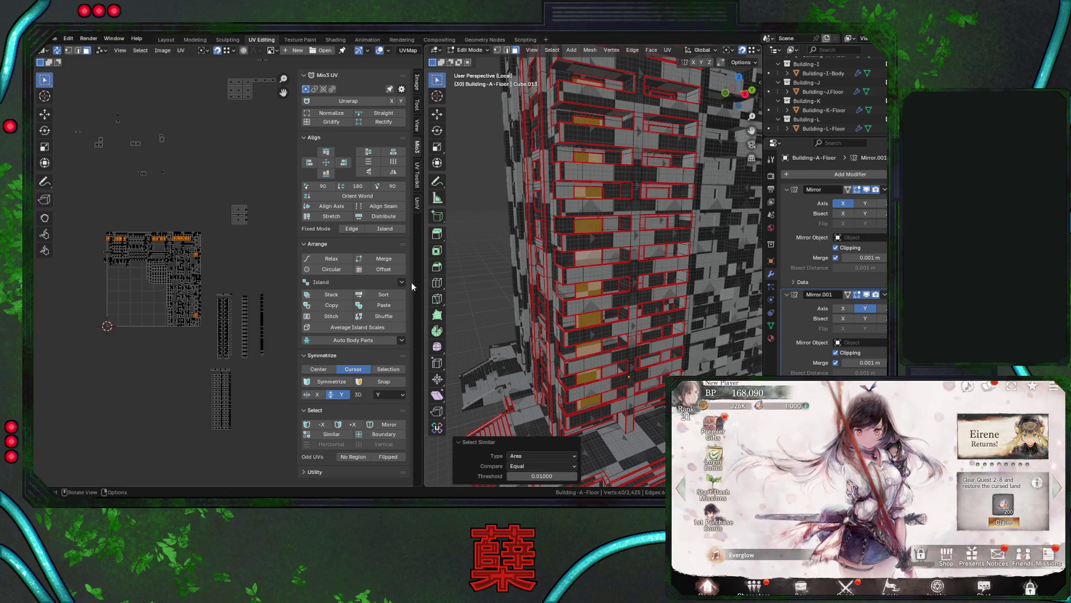
middle_click_drag(185, 353, 172, 276)
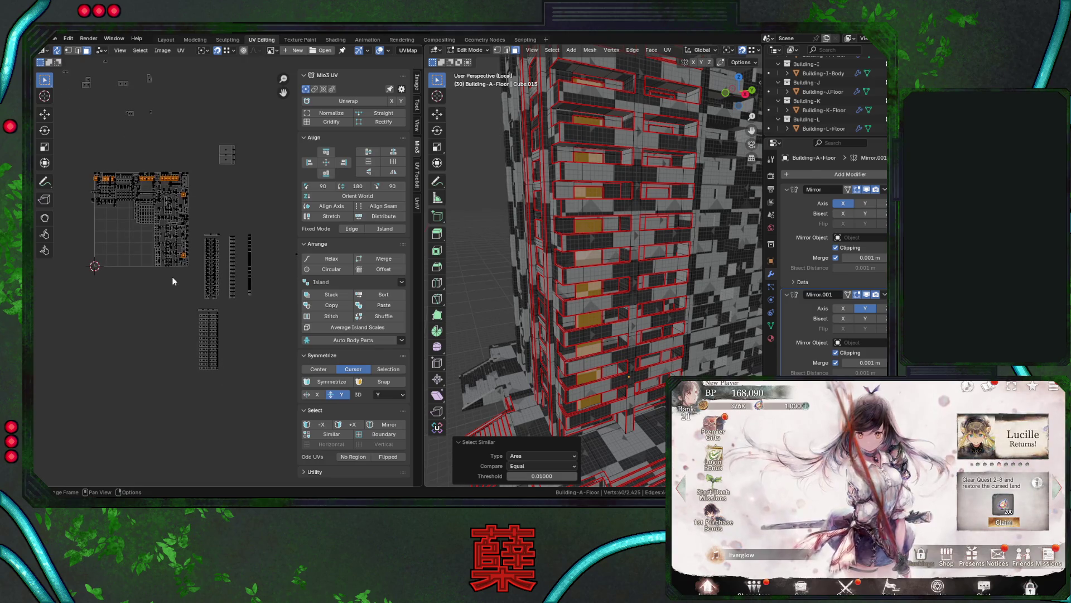
scroll(171, 276, "down", 1)
key("g")
left_click(262, 442)
middle_click_drag(167, 379, 234, 351)
key("g")
left_click(186, 215)
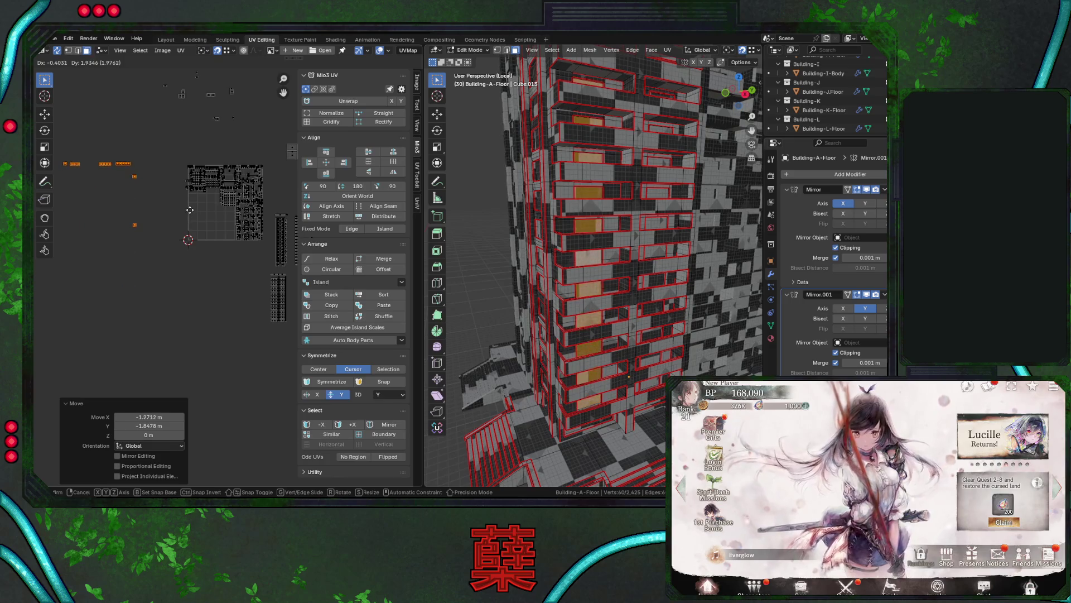
Select another face's same-area group and move those UVs further left.
left_click(662, 167)
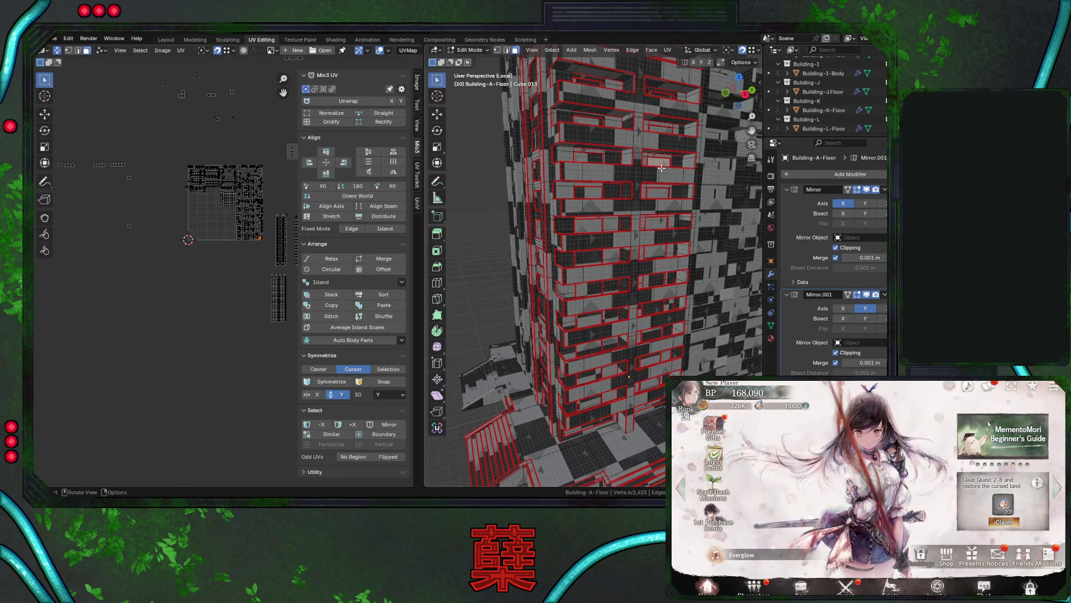
left_click(552, 50)
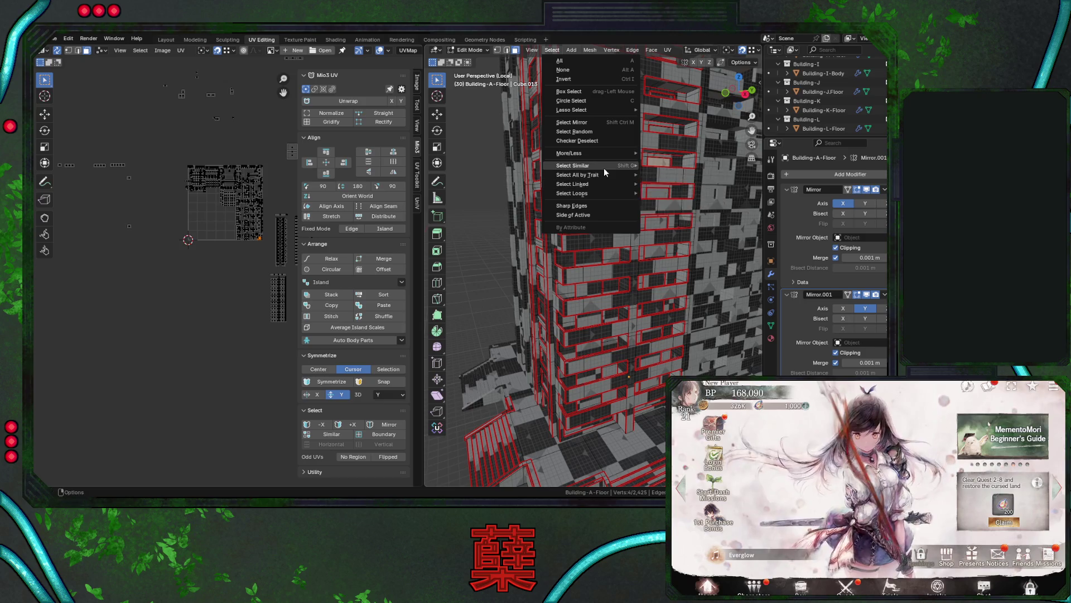
mouse_move(603, 166)
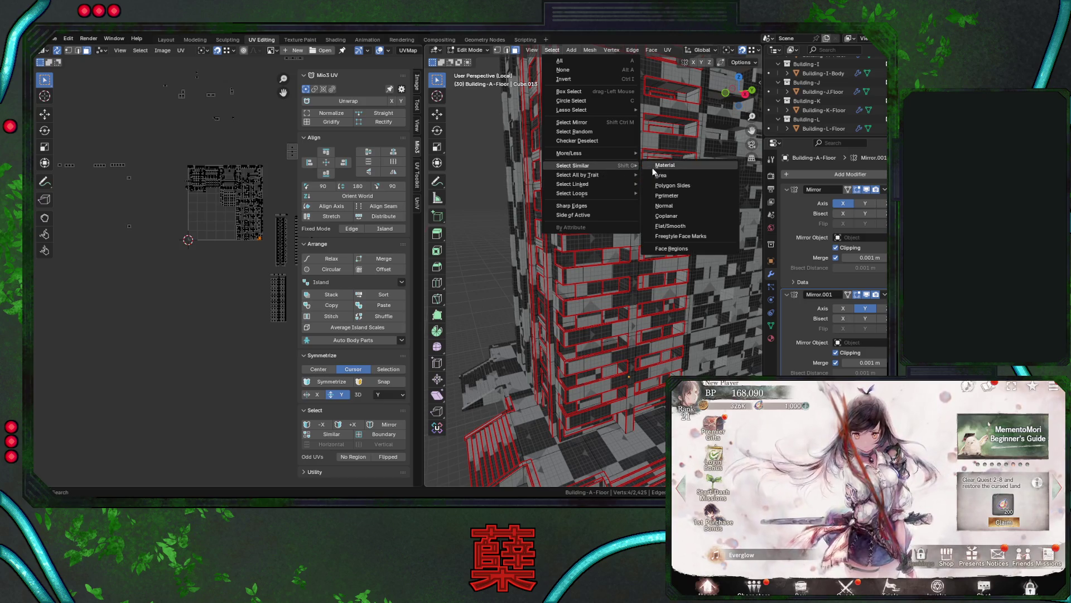
left_click(685, 176)
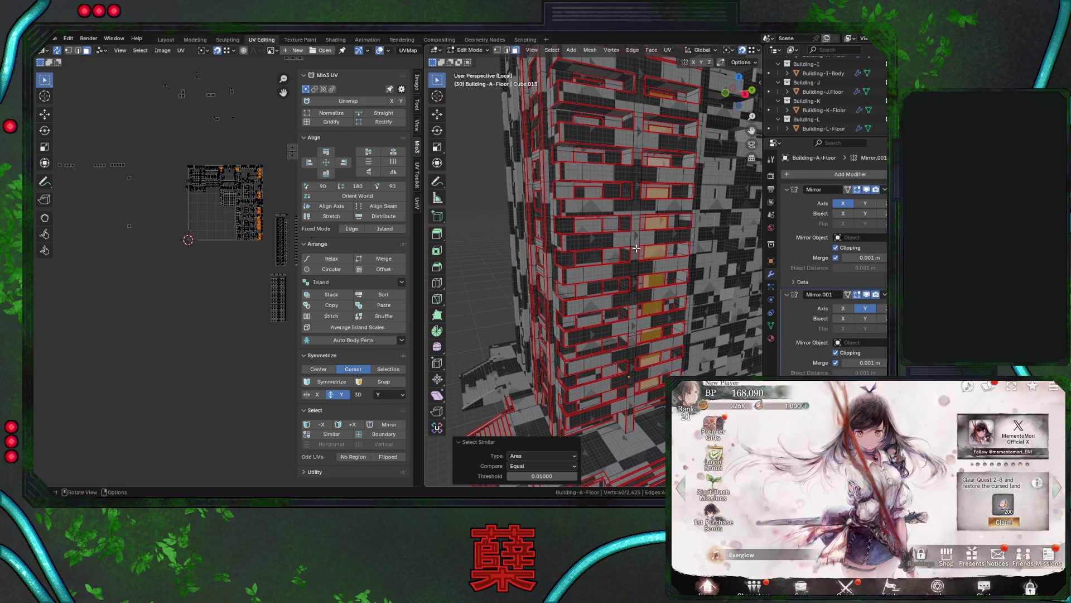
key("g")
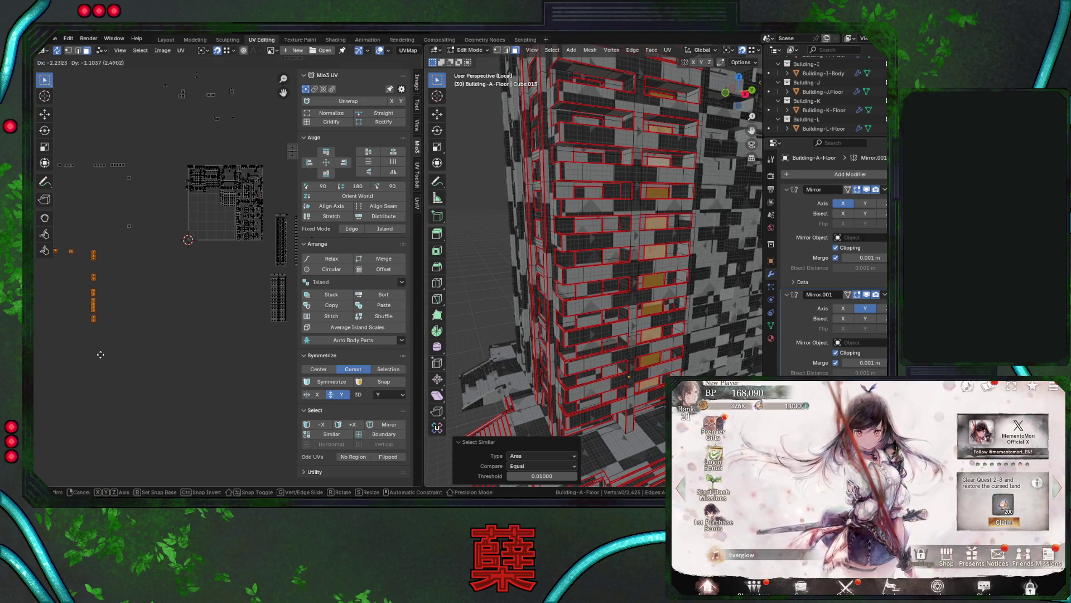
left_click(94, 369)
Move a third same-area face group's UVs left, then box-select all moved islands.
middle_click_drag(685, 251, 526, 172)
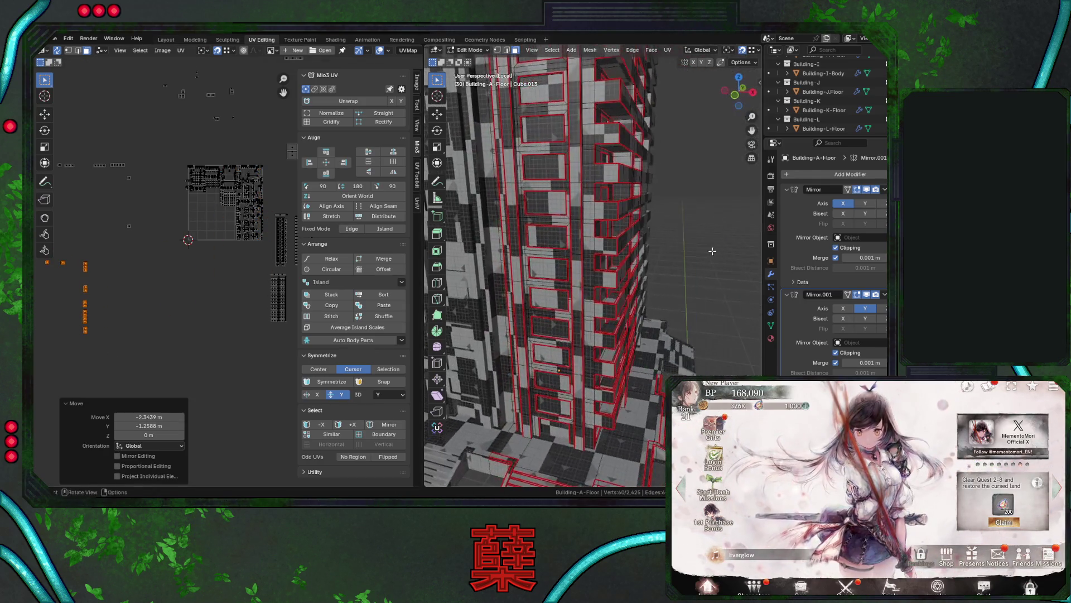
left_click(527, 170)
left_click(556, 49)
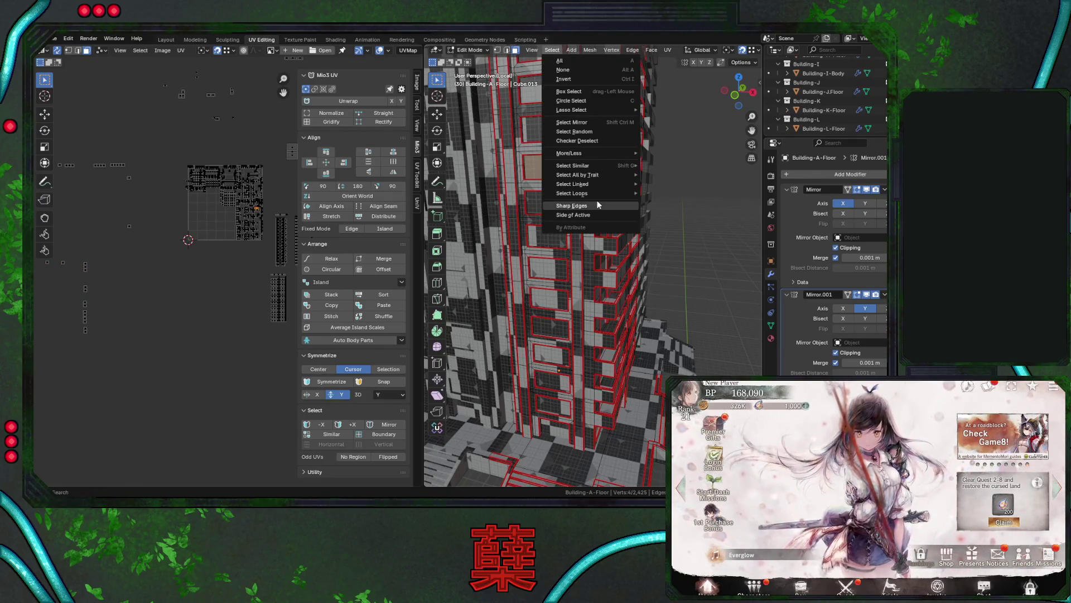
mouse_move(597, 167)
left_click(663, 179)
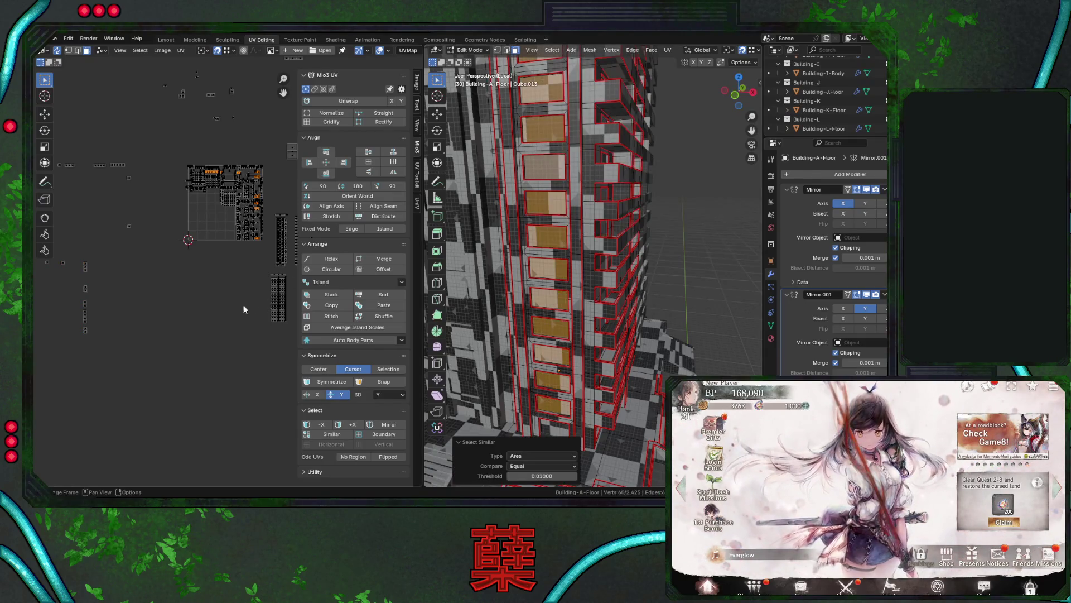
key("g")
left_click(112, 433)
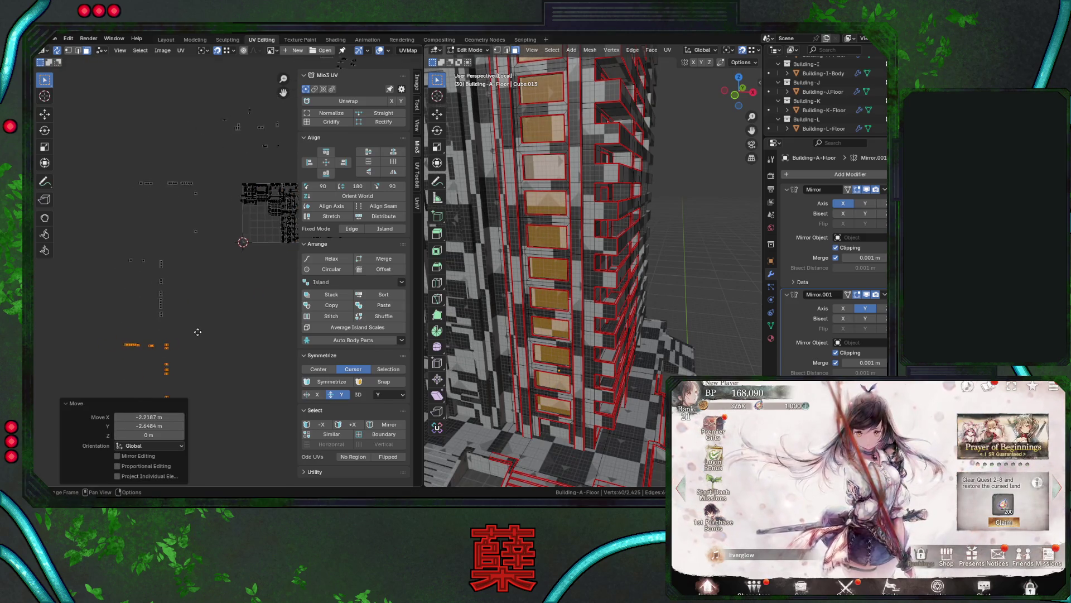
middle_click_drag(585, 319, 557, 294)
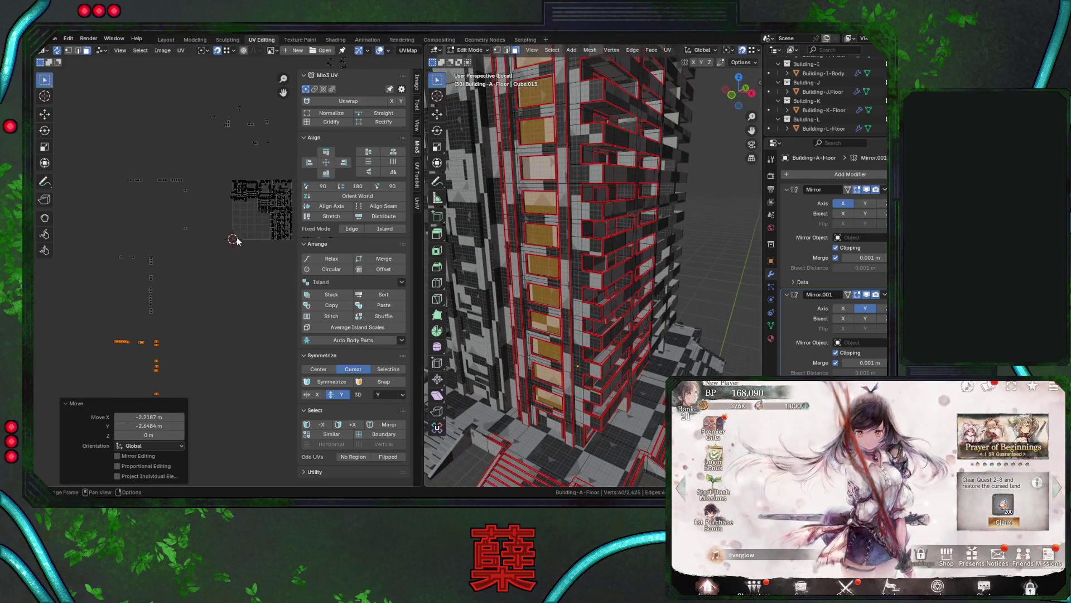
mouse_move(120, 162)
left_mouse_down()
mouse_move(185, 203)
mouse_move(199, 232)
left_mouse_up()
left_click(402, 282)
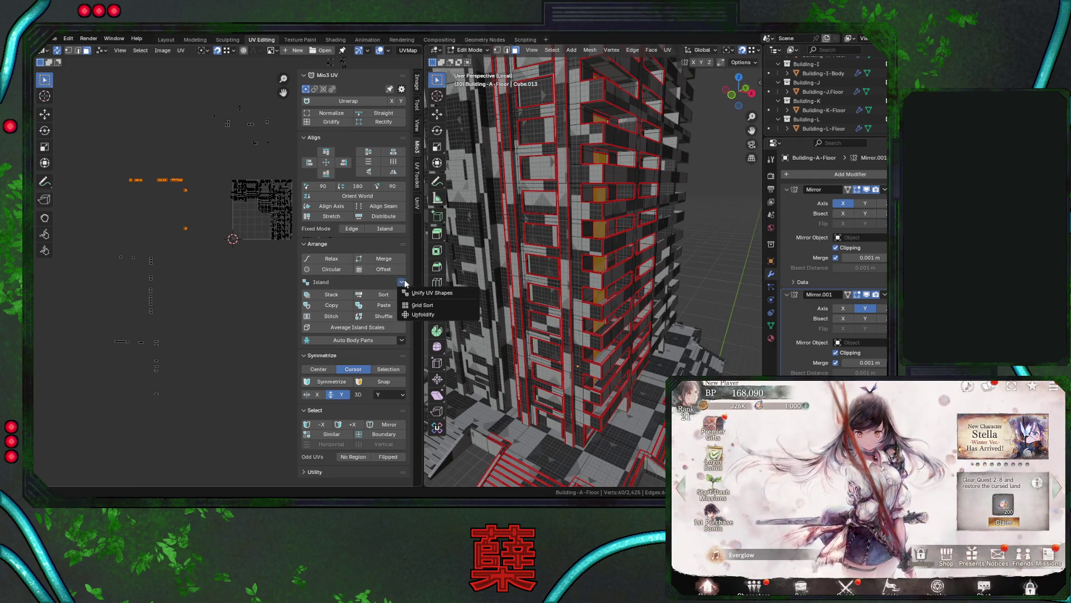
Grid-sort the selected islands with grid size 0.010 and adjust the wrap count.
left_click(422, 307)
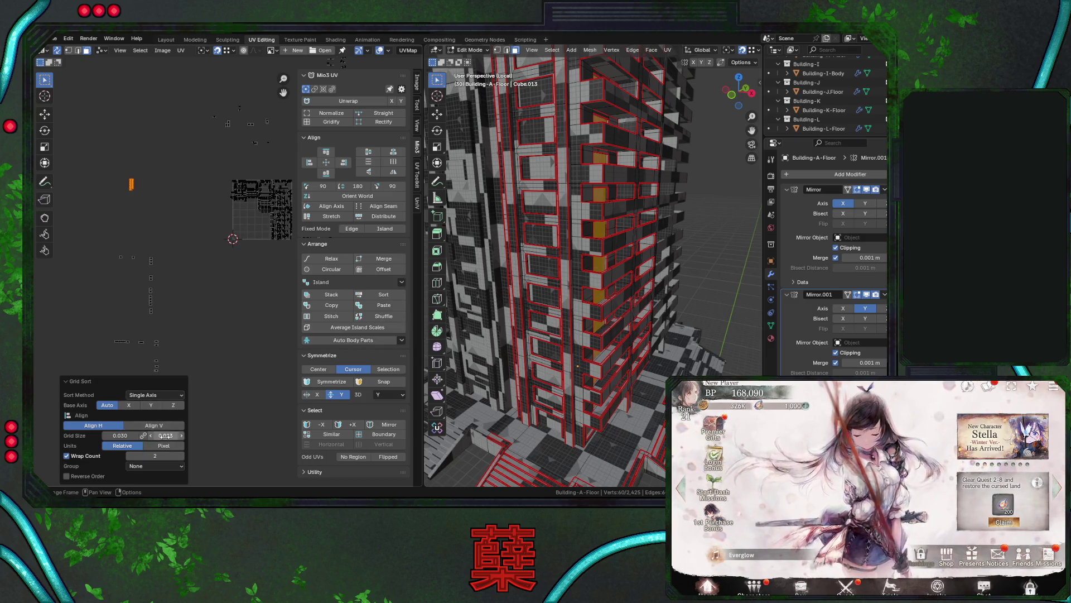
mouse_move(157, 436)
left_mouse_down()
mouse_move(120, 435)
mouse_move(132, 436)
left_mouse_up()
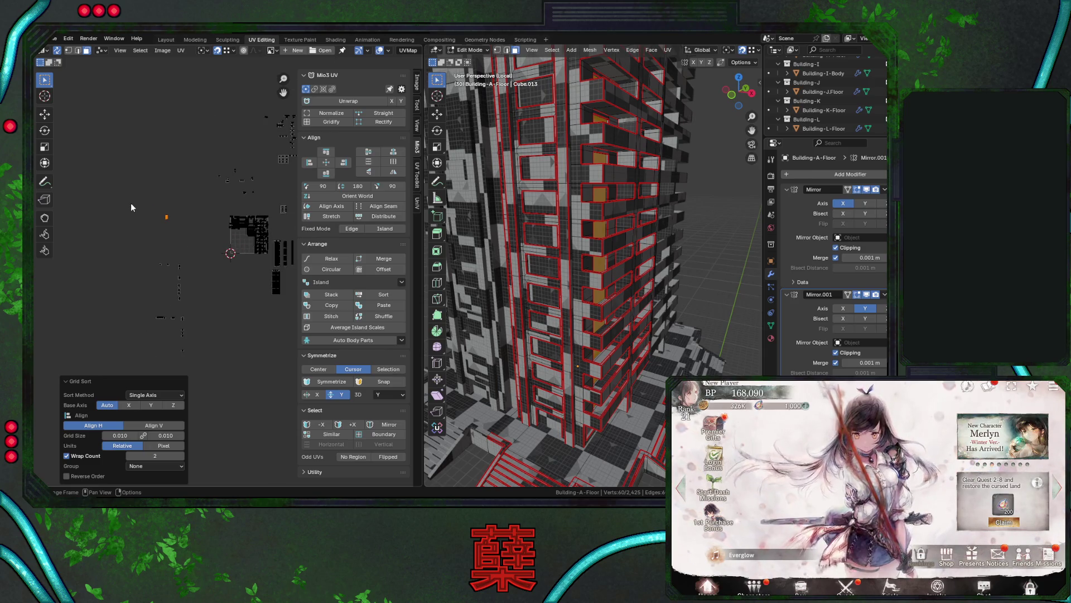
key("KP_Decimal")
scroll(212, 226, "down", 4)
scroll(206, 277, "down", 1)
left_click_drag(128, 455, 200, 435)
scroll(234, 363, "down", 4)
Sort the grey islands into a vertical column and move it into place.
middle_click_drag(235, 361, 192, 212)
scroll(167, 223, "down", 1)
left_click_drag(158, 229, 218, 317)
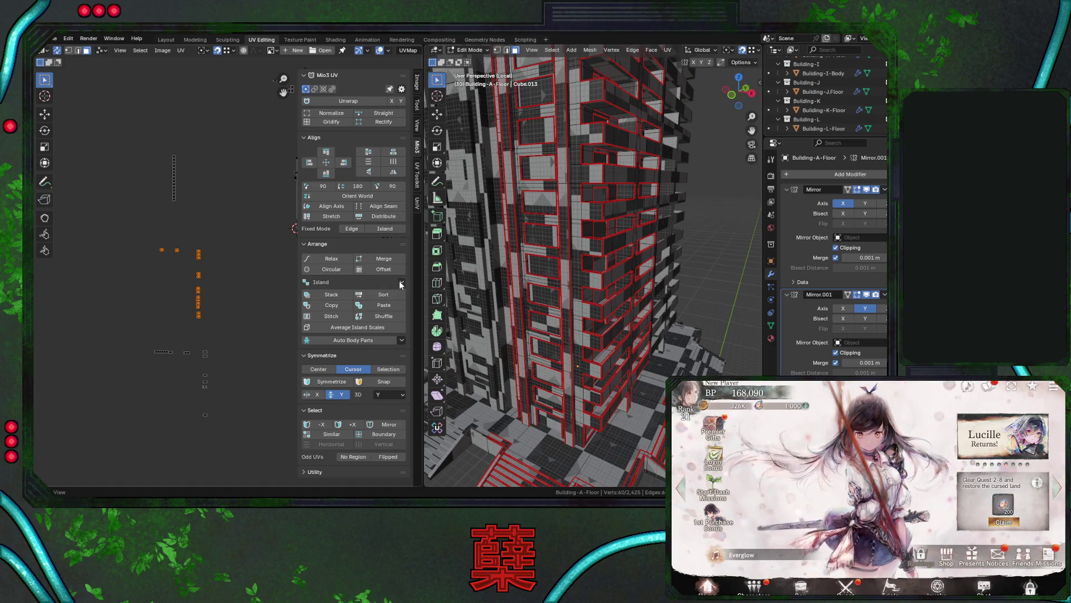
left_click(390, 294)
key("g")
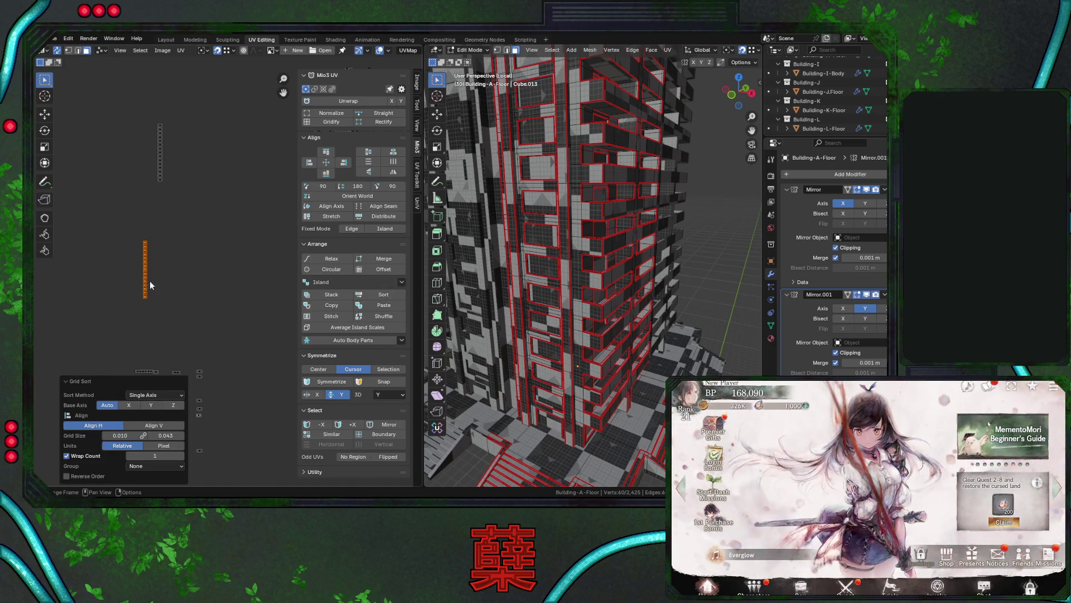
left_click(175, 233)
key("g")
left_click(218, 251)
Stack the small leftover islands into a column beside the other columns.
left_click_drag(137, 275, 246, 380)
left_click(401, 282)
left_click(414, 312)
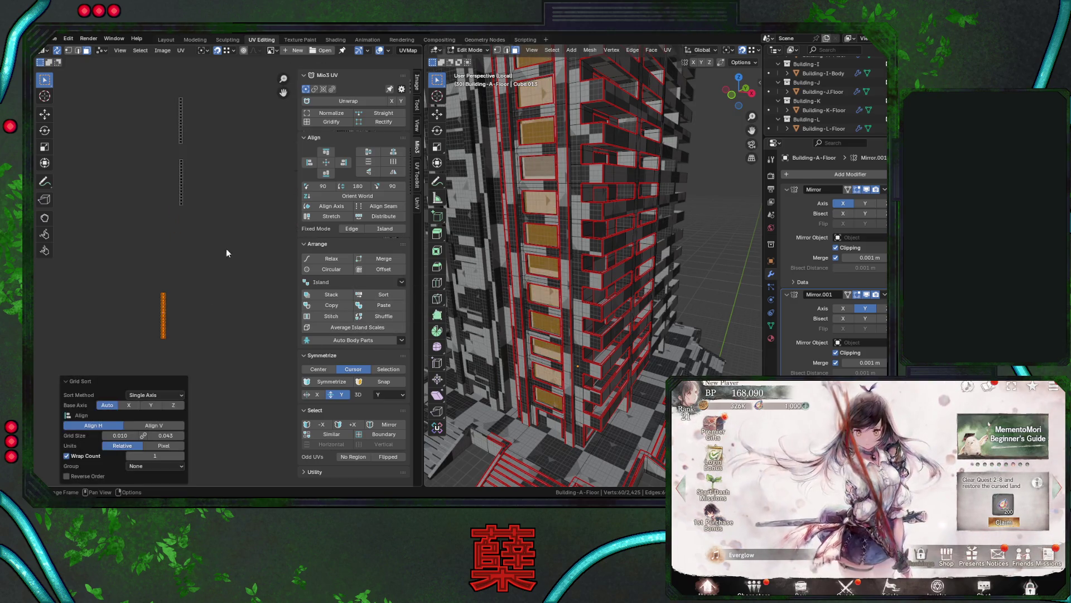
key("g")
left_click(196, 211)
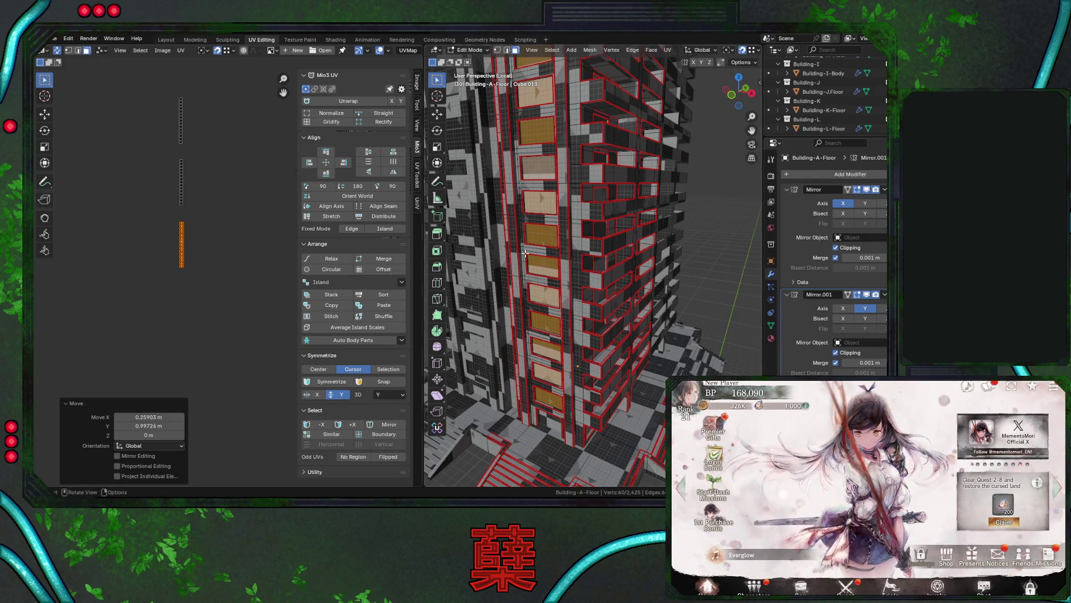
scroll(524, 252, "down", 4)
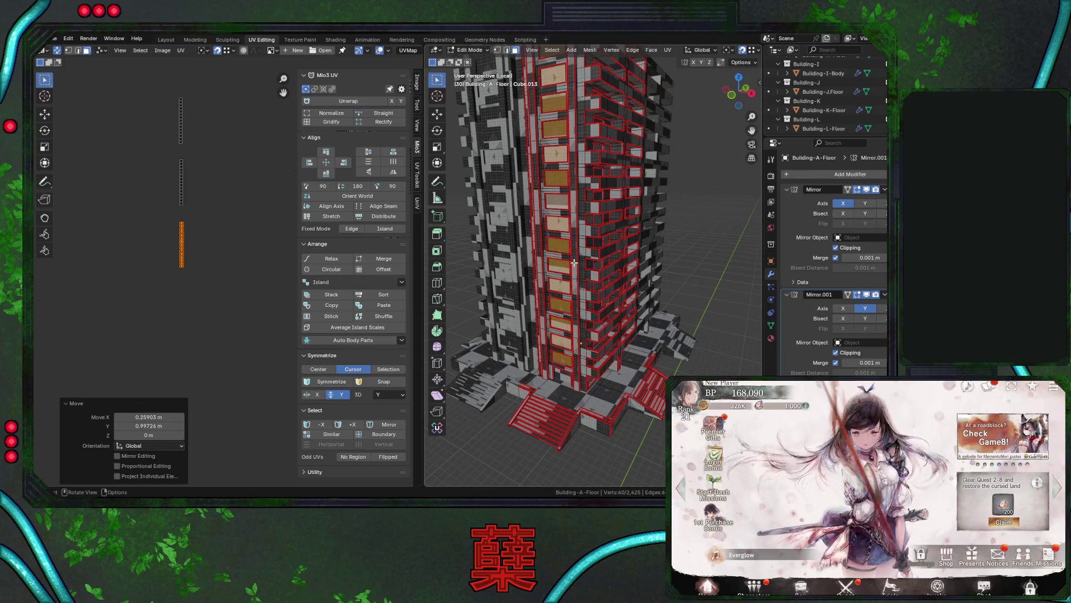
scroll(207, 306, "up", 3)
scroll(232, 297, "down", 5)
Select one building face and move its UV to a new spot in the layout.
left_click_drag(188, 151, 258, 231)
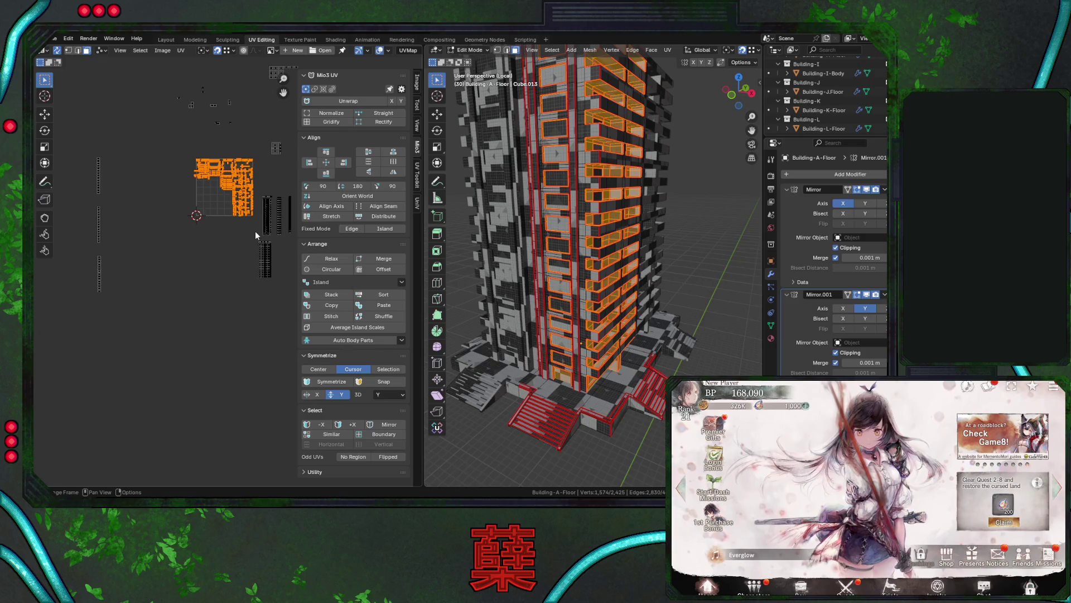
middle_click_drag(506, 283, 605, 277)
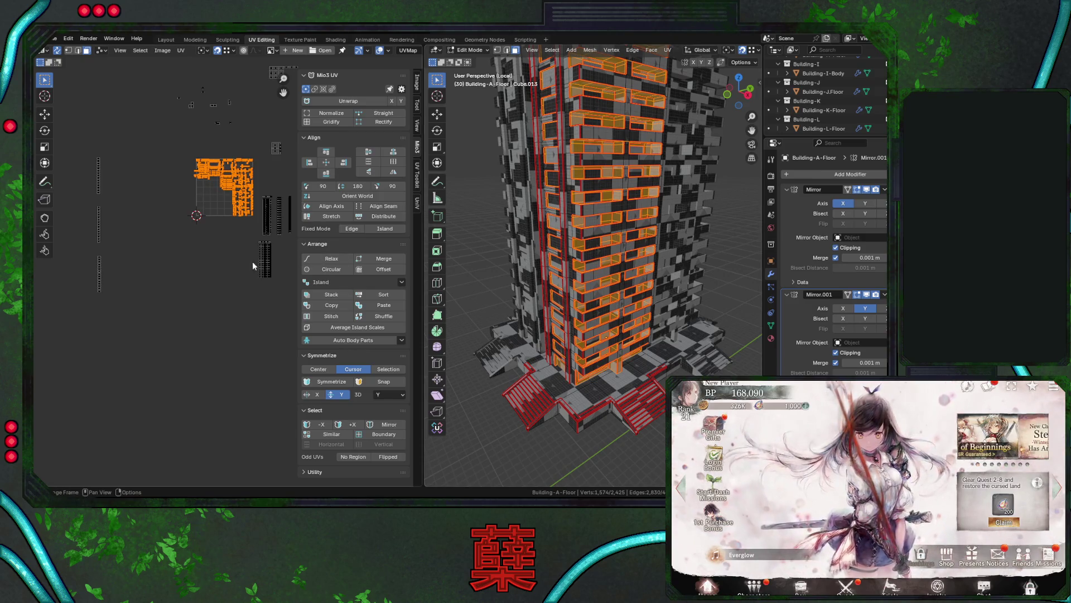
mouse_move(569, 252)
middle_mouse_down()
mouse_move(591, 252)
mouse_move(578, 376)
middle_mouse_up()
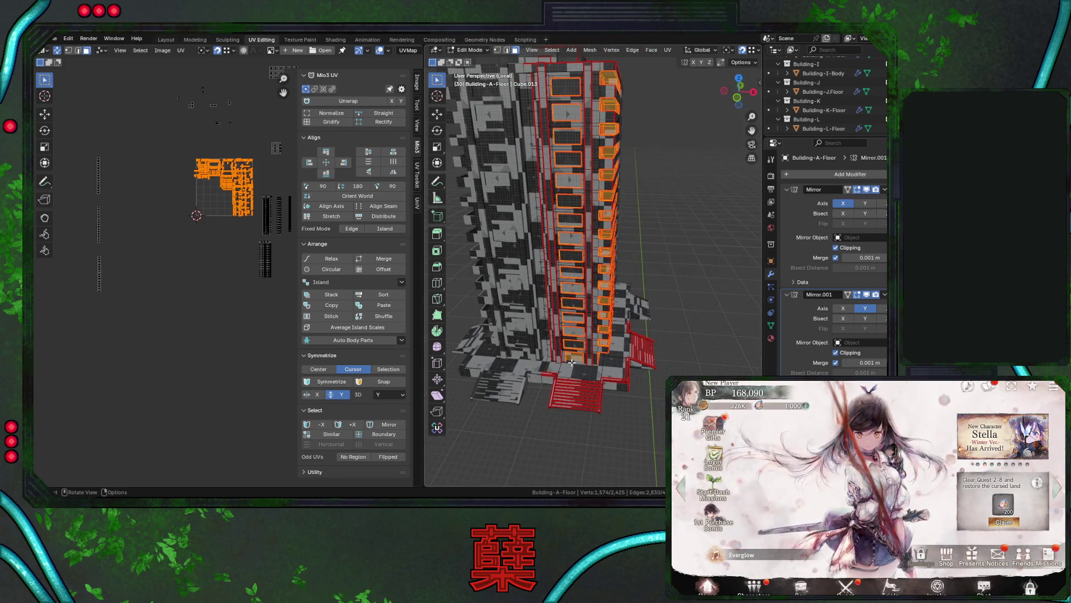
left_click(572, 359)
key("g")
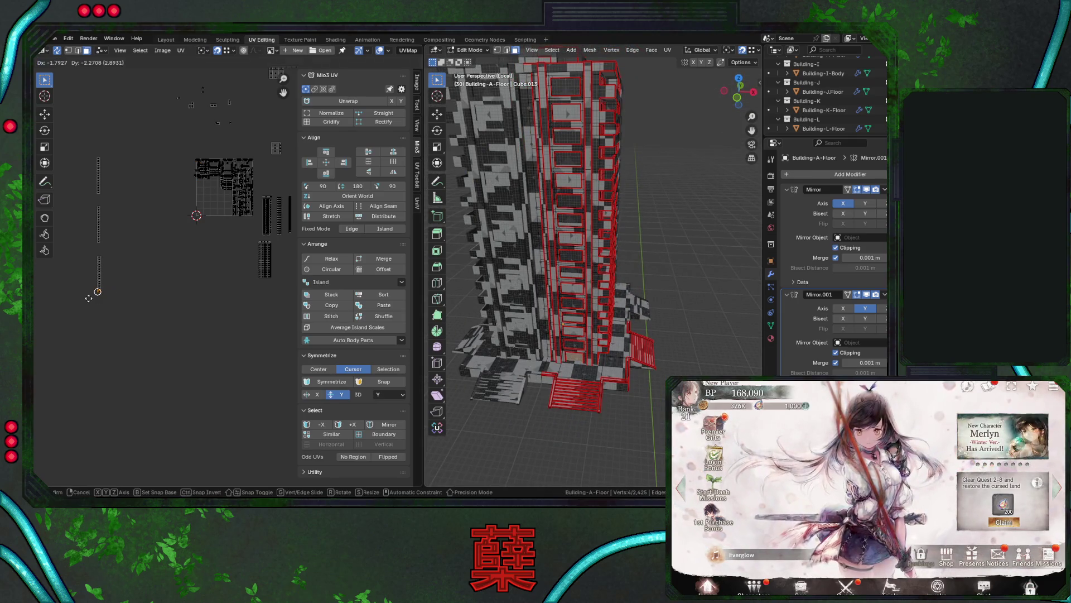
left_click(88, 297)
key("g")
left_click(147, 297)
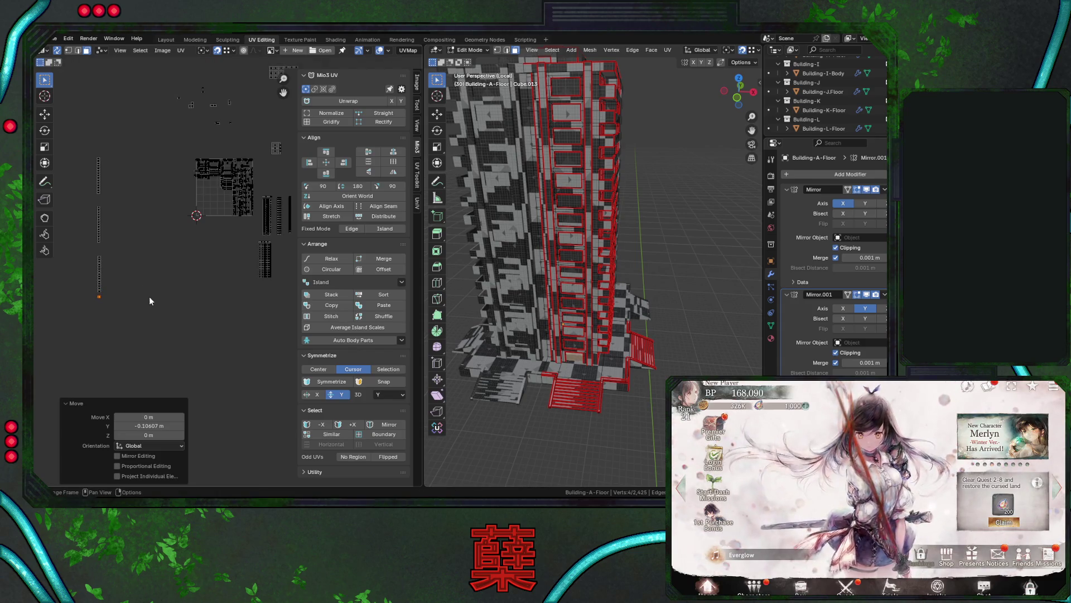
Move the UVs of two selected building faces, then deselect everything.
middle_click_drag(480, 341, 532, 339)
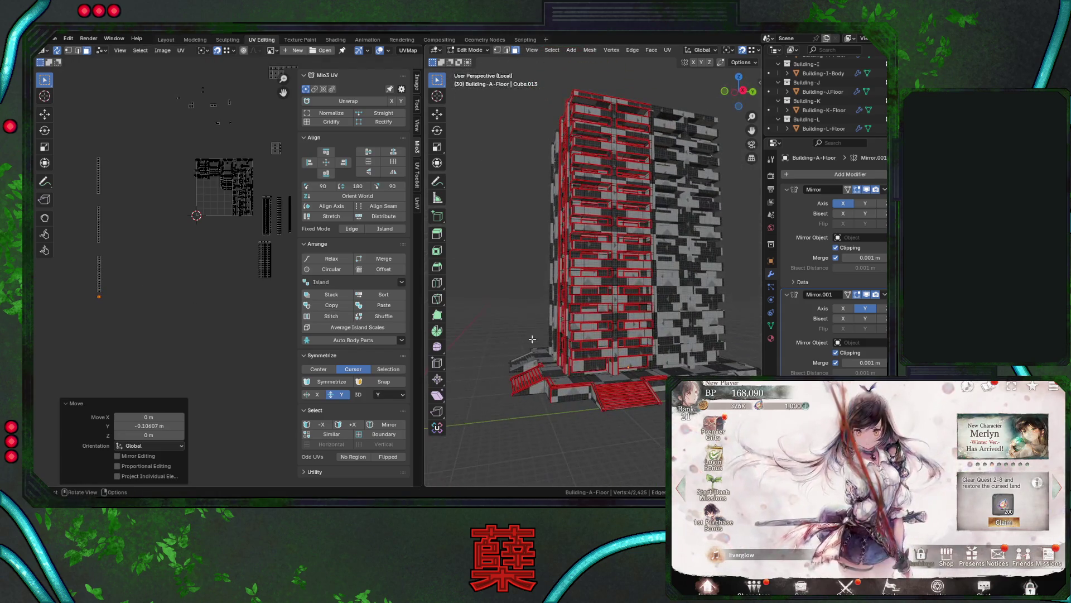
left_click(594, 366)
left_click(636, 362, "shift")
key("g")
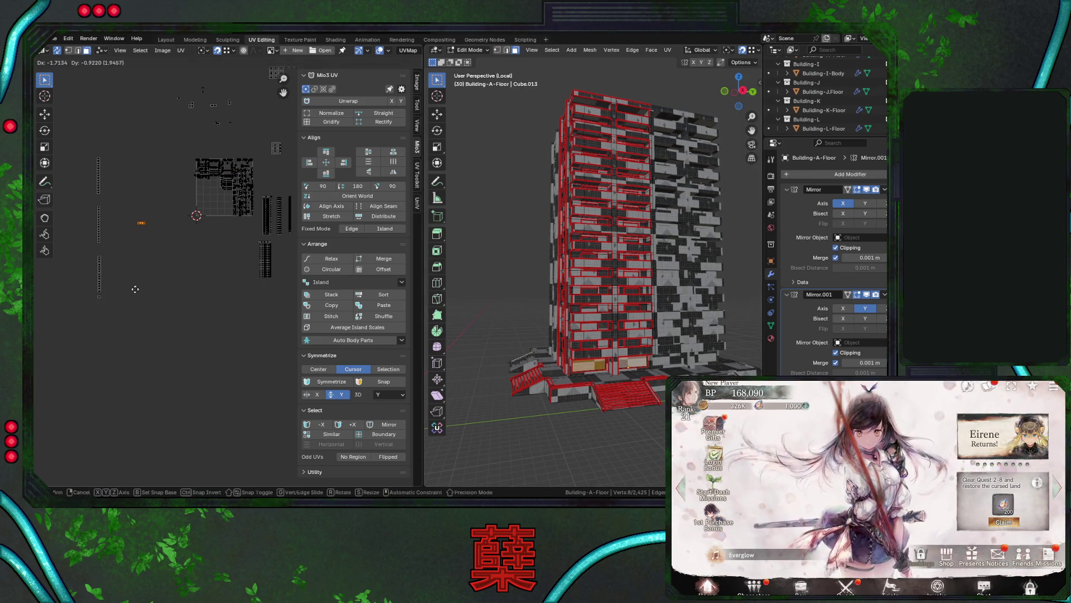
left_click(135, 289)
left_click(164, 262)
key("ctrl+z")
middle_click_drag(591, 318, 625, 322)
key("alt+a")
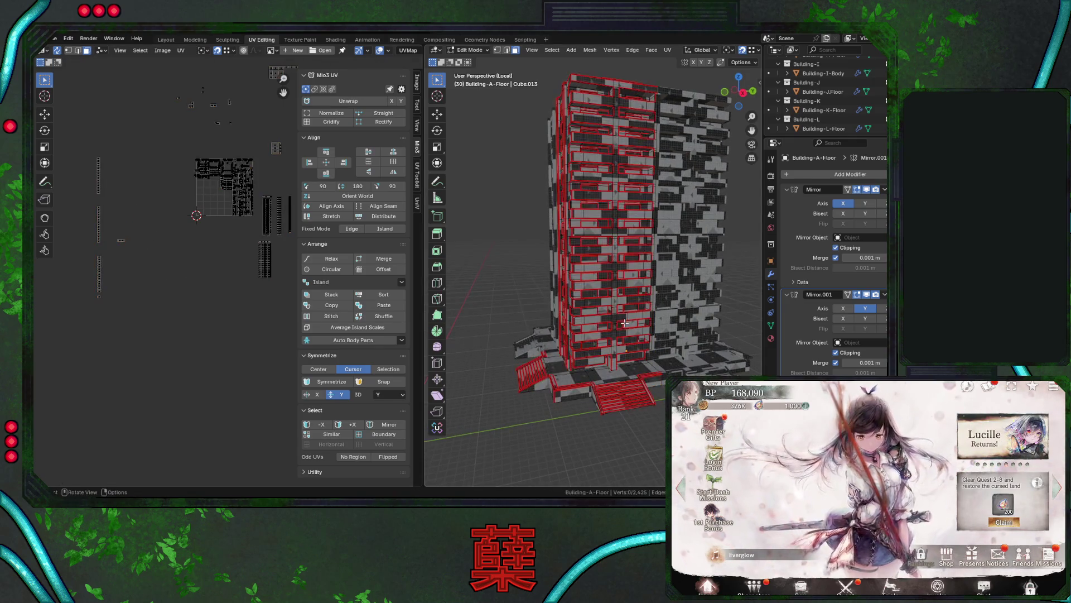
Select a face's whole UV island and move it with a small corrective adjustment.
left_click_drag(189, 149, 258, 225)
mouse_move(563, 323)
middle_mouse_down()
mouse_move(585, 348)
mouse_move(619, 357)
mouse_move(636, 335)
middle_mouse_up()
left_click(613, 368)
key("ctrl+l")
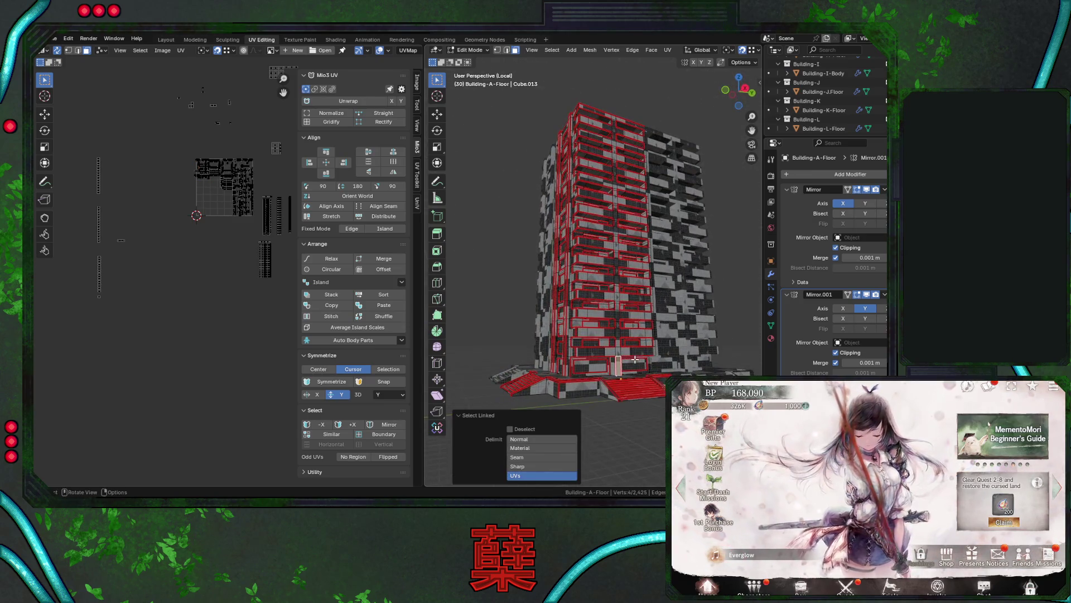
middle_click_drag(240, 251, 233, 248)
left_click_drag(238, 260, 270, 293)
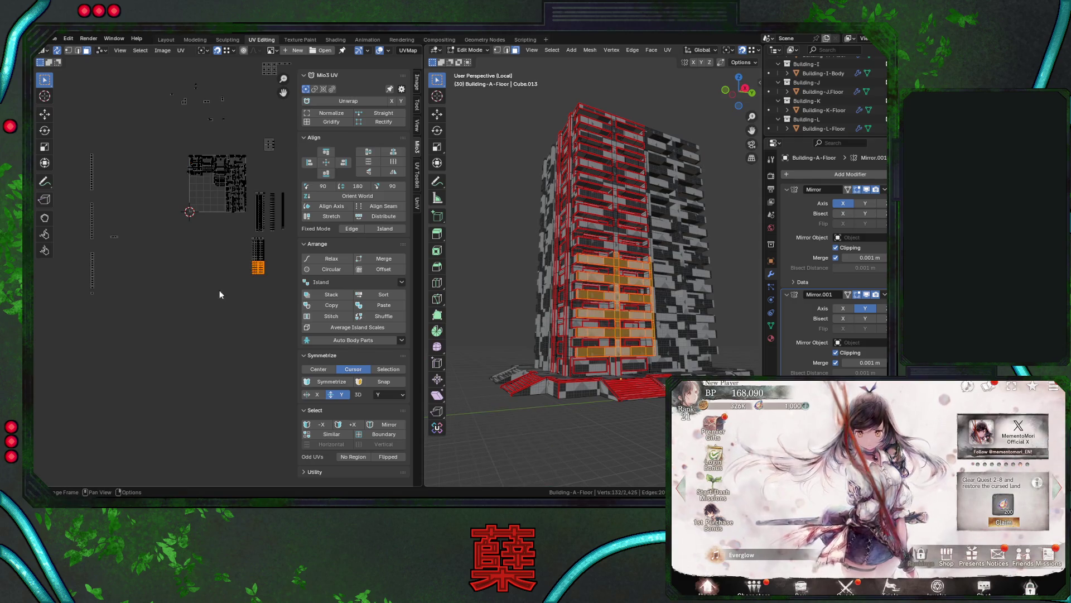
key("g")
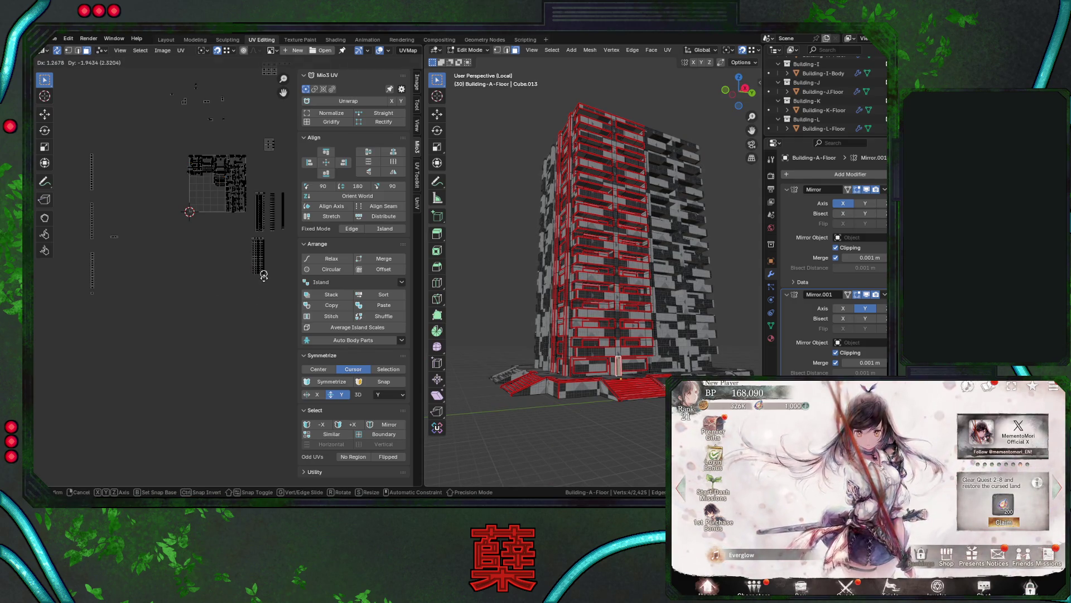
left_click(263, 275)
key("g")
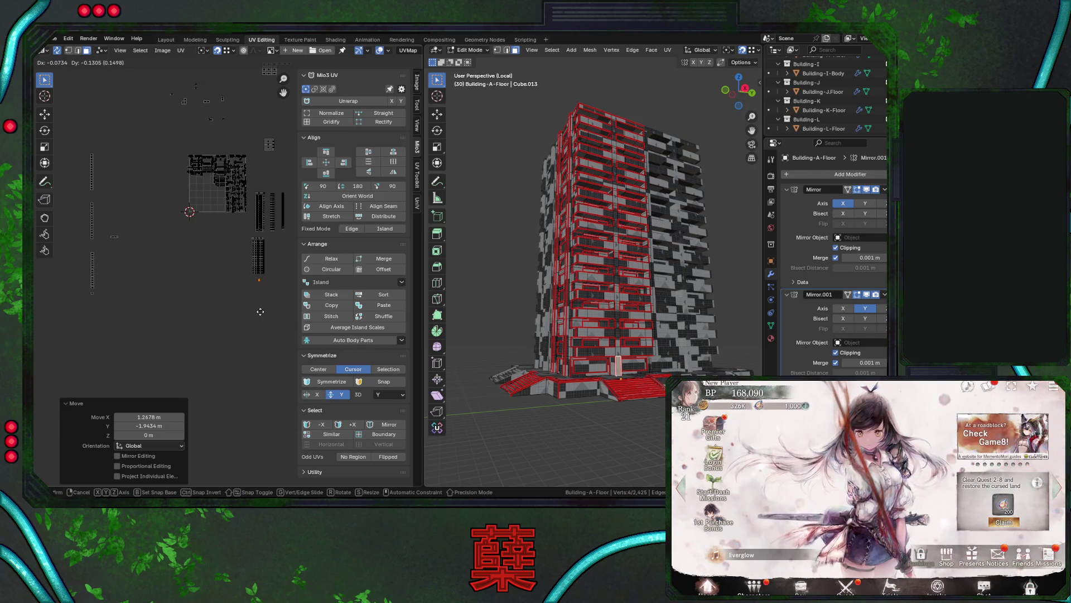
left_click(260, 311)
In right side view, select the left half of the building and drop unwanted islands.
middle_click_drag(661, 378, 600, 374)
key("KP_3")
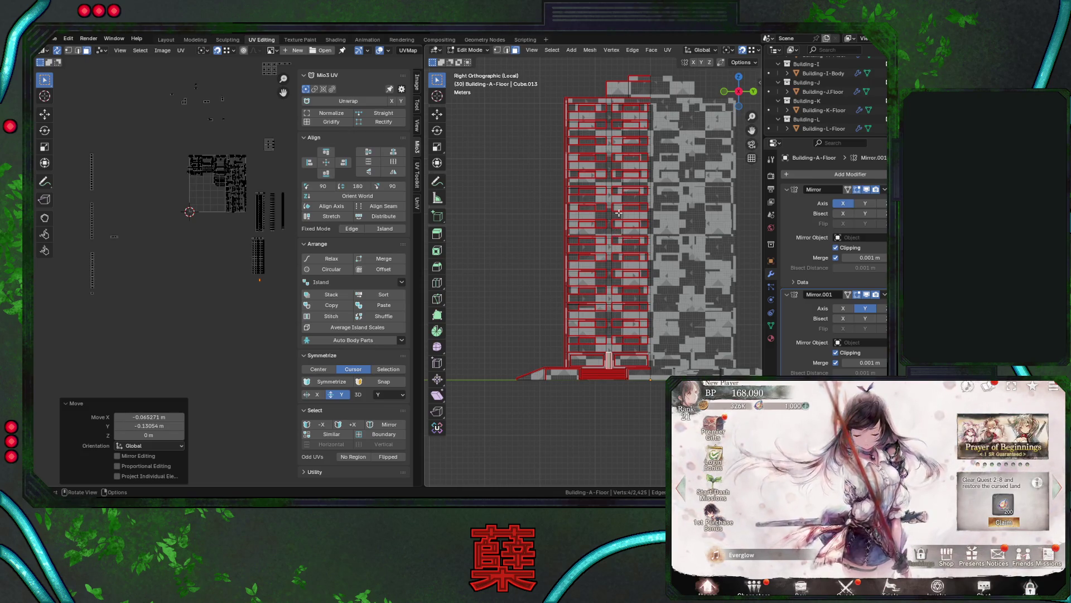
middle_click_drag(611, 155, 579, 155)
key("KP_3")
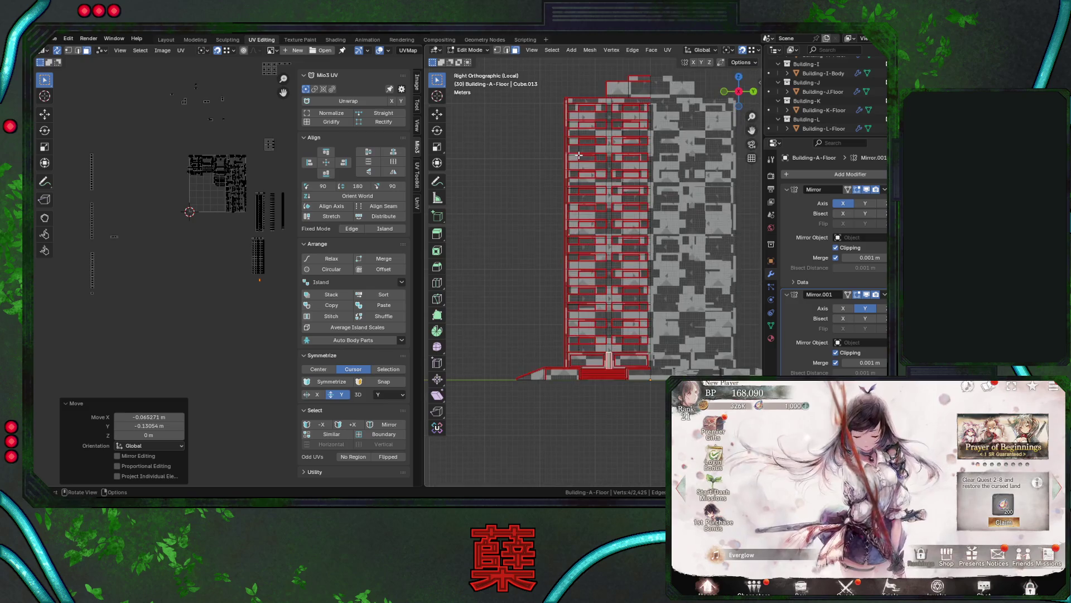
mouse_move(568, 99)
left_mouse_down()
mouse_move(619, 179)
mouse_move(652, 367)
left_mouse_up()
middle_click_drag(641, 360, 634, 367)
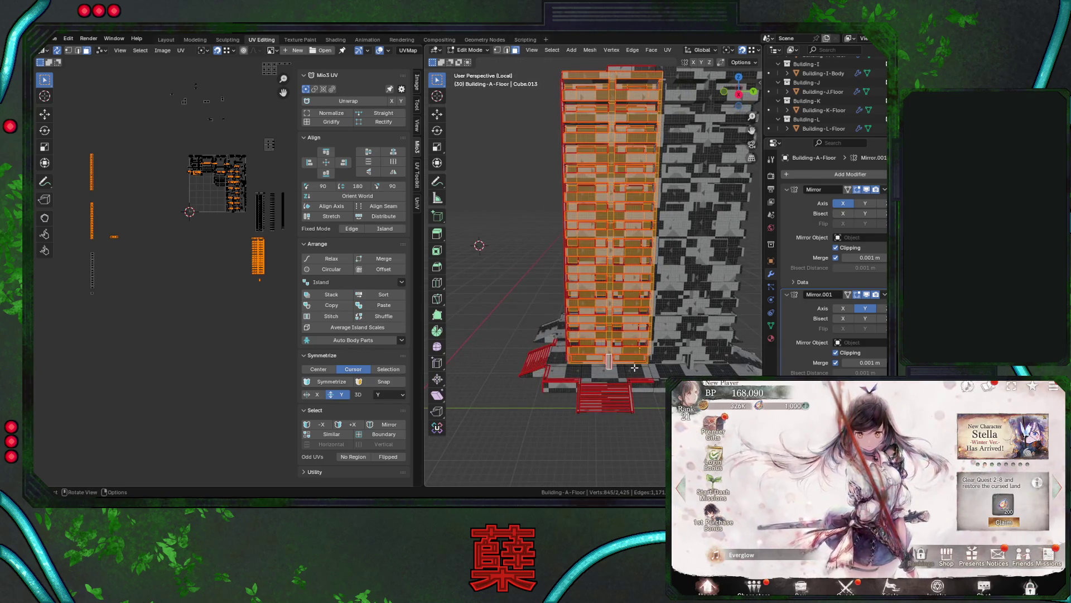
key("KP_3")
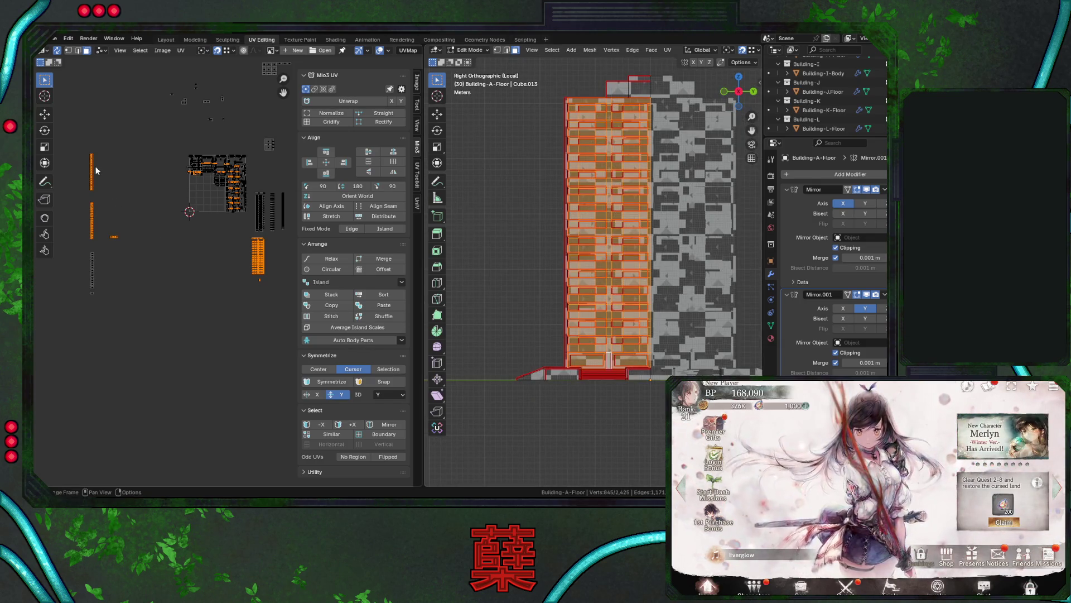
left_click_drag(82, 140, 162, 271, "ctrl")
left_click_drag(240, 228, 289, 321, "ctrl")
Place those islands below the others, then add the black block and shift all down-left.
key("g")
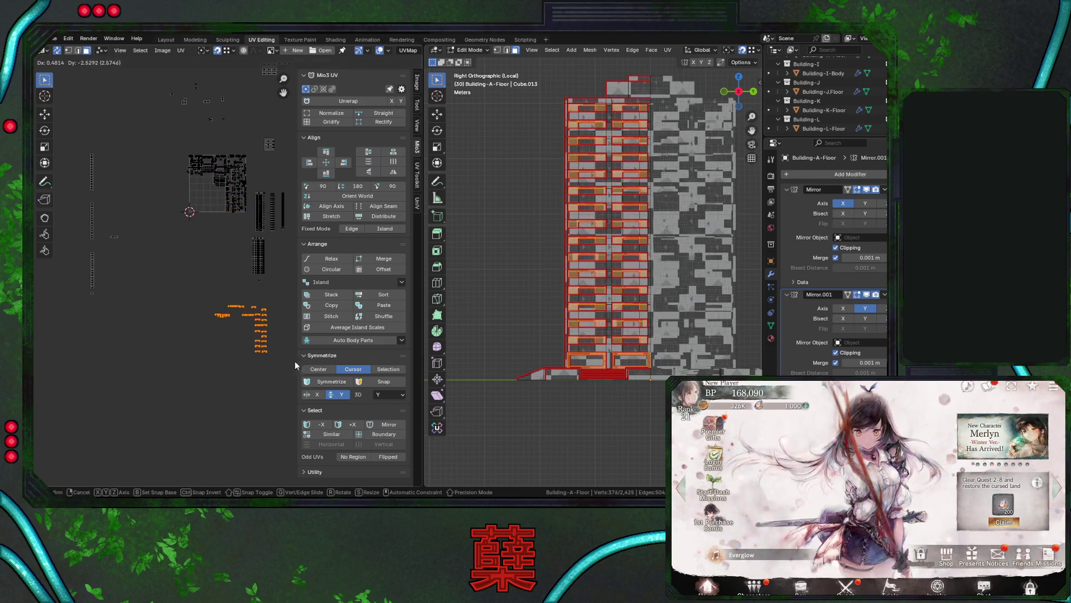
left_click(279, 340)
key("g")
left_click(257, 296)
left_click_drag(216, 239, 286, 342)
key("g")
left_click(233, 331)
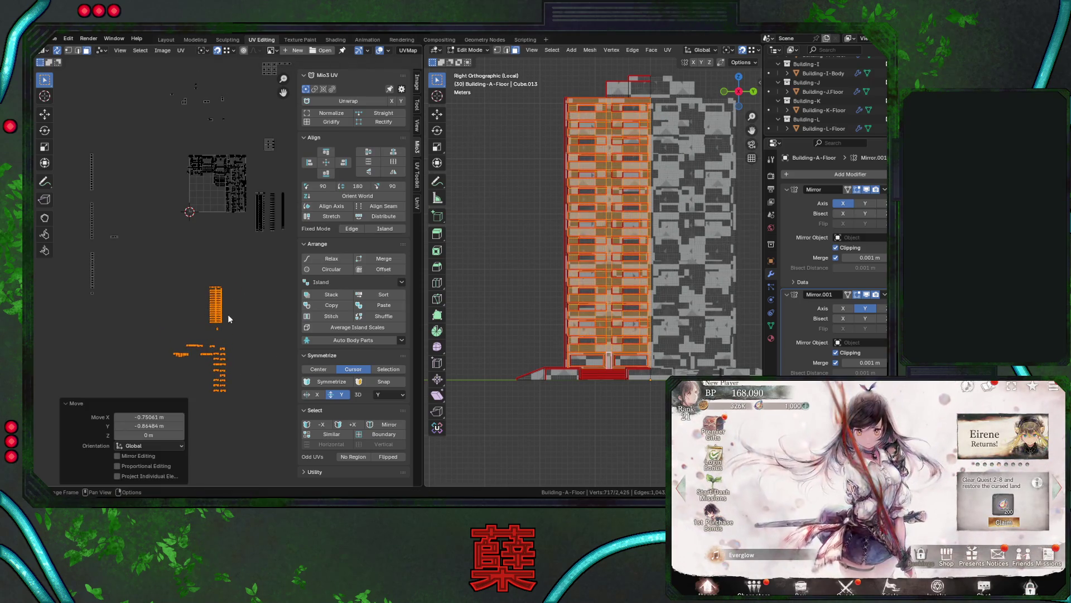
In front view, select the right half's orange islands and move them up-left.
key("KP_1")
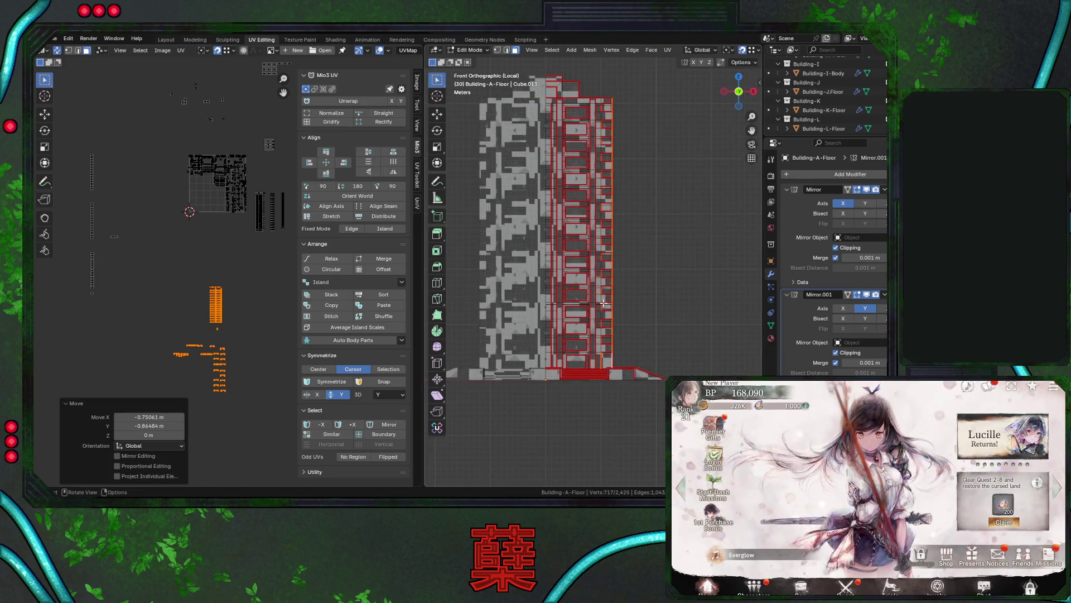
mouse_move(547, 101)
left_mouse_down()
mouse_move(604, 214)
mouse_move(613, 367)
left_mouse_up()
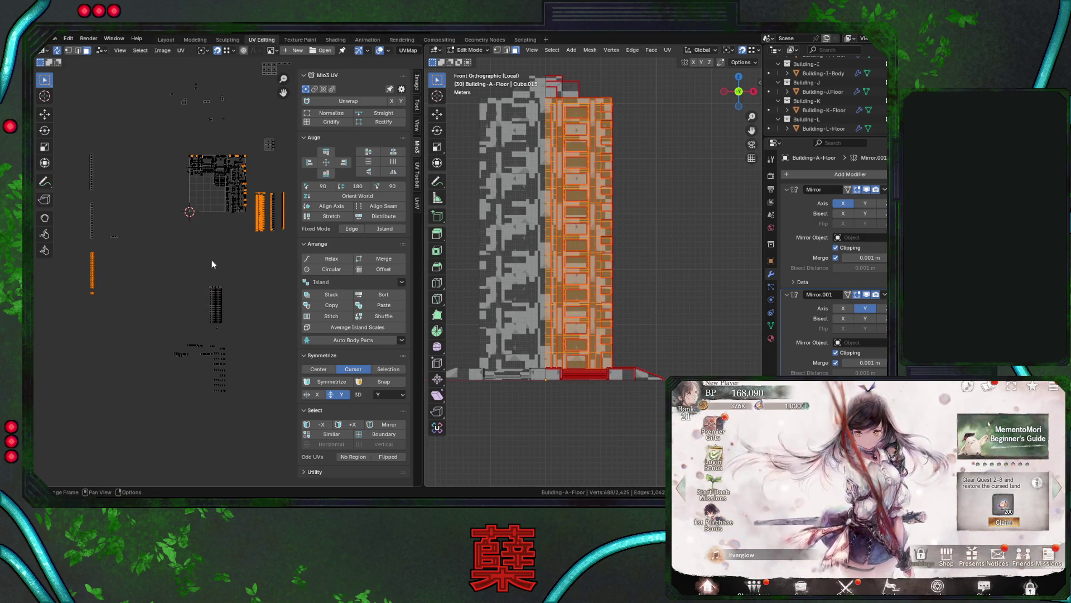
left_click_drag(79, 239, 152, 333, "ctrl")
middle_click_drag(190, 267, 159, 257)
left_click_drag(221, 171, 274, 240)
key("g")
left_click(268, 300)
key("g")
left_click(207, 202)
Nudge the left UV piece to the right and select a single small vertex.
left_click(187, 203)
key("g")
left_click(217, 222)
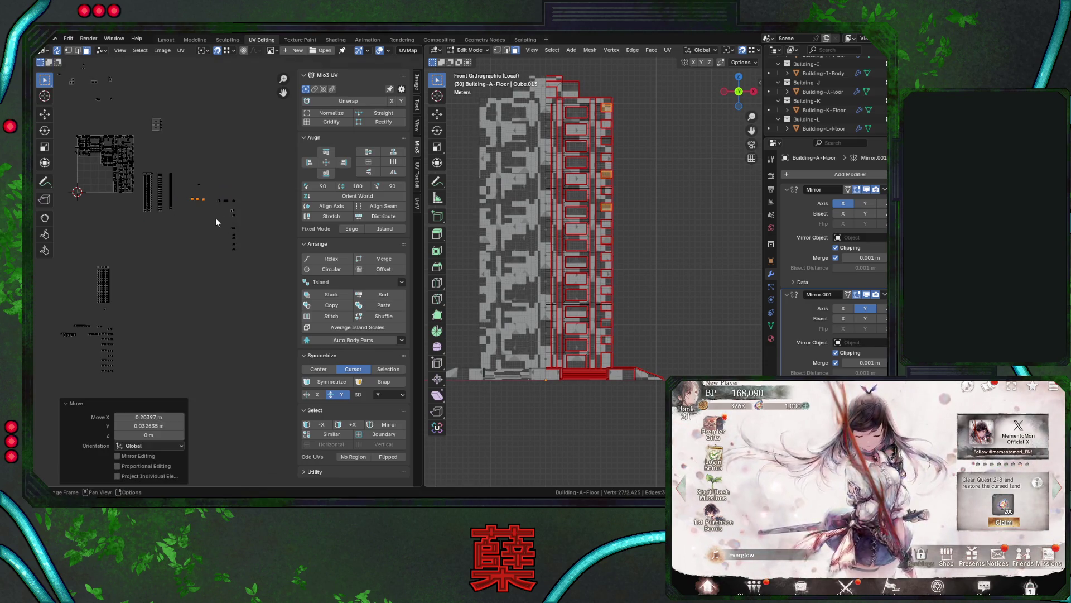
left_click(200, 185)
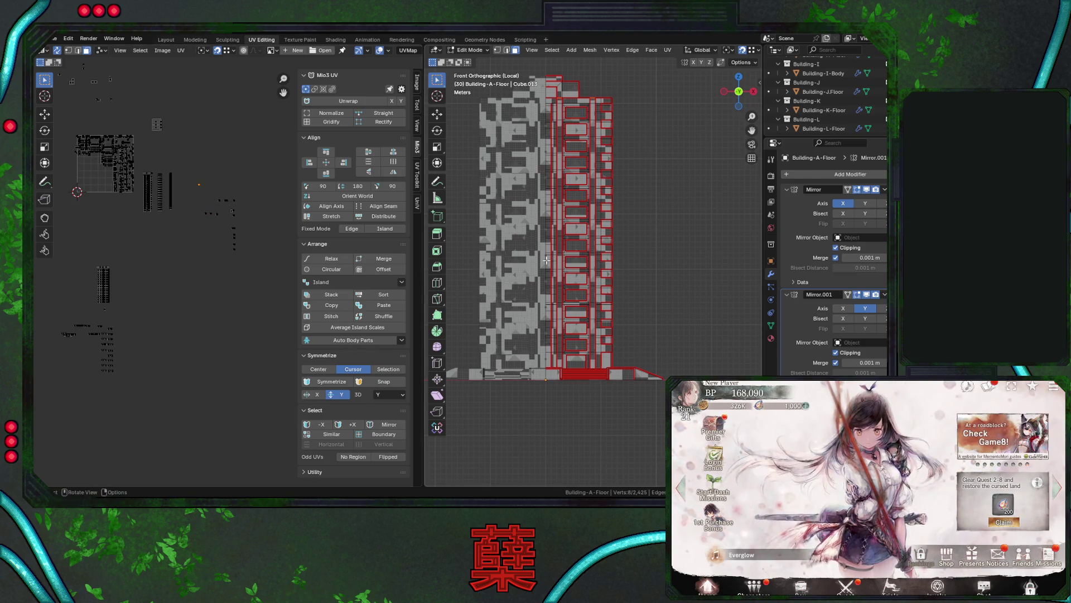
scroll(575, 287, "up", 10)
Reposition the currently selected UVs with two successive moves.
middle_click_drag(589, 266, 544, 288)
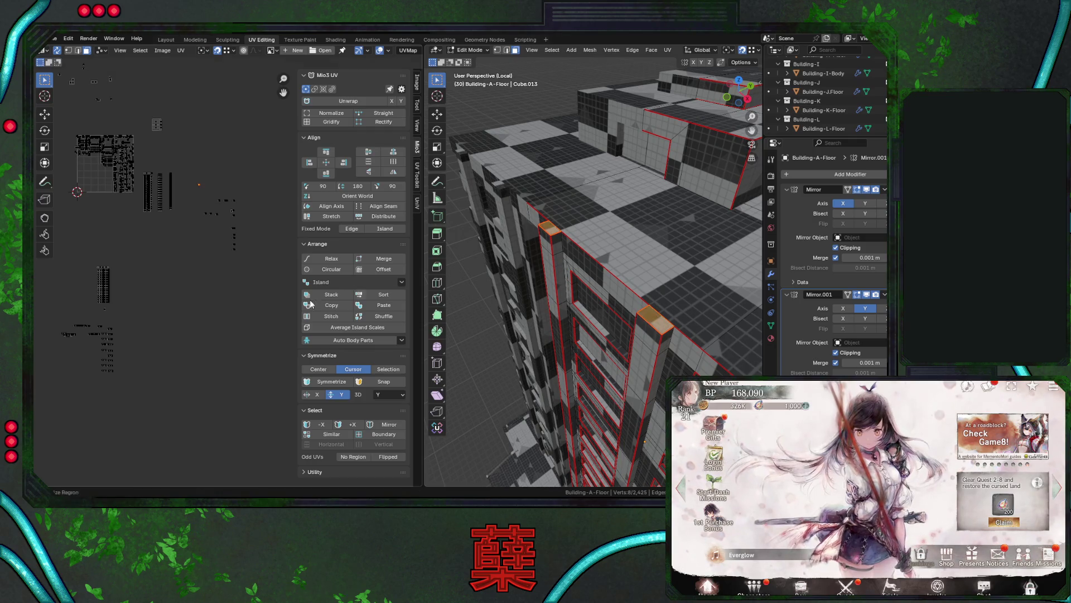
scroll(736, 279, "down", 5)
middle_click_drag(737, 278, 641, 234)
middle_click_drag(249, 253, 289, 334)
key("g")
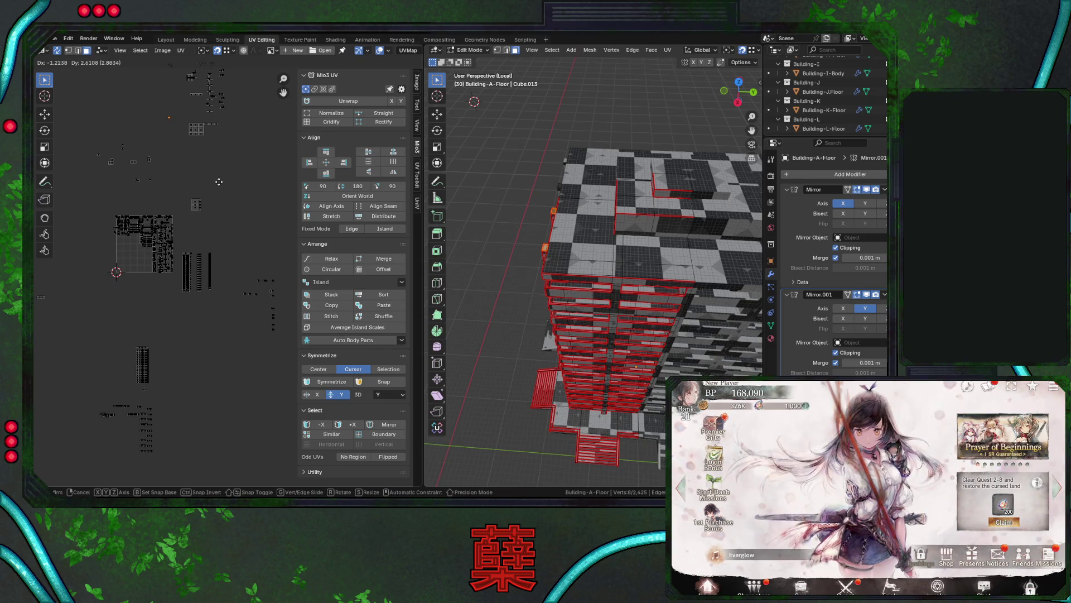
left_click(219, 181)
middle_click_drag(219, 181, 249, 262)
key("g")
left_click(276, 321)
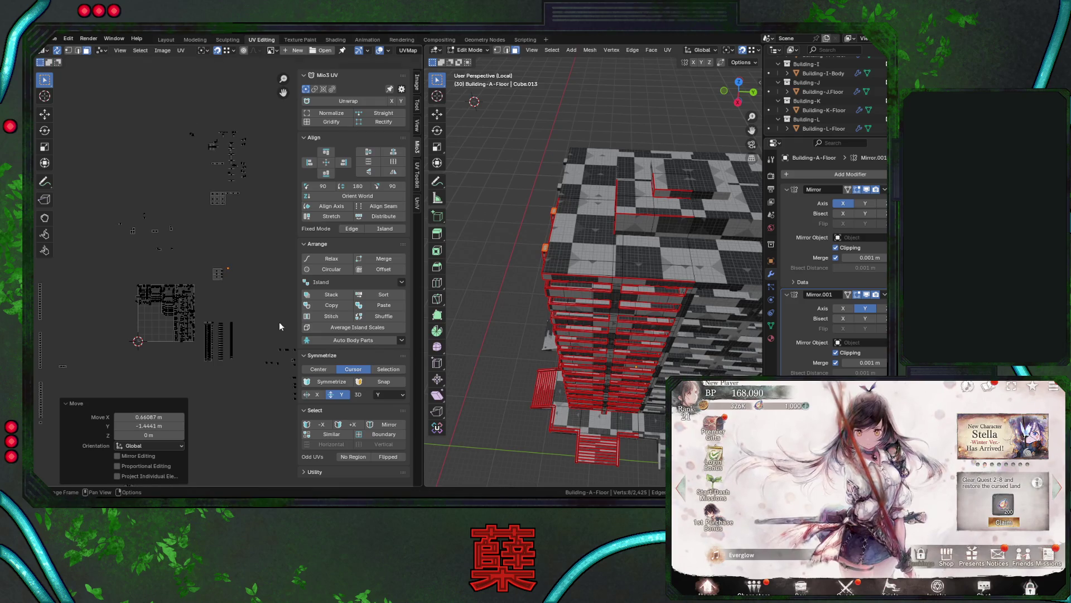
middle_click_drag(276, 322, 265, 267)
mouse_move(613, 313)
middle_mouse_down()
mouse_move(639, 337)
mouse_move(630, 278)
middle_mouse_up()
Move the small roof UV islands to the left, then select the large island cluster.
left_click_drag(96, 156, 162, 193)
key("g")
left_click(138, 190)
middle_click_drag(139, 190, 205, 139)
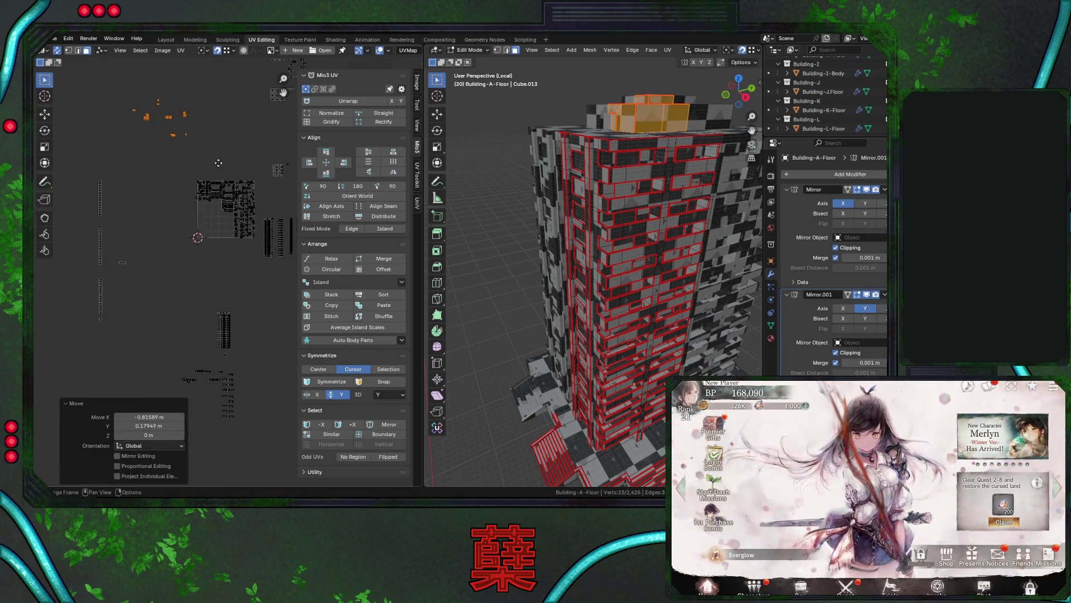
middle_click_drag(228, 284, 175, 226)
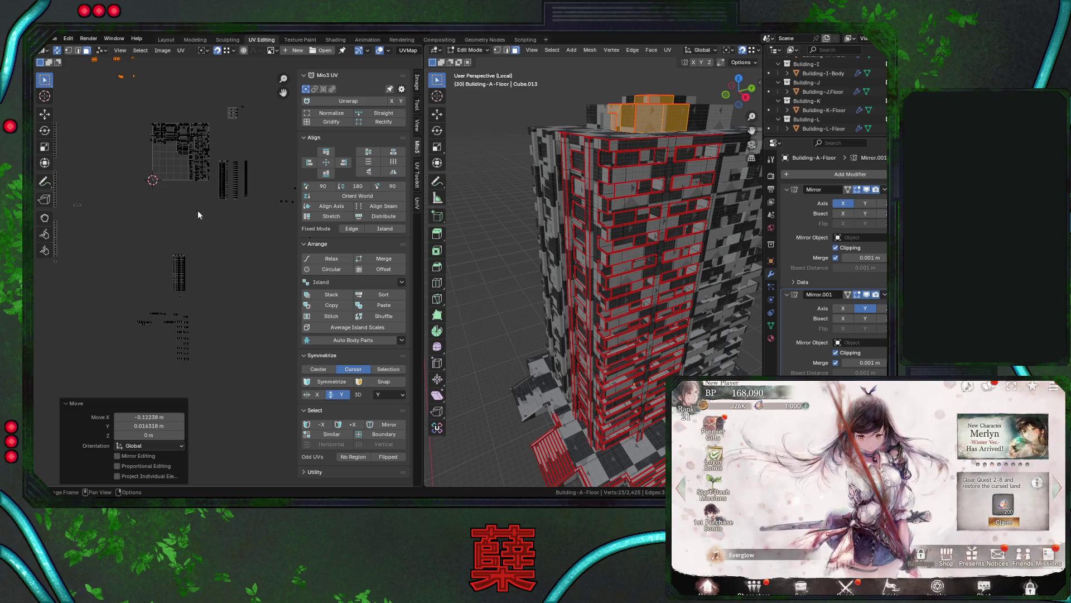
left_click_drag(140, 122, 211, 203)
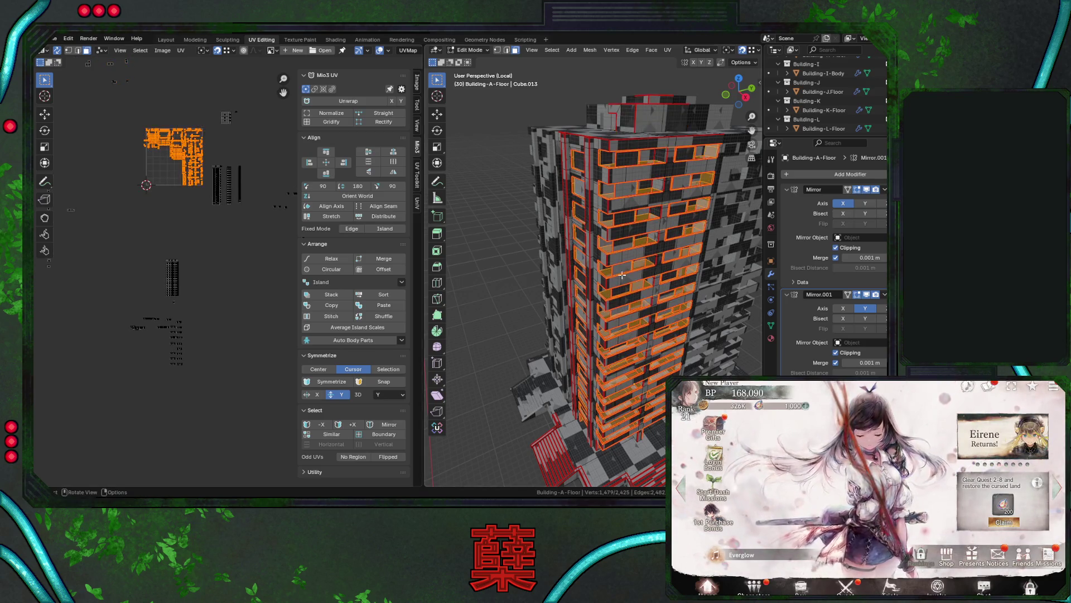
Select a facade face, grow it to its linked faces and frame the selection.
mouse_move(621, 277)
middle_mouse_down()
mouse_move(600, 211)
mouse_move(596, 240)
middle_mouse_up()
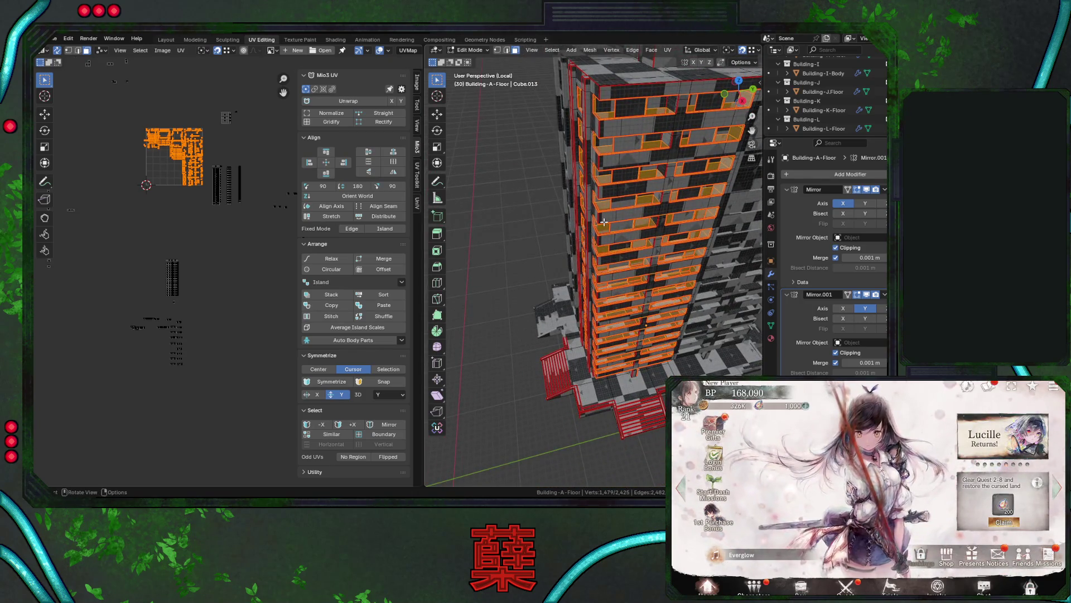
middle_click_drag(607, 178, 608, 179)
left_click(607, 179)
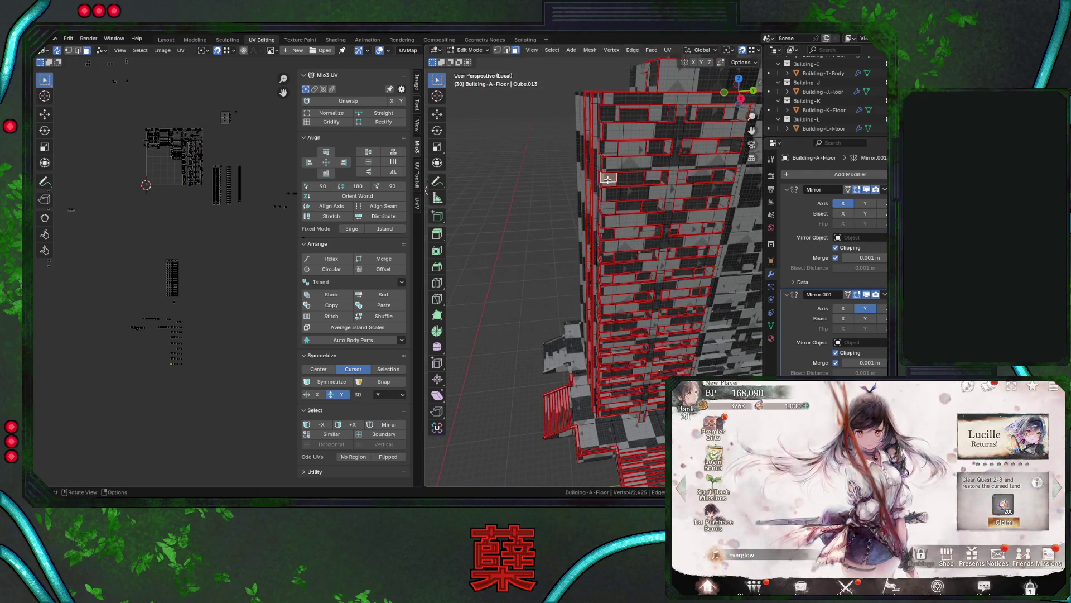
key("ctrl+l")
mouse_move(607, 178)
middle_mouse_down()
mouse_move(614, 190)
mouse_move(580, 262)
middle_mouse_up()
key("KP_Decimal")
Select a facade face's linked group with Delimit set to Seam.
left_click(508, 300)
mouse_move(508, 300)
middle_mouse_down()
mouse_move(570, 284)
mouse_move(551, 373)
middle_mouse_up()
middle_click_drag(524, 287, 494, 290)
key("l")
left_click(522, 456)
mouse_move(551, 308)
middle_mouse_down()
mouse_move(649, 299)
mouse_move(643, 307)
middle_mouse_up()
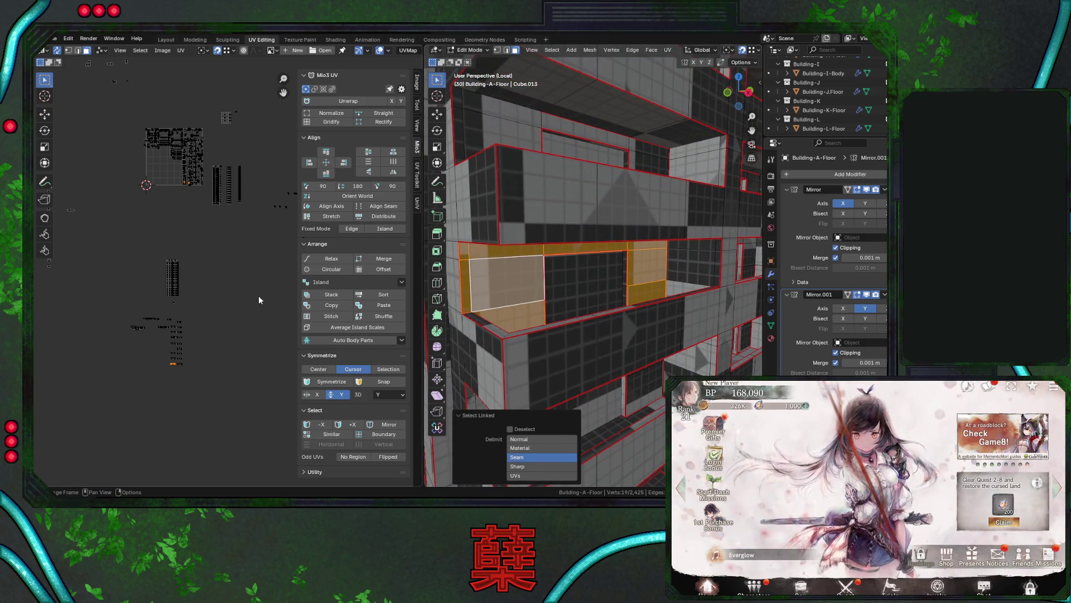
Box-select the lower-left UV islands and extend to all linked faces via Select Linked > Linked.
left_click_drag(127, 303, 206, 398)
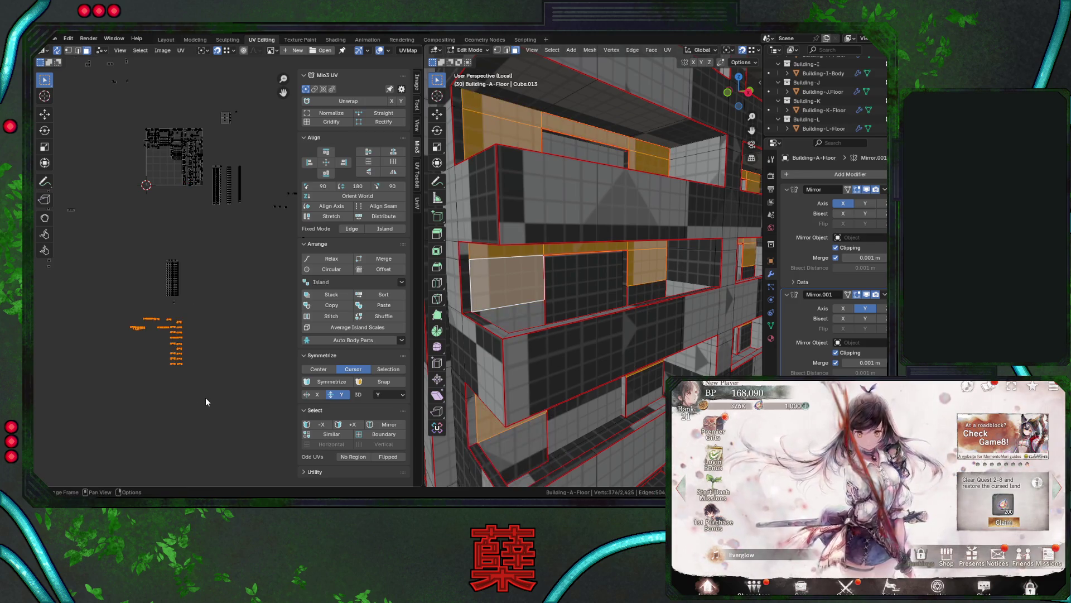
middle_click_drag(587, 288, 557, 293)
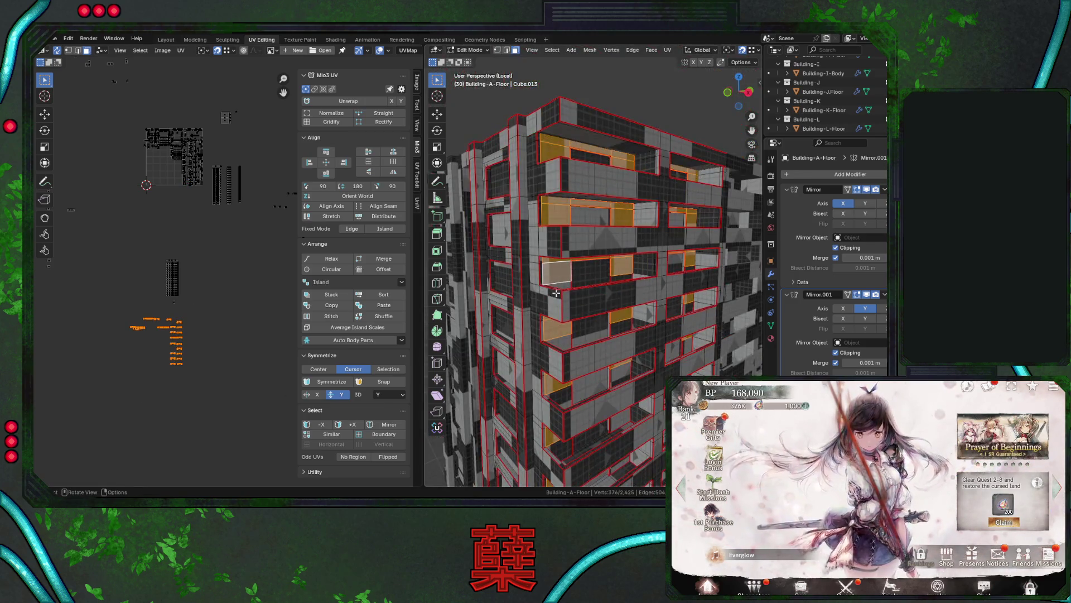
left_click(553, 51)
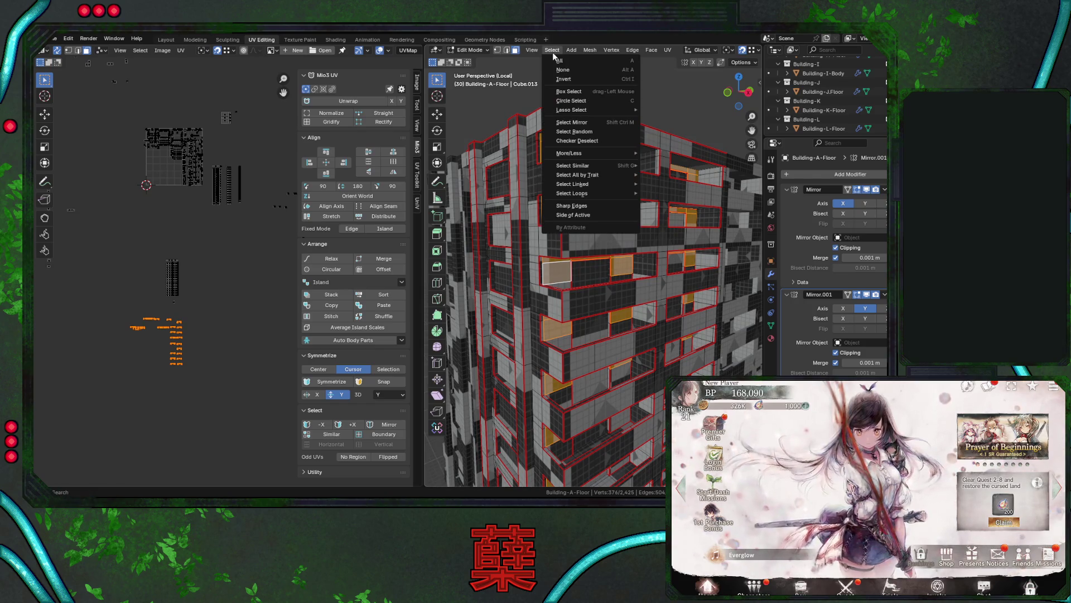
mouse_move(605, 186)
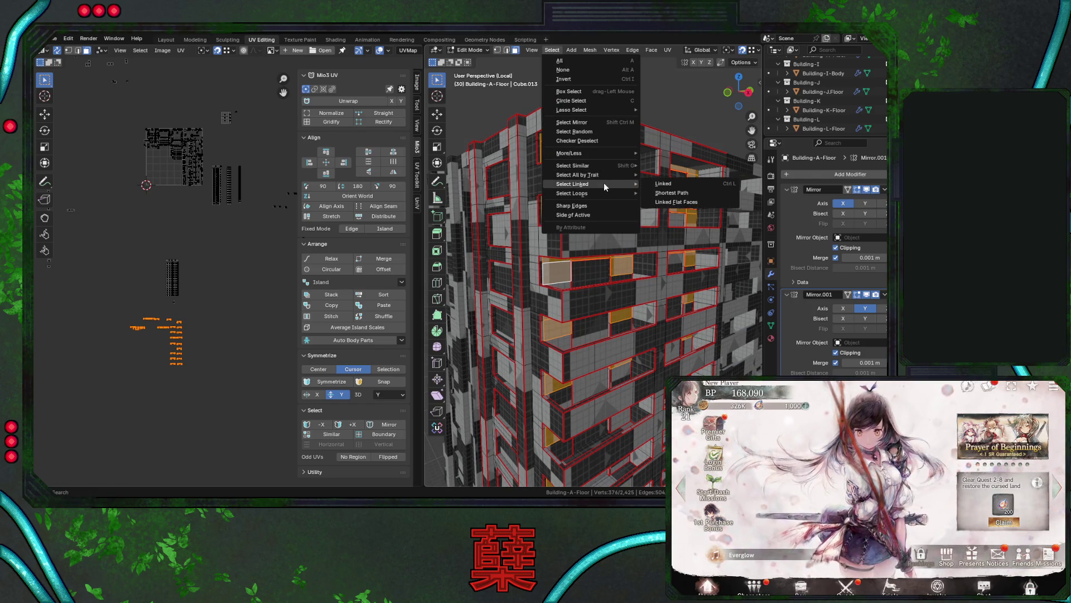
left_click(659, 185)
mouse_move(682, 317)
middle_mouse_down()
mouse_move(617, 264)
mouse_move(394, 379)
middle_mouse_up()
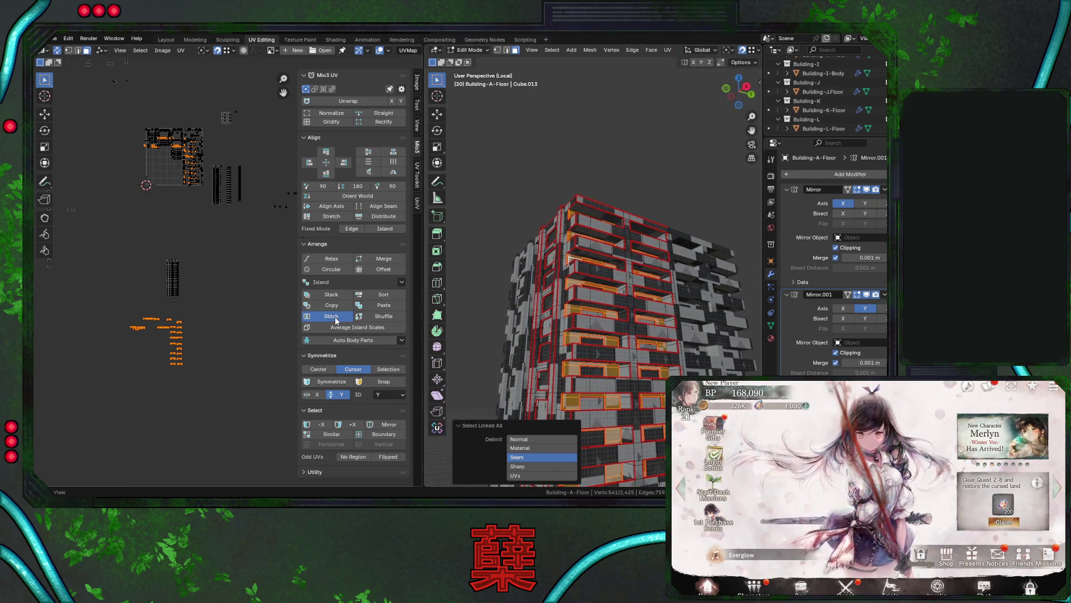
Switch to Right Ortho and undo back until the UV islands return to the main square.
key("a")
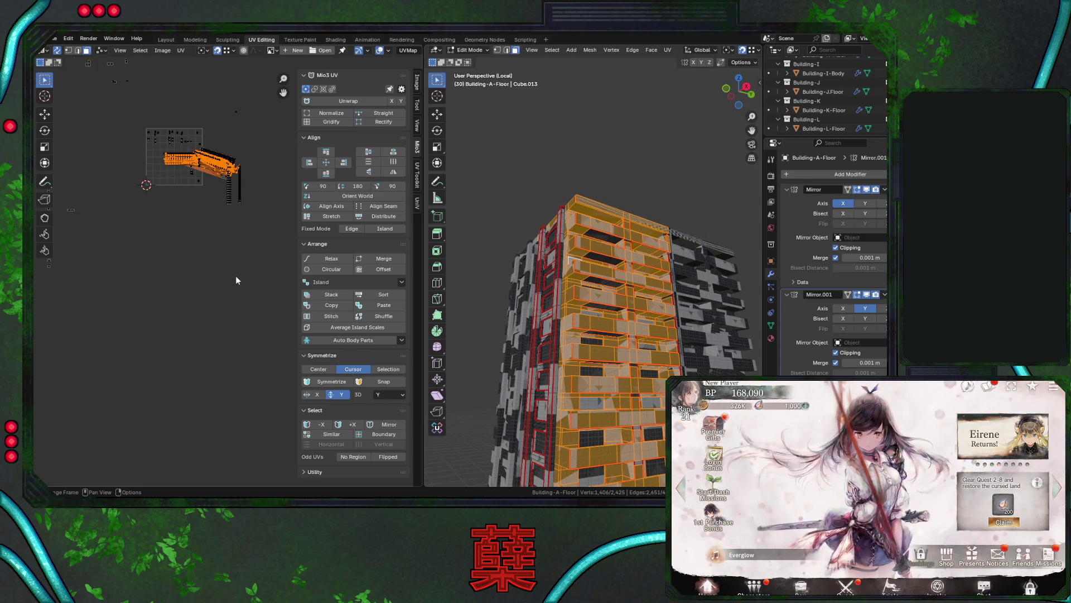
key("ctrl+z")
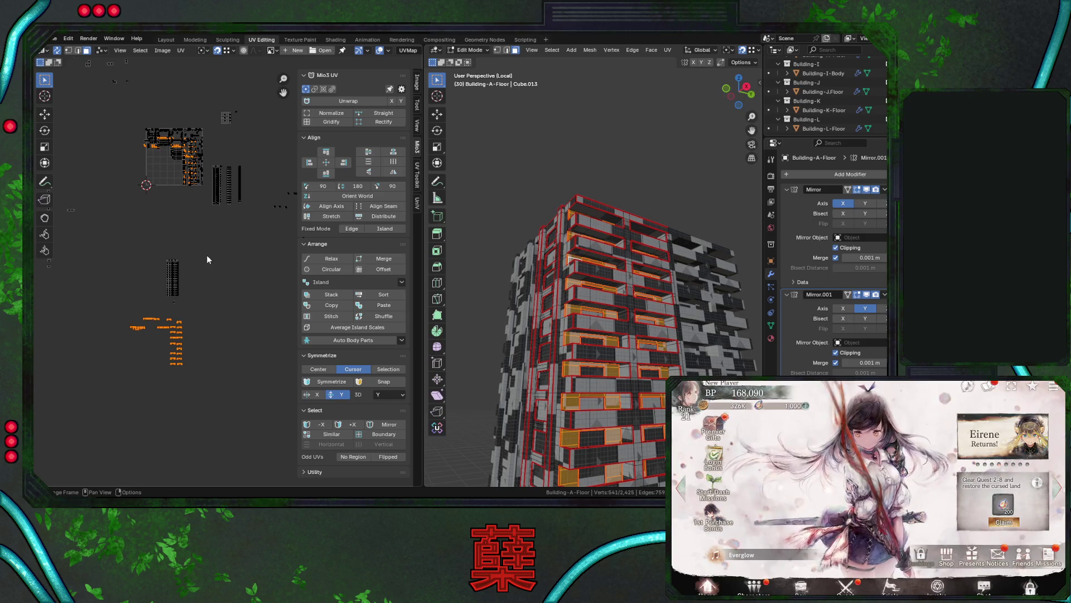
middle_click_drag(581, 335, 601, 328)
scroll(584, 337, "down", 3)
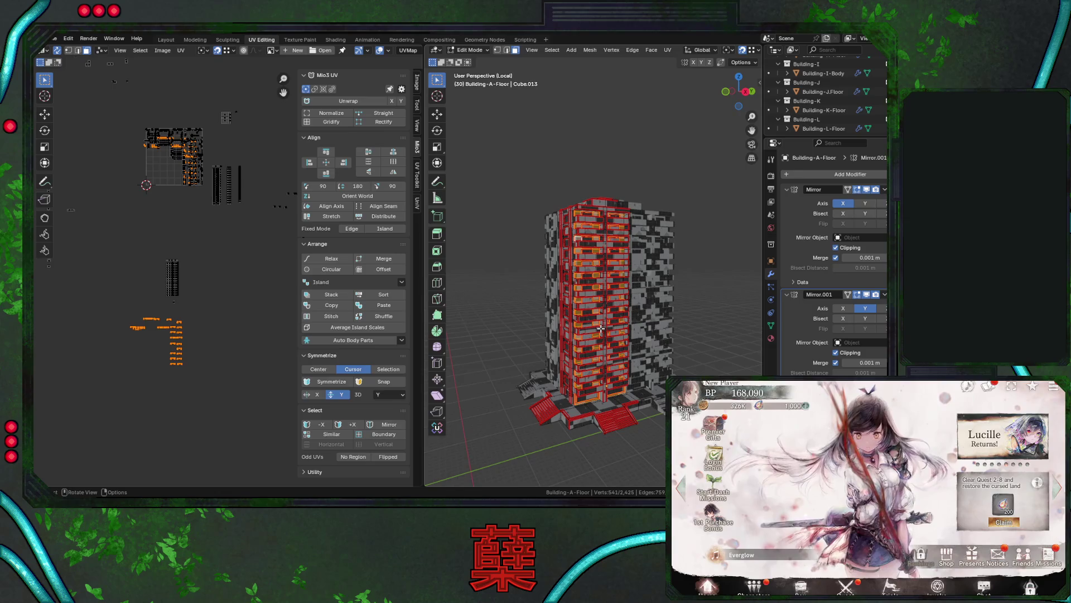
key("KP_3")
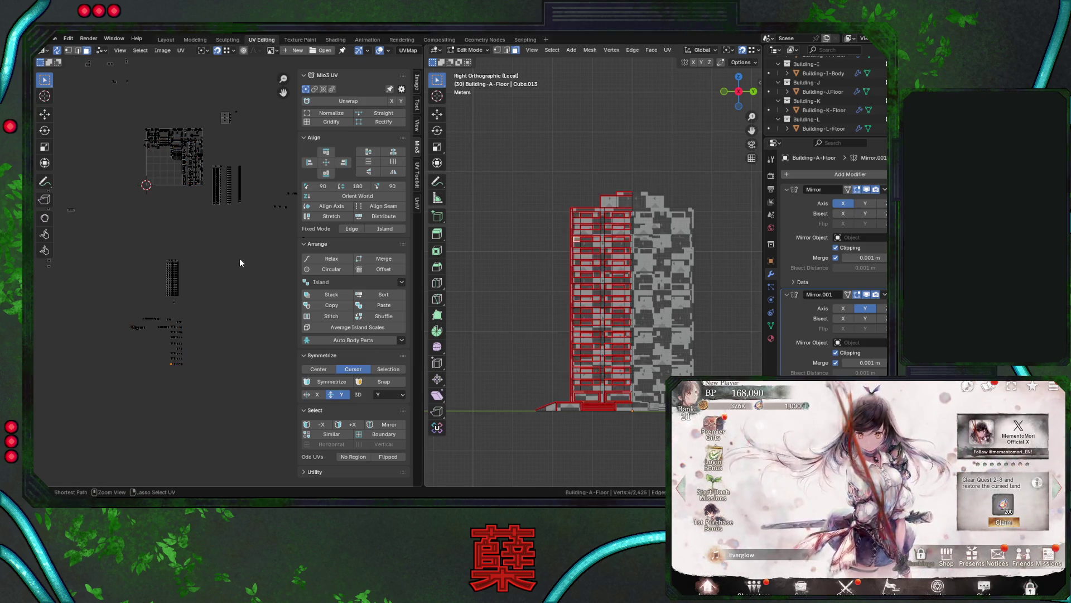
key("ctrl+z")
key("ctrl+z")
key("ctrl+z")
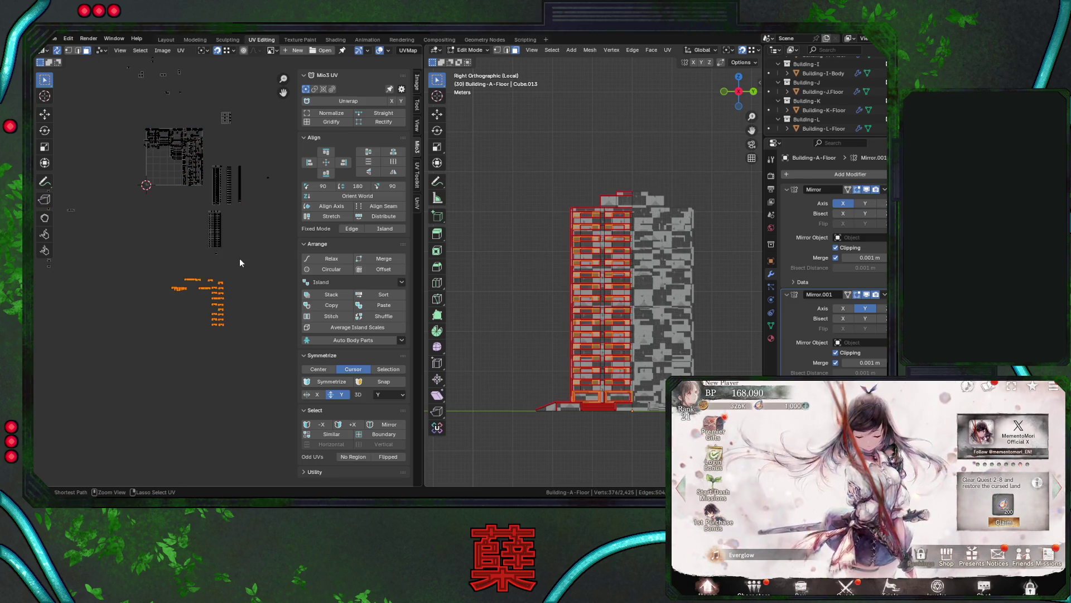
key("ctrl+z")
scroll(526, 111, "down", 1)
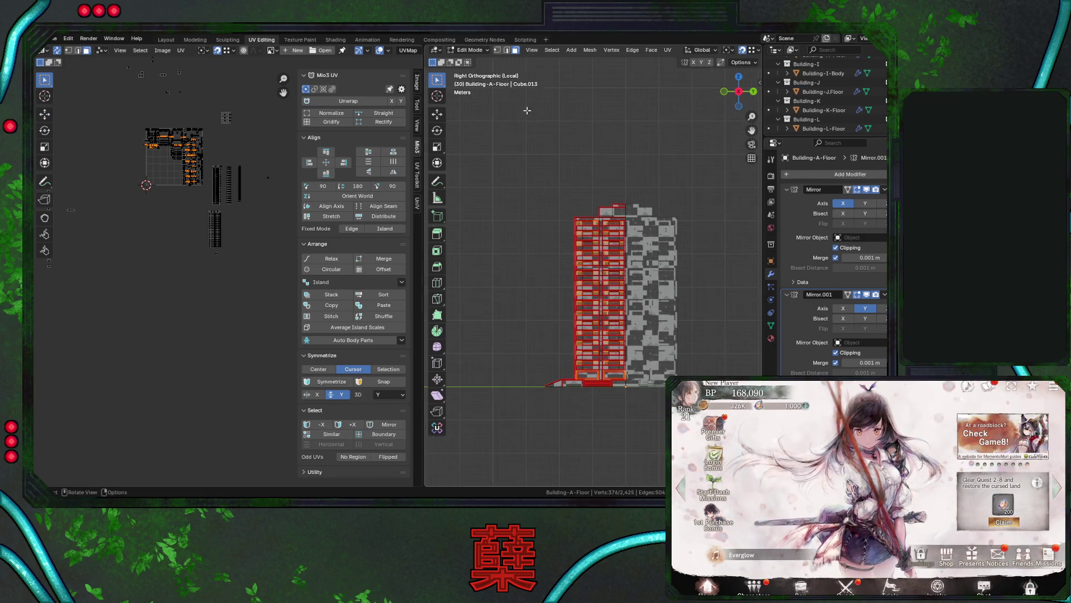
Select all linked faces and move their UV islands downward.
left_click(552, 51)
mouse_move(619, 165)
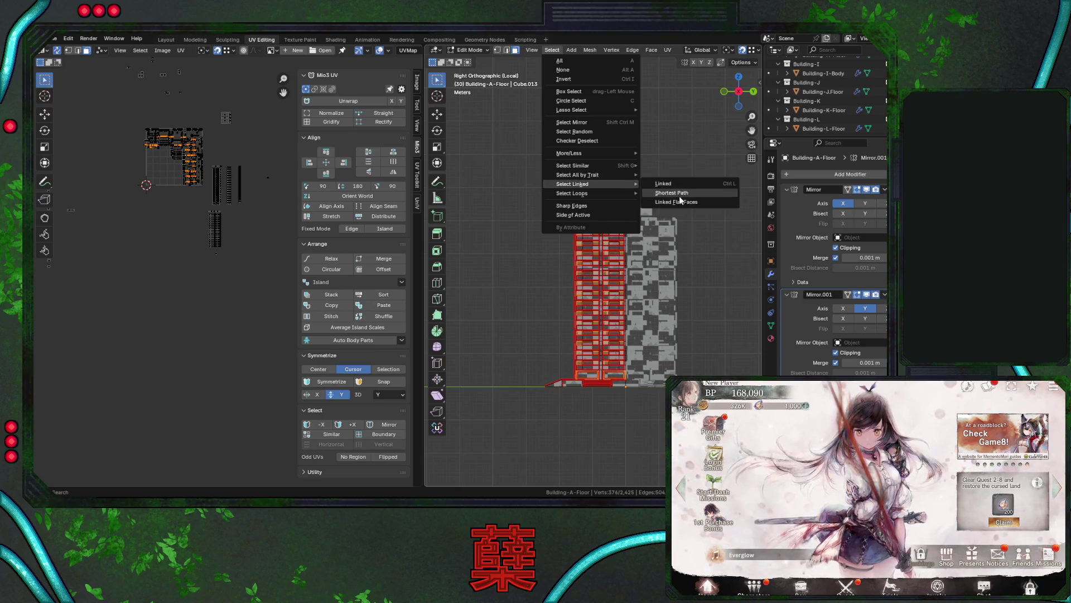
left_click(682, 185)
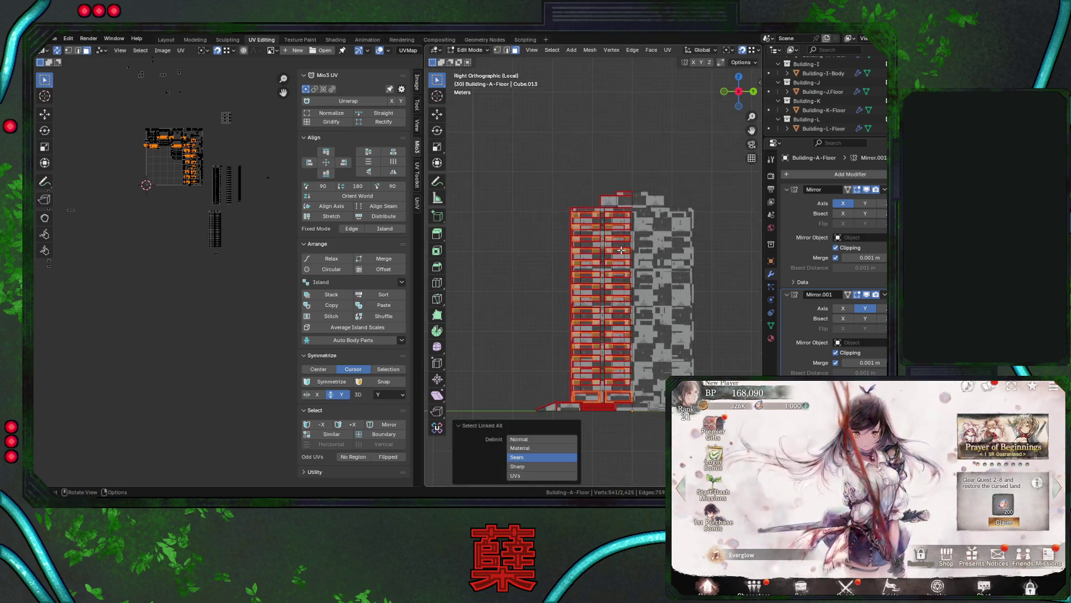
scroll(621, 250, "up", 5)
scroll(621, 250, "up", 3)
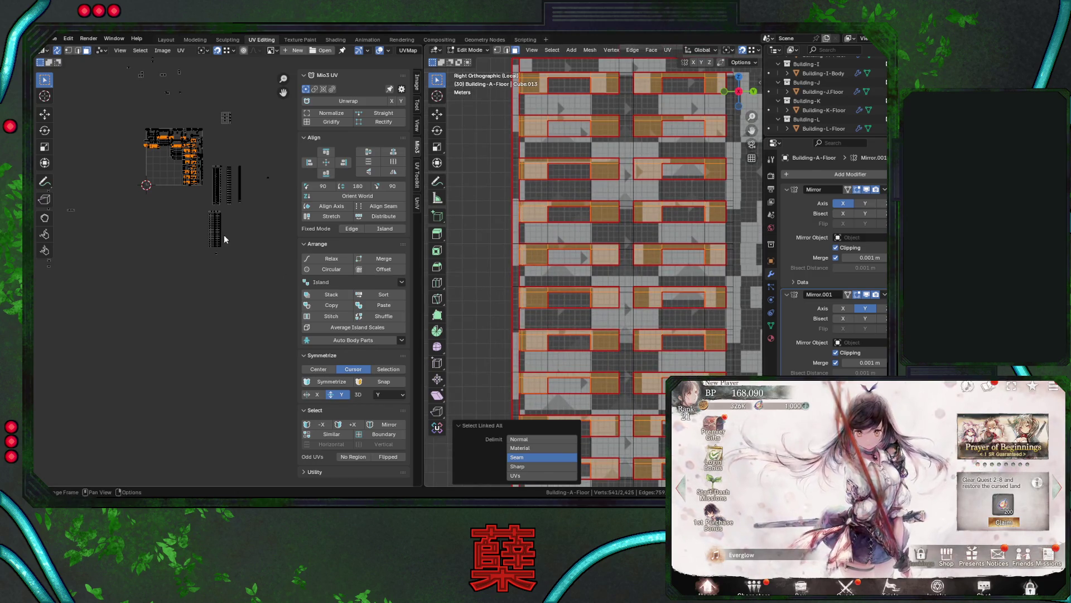
key("g")
left_click(233, 387)
Box-select the tower's front faces in front orthographic view, then turn X-ray off.
left_click_drag(138, 119, 206, 189)
mouse_move(552, 262)
middle_mouse_down()
mouse_move(584, 290)
mouse_move(613, 282)
mouse_move(629, 223)
mouse_move(627, 304)
middle_mouse_up()
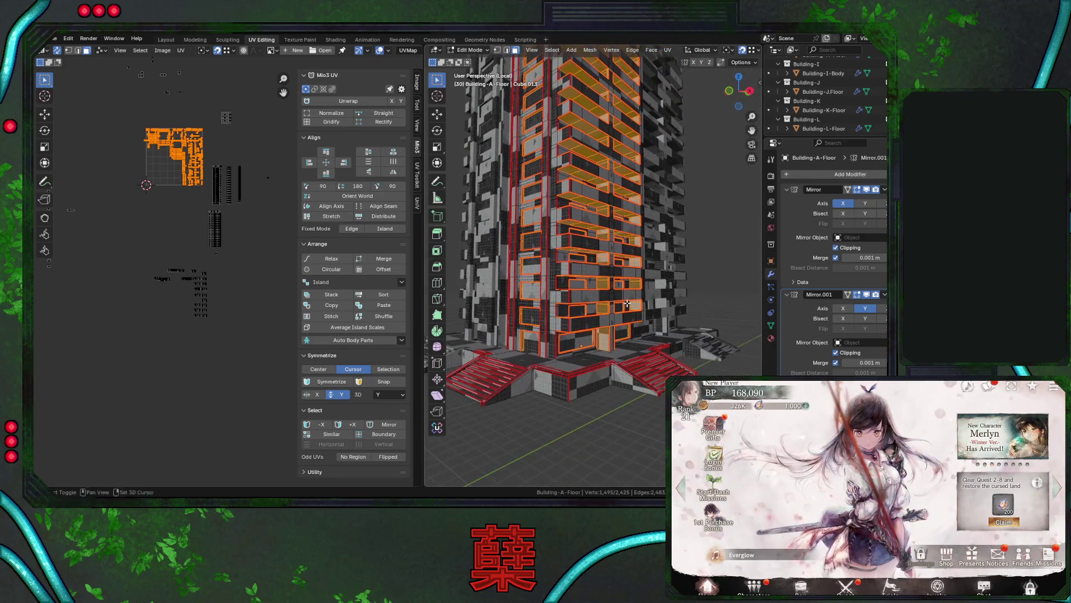
key("KP_3")
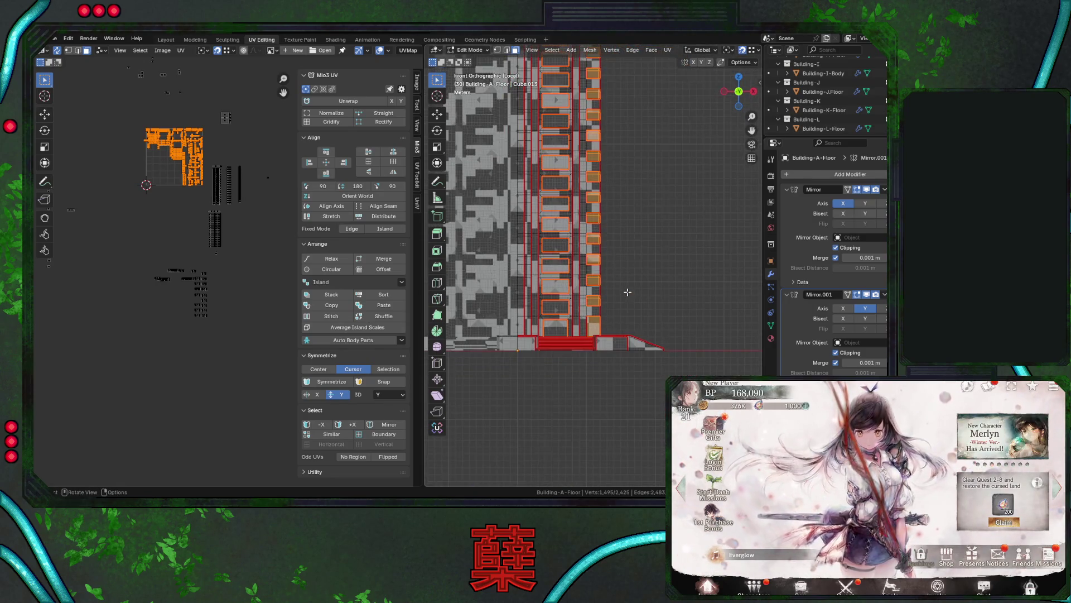
key("KP_1")
scroll(636, 262, "up", 4)
key("b")
left_click_drag(515, 88, 573, 480)
mouse_move(618, 188)
middle_mouse_down()
mouse_move(614, 251)
mouse_move(591, 312)
middle_mouse_up()
key("alt+z")
Move the selected UV islands up-left, then shift another island down-left.
key("g")
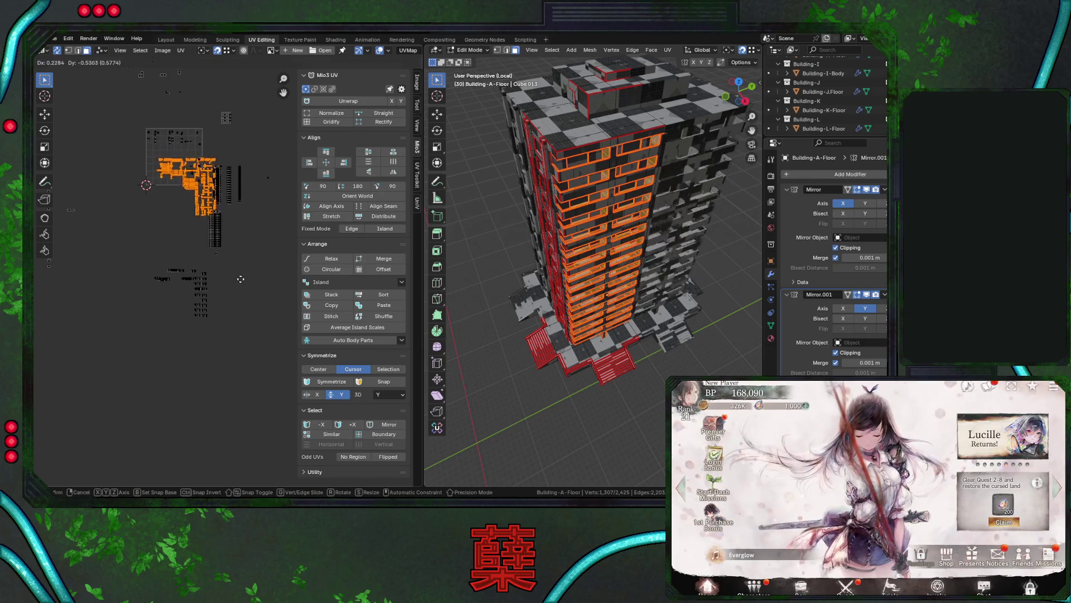
left_click(226, 248)
middle_click_drag(594, 262, 604, 296)
scroll(251, 344, "down", 2)
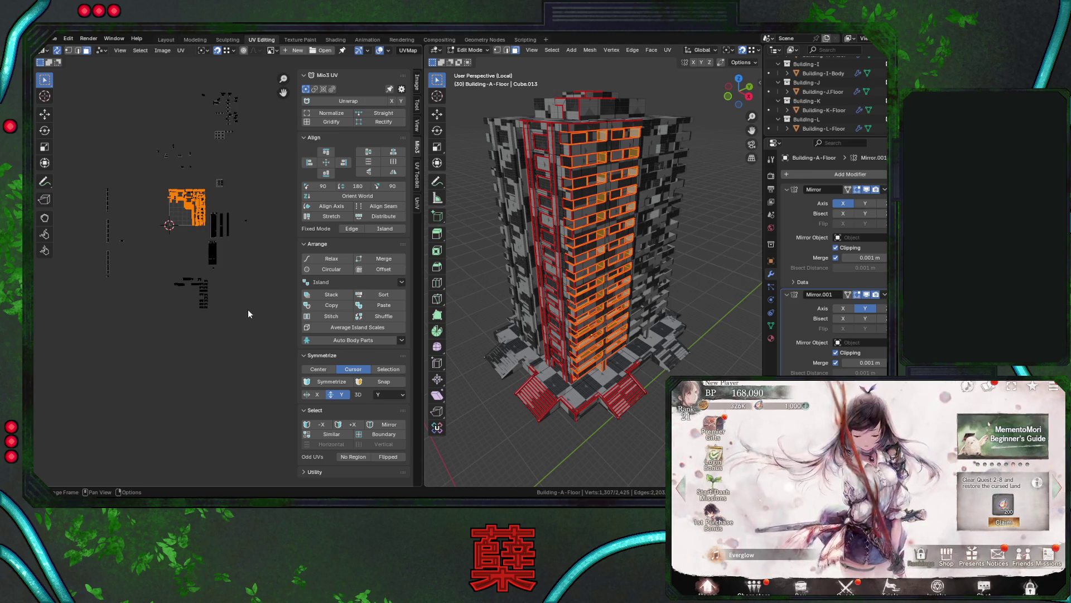
key("g")
left_click(218, 474)
Move the upper balcony UV island up-left and place the other selected islands.
left_click_drag(166, 174, 207, 234)
mouse_move(575, 253)
middle_mouse_down()
mouse_move(616, 371)
mouse_move(621, 241)
mouse_move(549, 263)
middle_mouse_up()
key("g")
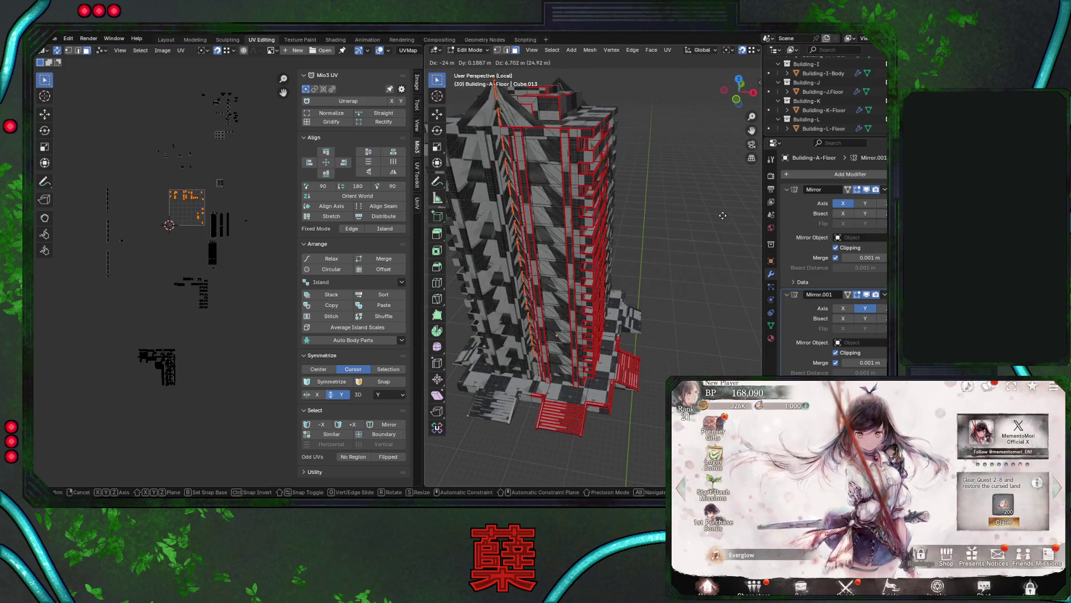
key("Escape")
key("g")
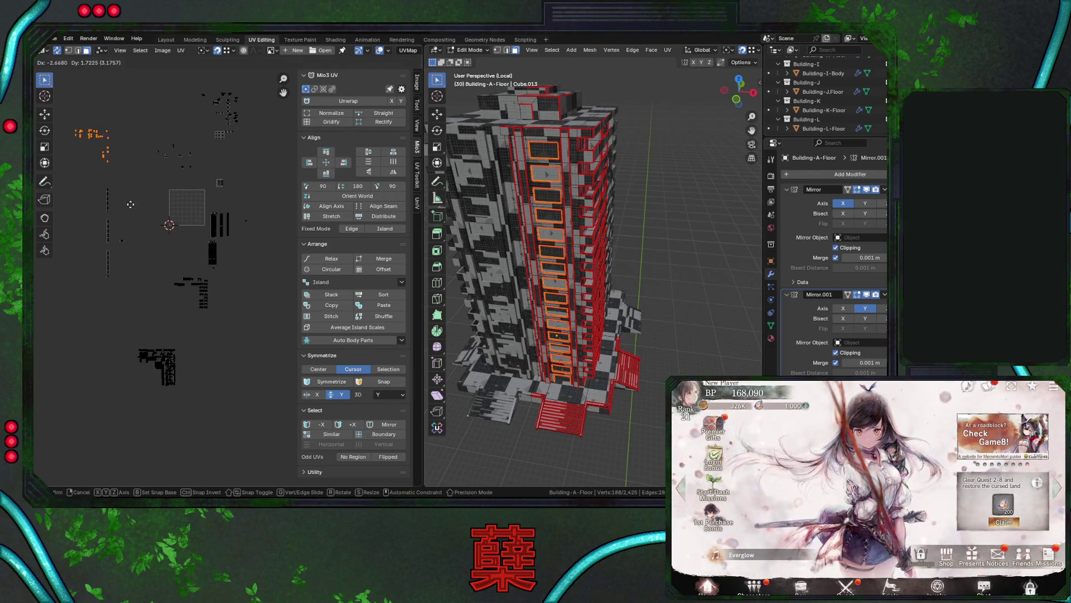
left_click(129, 204)
middle_click_drag(252, 285, 269, 241)
left_click_drag(132, 293, 224, 353)
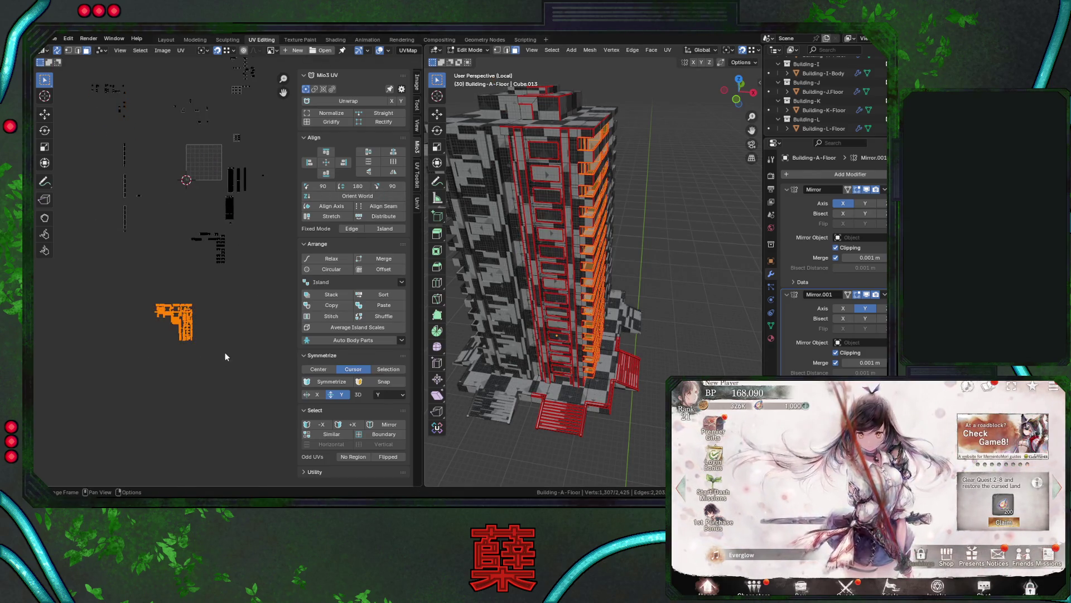
Inspect the facade from the numpad 3 side view and an angled perspective.
middle_click_drag(611, 308, 547, 293)
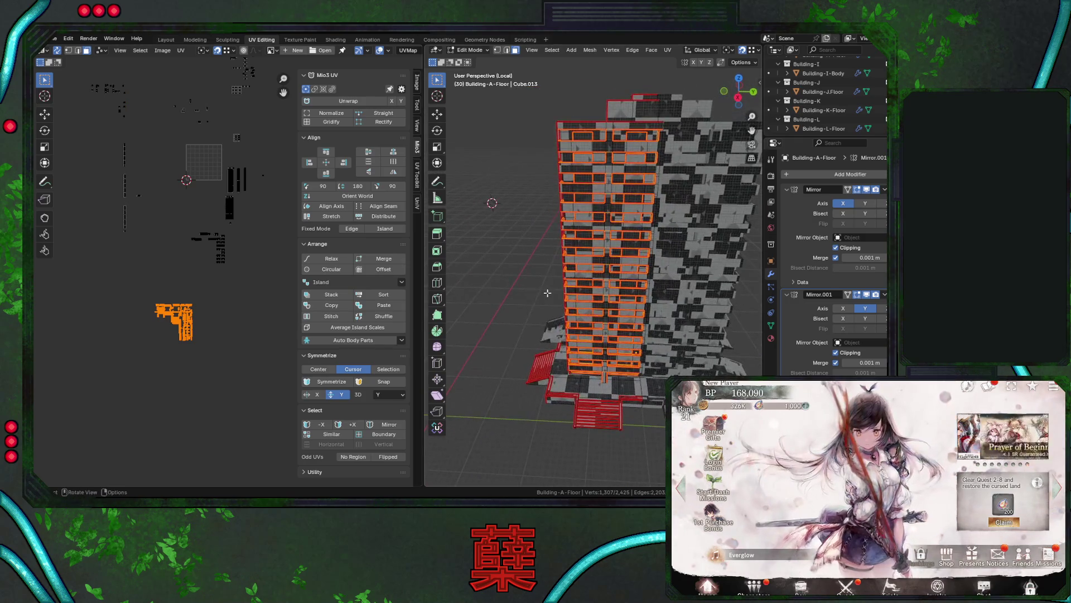
key("KP_3")
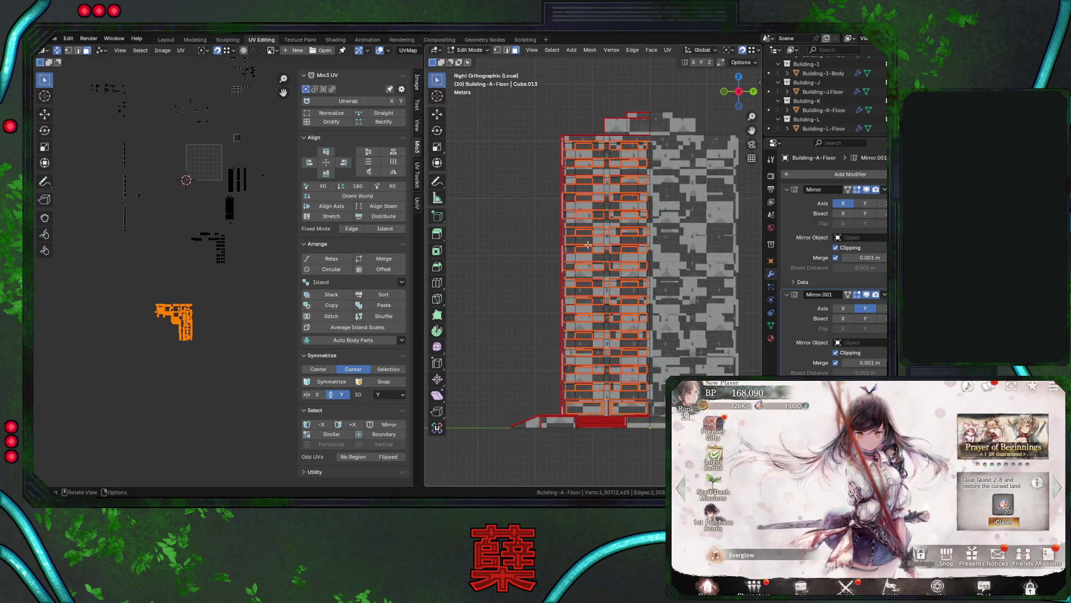
scroll(612, 192, "up", 2)
scroll(627, 237, "up", 2)
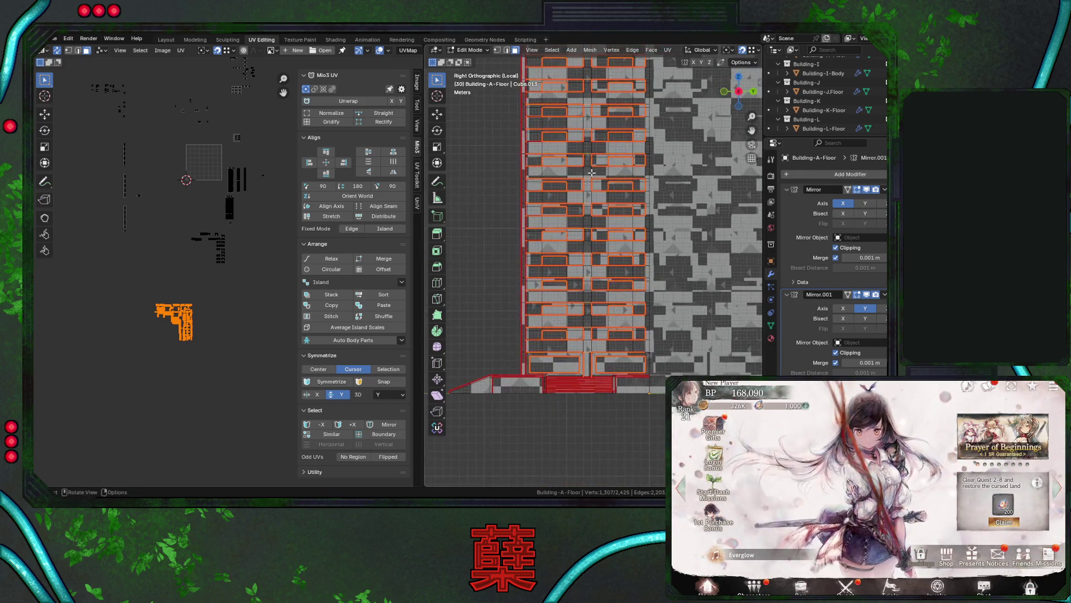
scroll(626, 237, "up", 3)
scroll(620, 192, "down", 2)
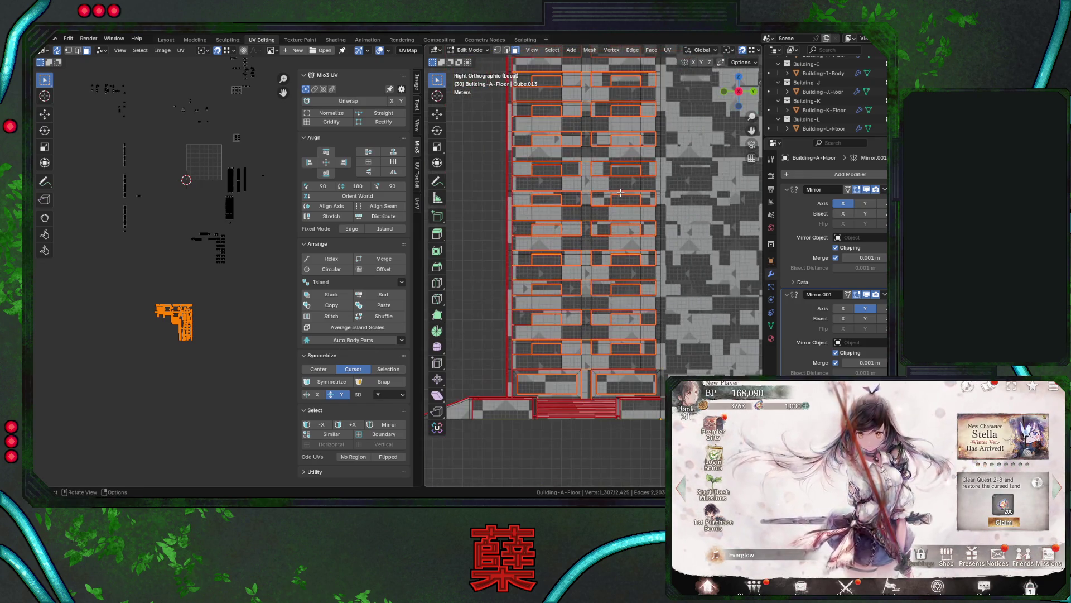
scroll(618, 218, "down", 1)
scroll(617, 240, "down", 1)
scroll(615, 261, "down", 1)
scroll(614, 261, "up", 5, "shift")
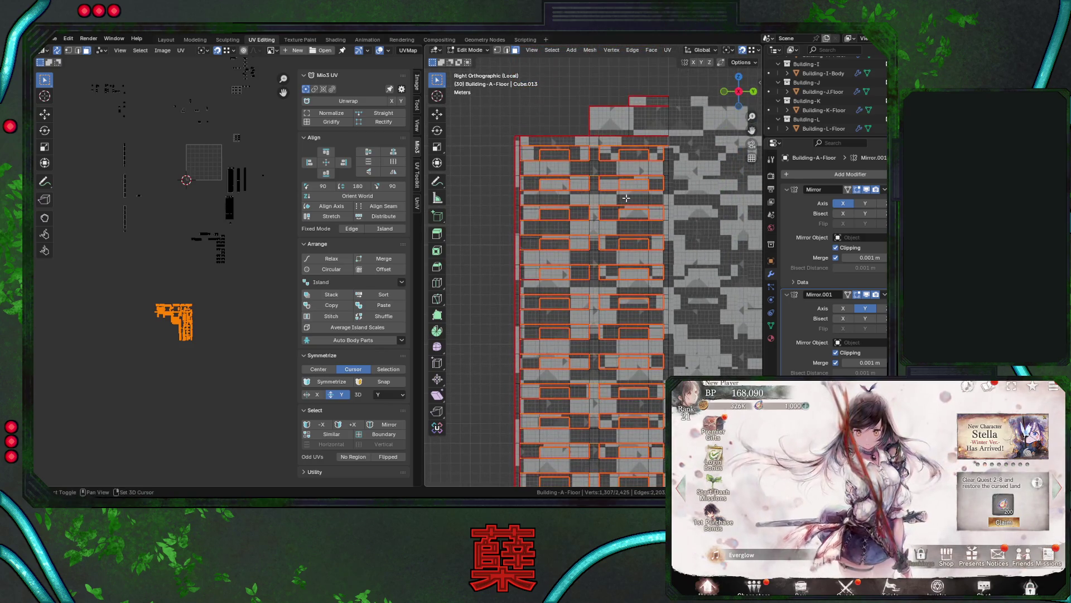
mouse_move(627, 252)
middle_mouse_down()
mouse_move(650, 283)
mouse_move(642, 269)
mouse_move(662, 267)
middle_mouse_up()
scroll(650, 283, "up", 4)
scroll(646, 276, "down", 2)
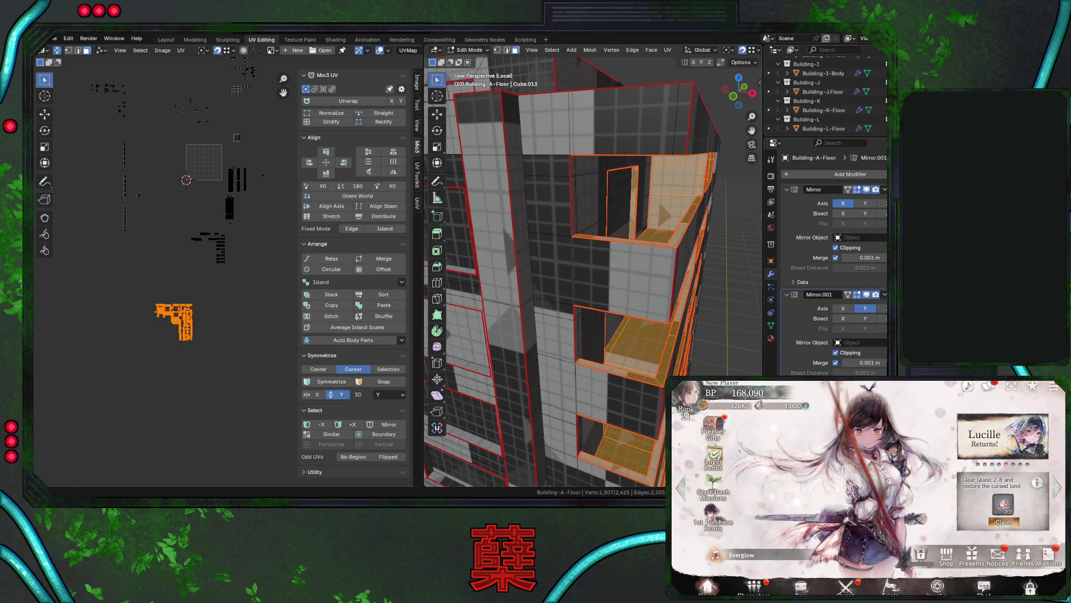
mouse_move(583, 255)
middle_mouse_down()
mouse_move(621, 263)
mouse_move(488, 256)
mouse_move(509, 262)
mouse_move(506, 274)
mouse_move(509, 244)
mouse_move(560, 225)
middle_mouse_up()
left_click(561, 225)
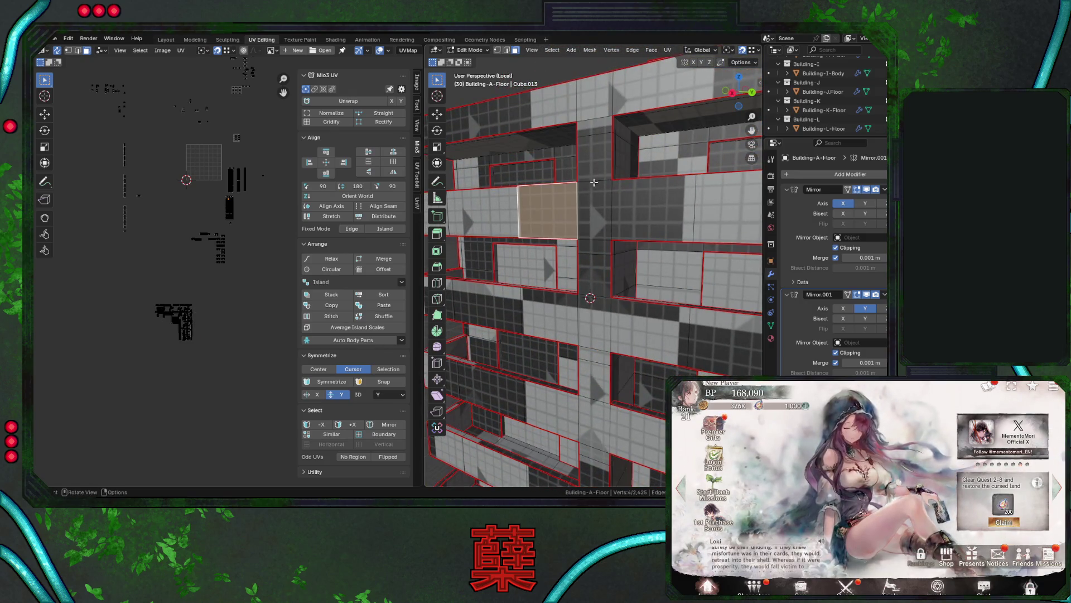
left_click(644, 123)
key("l")
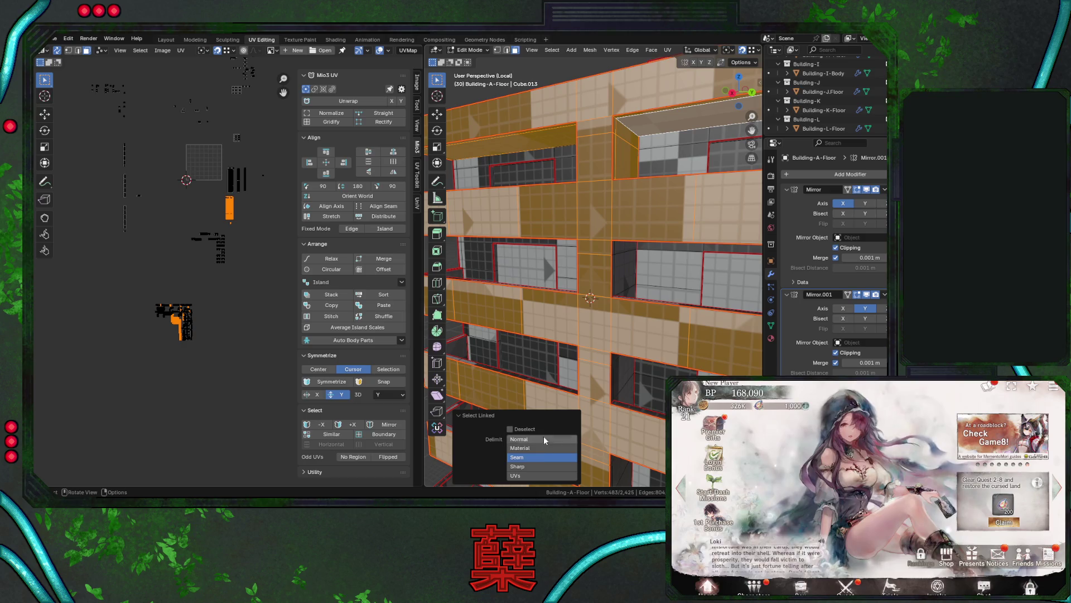
left_click(534, 476)
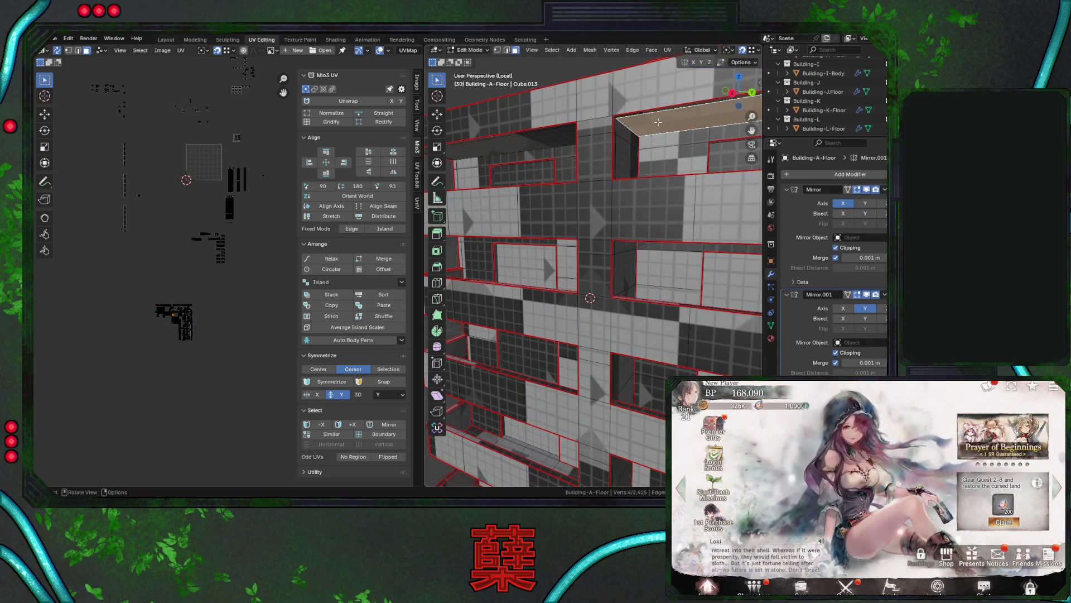
key("KP_Decimal")
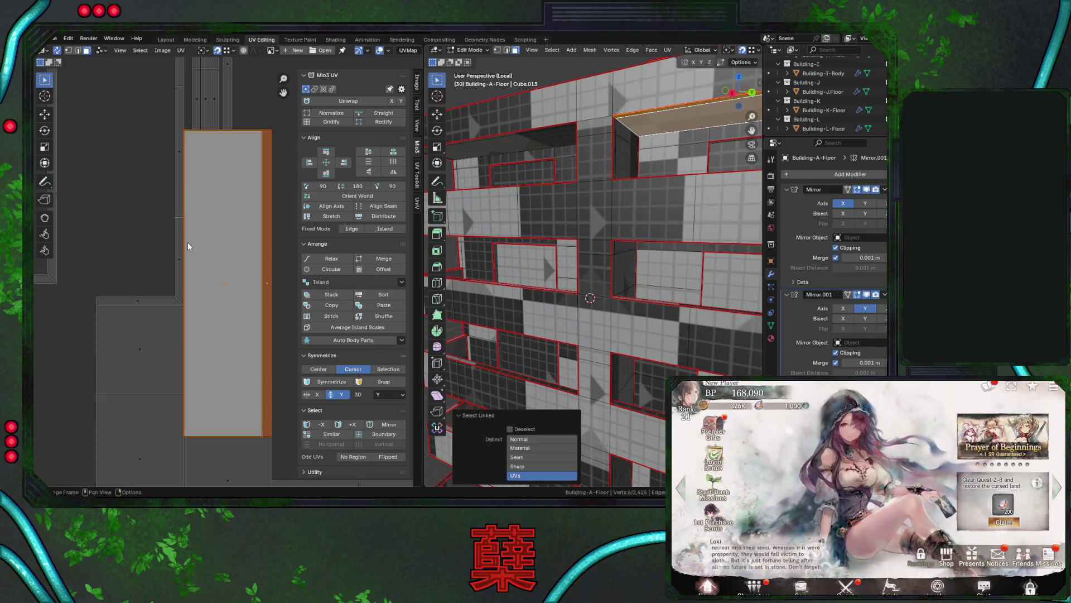
scroll(199, 239, "down", 3)
left_click(633, 150)
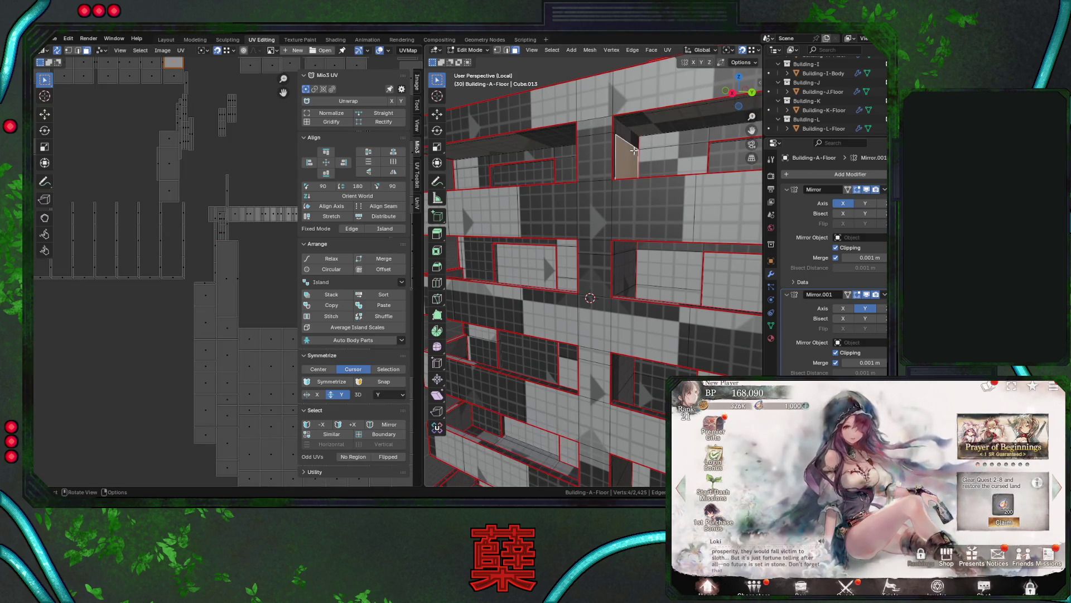
key("l")
middle_click_drag(172, 82, 195, 210)
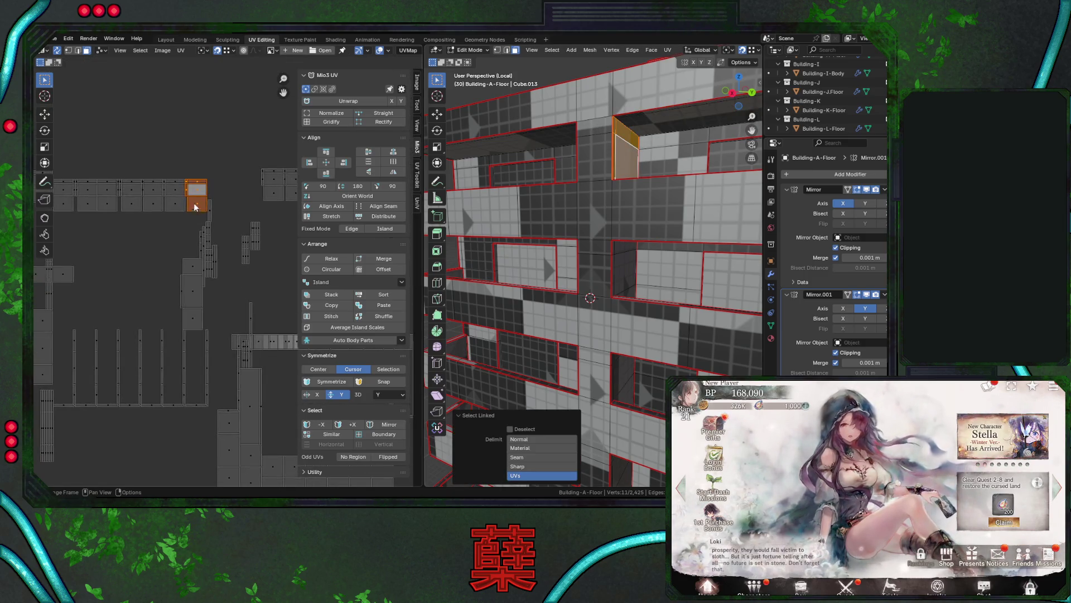
mouse_move(600, 199)
middle_mouse_down()
mouse_move(604, 208)
mouse_move(627, 176)
mouse_move(599, 179)
mouse_move(655, 236)
mouse_move(656, 77)
mouse_move(614, 78)
middle_mouse_up()
key("alt+a")
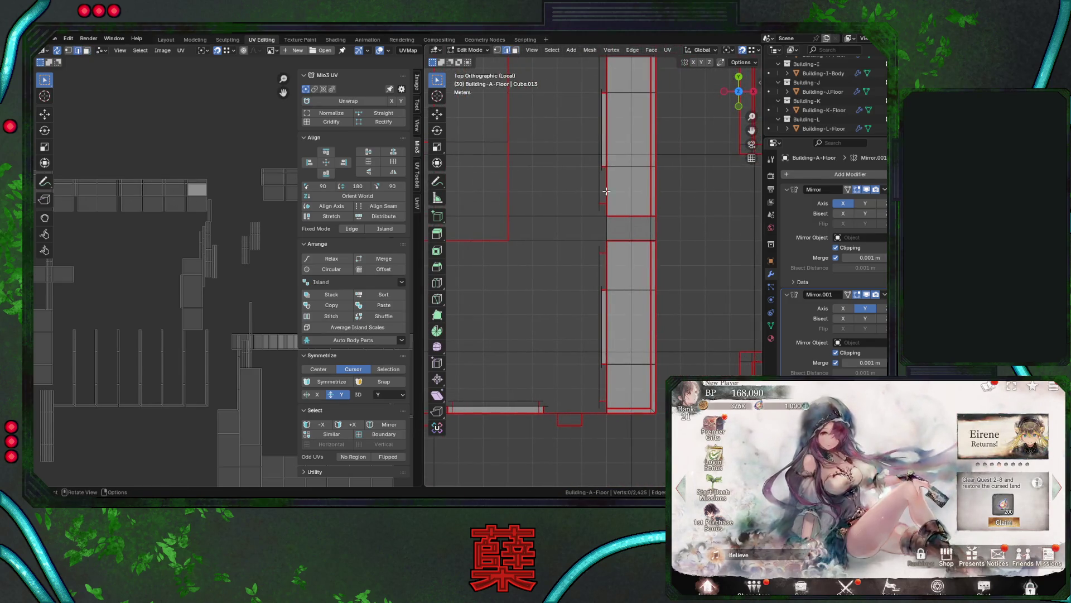
key("l")
middle_click_drag(681, 273, 625, 230)
scroll(627, 223, "down", 6)
middle_click_drag(639, 269, 654, 239)
mouse_move(641, 276)
middle_mouse_down()
mouse_move(648, 321)
mouse_move(629, 288)
middle_mouse_up()
key("a")
key("alt+a")
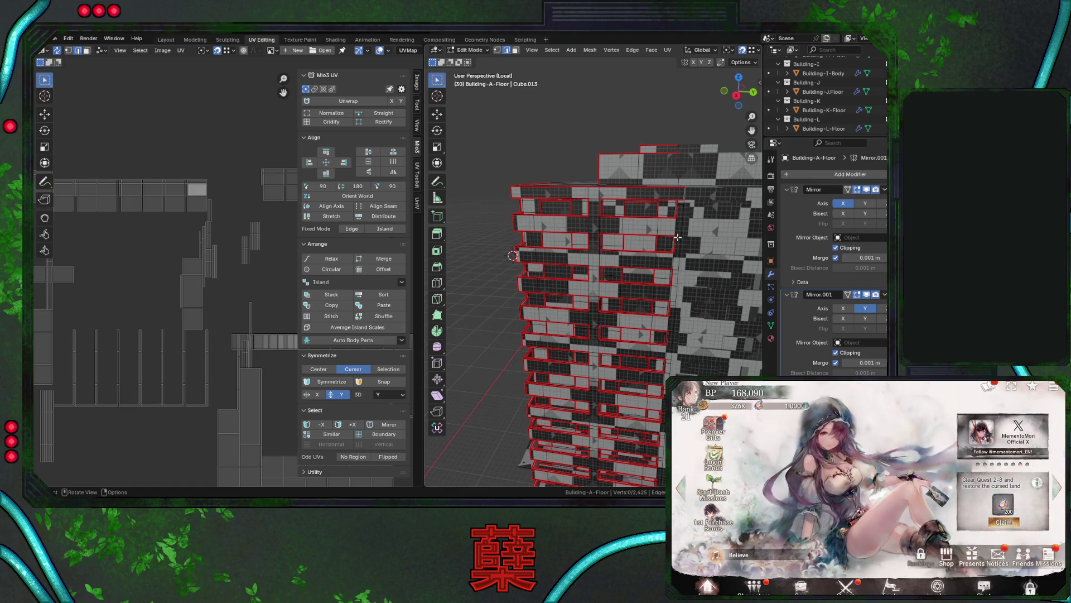
middle_click_drag(675, 222, 629, 267)
scroll(192, 246, "down", 3)
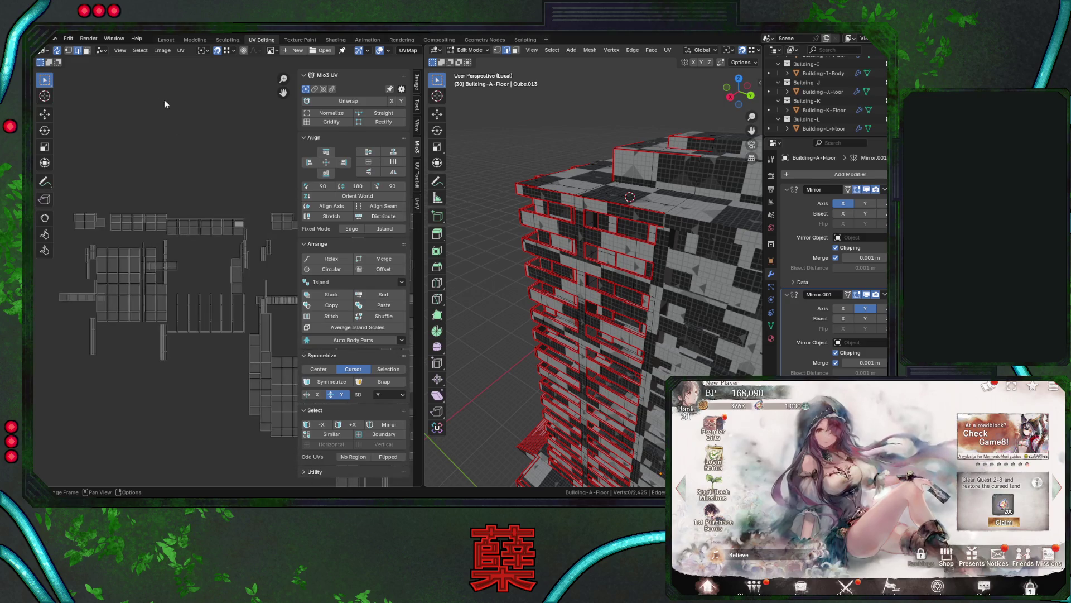
Switch UV selection to Face mode and select a top face of the building.
left_click(87, 50)
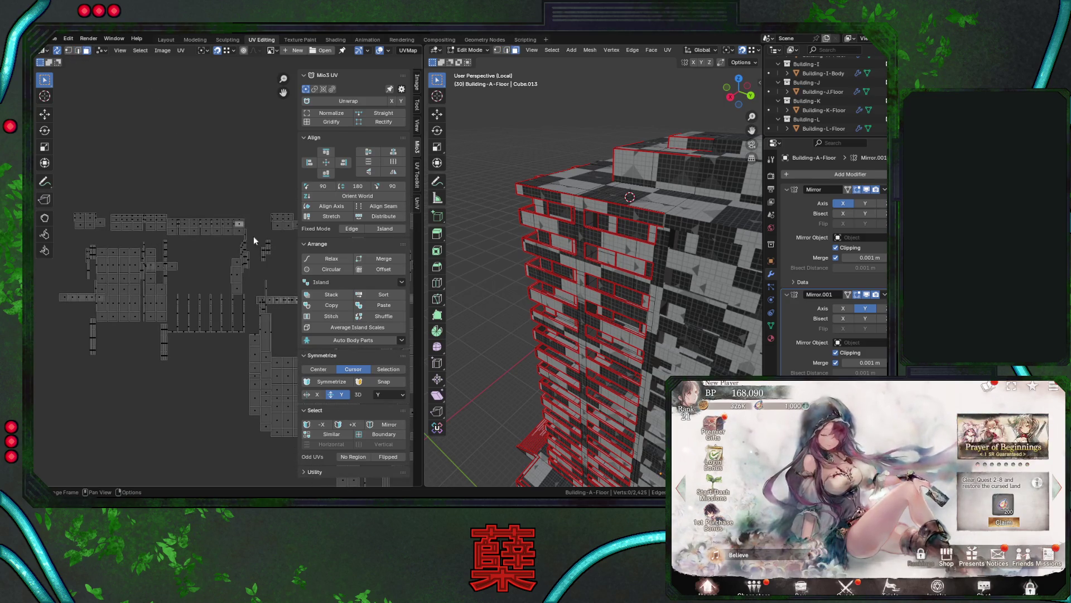
mouse_move(584, 258)
middle_mouse_down()
mouse_move(667, 225)
mouse_move(639, 244)
middle_mouse_up()
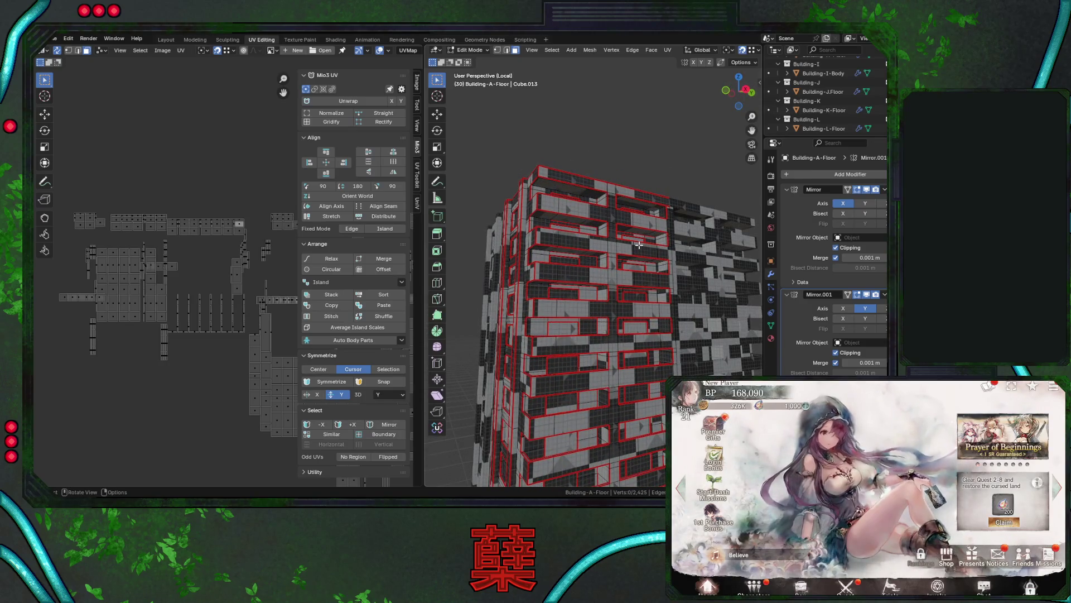
left_click(582, 194)
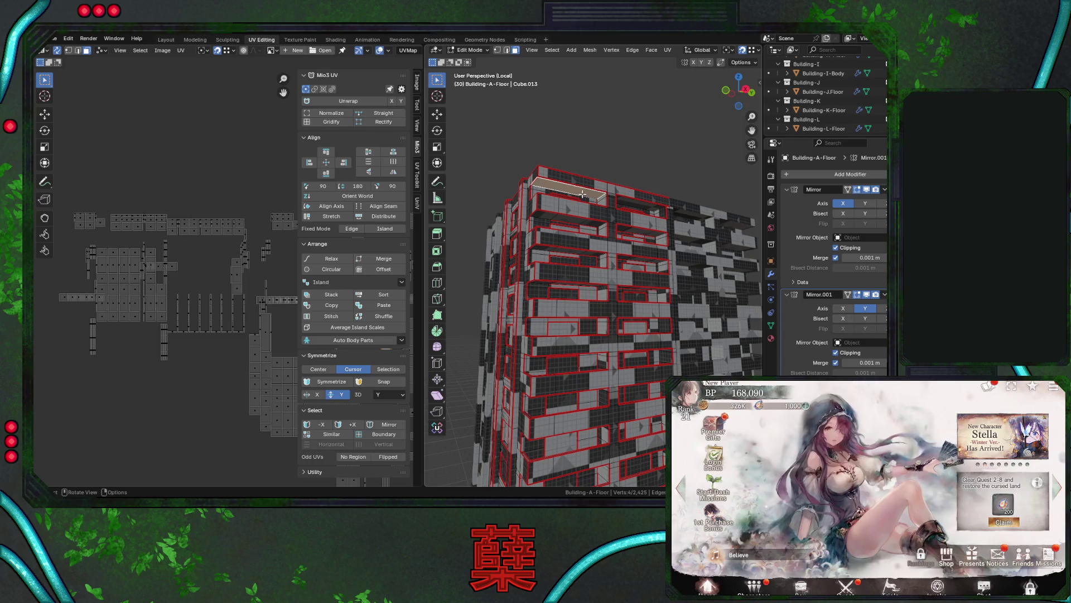
scroll(166, 330, "down", 3)
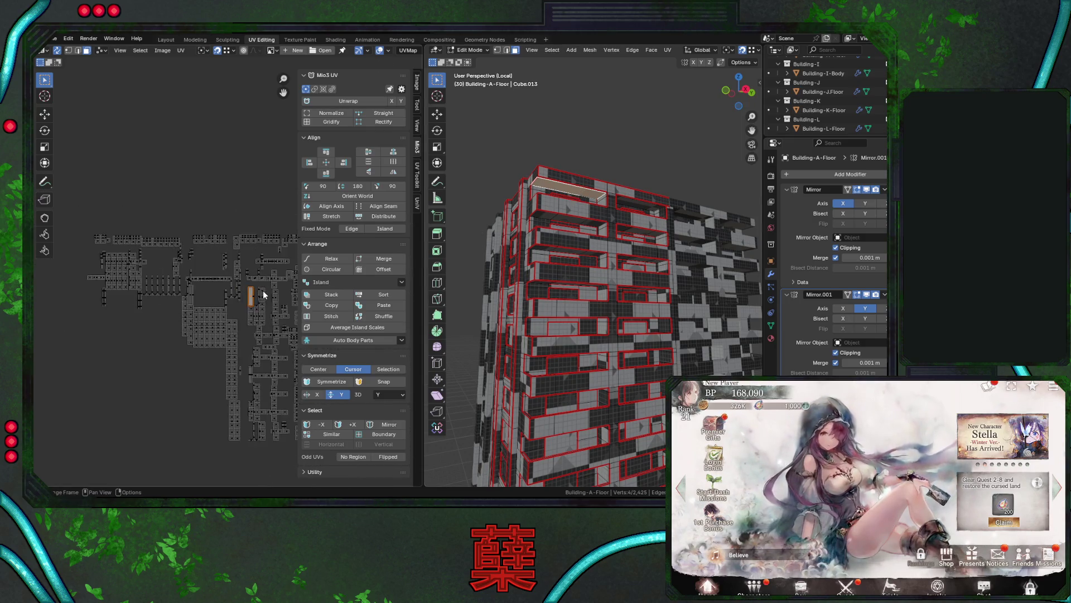
scroll(264, 294, "up", 8)
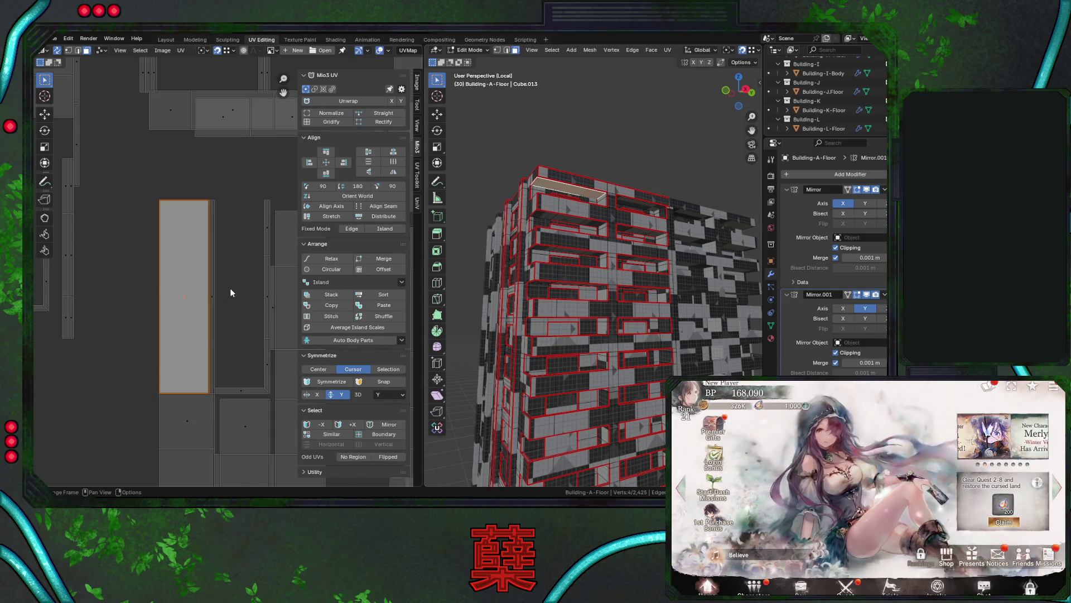
Check the small, tall and thin strip UV islands in the UV editor.
left_click(202, 418)
left_click(186, 346)
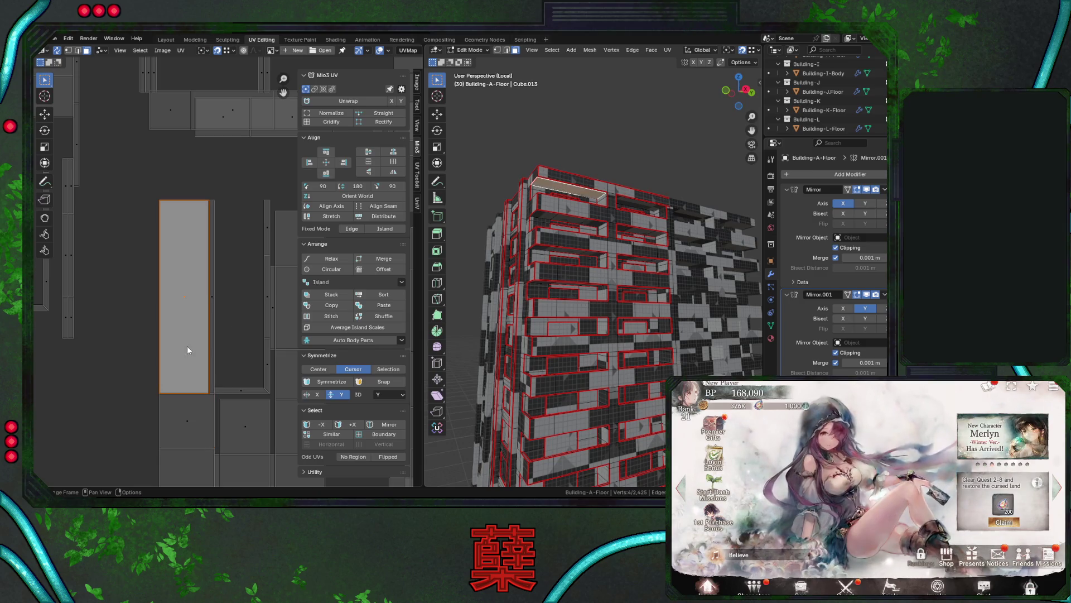
left_click(212, 296)
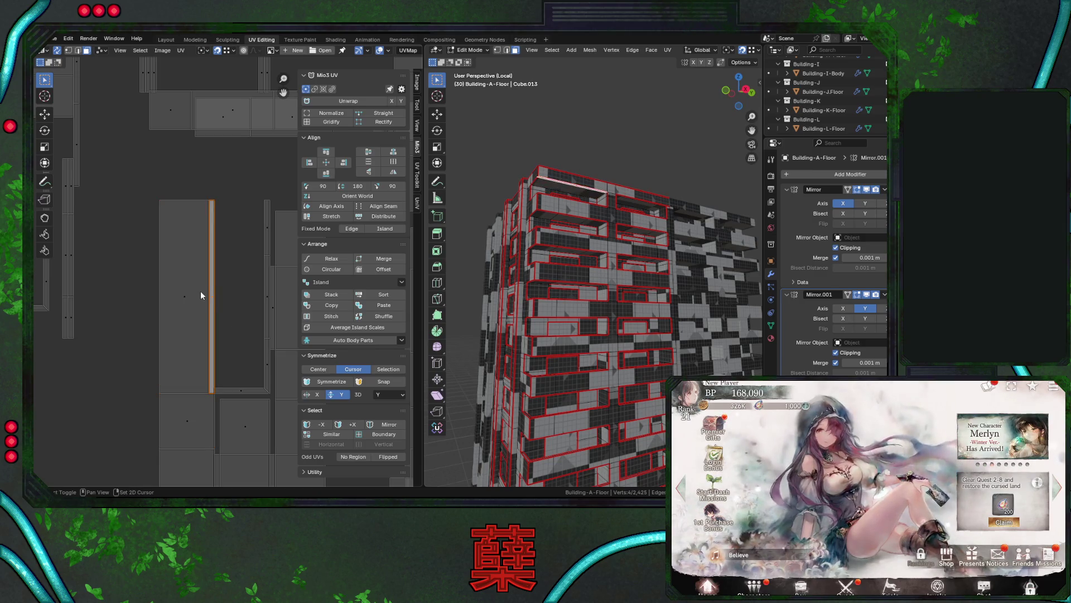
left_click_drag(167, 291, 232, 306)
middle_click_drag(592, 268, 621, 265)
key("g")
key("Escape")
Pick roof-ledge face strips with L to inspect their linked UV islands.
scroll(558, 234, "up", 6)
mouse_move(553, 217)
middle_mouse_down()
mouse_move(543, 205)
mouse_move(633, 204)
mouse_move(644, 245)
mouse_move(598, 252)
middle_mouse_up()
key("alt+a")
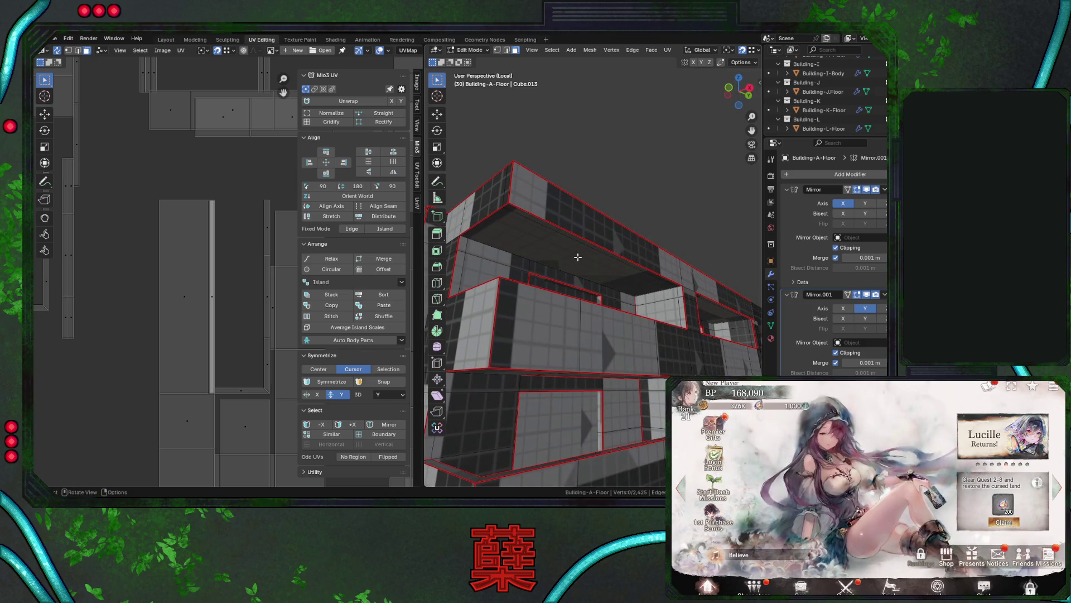
key("l")
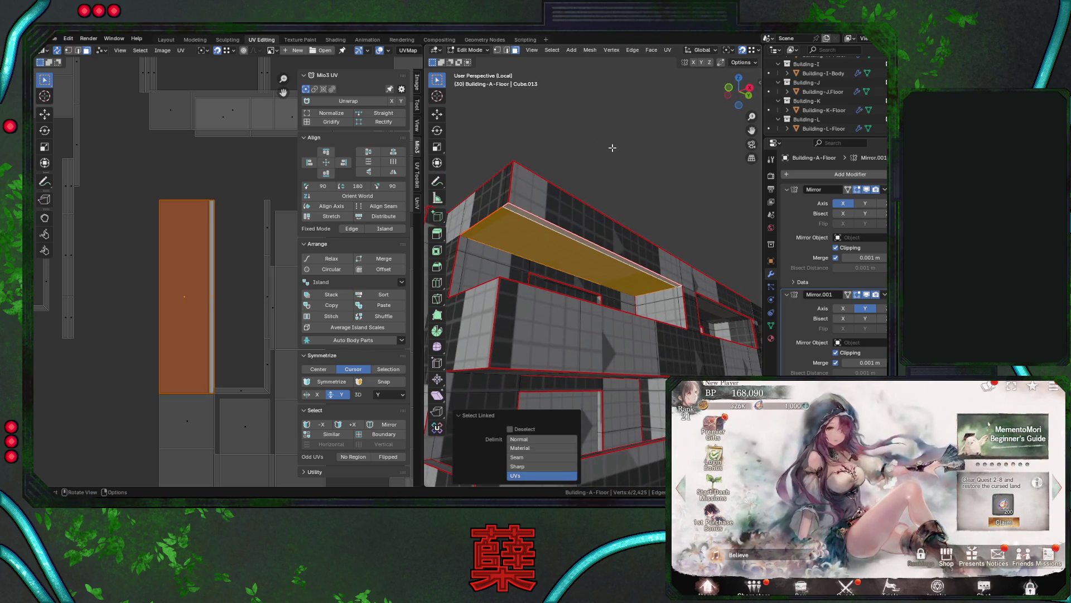
key("alt+a")
mouse_move(594, 213)
middle_mouse_down()
mouse_move(616, 295)
mouse_move(589, 338)
middle_mouse_up()
key("l")
mouse_move(724, 304)
middle_mouse_down()
mouse_move(722, 251)
mouse_move(747, 223)
mouse_move(661, 306)
mouse_move(682, 286)
mouse_move(700, 318)
mouse_move(725, 325)
mouse_move(663, 302)
mouse_move(601, 304)
middle_mouse_up()
key("alt+a")
key("l")
key("alt+a")
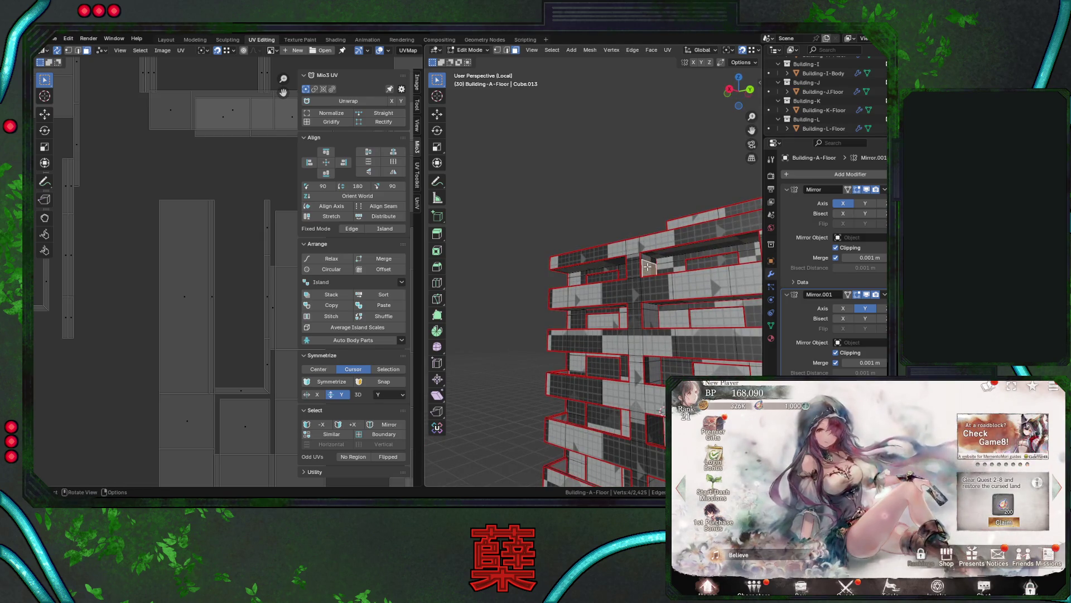
key("l")
Add further face strips, check a single face, and switch to solid shading.
scroll(242, 386, "down", 6)
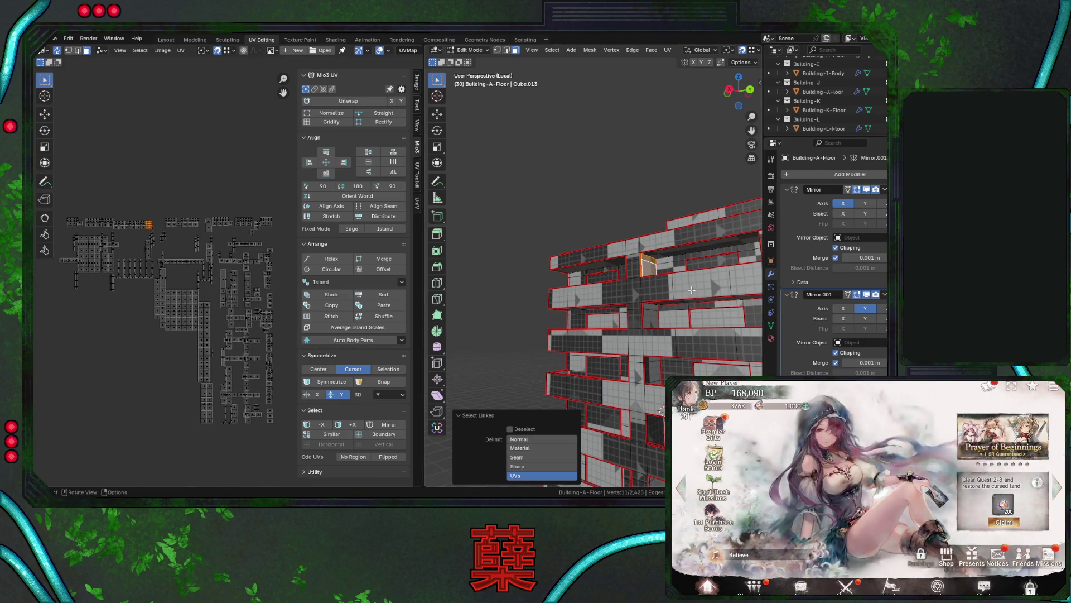
mouse_move(690, 288)
middle_mouse_down()
mouse_move(683, 215)
mouse_move(735, 291)
mouse_move(630, 271)
mouse_move(634, 293)
mouse_move(614, 329)
mouse_move(579, 336)
middle_mouse_up()
key("l")
key("l")
key("l")
left_click(536, 227)
key("l")
mouse_move(653, 290)
middle_mouse_down()
mouse_move(675, 325)
mouse_move(655, 402)
middle_mouse_up()
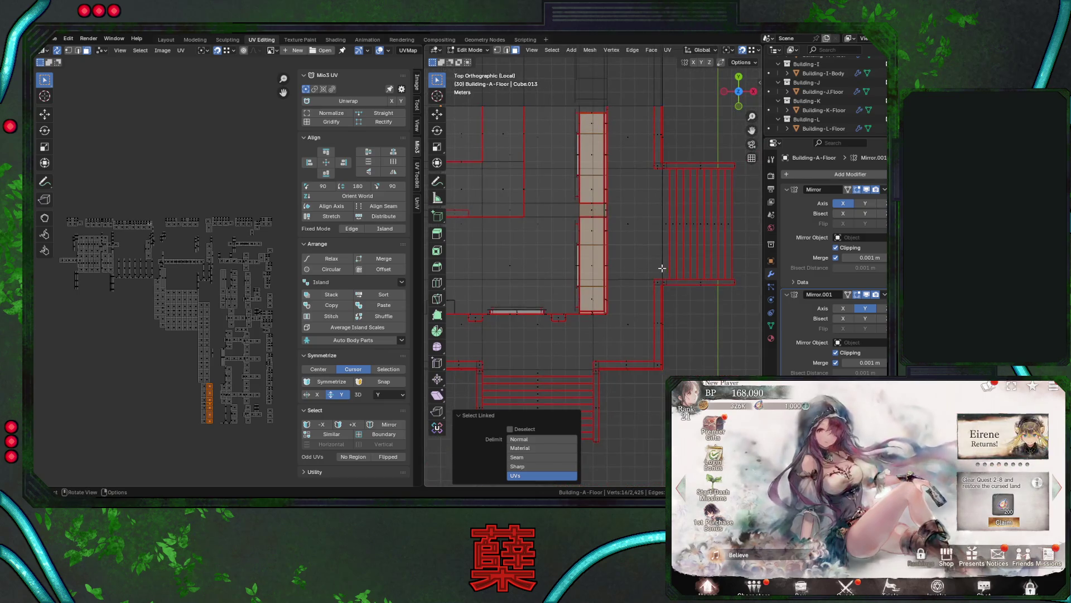
scroll(607, 178, "up", 6)
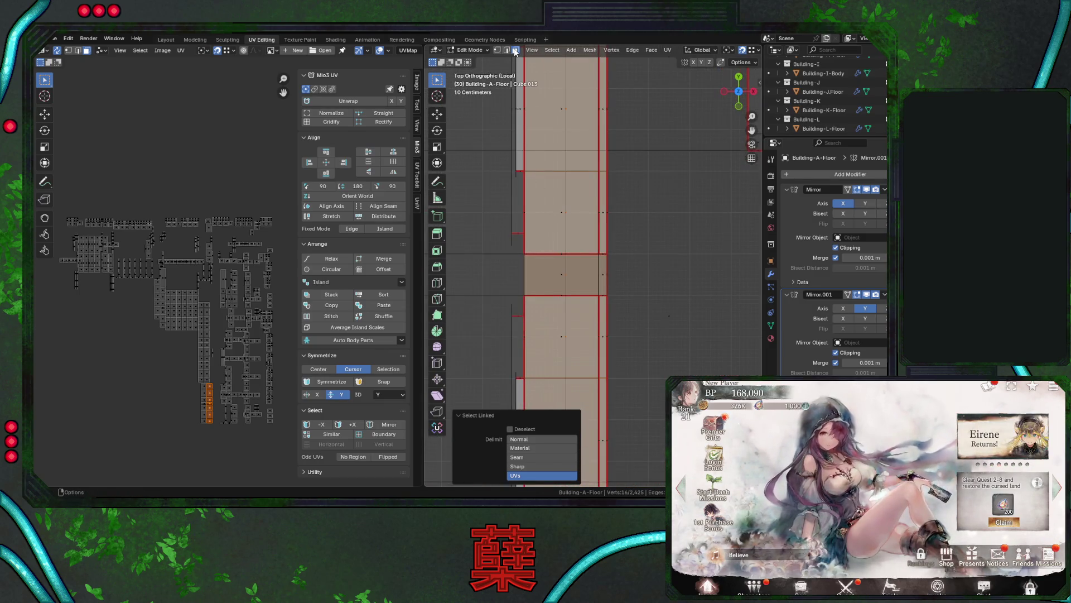
left_click(586, 284)
mouse_move(585, 284)
middle_mouse_down()
mouse_move(647, 320)
mouse_move(591, 301)
mouse_move(631, 341)
mouse_move(642, 284)
mouse_move(605, 301)
mouse_move(672, 306)
mouse_move(645, 312)
mouse_move(645, 284)
mouse_move(537, 300)
mouse_move(640, 306)
mouse_move(622, 199)
mouse_move(619, 263)
mouse_move(605, 257)
mouse_move(634, 287)
mouse_move(555, 134)
middle_mouse_up()
key("shift+z")
key("shift+z")
key("shift+z")
right_click(619, 263)
Clear the selection and save the file as City.blend.
left_click(620, 264)
key("ctrl+s")
scroll(603, 230, "down", 4)
Select the first balcony strips by their linked UVs with L.
key("l")
key("l")
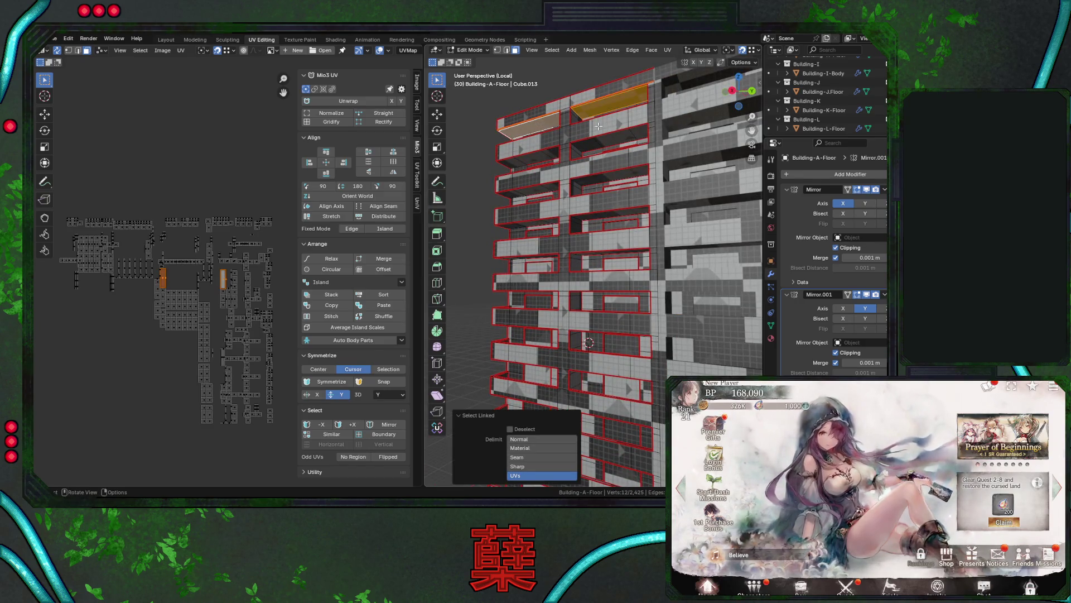
middle_click_drag(590, 146, 580, 151)
key("l")
key("l")
key("l")
key("l")
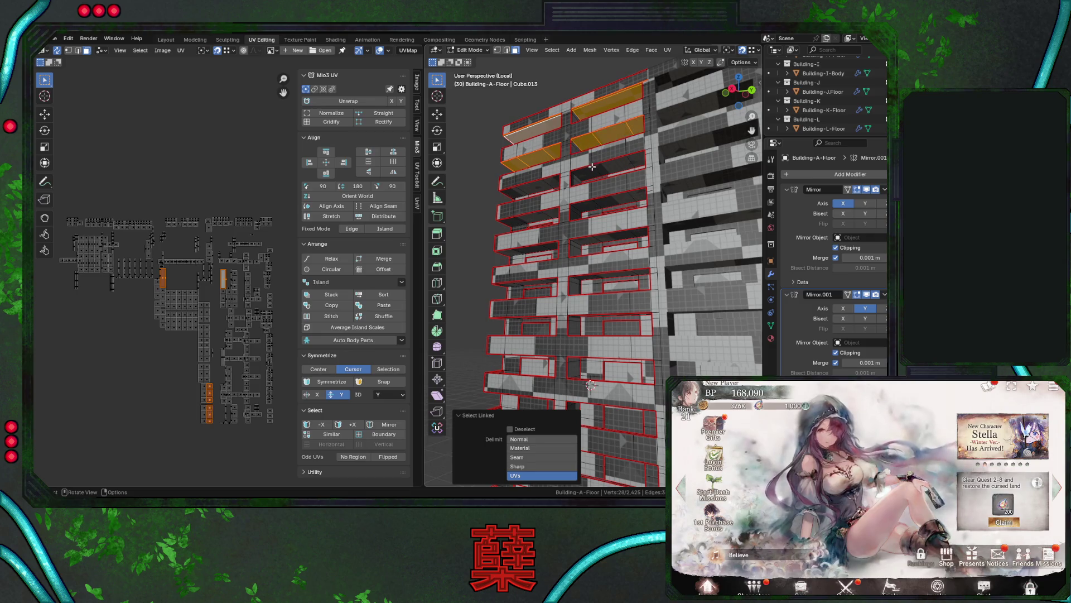
key("l")
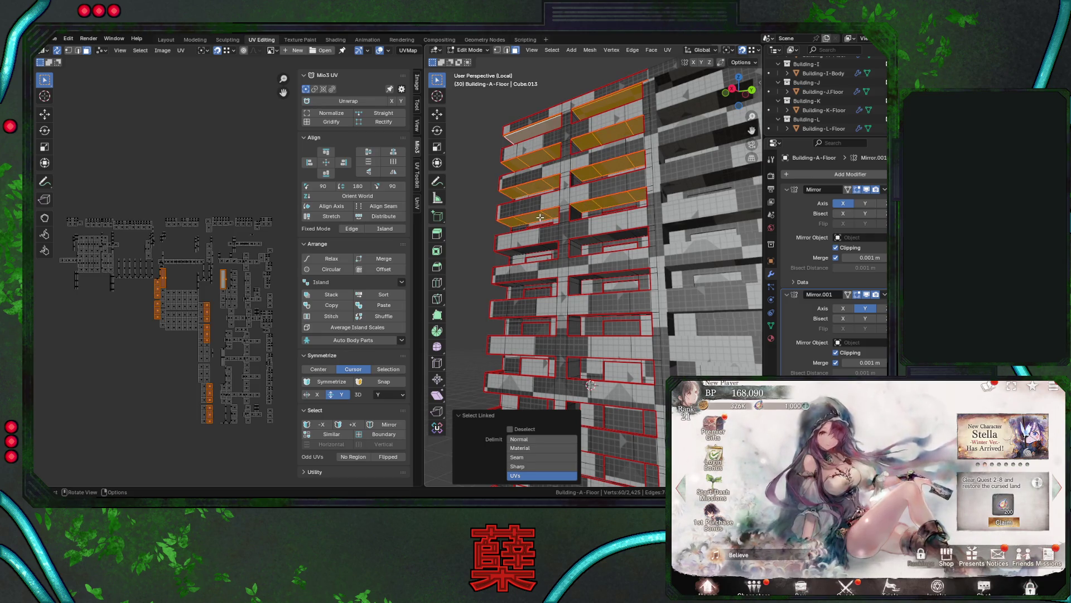
key("l")
key("l")
middle_click_drag(590, 243, 594, 252)
key("l")
key("l")
key("l")
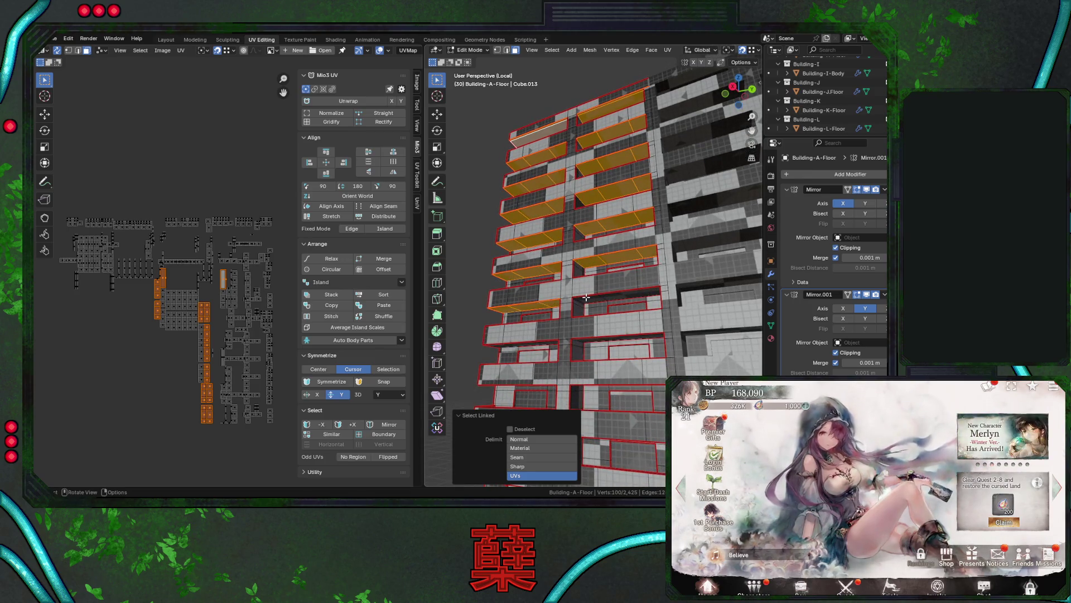
key("l")
key("l")
middle_click_drag(597, 343, 536, 326)
key("l")
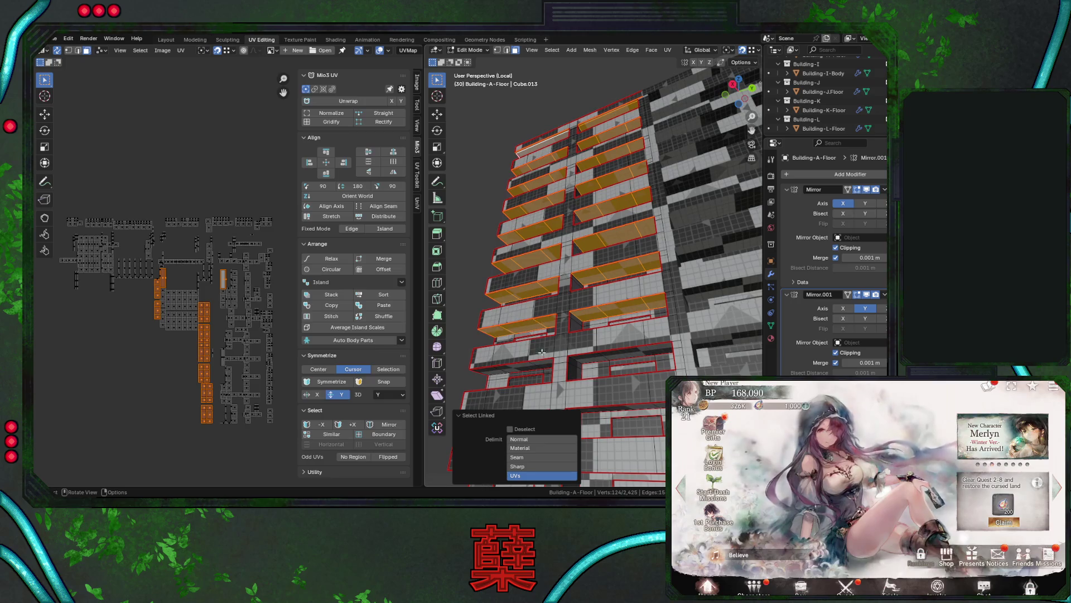
Add the remaining balcony strips, including the lower ones, to the selection.
key("l")
key("l")
mouse_move(591, 358)
middle_mouse_down()
mouse_move(592, 336)
mouse_move(553, 325)
middle_mouse_up()
key("l")
key("l")
key("l")
key("l")
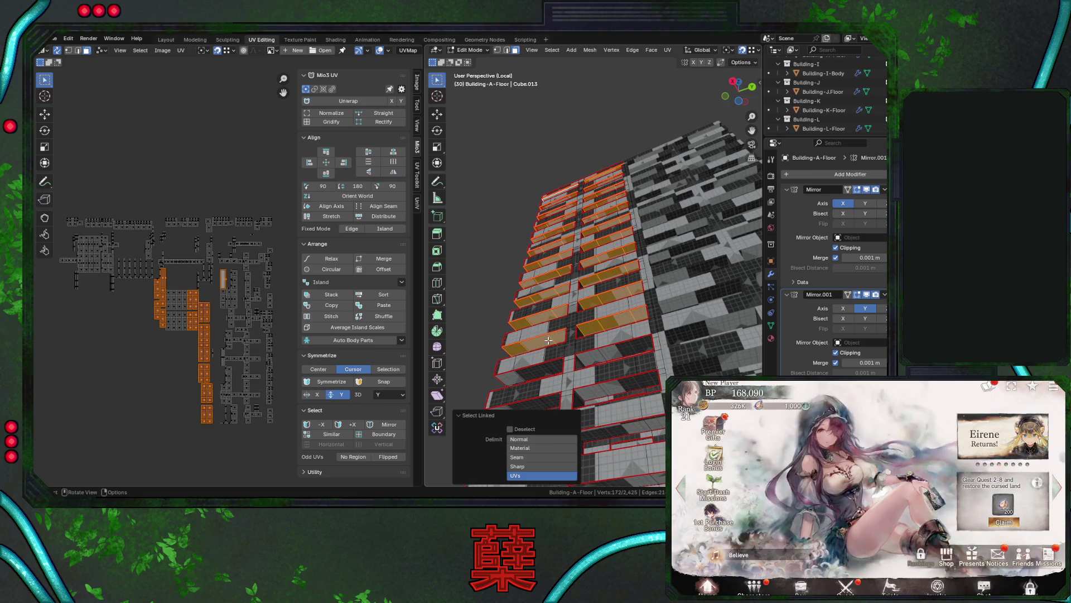
key("l")
key("l")
key("l")
key("l")
mouse_move(552, 397)
middle_mouse_down()
mouse_move(577, 230)
mouse_move(588, 248)
middle_mouse_up()
key("l")
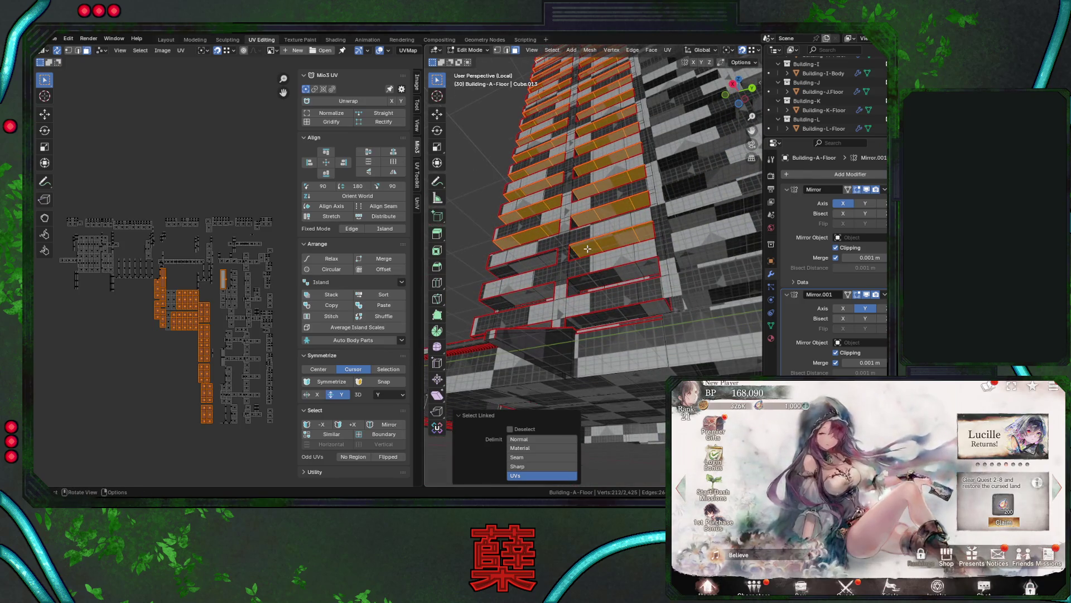
key("l")
key("l")
key("l")
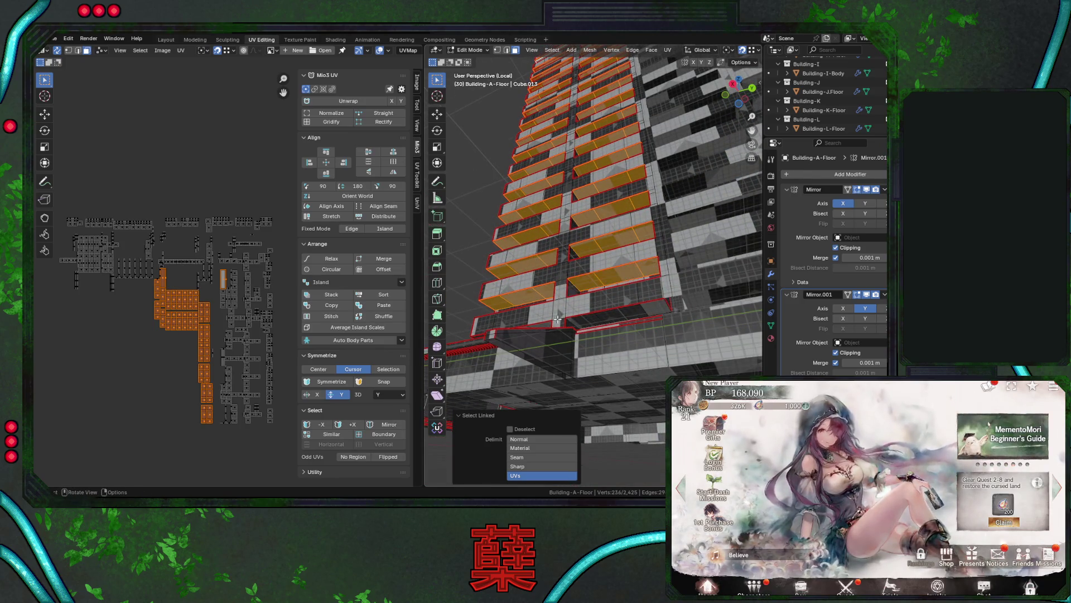
middle_click_drag(584, 282, 553, 323)
key("l")
middle_click_drag(588, 360, 564, 352)
scroll(256, 319, "down", 5)
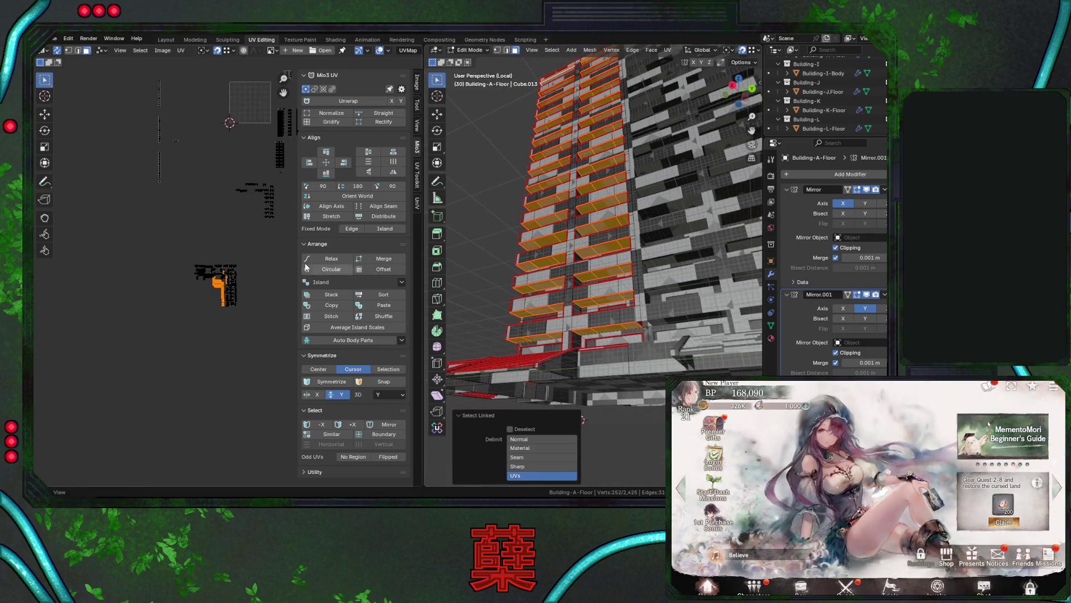
scroll(245, 274, "up", 5)
Straighten the balcony UV islands with Align Rotation and rotate them 90°.
left_click(358, 196)
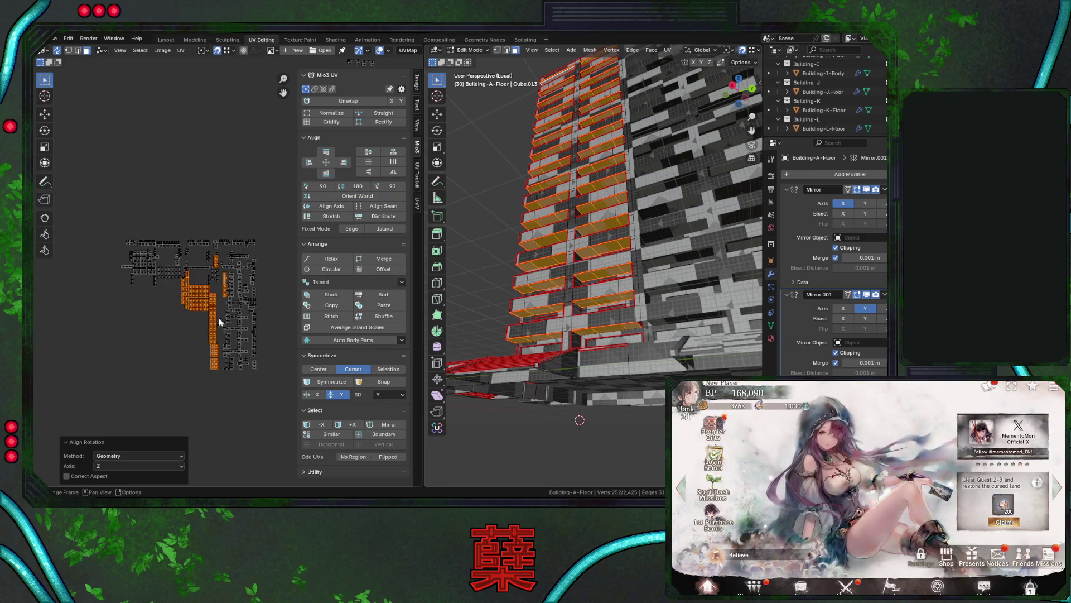
scroll(221, 320, "up", 4)
type("r90")
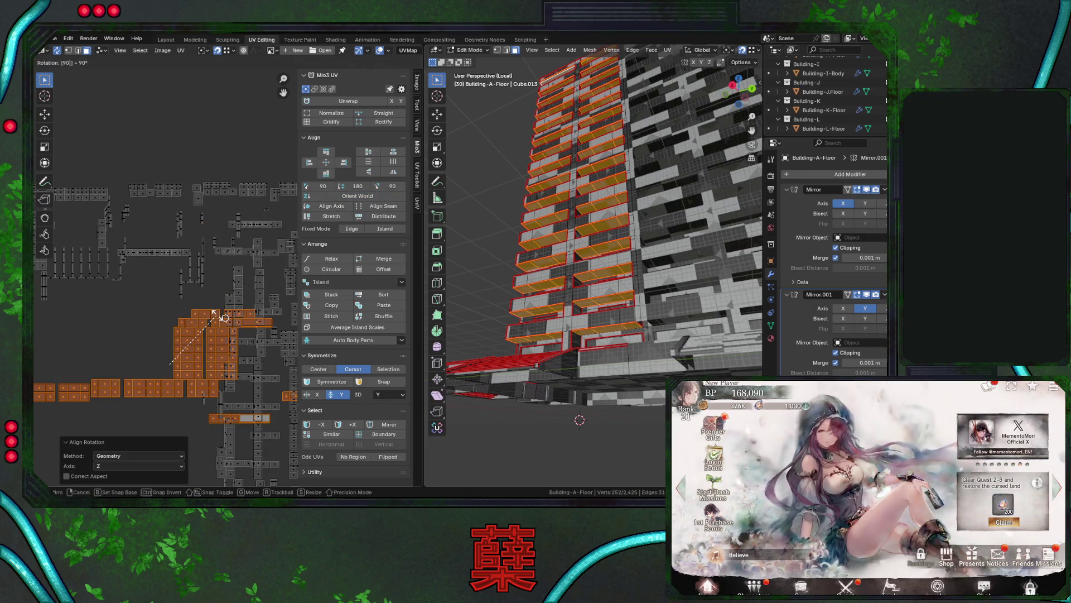
key("Return")
Move the balcony UV islands down and left, away from the main layout.
scroll(224, 318, "down", 4)
left_click_drag(250, 286, 175, 347)
scroll(184, 338, "down", 5)
key("g")
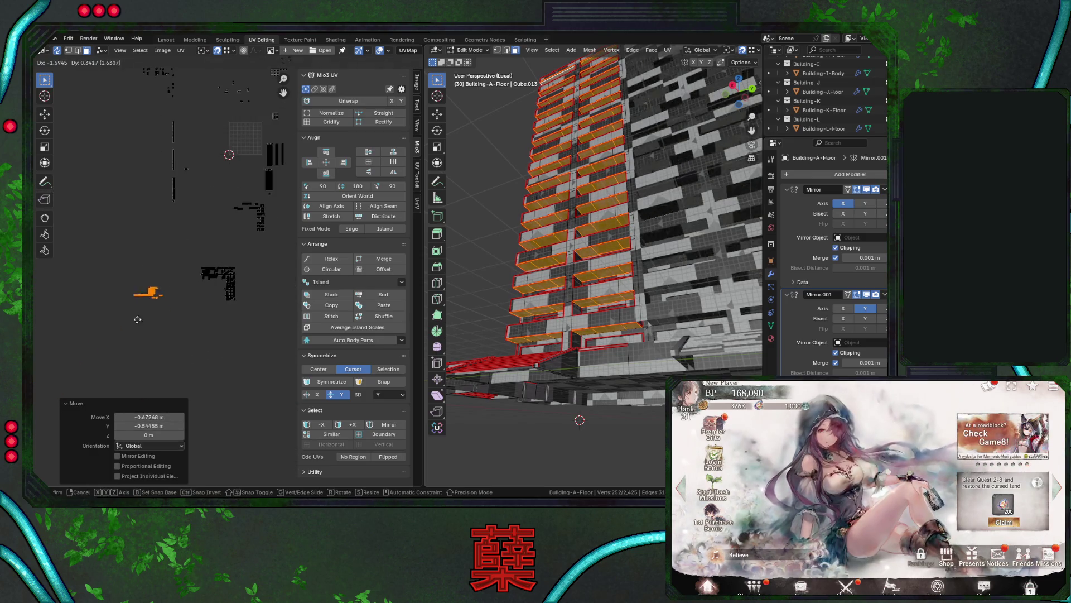
left_click(138, 300)
left_click_drag(179, 268, 248, 303)
mouse_move(586, 285)
middle_mouse_down()
mouse_move(634, 288)
mouse_move(600, 304)
mouse_move(667, 325)
mouse_move(614, 279)
middle_mouse_up()
scroll(583, 248, "up", 5)
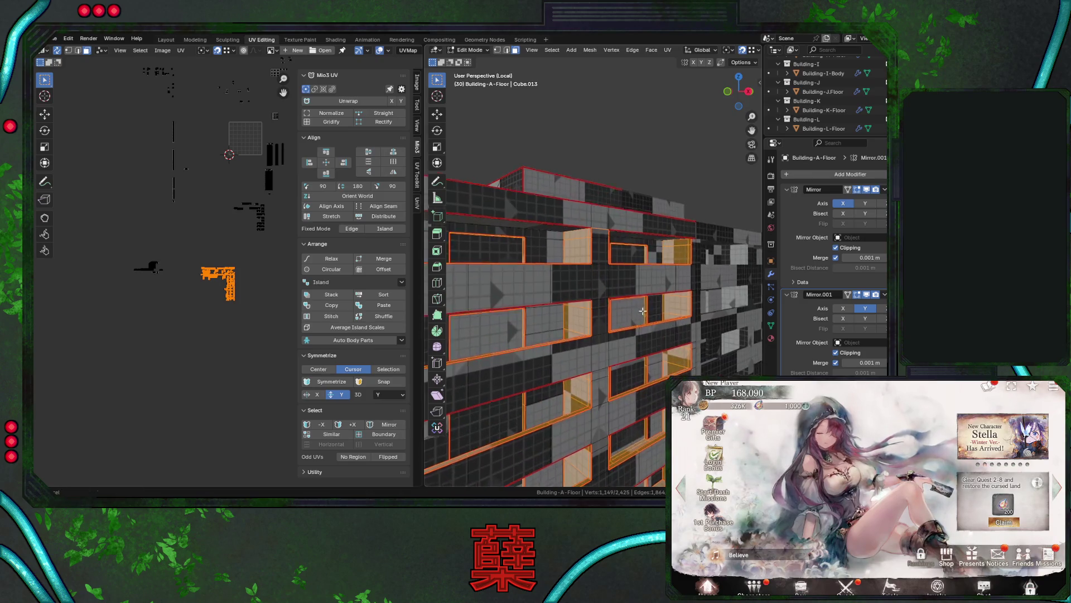
Select window side faces and their linked UV islands with L.
left_click(583, 249)
key("l")
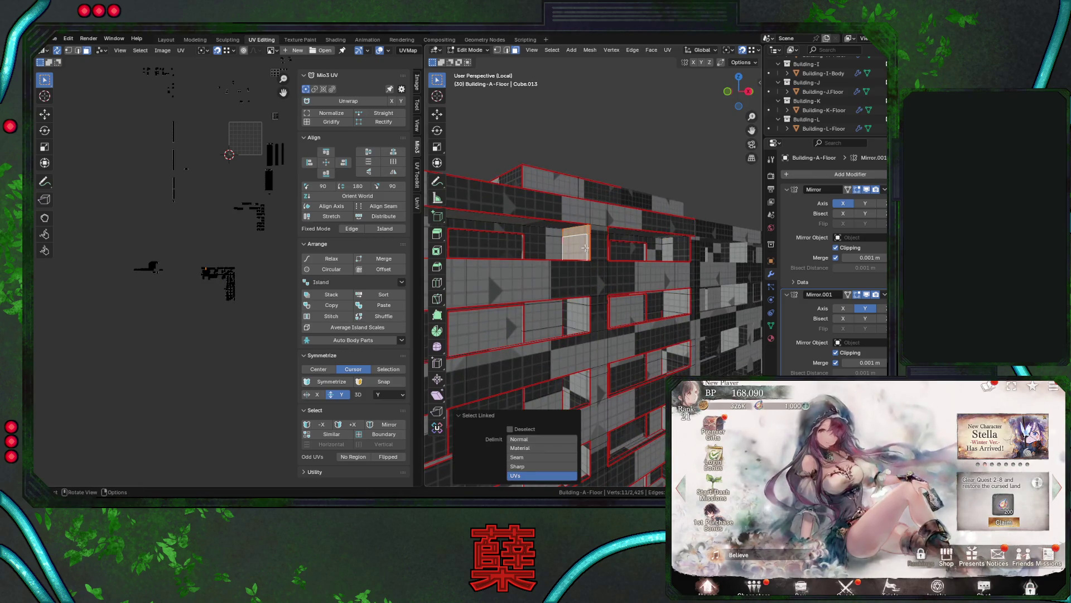
key("l")
key("l")
key("l")
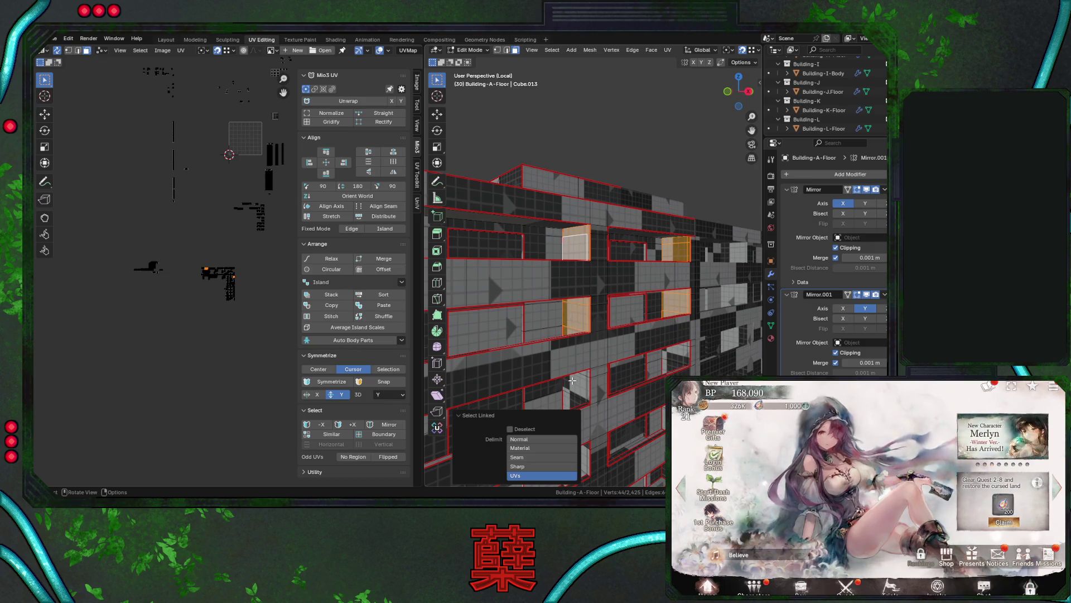
key("l")
key("l")
mouse_move(672, 358)
middle_mouse_down()
mouse_move(677, 313)
mouse_move(648, 327)
mouse_move(659, 294)
middle_mouse_up()
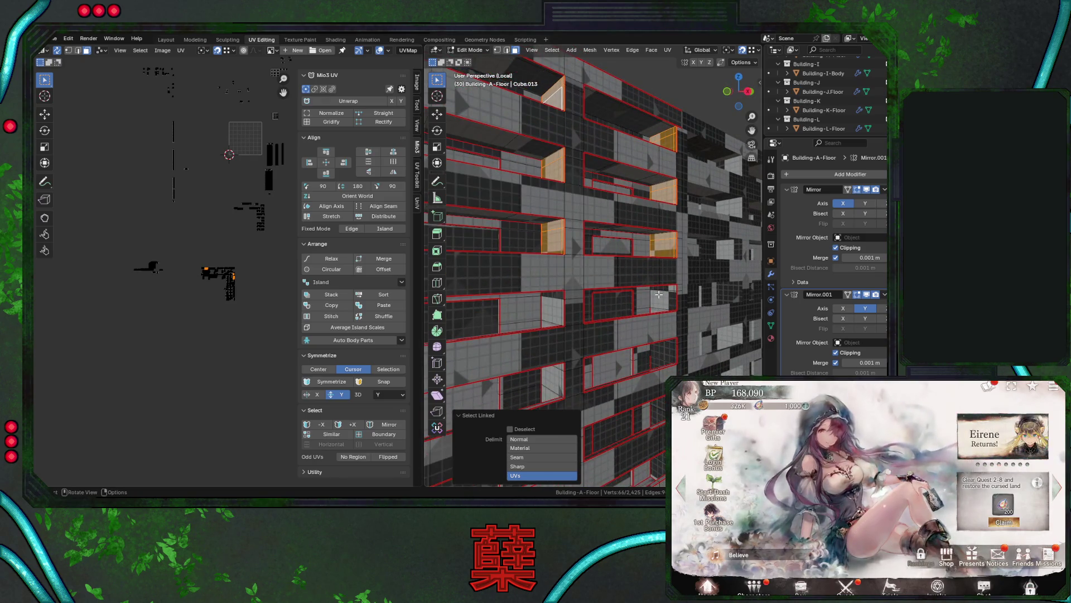
key("l")
key("l")
key("l")
mouse_move(668, 349)
middle_mouse_down()
mouse_move(673, 364)
mouse_move(666, 354)
middle_mouse_up()
key("l")
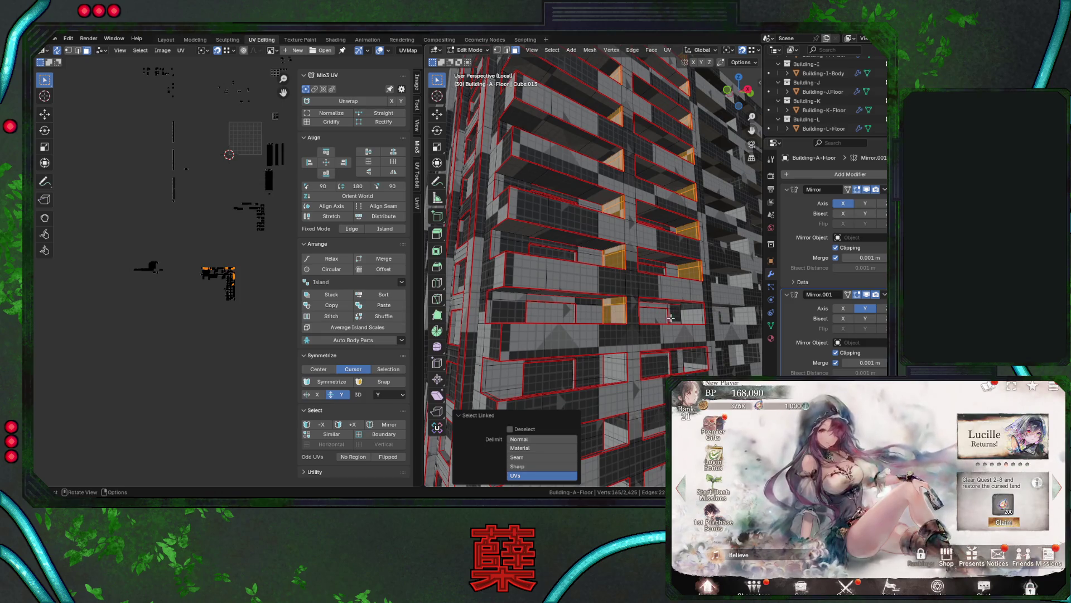
Add more window side faces from other sides of the tower.
key("l")
key("l")
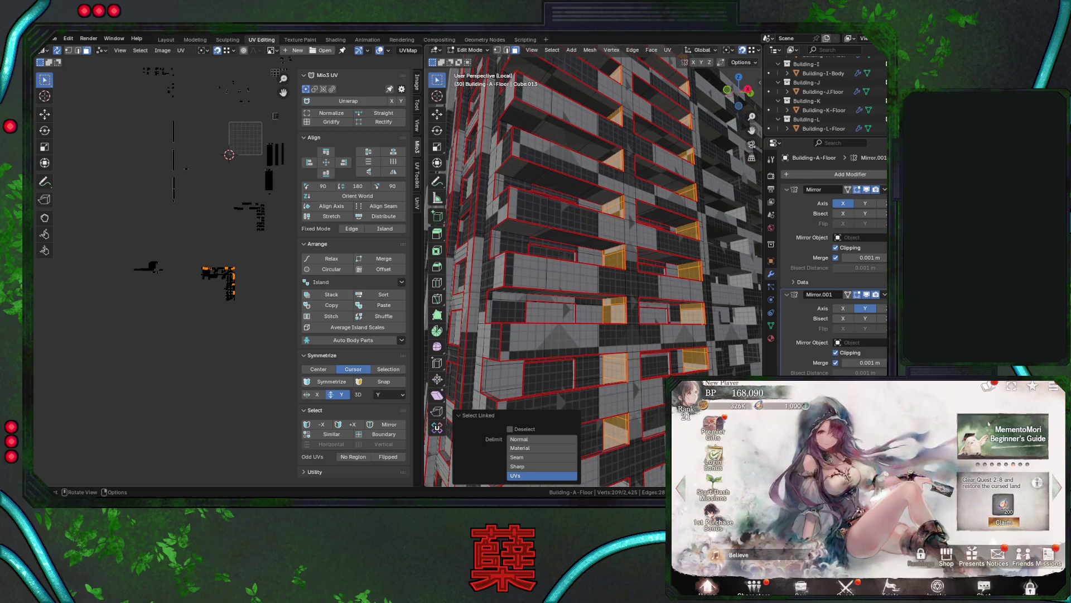
middle_click_drag(614, 279, 630, 268)
key("l")
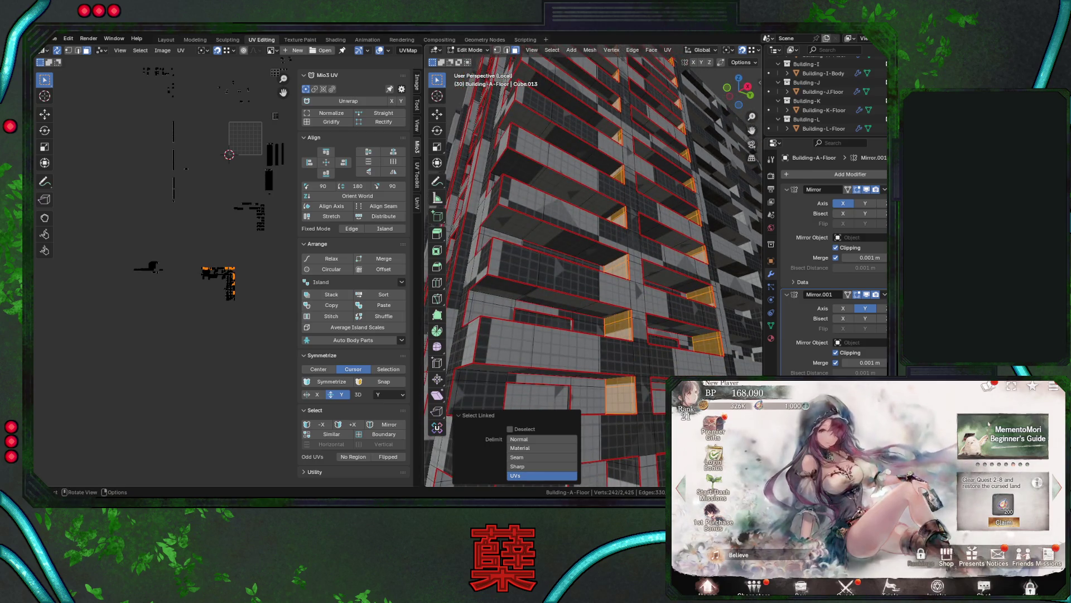
key("l")
mouse_move(630, 466)
middle_mouse_down()
mouse_move(665, 324)
mouse_move(674, 337)
middle_mouse_up()
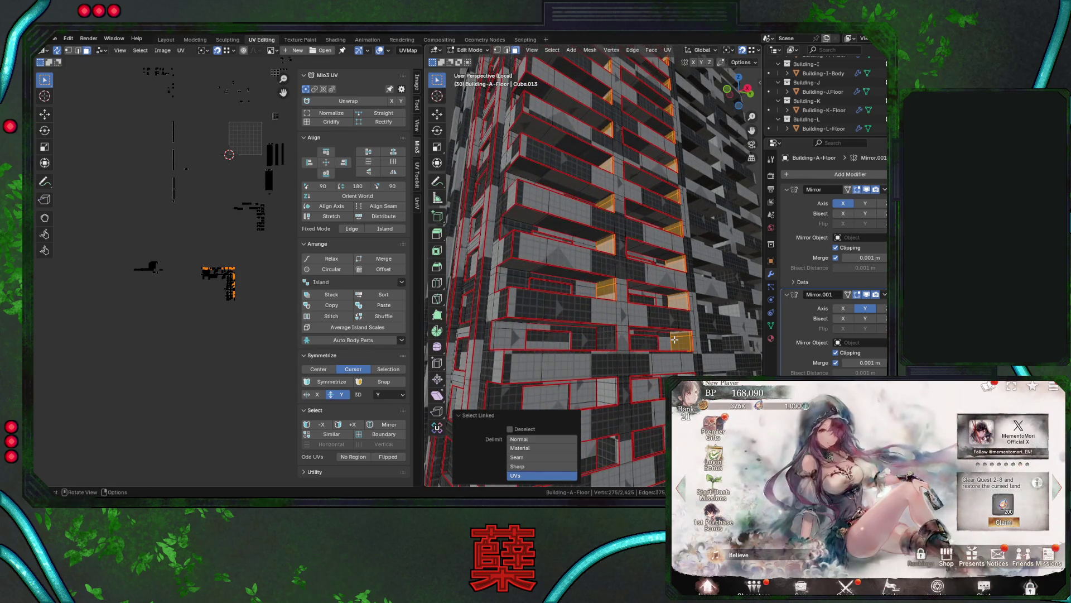
key("l")
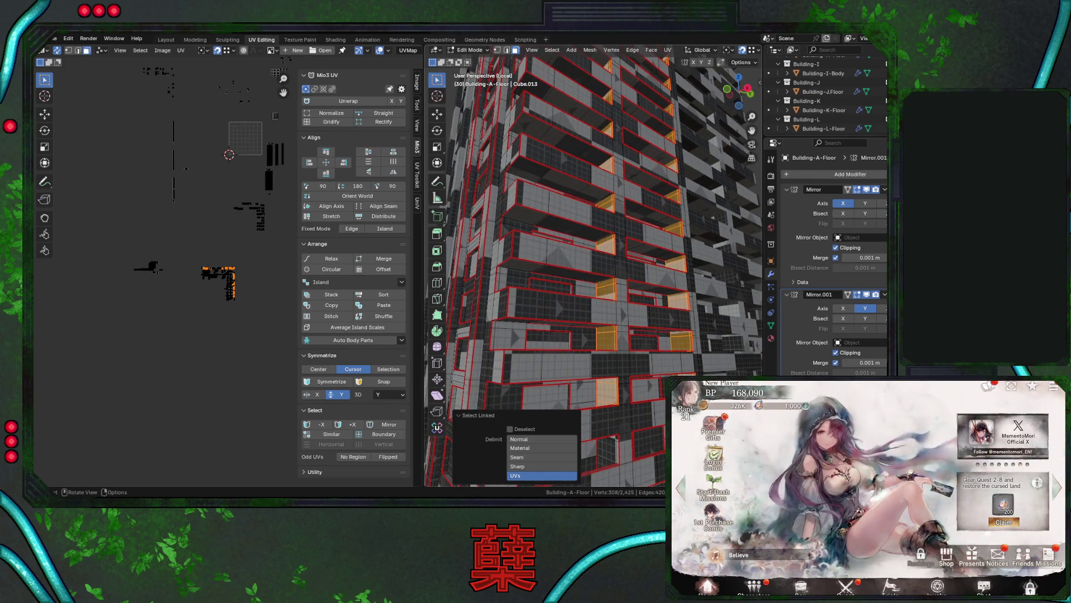
key("l")
mouse_move(654, 423)
middle_mouse_down()
mouse_move(664, 364)
mouse_move(642, 346)
mouse_move(312, 348)
middle_mouse_up()
Move the window UV islands left and down (-2.349 X, -0.569 Y), then deselect all.
key("g")
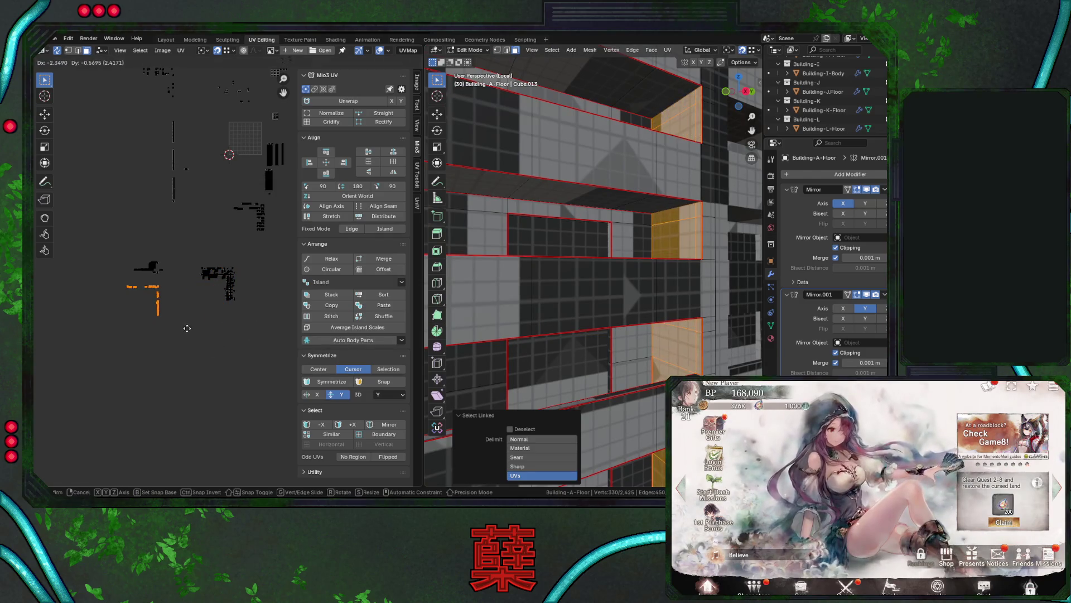
left_click(187, 332)
middle_click_drag(642, 323, 678, 312)
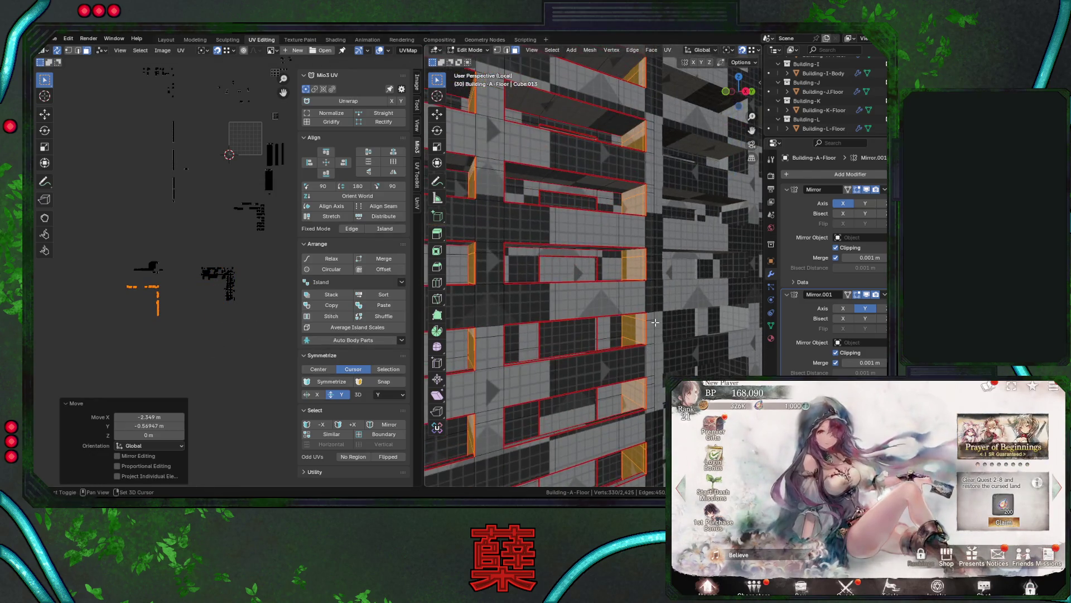
key("a")
key("alt+a")
left_click(552, 51)
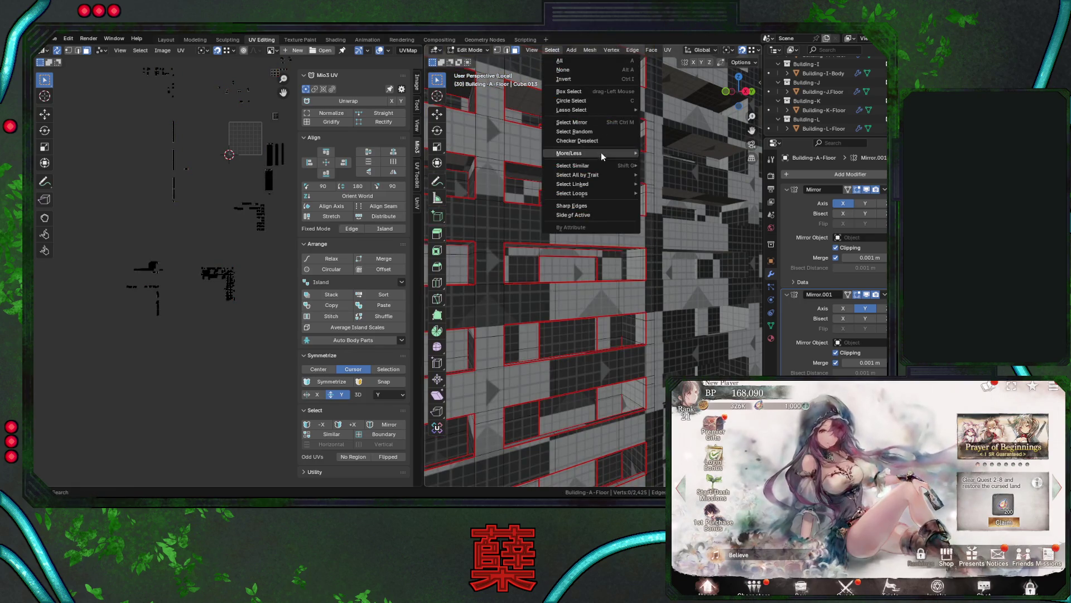
left_click(592, 203)
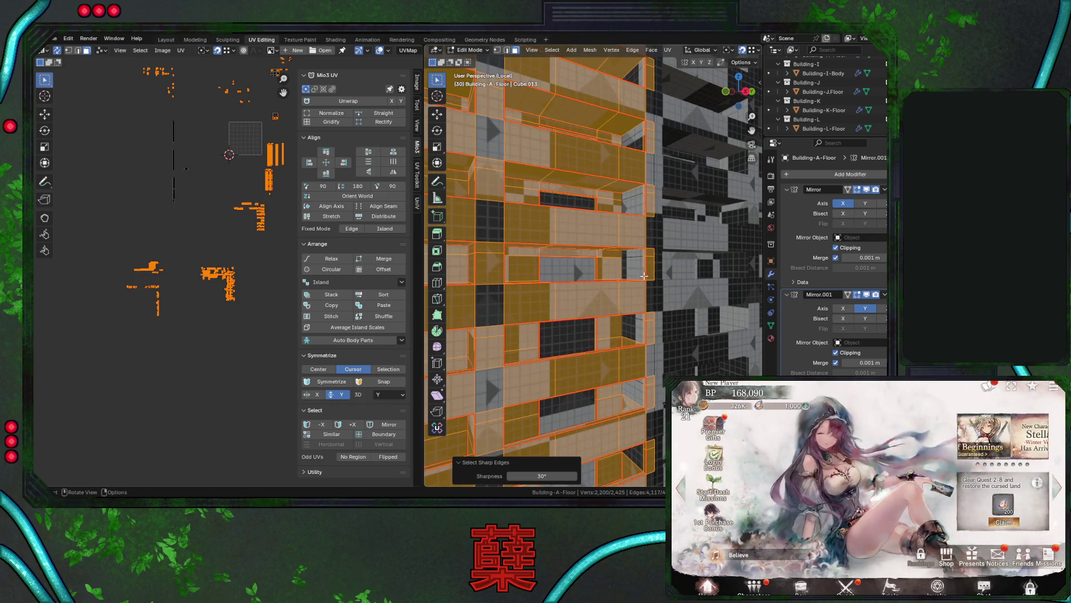
middle_click_drag(647, 258, 646, 287)
key("alt+a")
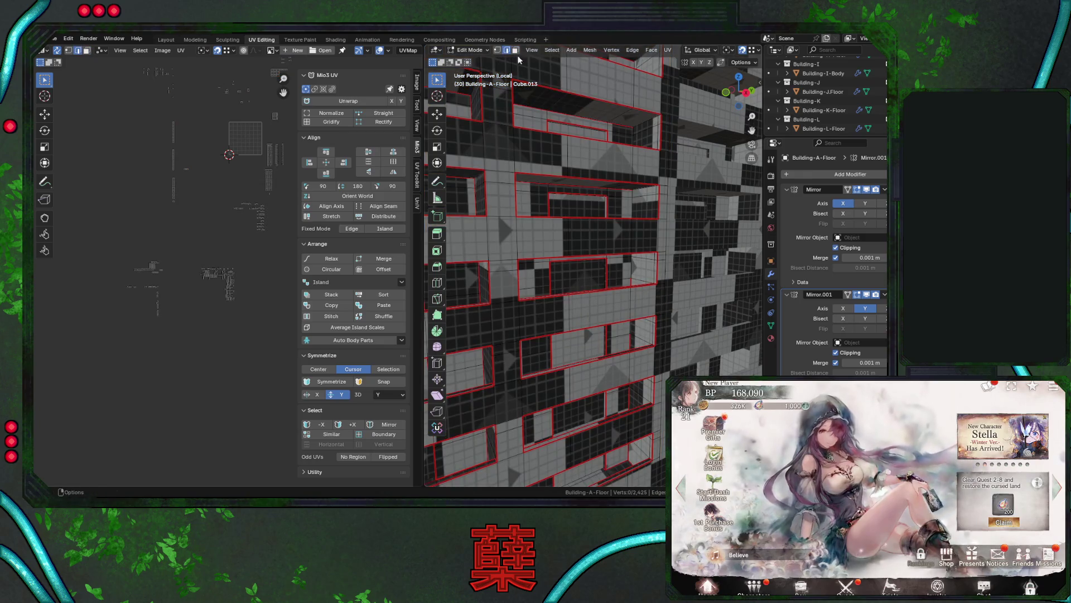
left_click(552, 51)
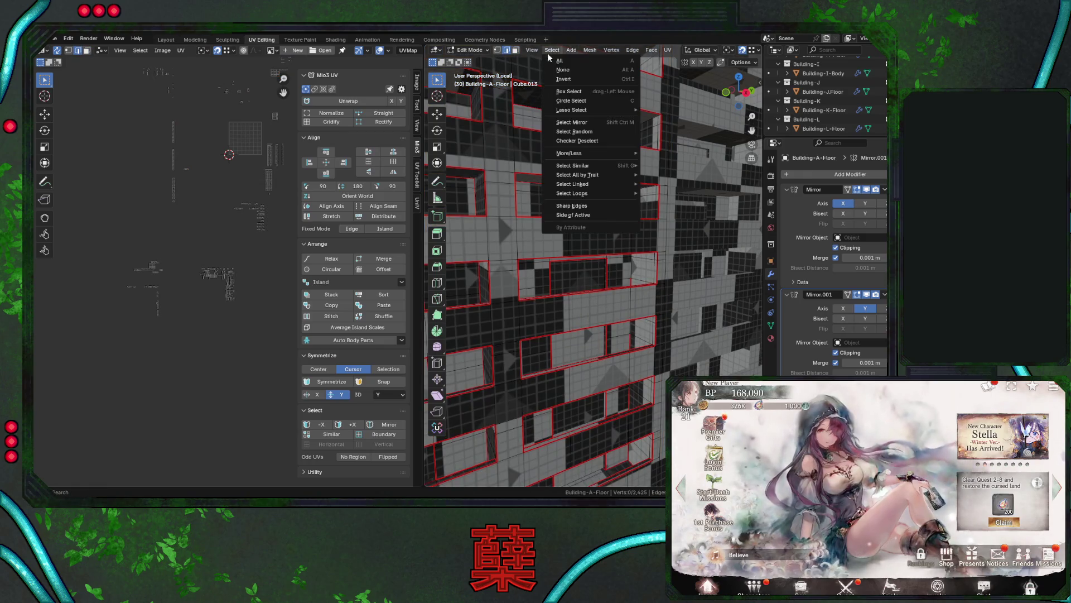
left_click(572, 206)
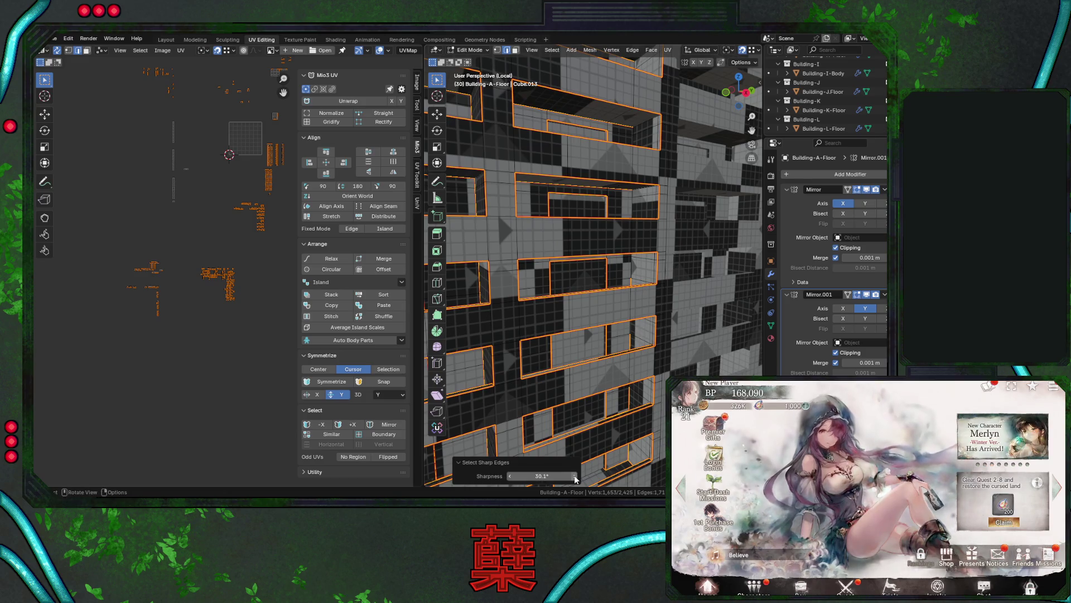
left_click_drag(540, 476, 544, 476)
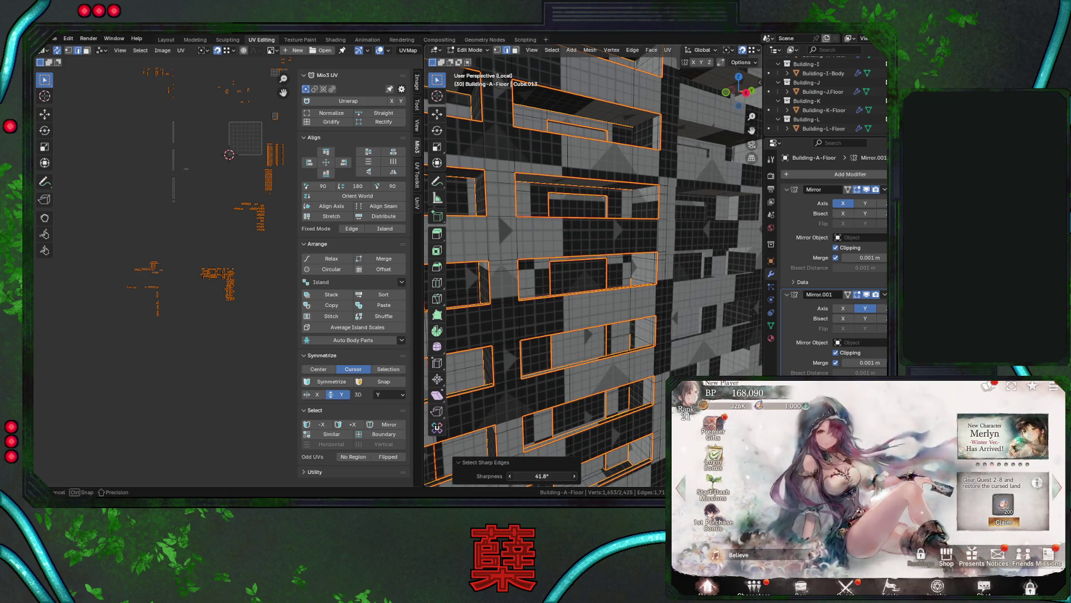
mouse_move(544, 476)
left_mouse_down()
mouse_move(569, 476)
mouse_move(539, 476)
left_mouse_up()
type("45")
key("Return")
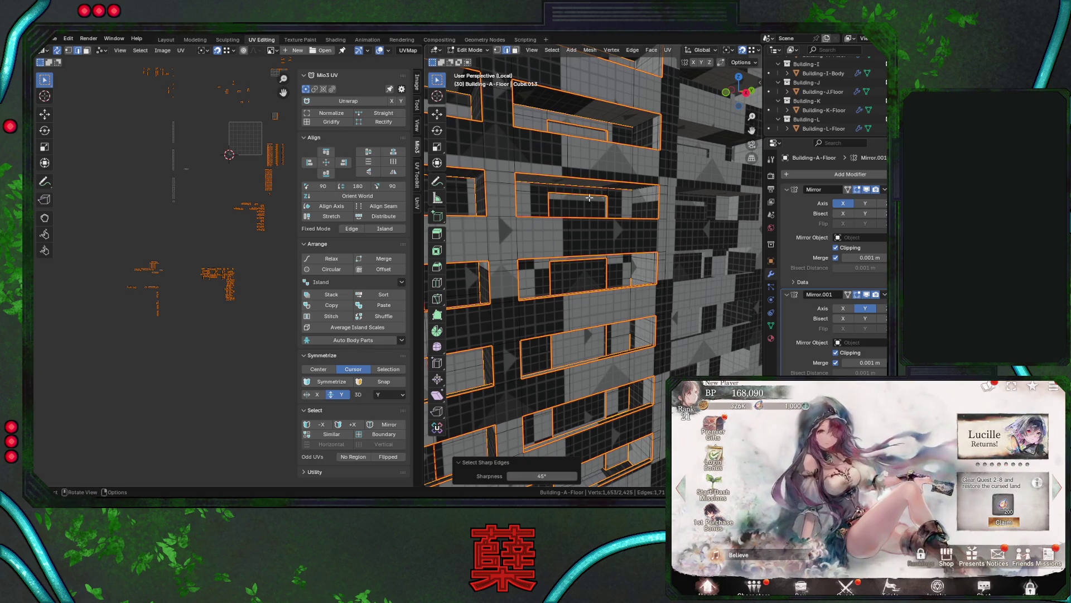
left_click(631, 267)
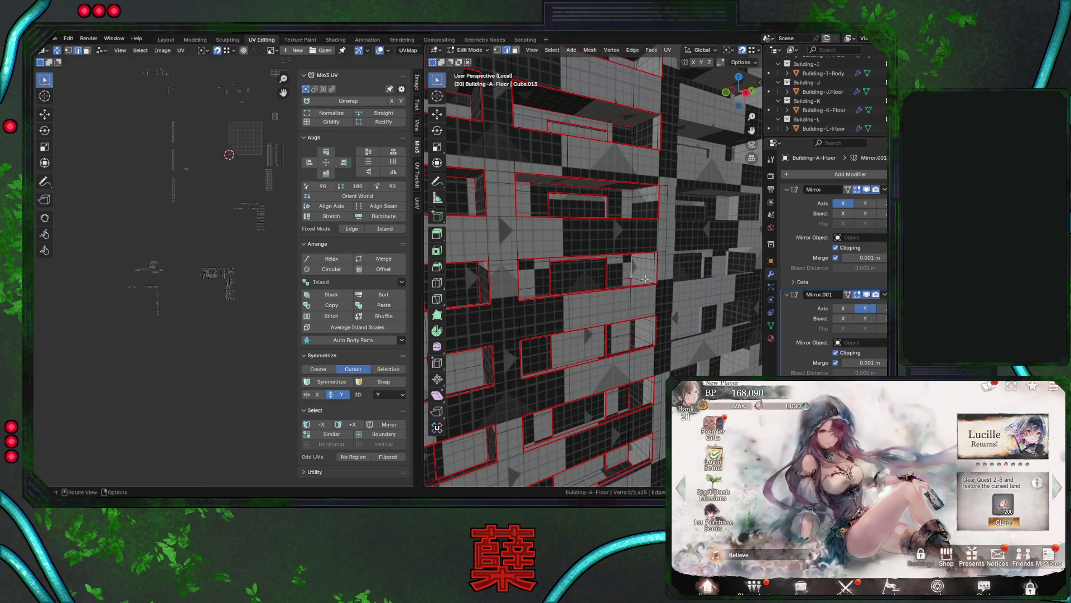
scroll(644, 278, "up", 3)
scroll(647, 279, "up", 3)
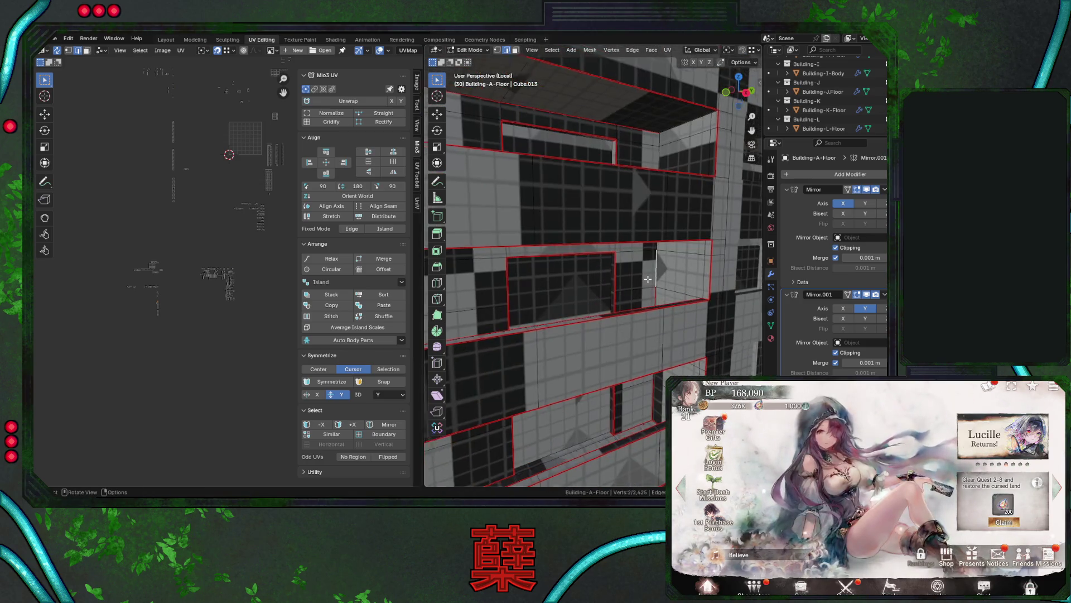
scroll(646, 277, "down", 2)
mouse_move(646, 276)
middle_mouse_down()
mouse_move(675, 280)
mouse_move(633, 288)
mouse_move(695, 297)
middle_mouse_up()
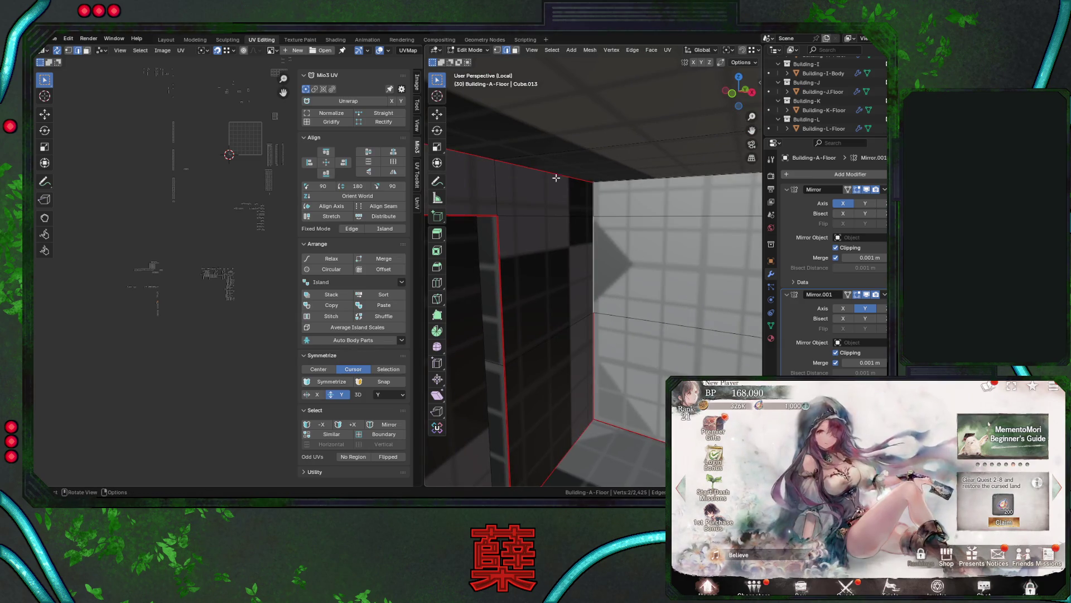
key("1")
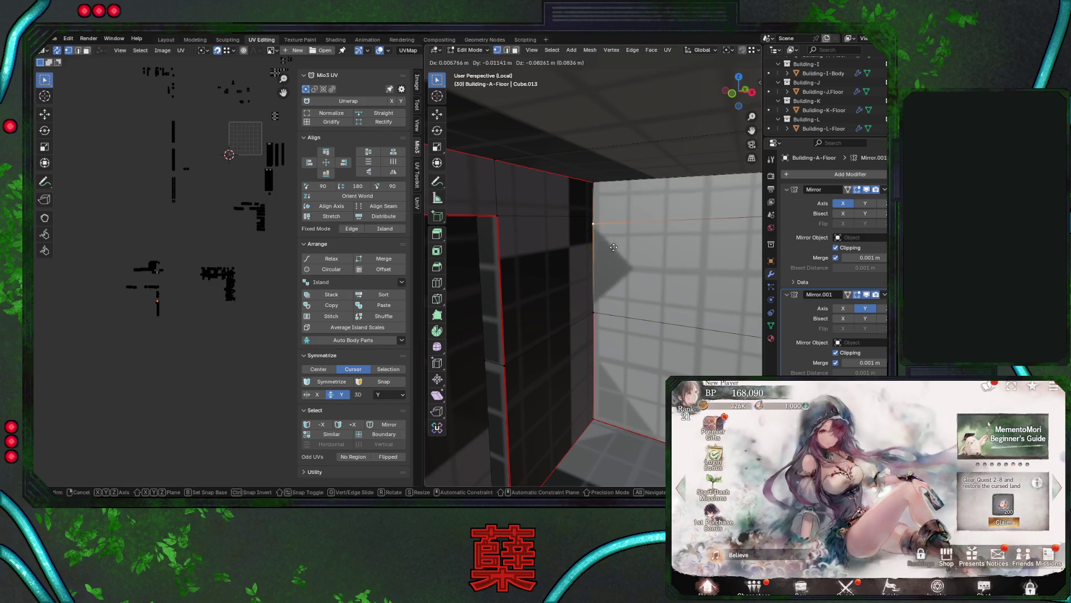
left_click(596, 219)
middle_click_drag(609, 240, 588, 241)
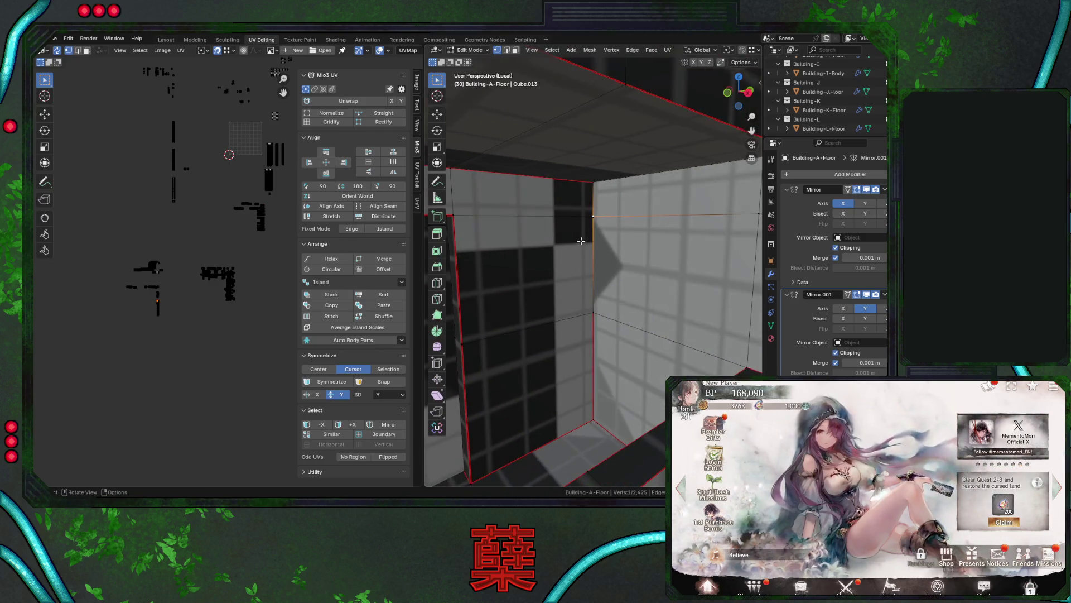
key("a")
key("m")
left_click(583, 241)
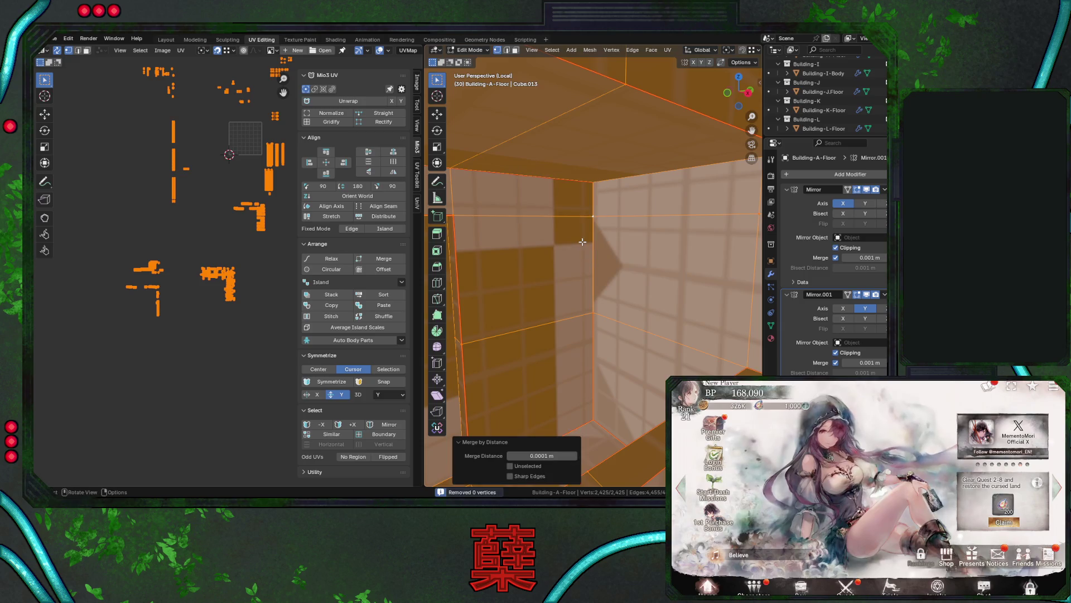
left_click(603, 241)
key("g")
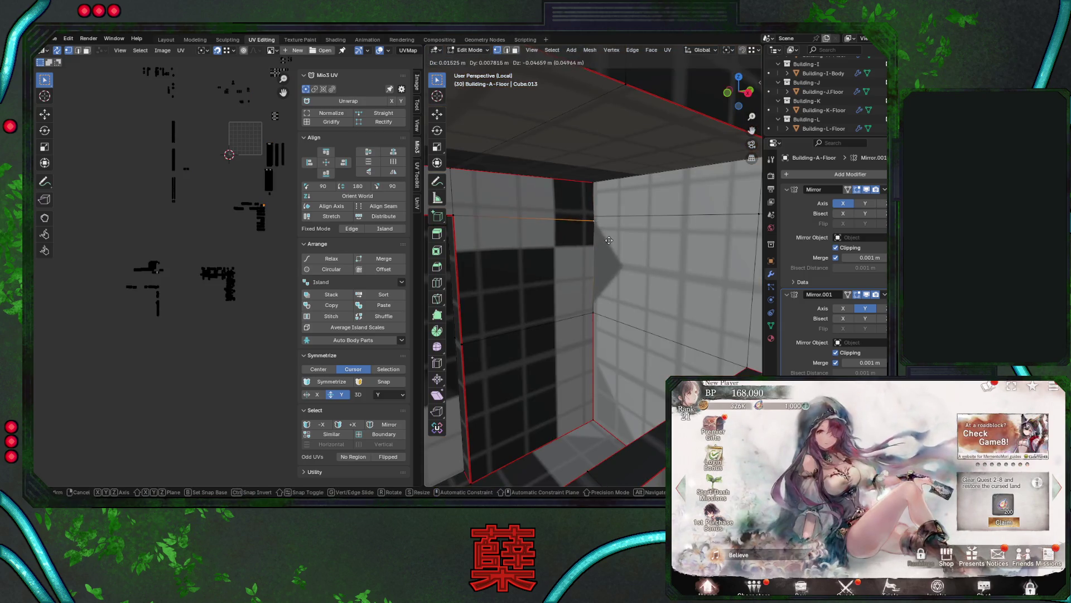
right_click(605, 237)
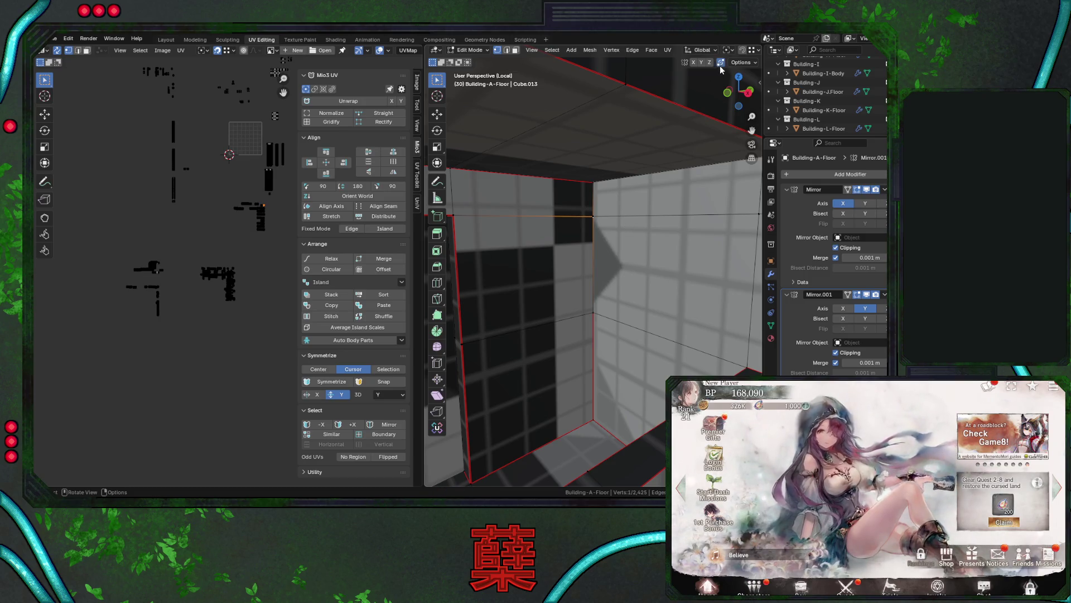
key("g")
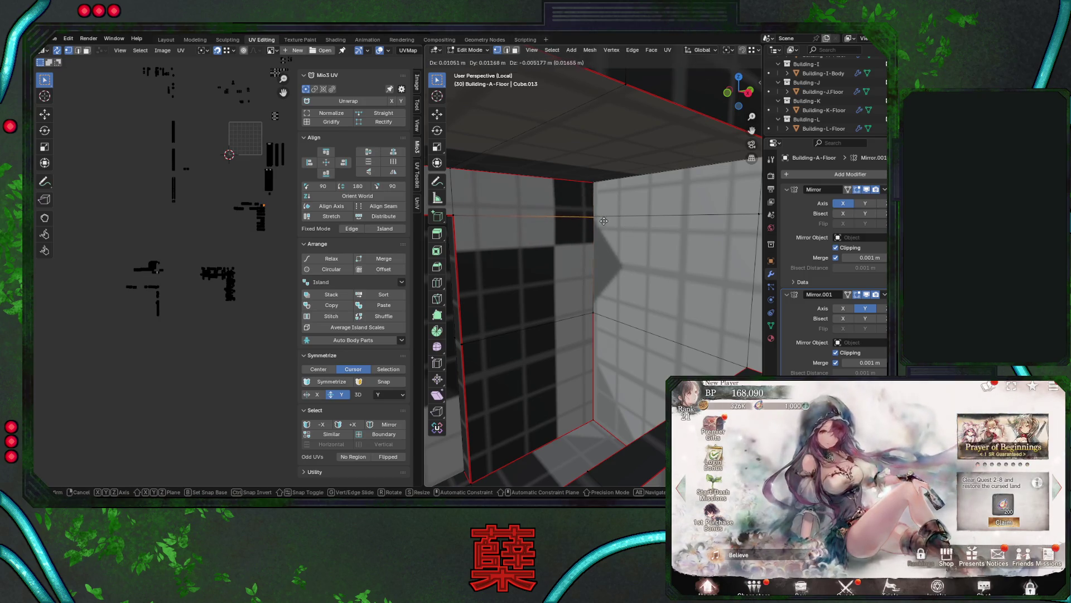
right_click(593, 220)
right_click(593, 220)
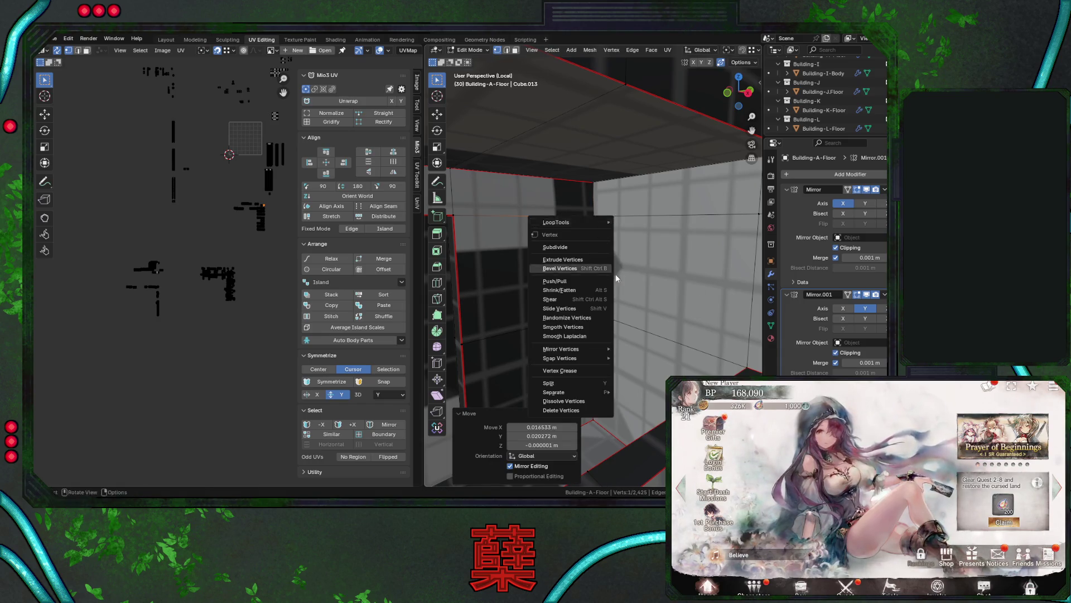
key("g")
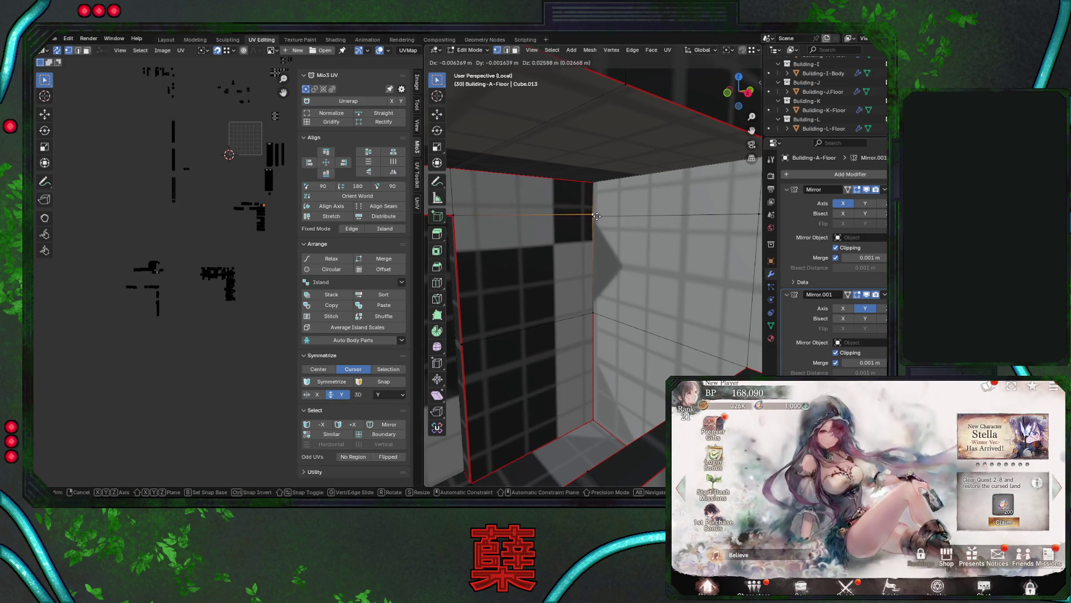
key("Escape")
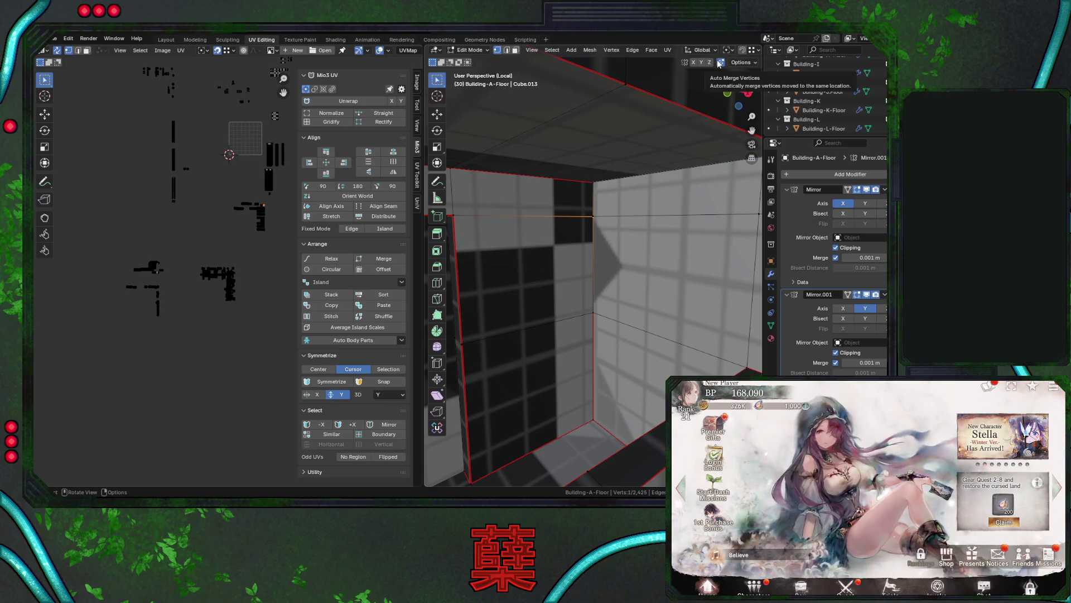
middle_click_drag(636, 212, 628, 212)
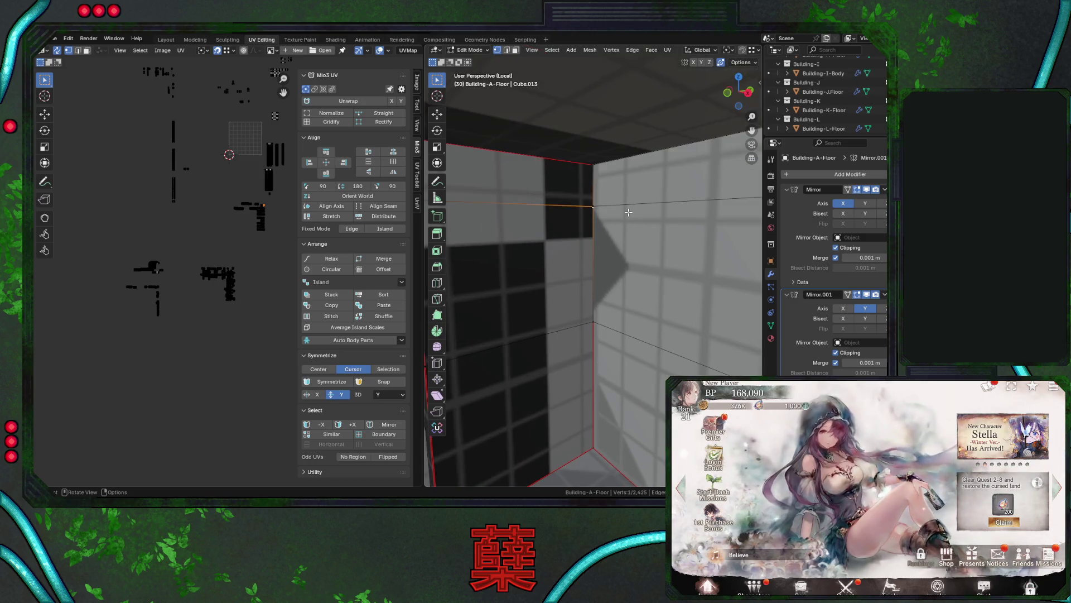
key("KP_3")
Move the wall's stray corner vertex into line with the adjoining edge.
scroll(600, 265, "up", 3)
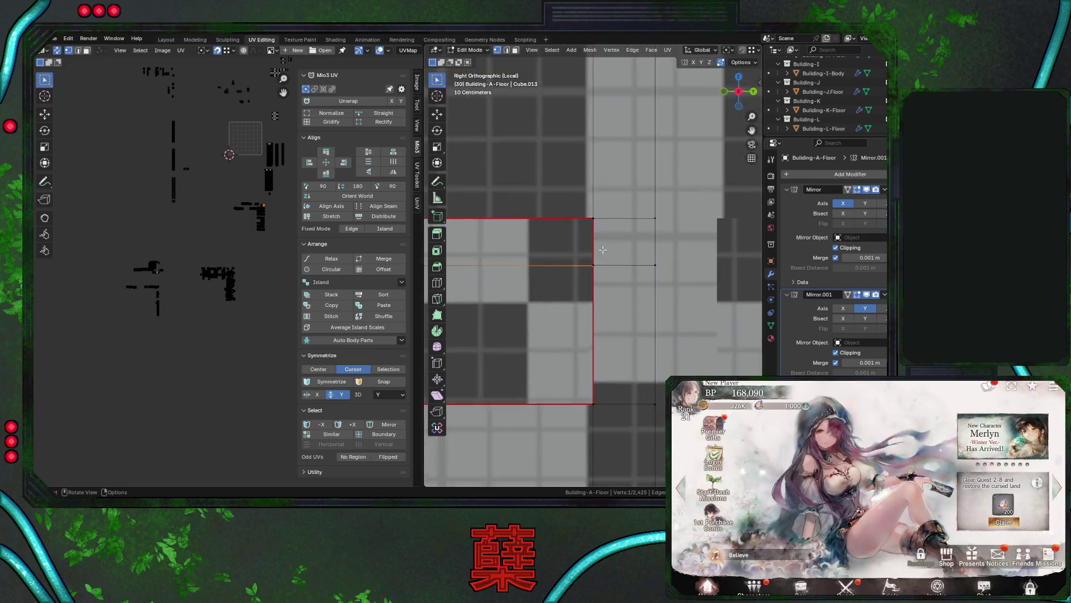
scroll(601, 265, "up", 3)
key("g")
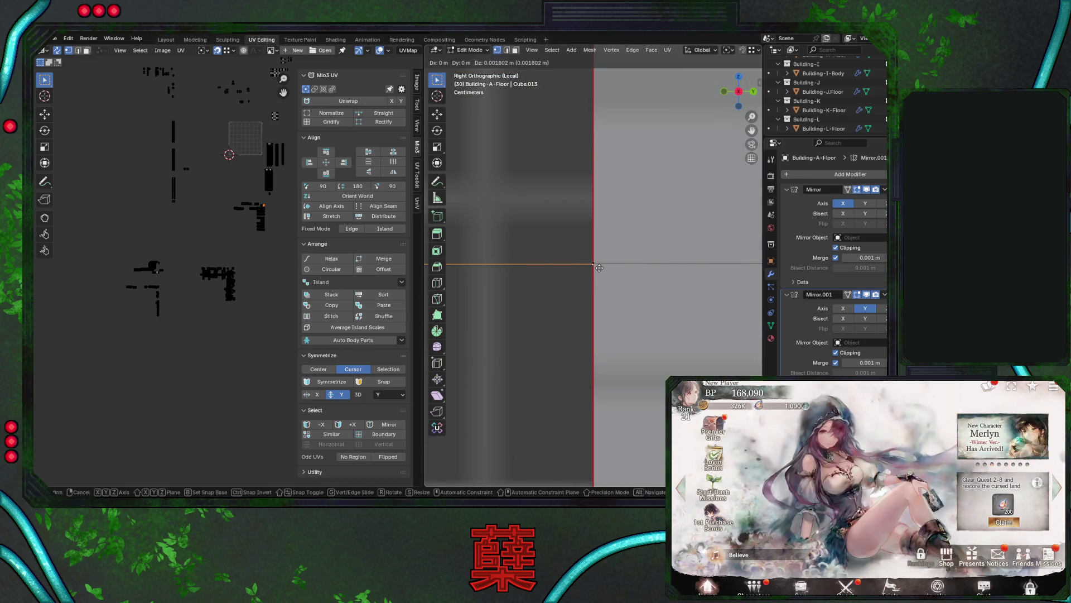
left_click(599, 268)
mouse_move(600, 274)
middle_mouse_down()
mouse_move(622, 300)
mouse_move(608, 254)
middle_mouse_up()
Move the vertex at the balcony's top corner into line, about 0.0024 m along Z.
left_click(595, 193)
mouse_move(596, 195)
middle_mouse_down()
mouse_move(610, 233)
mouse_move(620, 225)
middle_mouse_up()
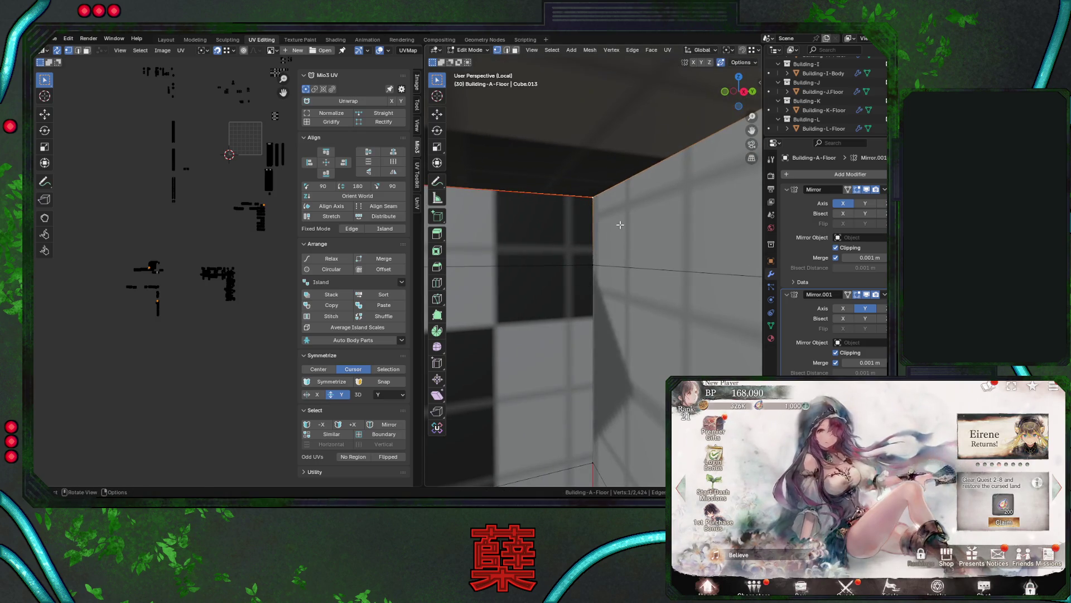
left_click(640, 179)
middle_click_drag(639, 179, 678, 244)
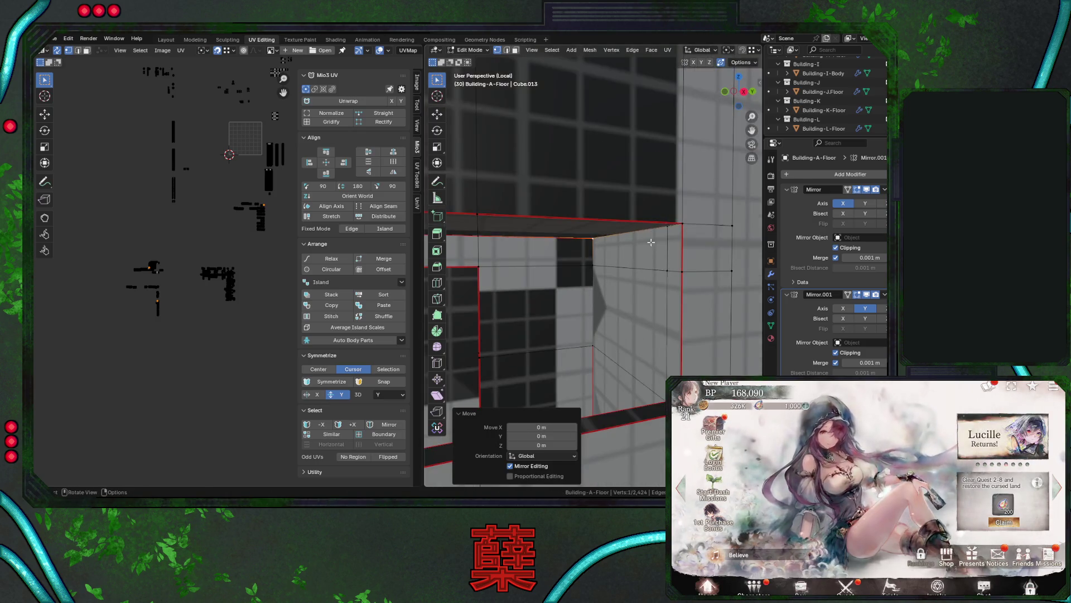
left_click(679, 245)
key("g")
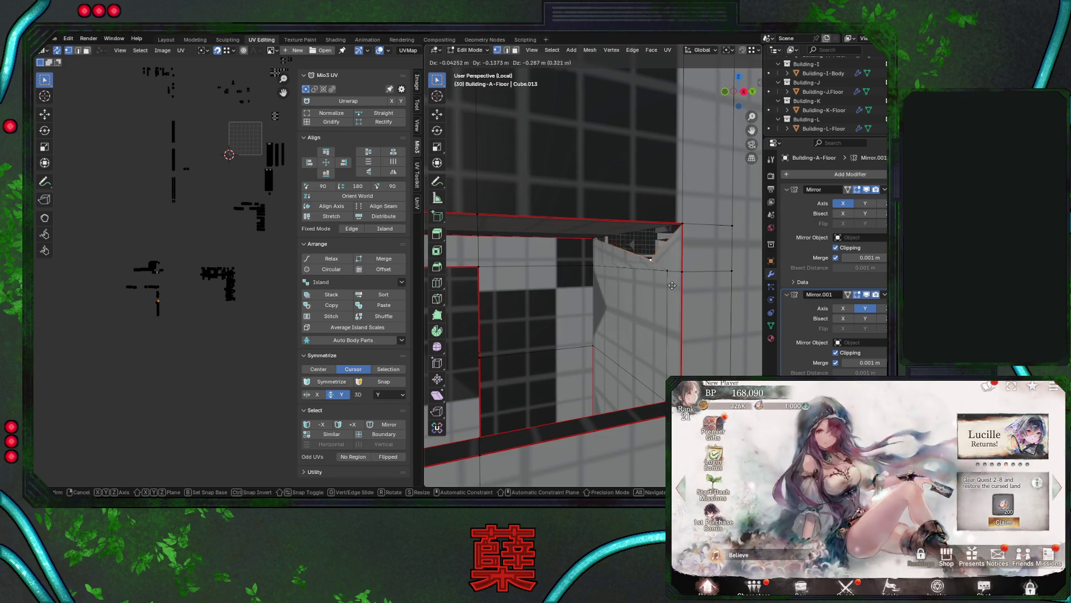
left_click(671, 290)
middle_click_drag(672, 290, 680, 272)
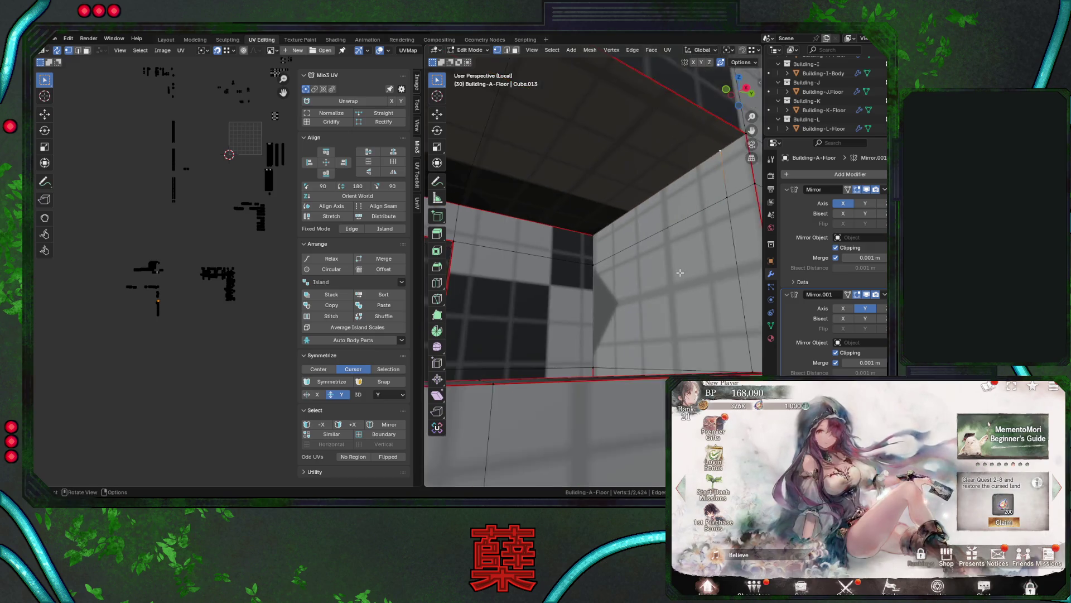
scroll(680, 272, "down", 4)
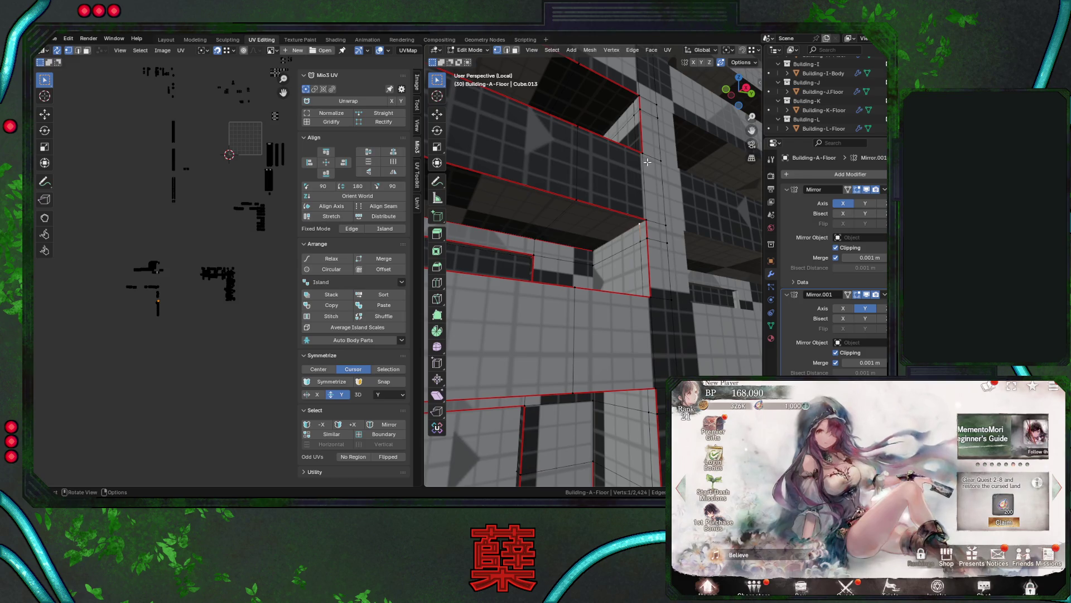
Triangulate the selected balcony faces with Ctrl+T, using Beauty quad and n-gon methods.
scroll(633, 152, "down", 5)
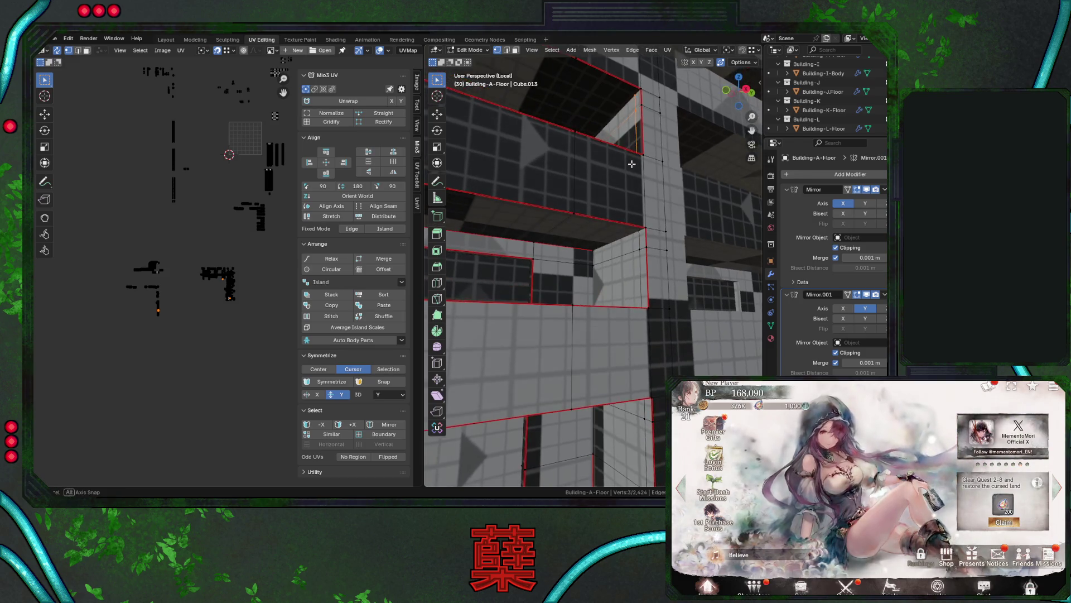
key("ctrl+r")
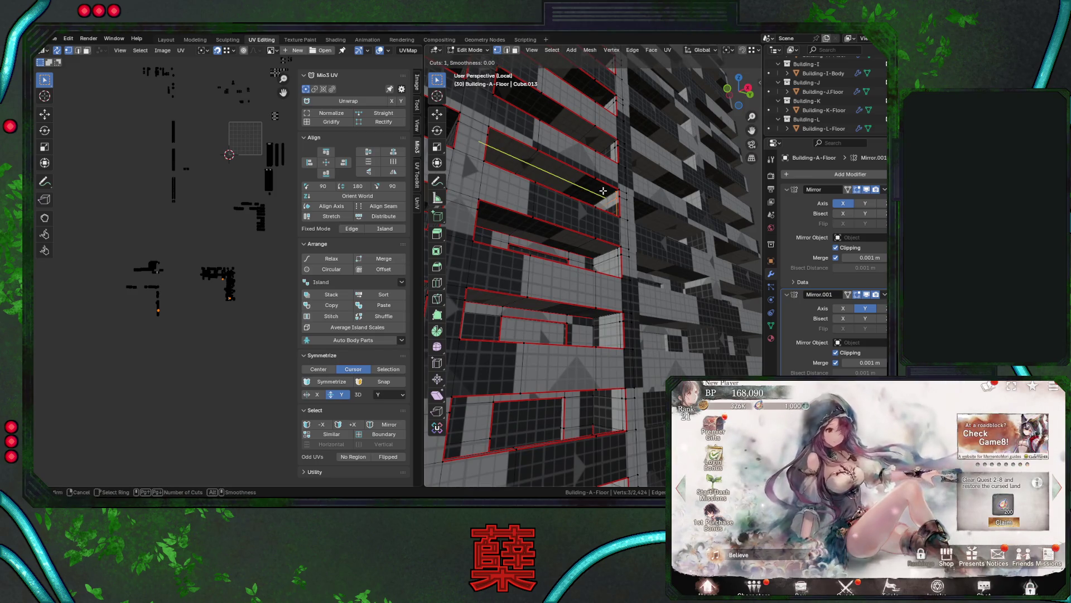
key("Escape")
mouse_move(604, 191)
middle_mouse_down()
mouse_move(546, 235)
mouse_move(666, 190)
mouse_move(641, 252)
middle_mouse_up()
scroll(642, 253, "down", 6)
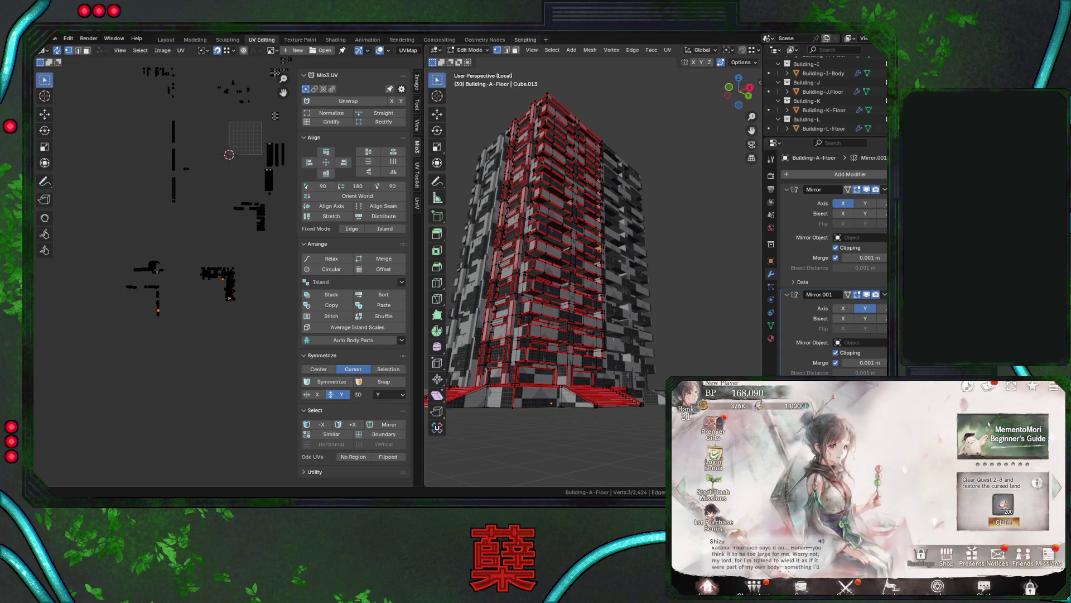
scroll(599, 263, "up", 2)
middle_click_drag(598, 291, 599, 262)
scroll(599, 262, "up", 4)
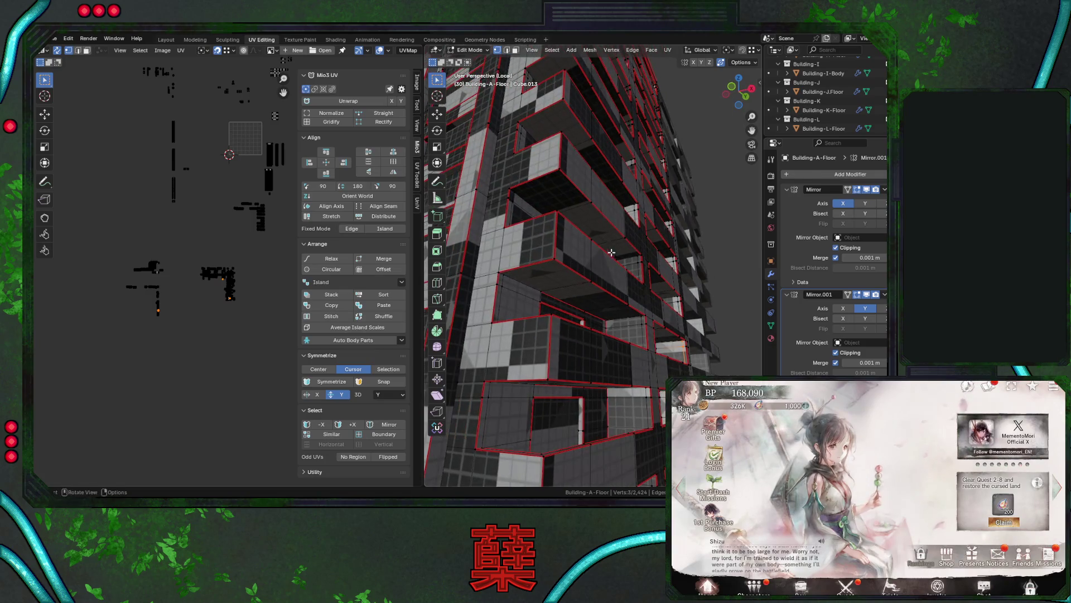
key("ctrl+t")
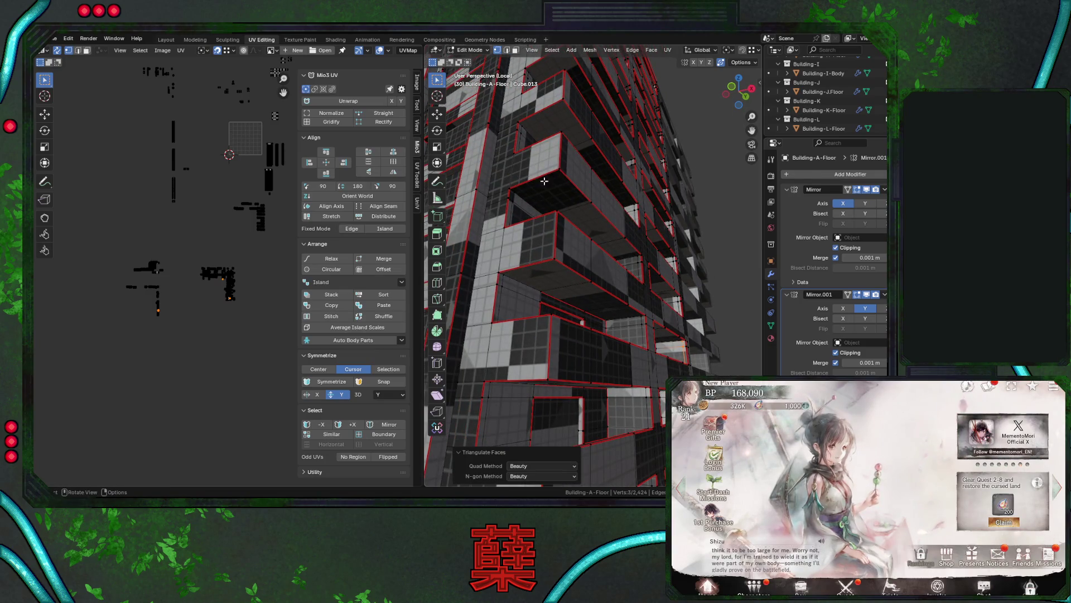
Inspect the triangulated high-rise from all sides and save it as City.blend.
key("ctrl+r")
mouse_move(552, 168)
middle_mouse_down()
mouse_move(643, 267)
mouse_move(667, 318)
middle_mouse_up()
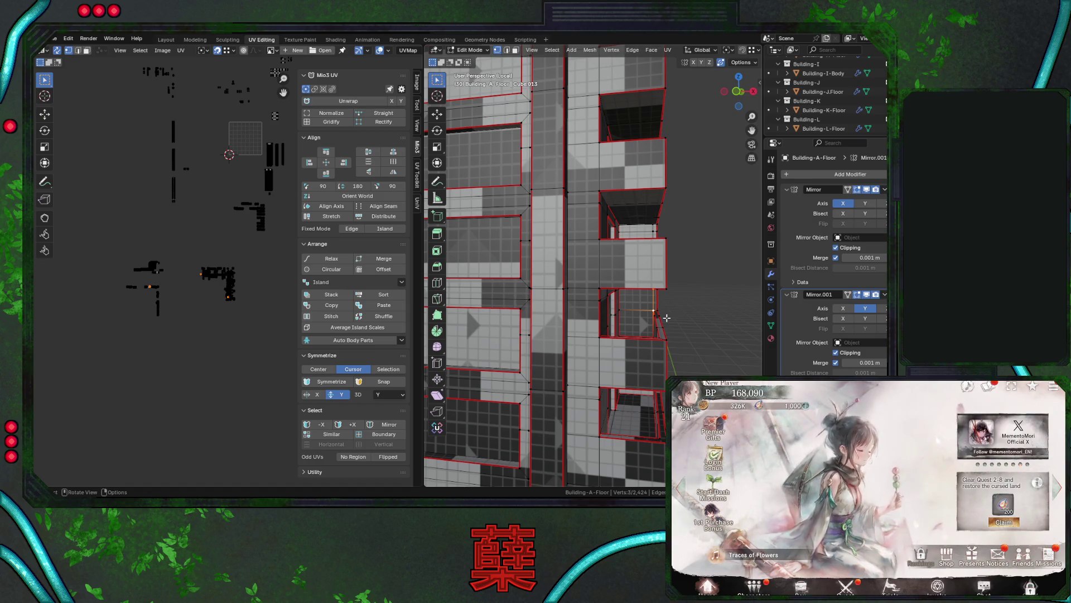
mouse_move(659, 314)
middle_mouse_down()
mouse_move(663, 249)
mouse_move(635, 277)
mouse_move(679, 303)
mouse_move(630, 297)
mouse_move(670, 329)
middle_mouse_up()
key("ctrl+s")
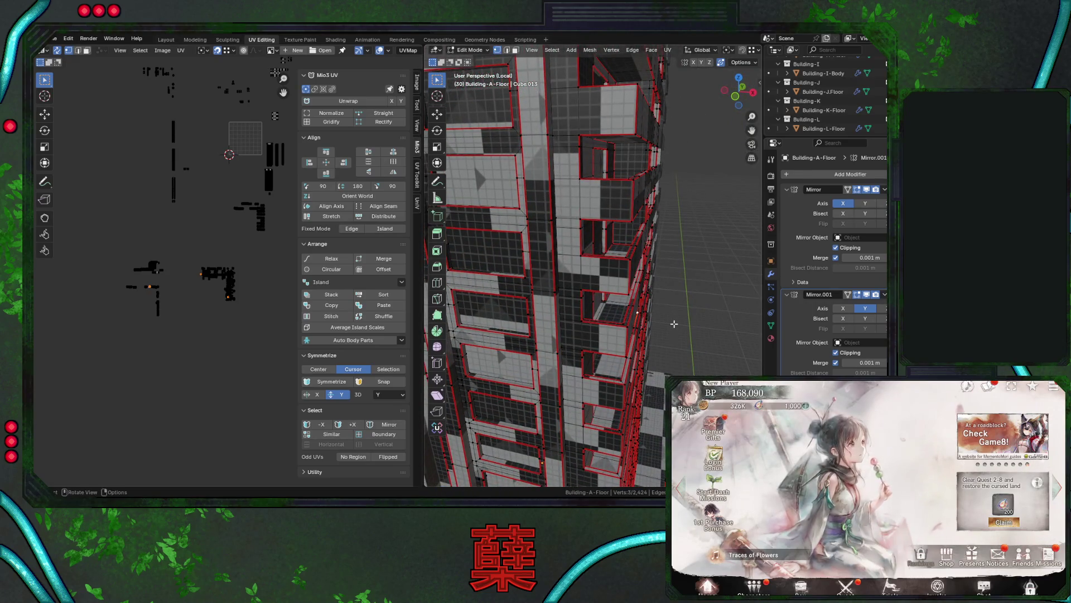
scroll(623, 330, "down", 10)
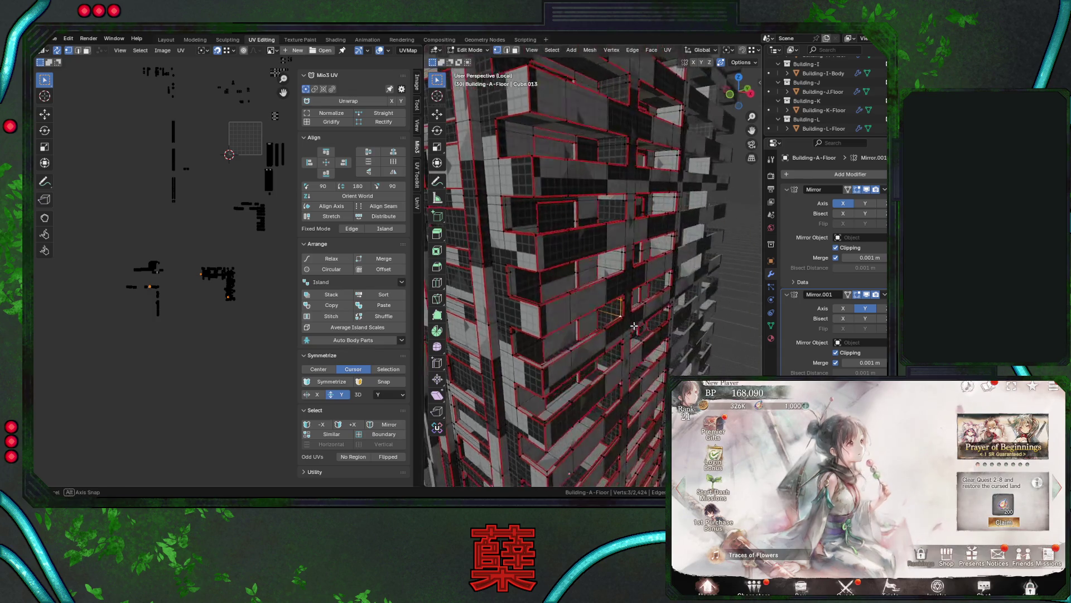
scroll(621, 324, "up", 10)
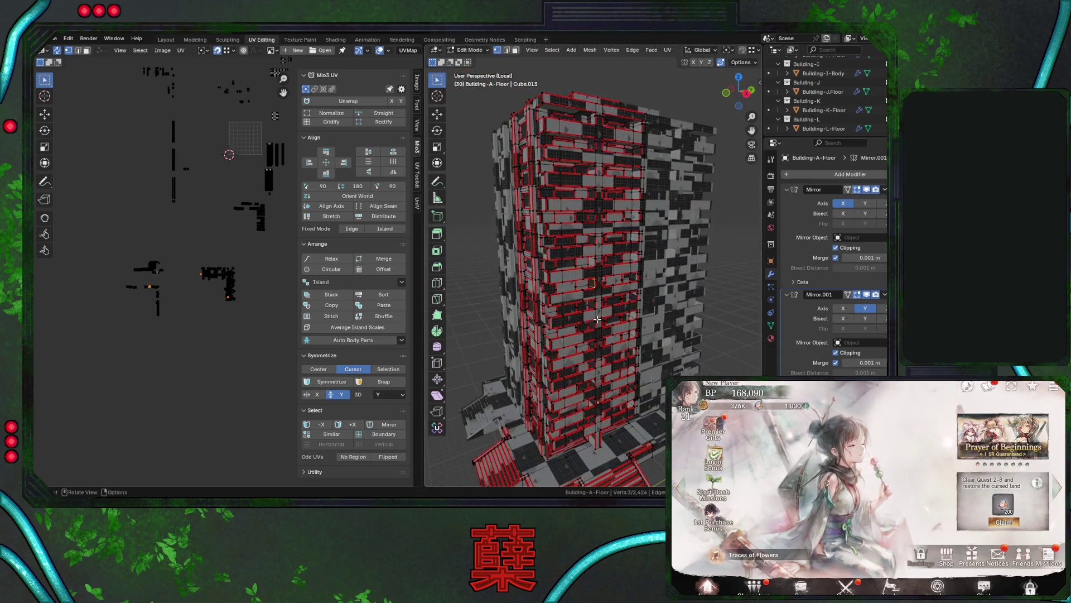
key("ctrl+l")
Review the linked faces' UV islands down the tower, then return to Object Mode.
mouse_move(549, 273)
middle_mouse_down()
mouse_move(644, 346)
mouse_move(635, 313)
mouse_move(655, 324)
middle_mouse_up()
scroll(636, 313, "down", 5)
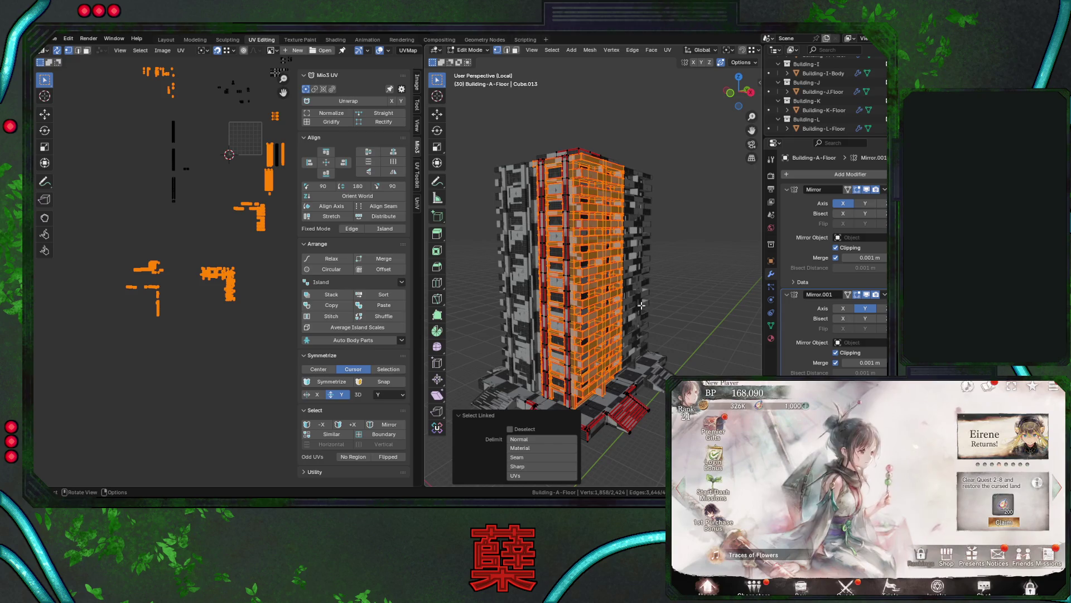
scroll(615, 293, "up", 8)
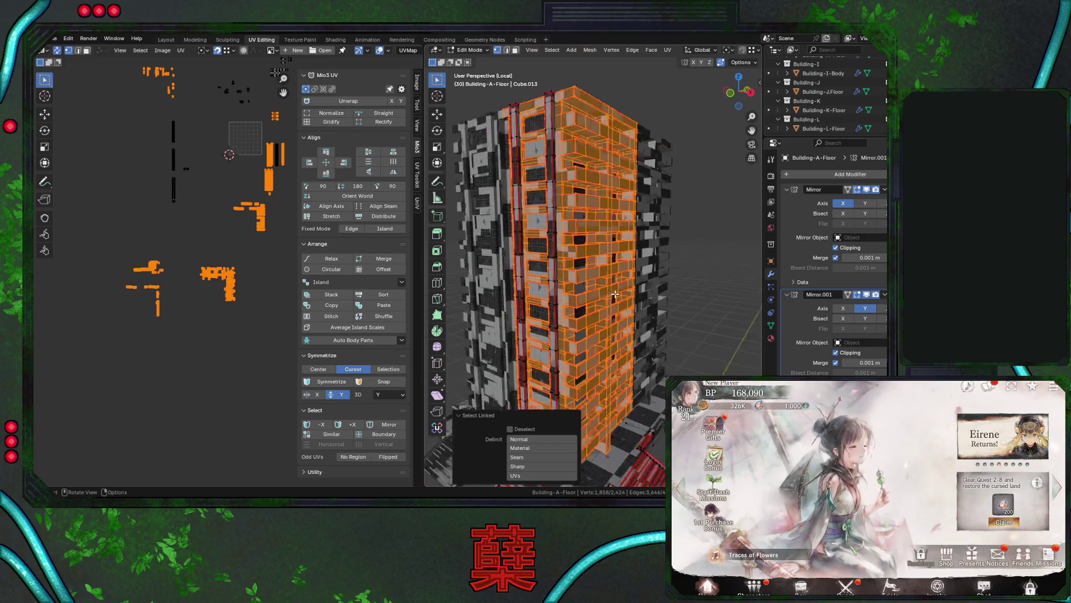
scroll(615, 293, "up", 10)
middle_click_drag(630, 295, 639, 297)
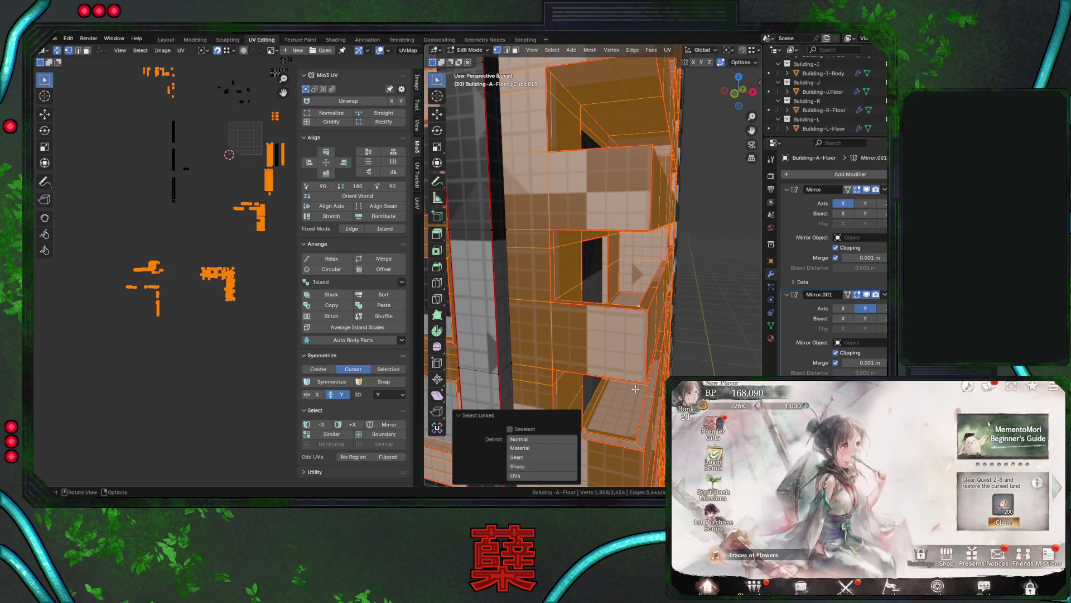
scroll(635, 389, "down", 10)
key("Tab")
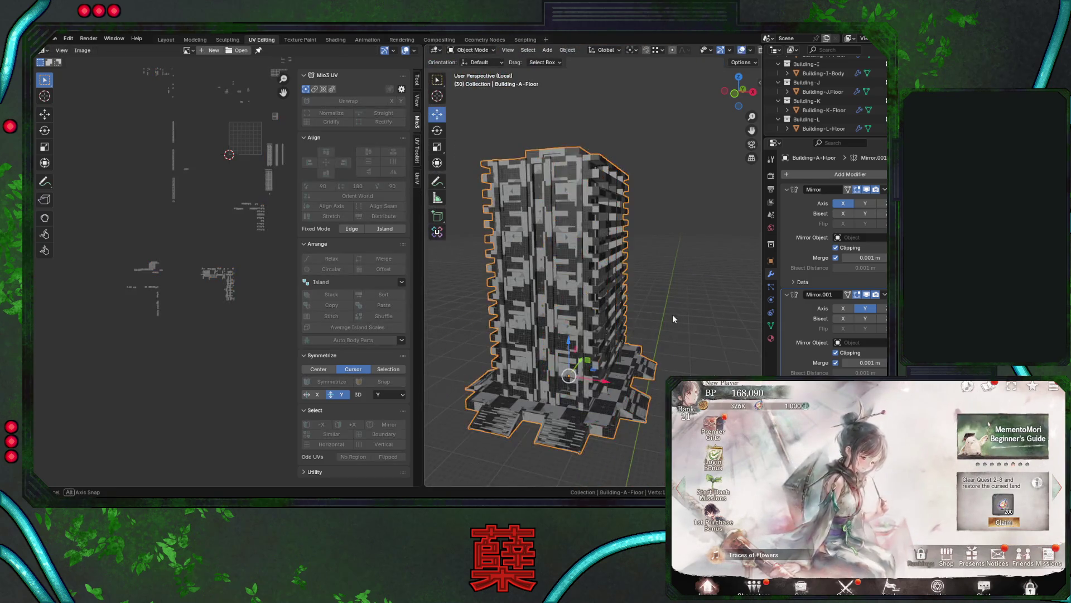
Leave local view to show the whole city and delete the old small mirrored building.
key("KP_Divide")
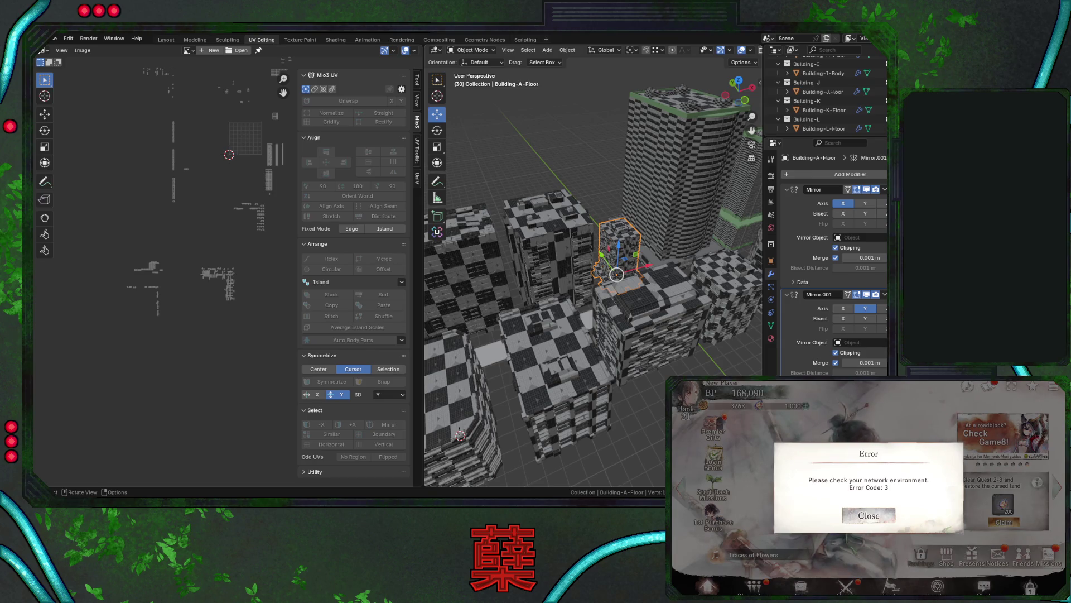
middle_click_drag(577, 246, 616, 252)
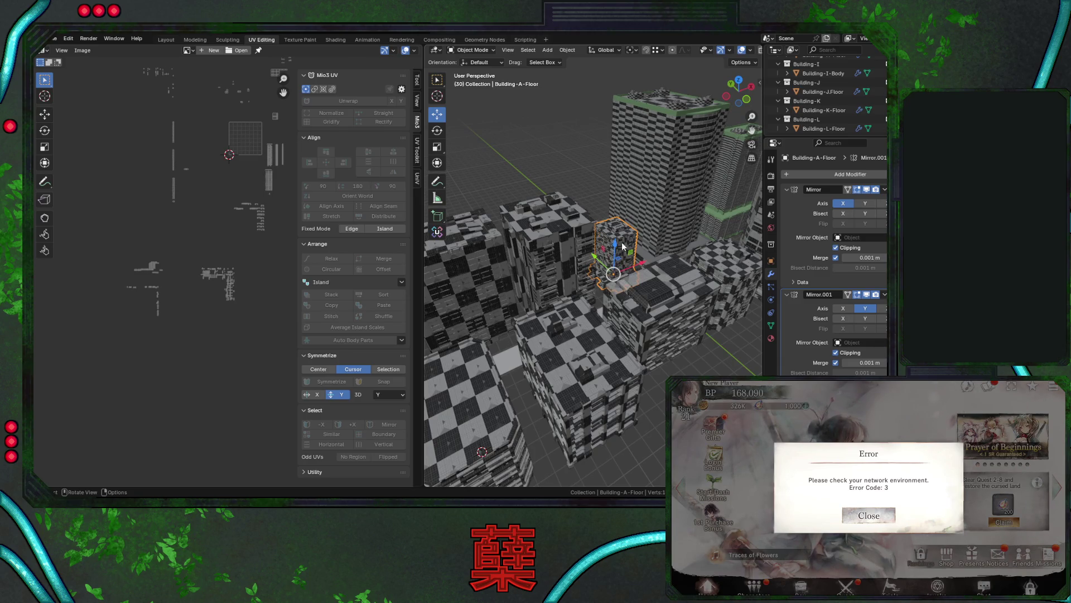
key("Delete")
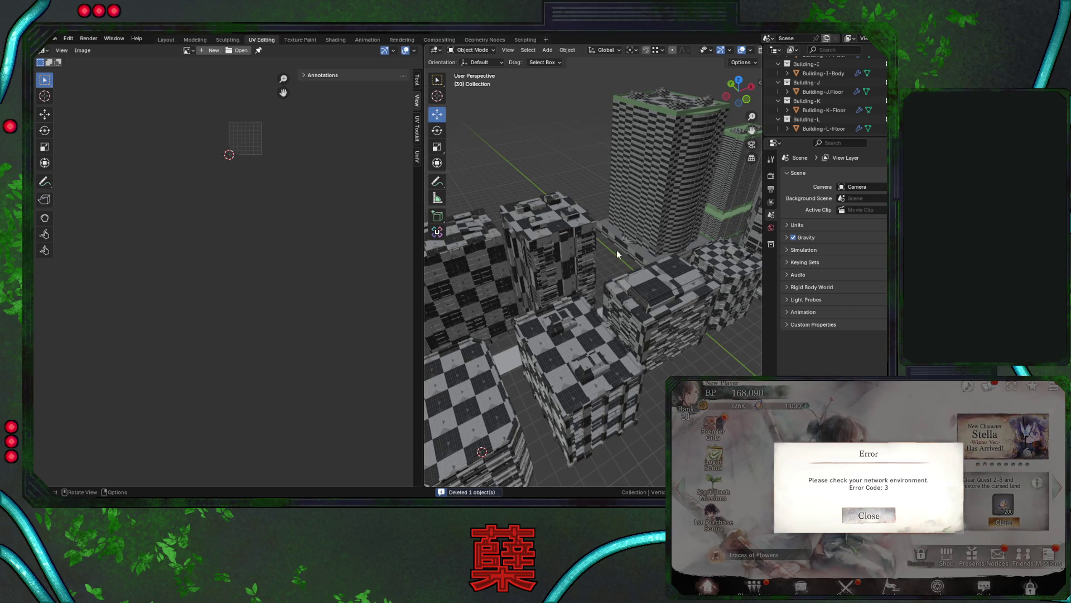
Paste the full four-part high-rise into the city, replacing the single-object paste.
key("ctrl+v")
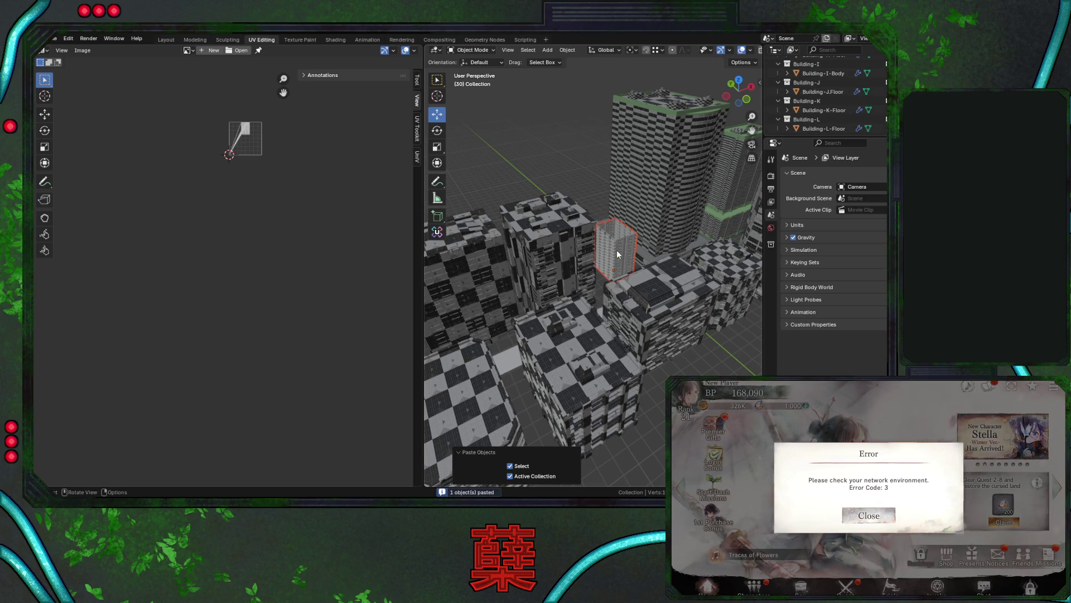
key("ctrl+z")
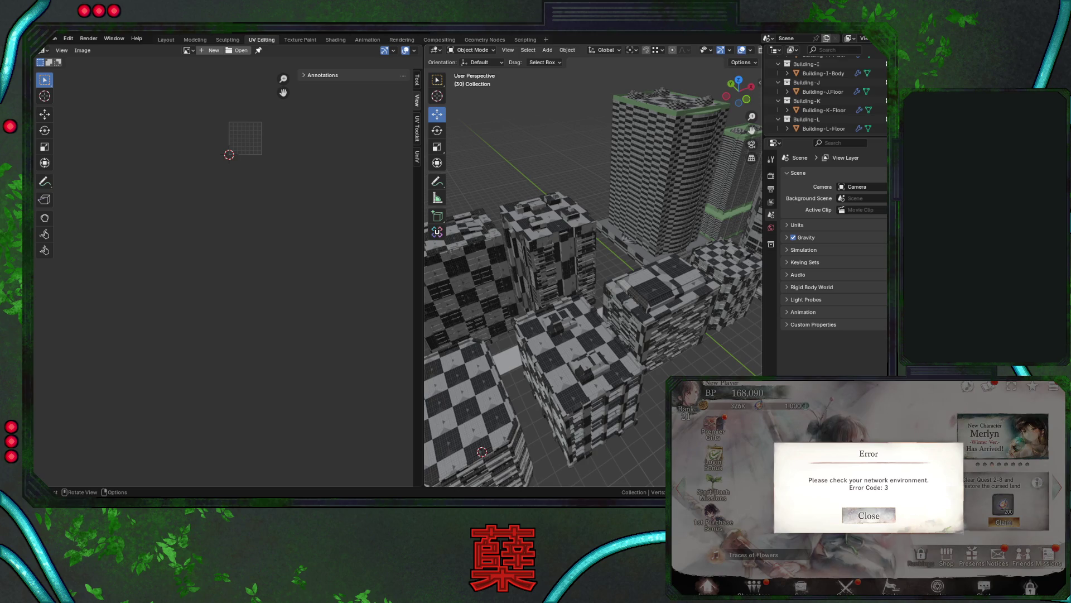
key("ctrl+v")
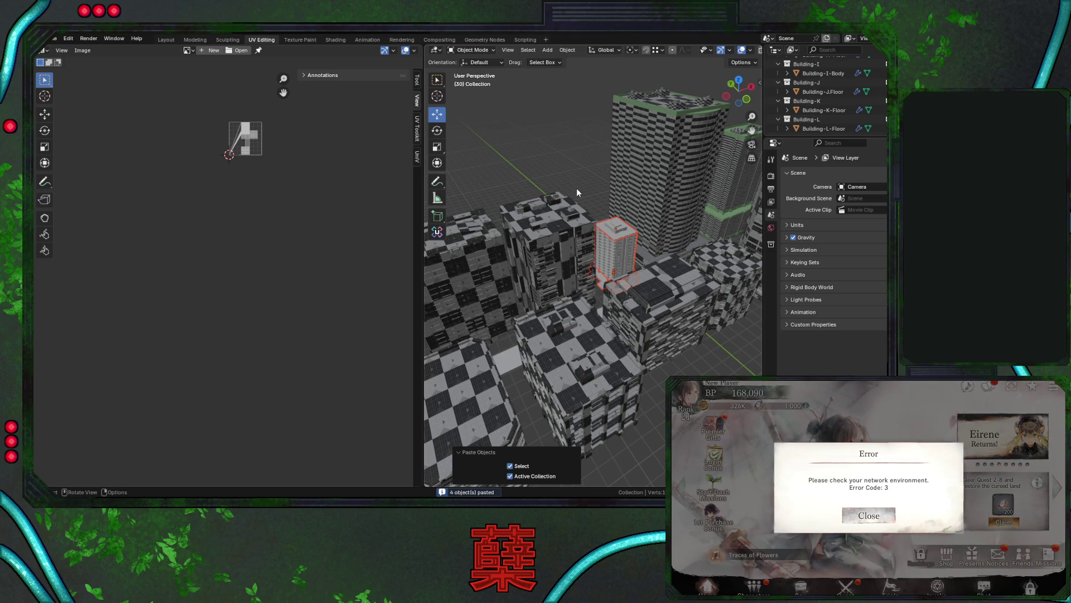
Isolate the pasted building and show Building-A-Body's material slots.
key("KP_Divide")
left_click(706, 286)
left_click(650, 283)
middle_click_drag(648, 276, 652, 268)
left_click(771, 338)
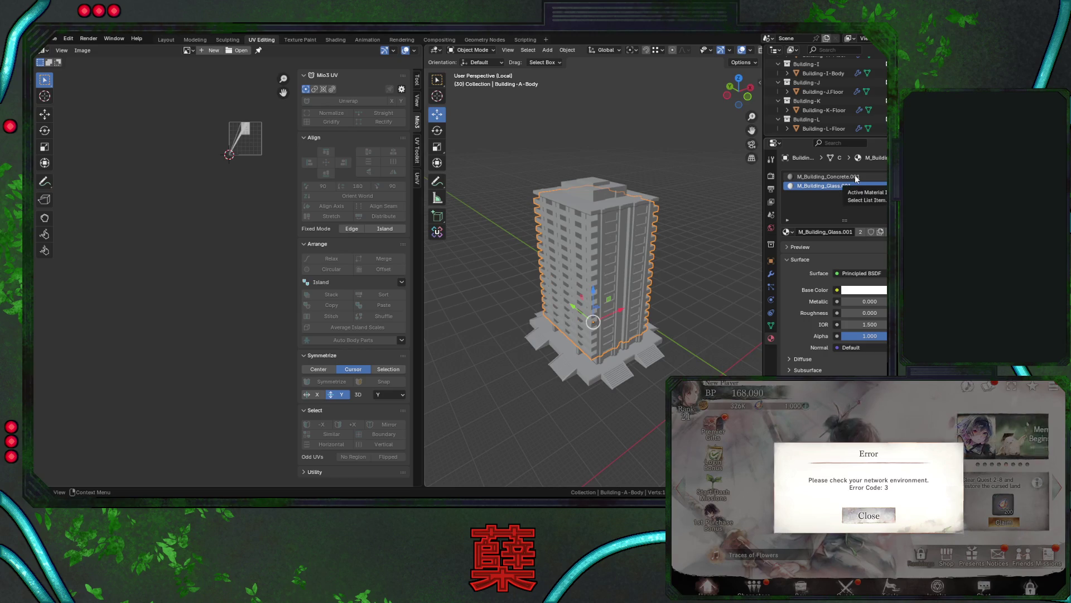
Set the tower's slots to M_Building_Glass and M_Building_Concrete, then save City.blend.
left_click(788, 232)
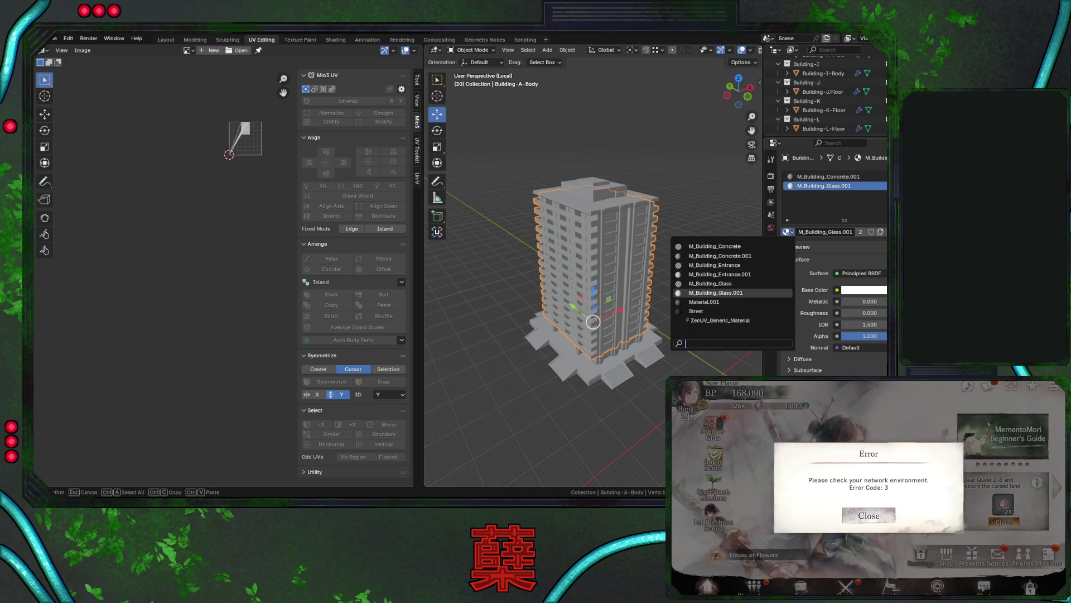
left_click(747, 285)
left_click(814, 176)
left_click(788, 232)
left_click(742, 244)
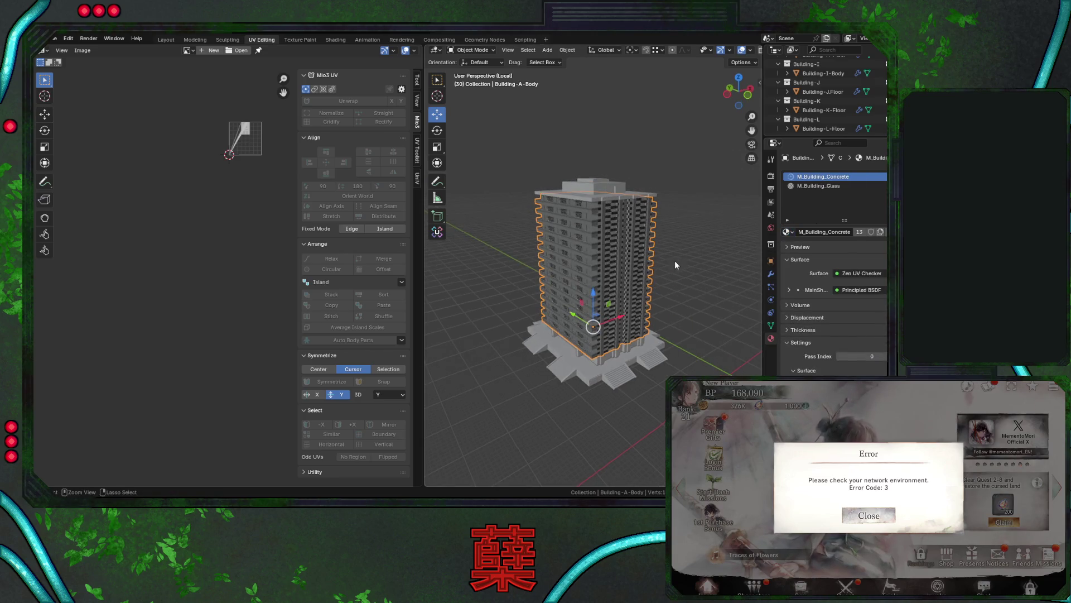
key("ctrl+s")
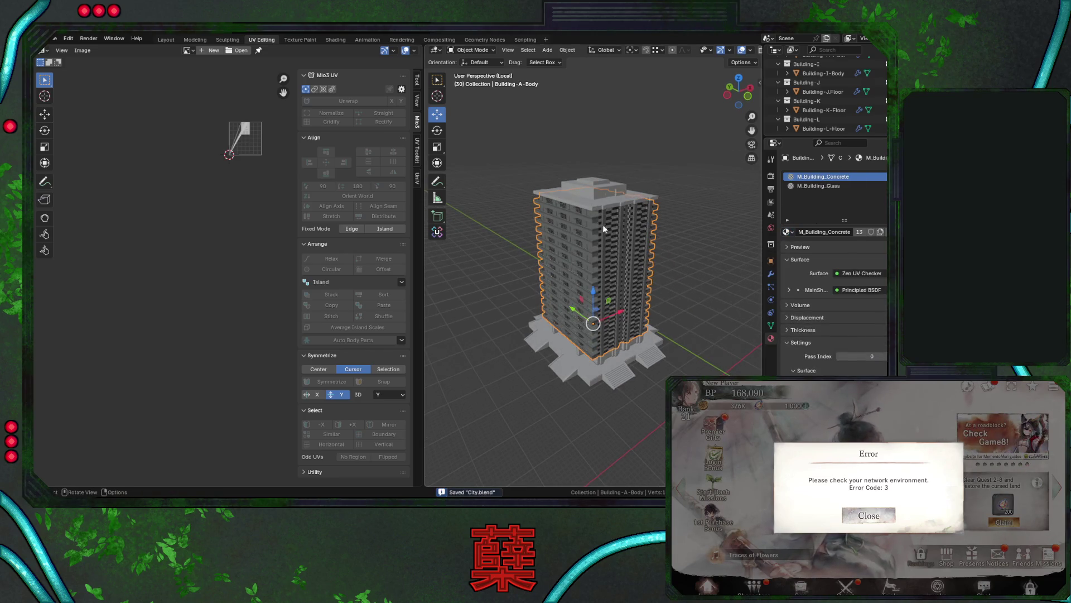
Check the roof's materials, then select the linked base faces of the tower body in Edit Mode.
left_click(585, 211)
left_click(597, 229)
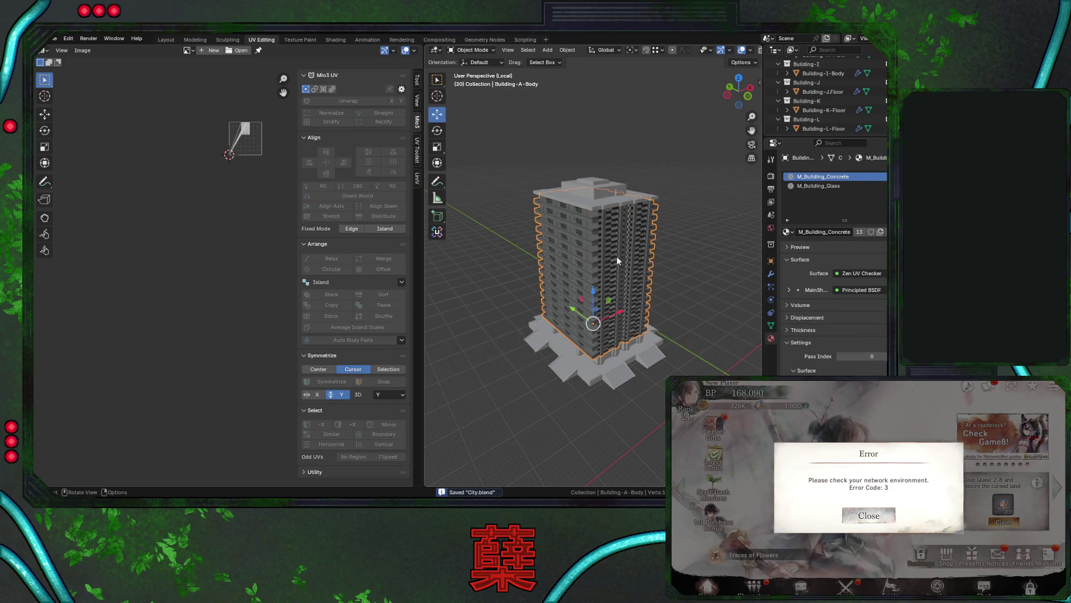
key("Tab")
scroll(645, 298, "up", 6)
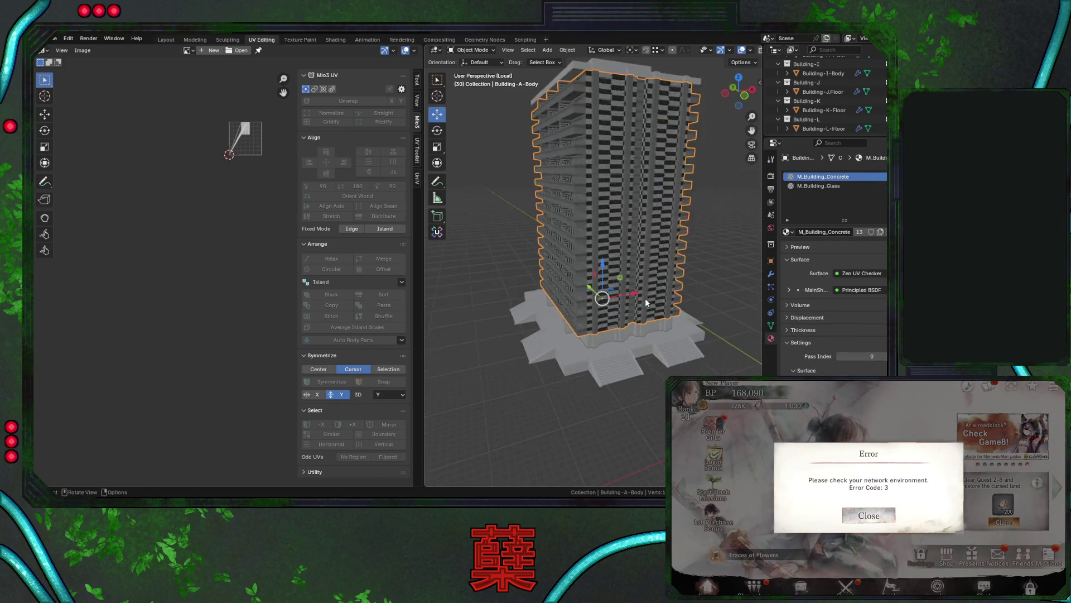
key("l")
scroll(644, 314, "up", 4)
Inspect Building-A-Body's selected base faces and save City.blend.
mouse_move(645, 314)
middle_mouse_down()
mouse_move(669, 314)
mouse_move(591, 328)
mouse_move(675, 294)
middle_mouse_up()
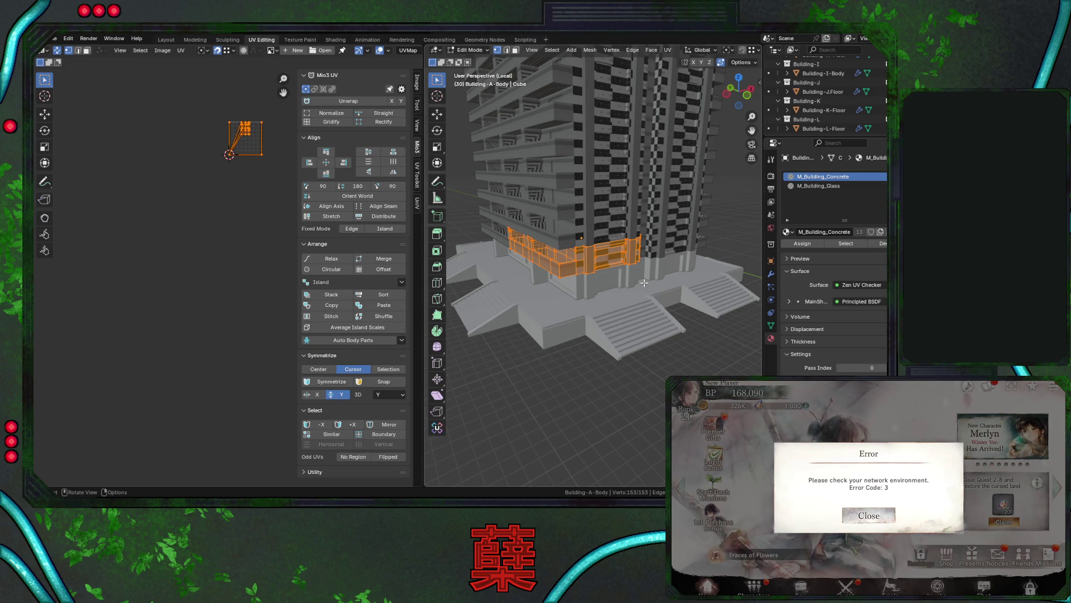
scroll(641, 268, "up", 4)
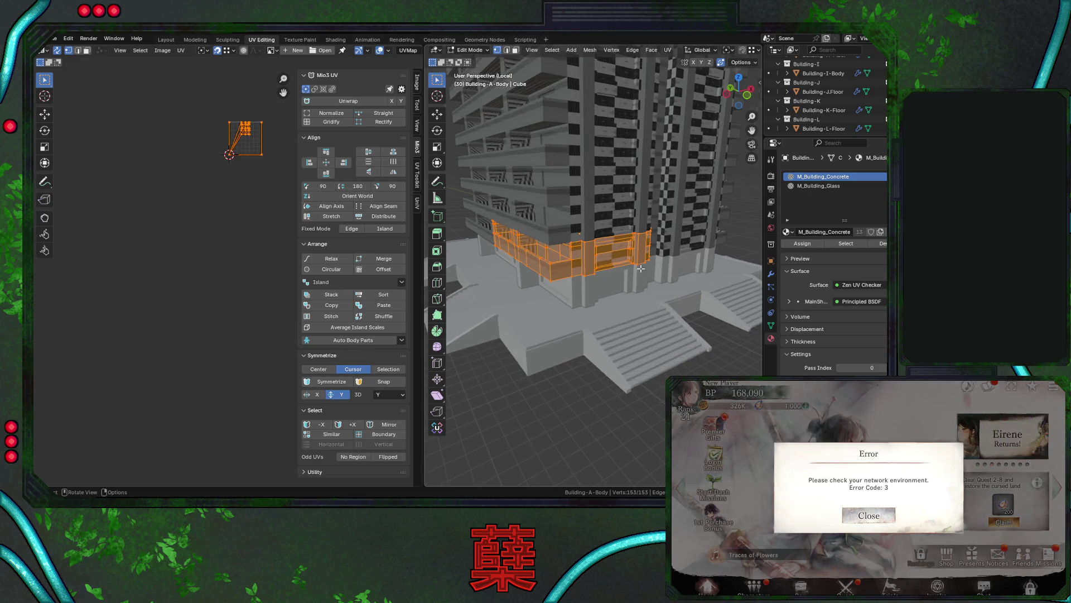
scroll(626, 262, "up", 2)
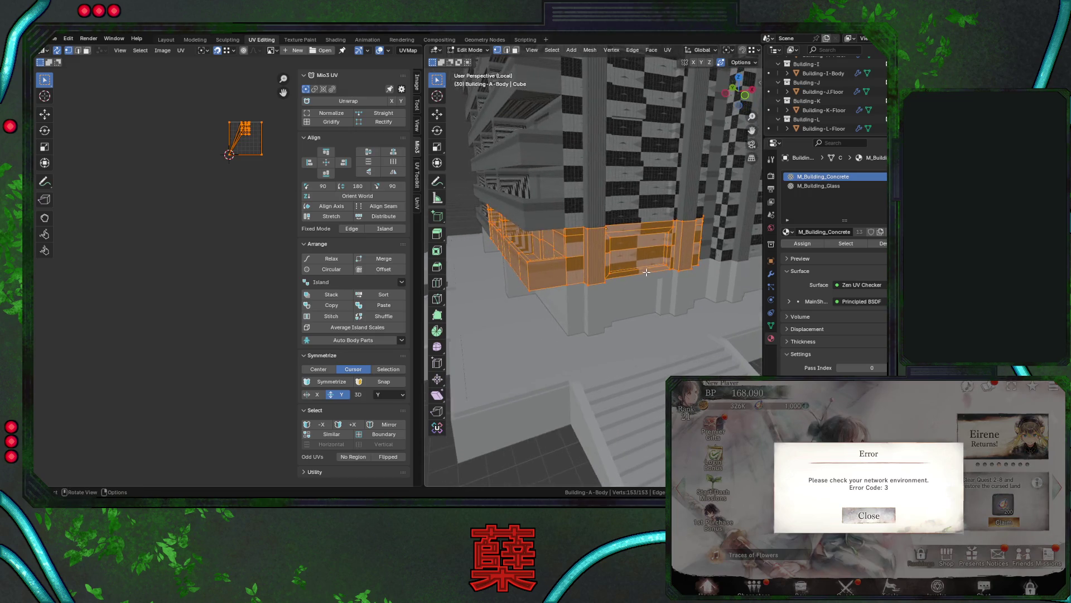
key("ctrl+s")
middle_click_drag(638, 255, 643, 256)
Check the glass floor and Building-A-Floor meshes, save again, and resume editing the tower body.
key("Tab")
left_click(651, 315)
key("Tab")
key("Tab")
left_click(660, 403)
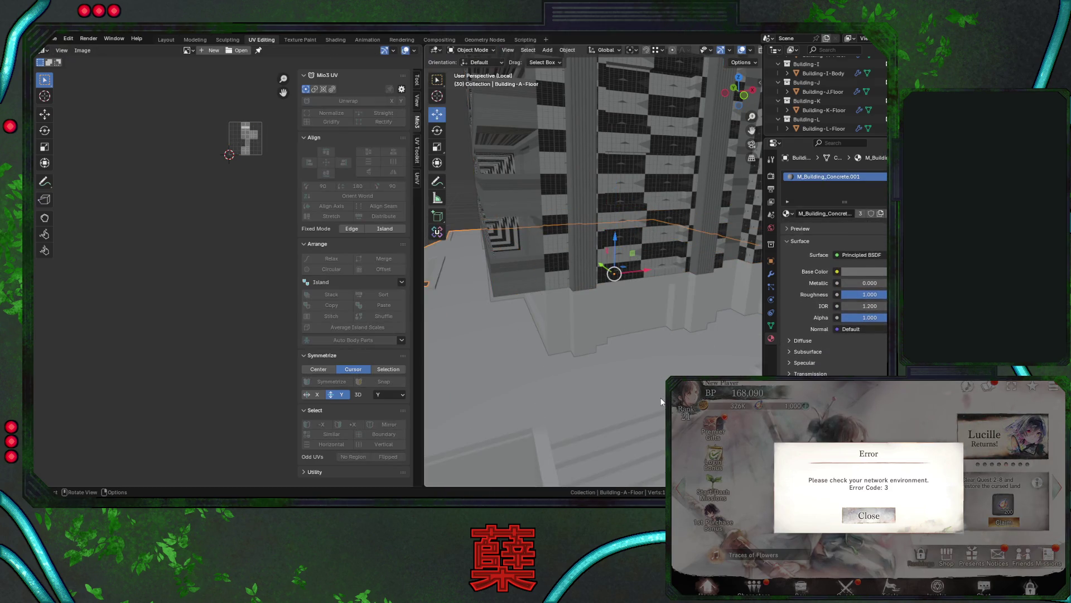
middle_click_drag(654, 350, 658, 343)
key("ctrl+s")
key("Tab")
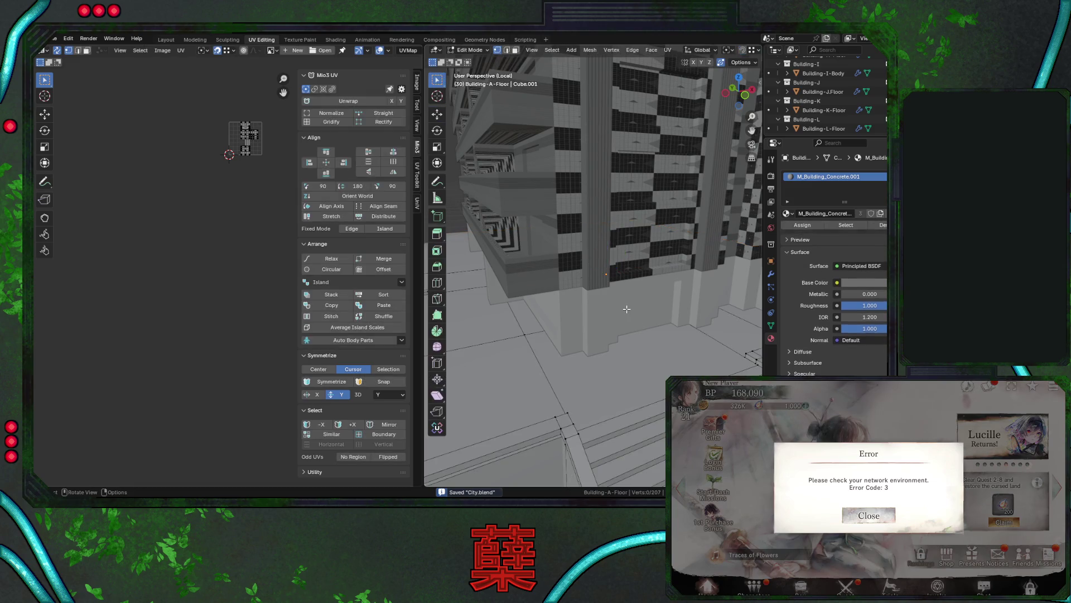
key("Tab")
left_click(623, 277)
key("Tab")
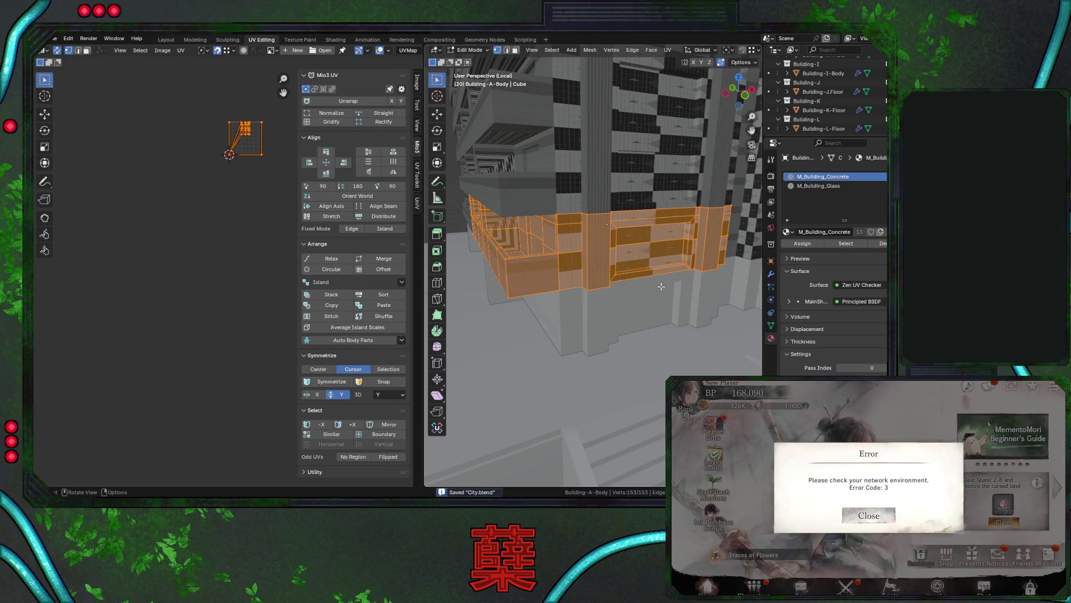
left_click(879, 514)
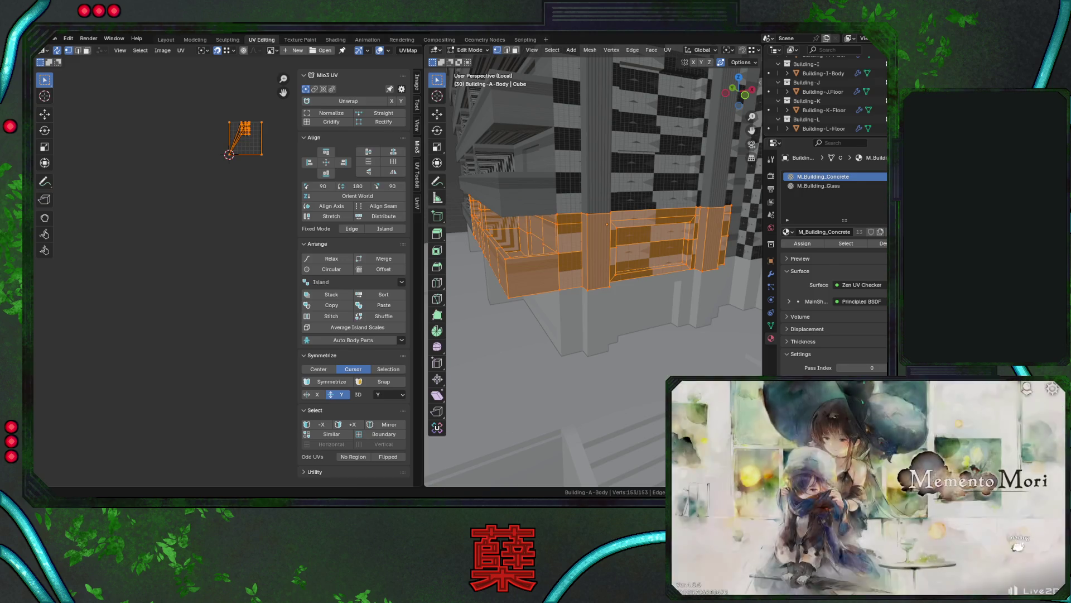
left_click(868, 577)
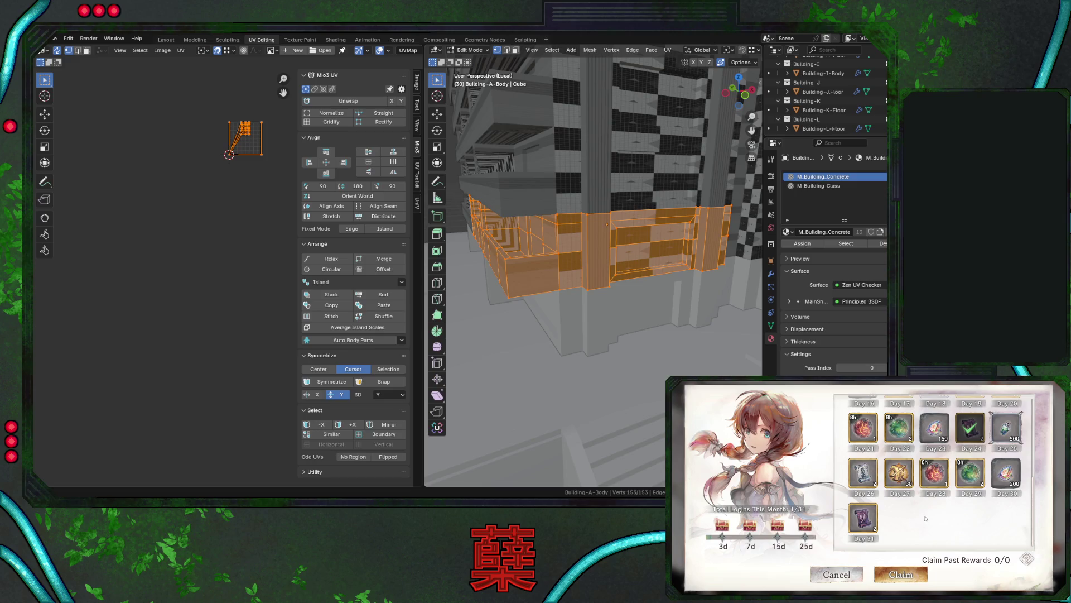
scroll(933, 501, "up", 2)
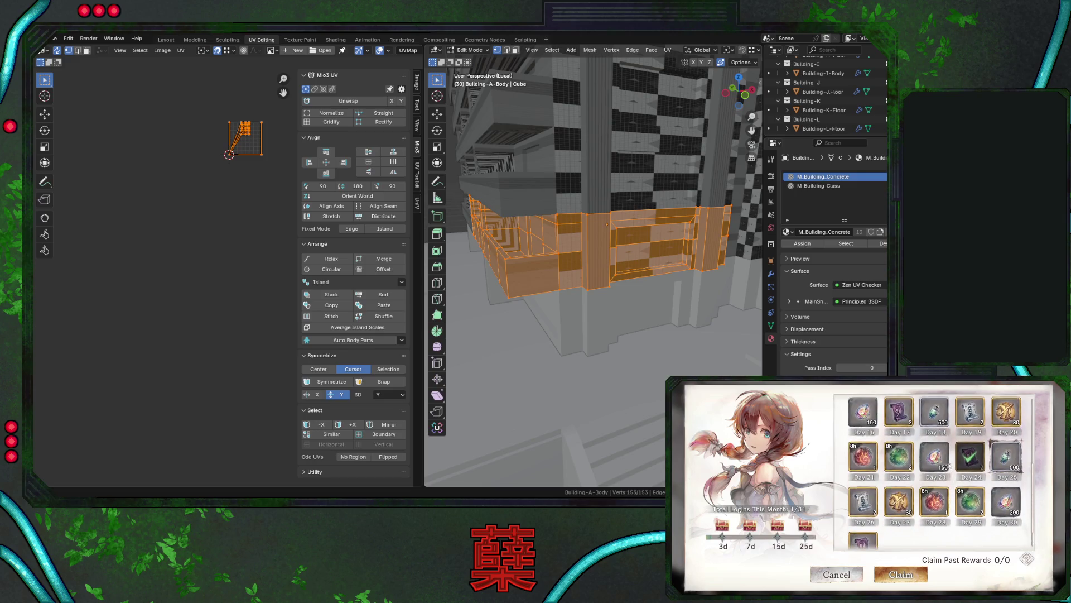
scroll(925, 526, "down", 1)
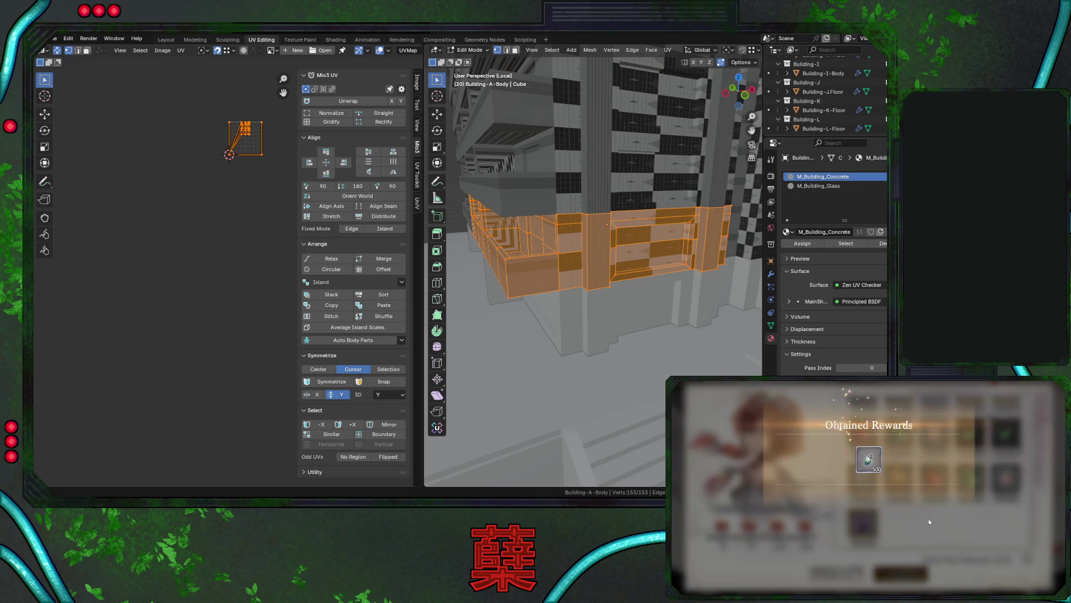
left_click(928, 518)
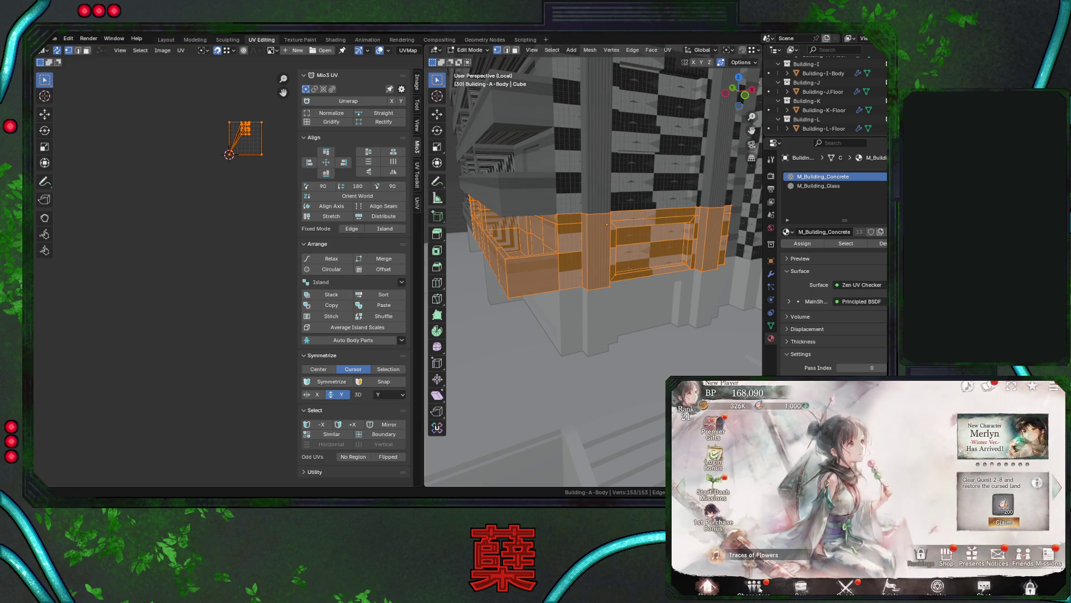
left_click(848, 589)
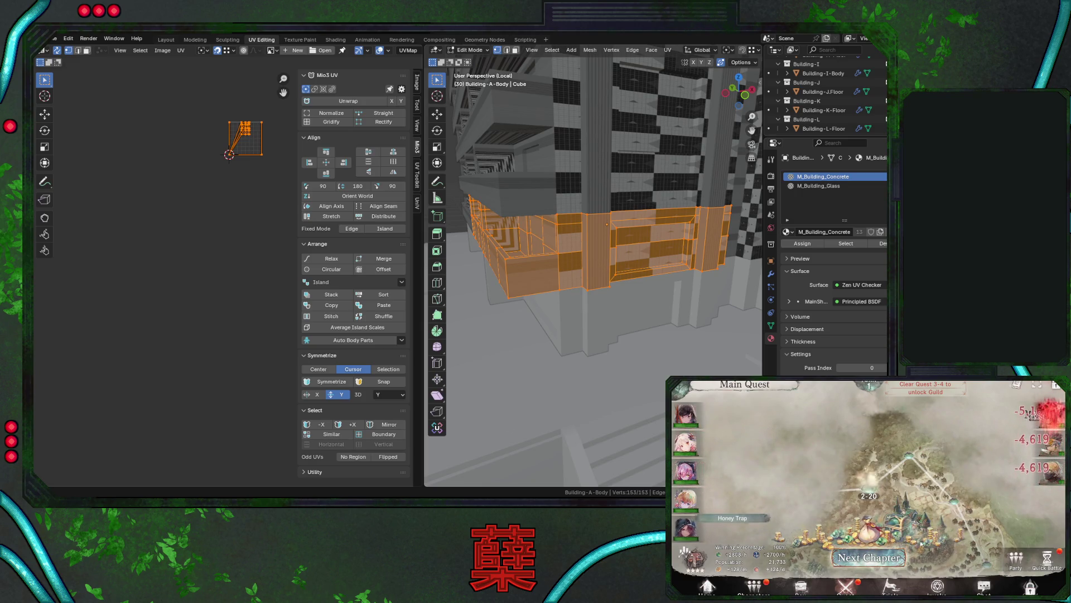
left_click(891, 586)
left_click(966, 490)
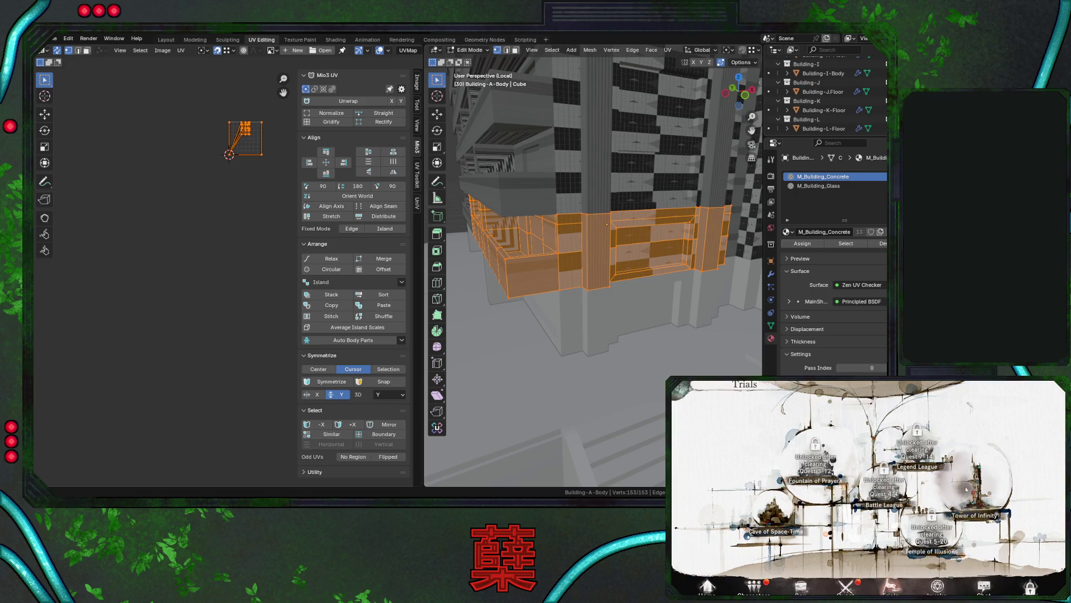
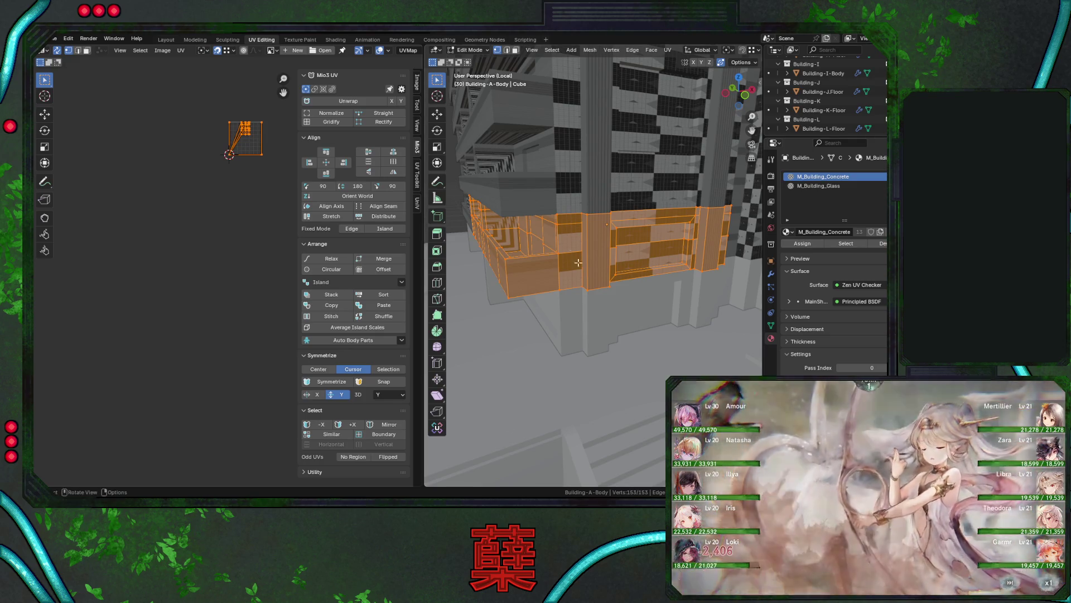
Orbit around the ledge, try a loop cut, and select the balcony floor edge loop.
mouse_move(645, 291)
middle_mouse_down()
mouse_move(654, 314)
mouse_move(600, 297)
mouse_move(573, 308)
middle_mouse_up()
scroll(601, 296, "down", 5)
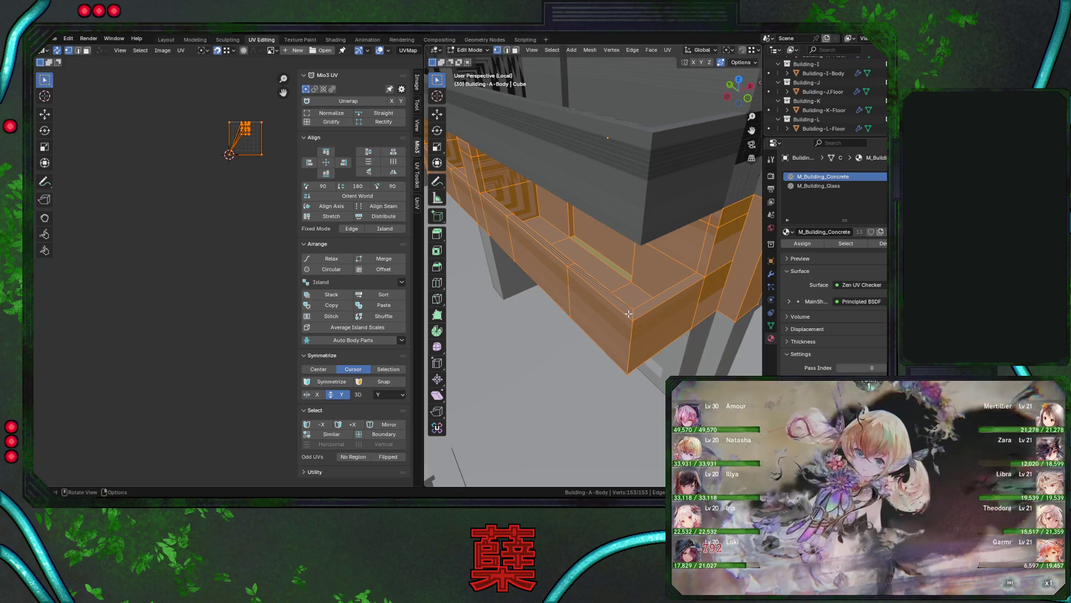
mouse_move(537, 230)
middle_mouse_down()
mouse_move(594, 262)
mouse_move(580, 246)
mouse_move(623, 264)
mouse_move(591, 268)
mouse_move(560, 297)
middle_mouse_up()
key("ctrl+r")
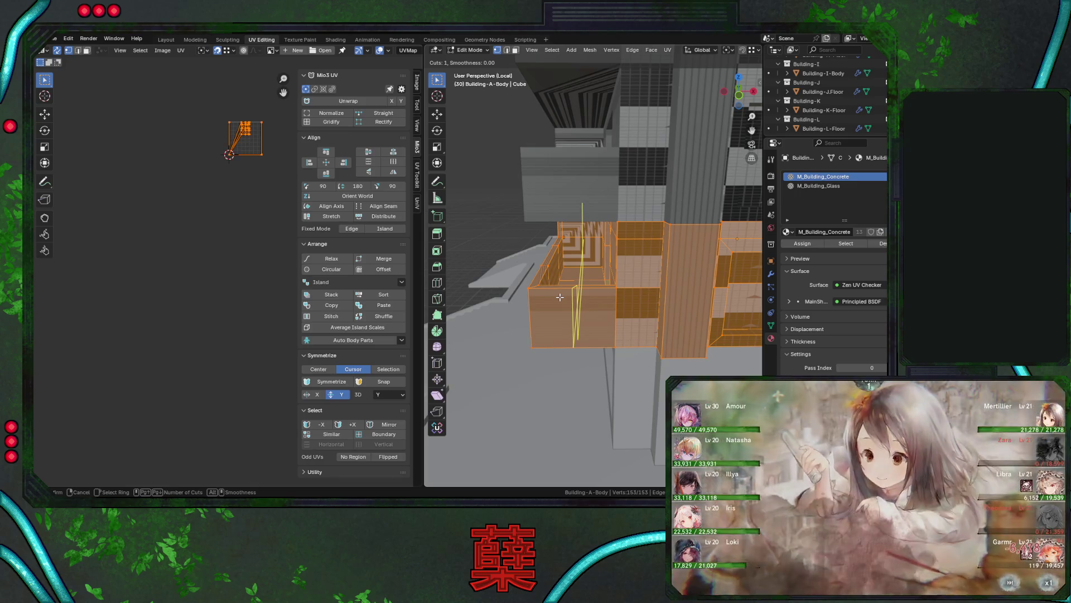
key("Escape")
mouse_move(560, 297)
middle_mouse_down()
mouse_move(593, 319)
mouse_move(430, 306)
mouse_move(731, 307)
mouse_move(642, 308)
mouse_move(597, 277)
mouse_move(499, 282)
mouse_move(628, 311)
middle_mouse_up()
left_click(565, 305, "alt")
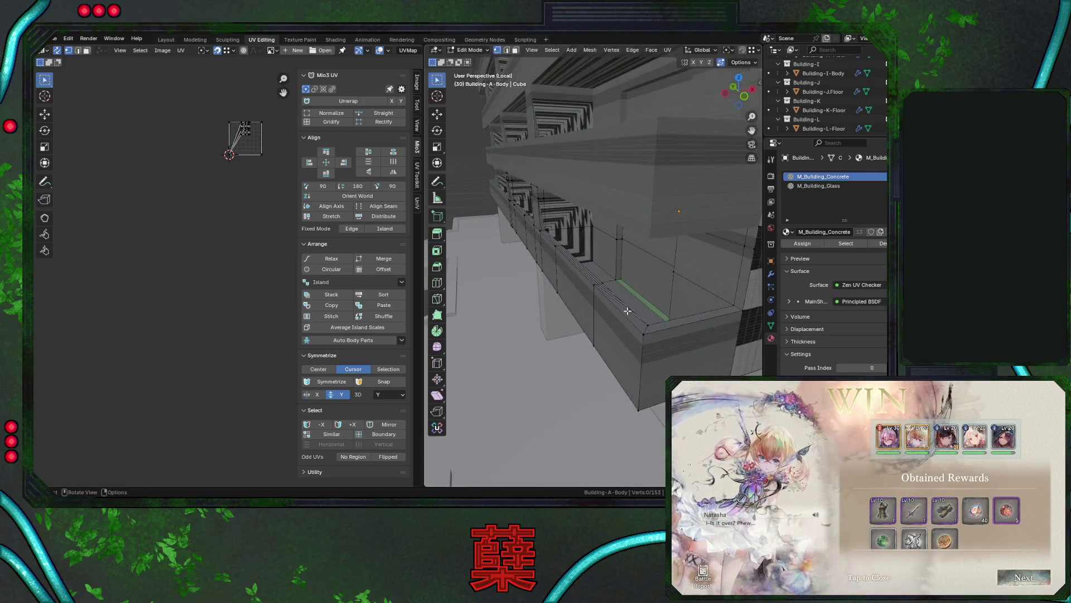
scroll(627, 311, "up", 3)
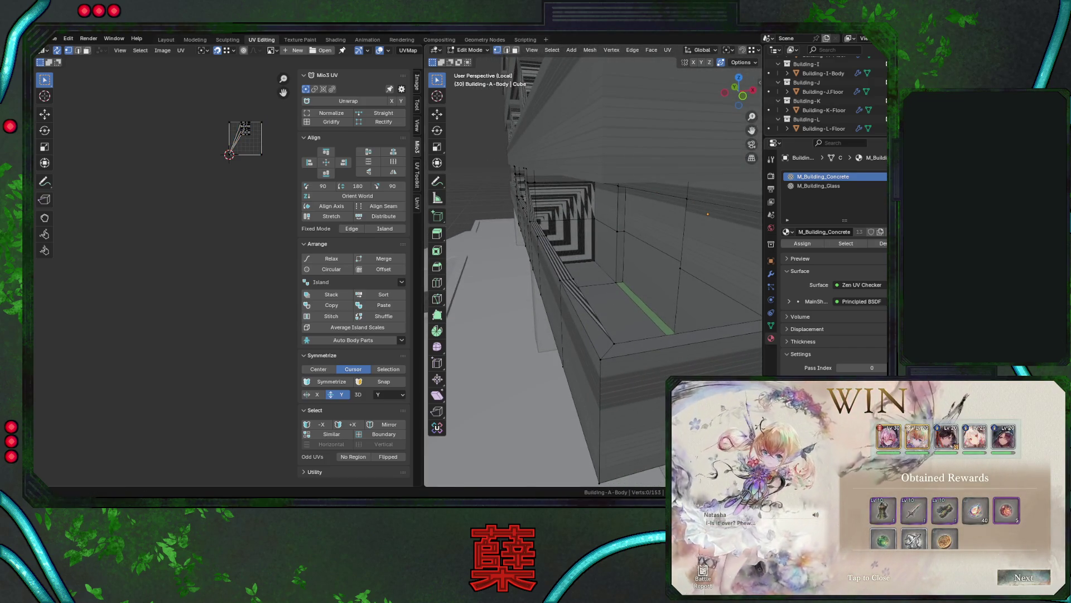
mouse_move(628, 311)
middle_mouse_down()
mouse_move(600, 299)
mouse_move(604, 269)
mouse_move(602, 304)
mouse_move(584, 306)
middle_mouse_up()
Abandon a first knife cut at the corner and restart the Knife in Top view over the wall corner.
key("k")
left_click(561, 305)
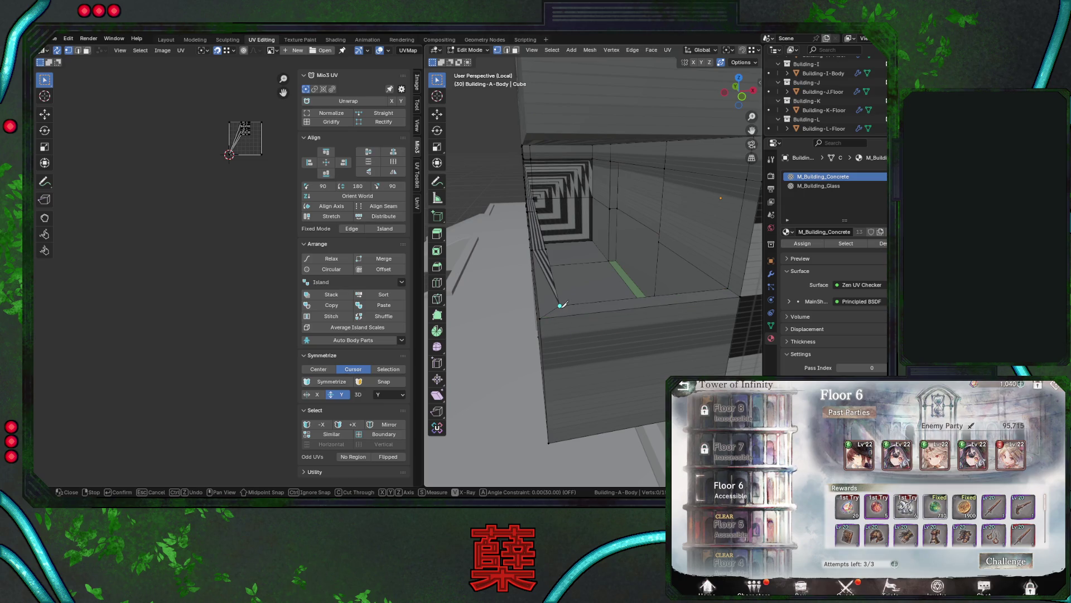
key("Escape")
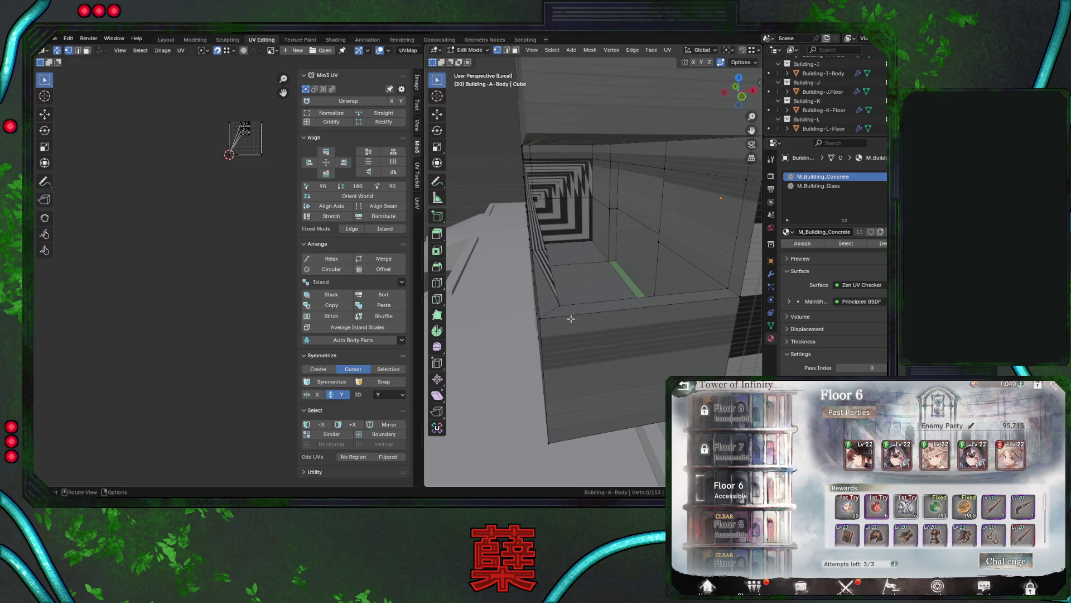
mouse_move(572, 318)
middle_mouse_down()
mouse_move(577, 328)
mouse_move(598, 320)
middle_mouse_up()
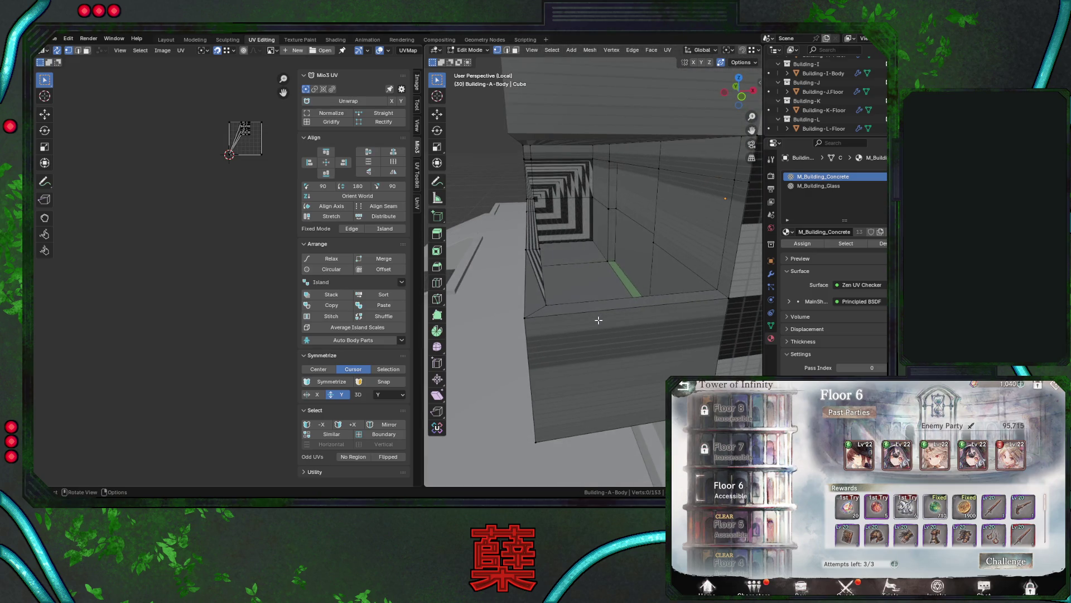
key("KP_7")
scroll(565, 329, "up", 5)
middle_click_drag(539, 286, 572, 282, "shift")
key("k")
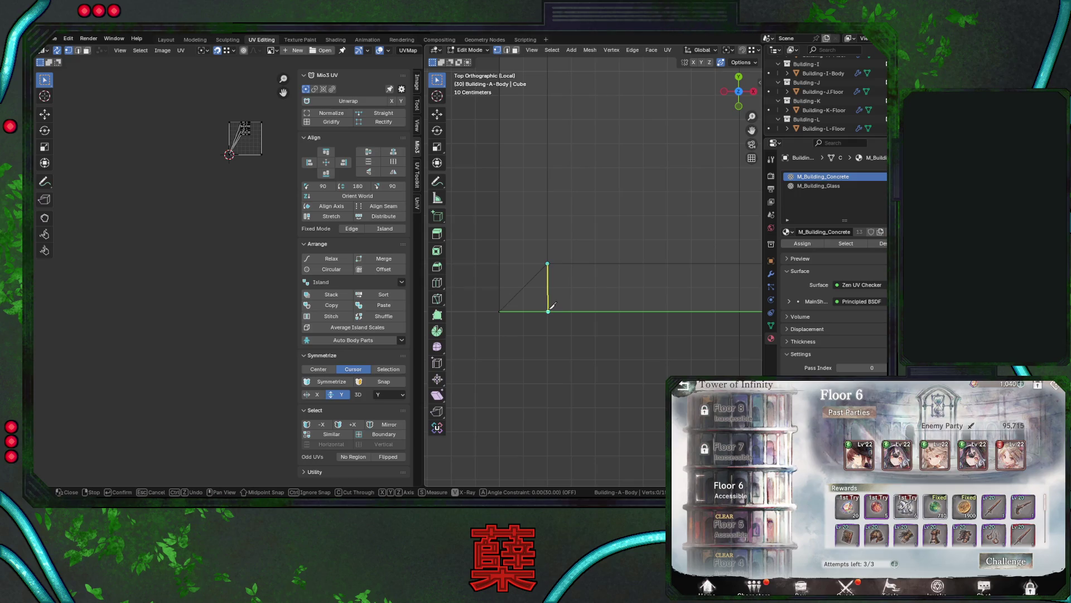
Finish the knife cut at the bottom edge and add a centred loop cut on the ledge.
left_click(549, 308)
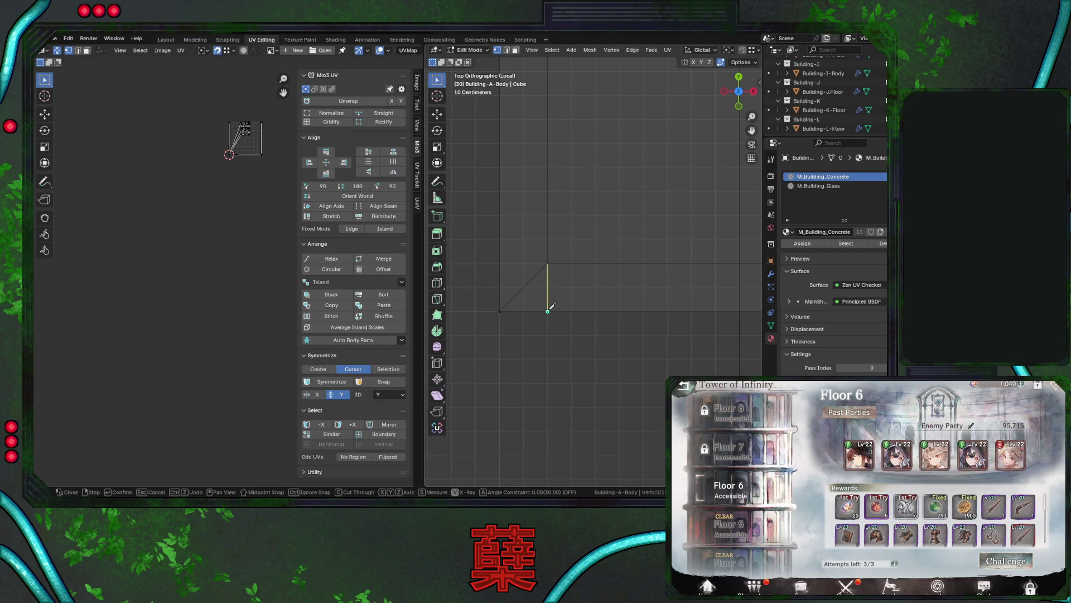
key("Return")
mouse_move(550, 306)
middle_mouse_down()
mouse_move(563, 237)
mouse_move(634, 284)
mouse_move(646, 255)
middle_mouse_up()
key("ctrl+r")
key("Escape")
key("shift+z")
key("ctrl+r")
left_click(646, 281)
right_click(646, 281)
Move the selected edges -0.8 m along X with vertex snapping, from front view.
key("g")
key("x")
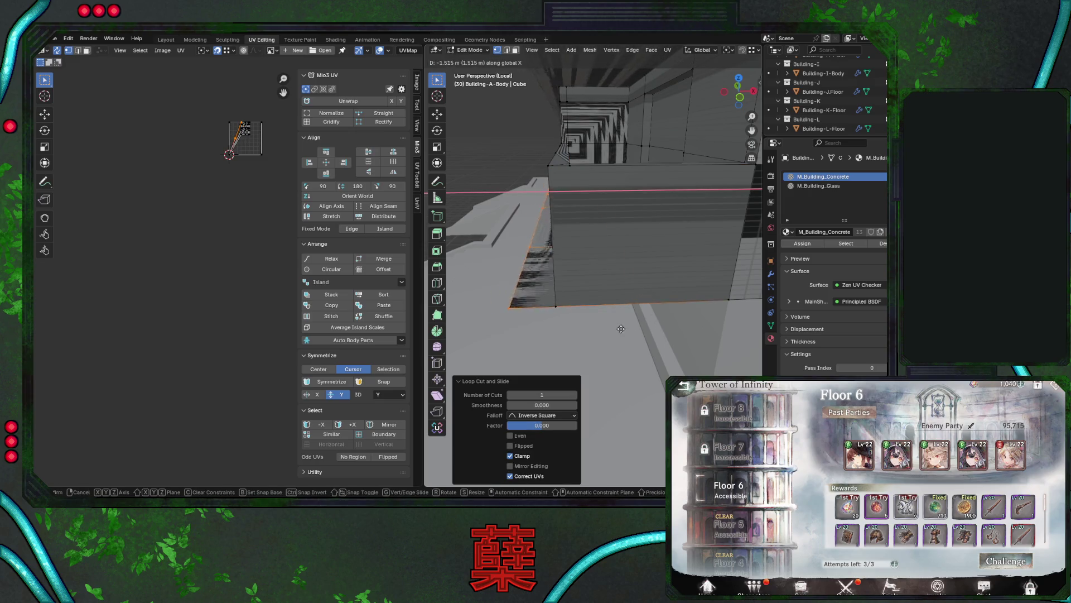
right_click(619, 328)
key("KP_1")
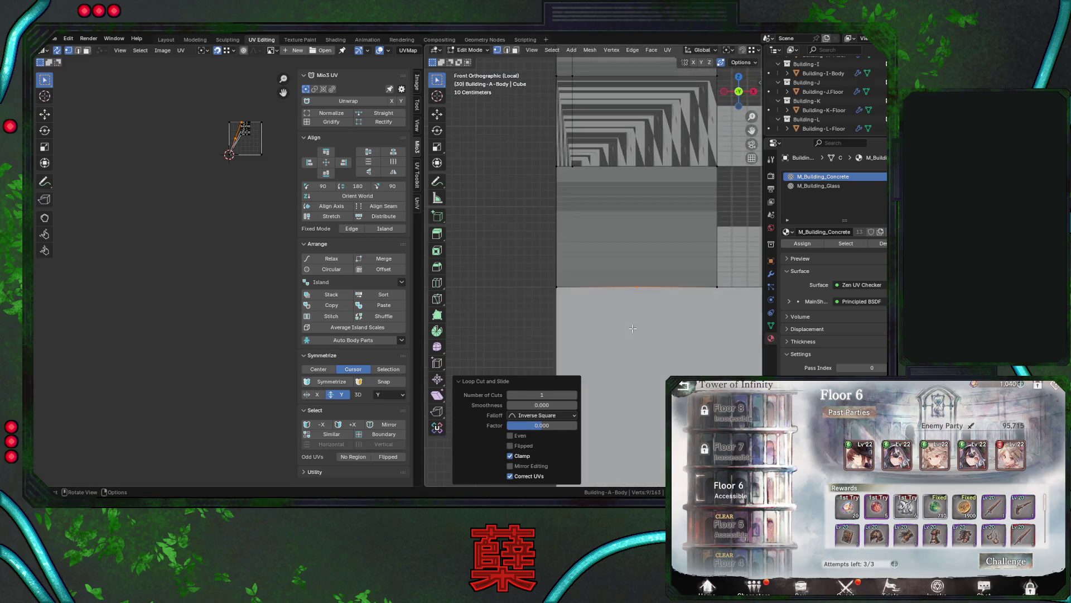
key("g")
key("g")
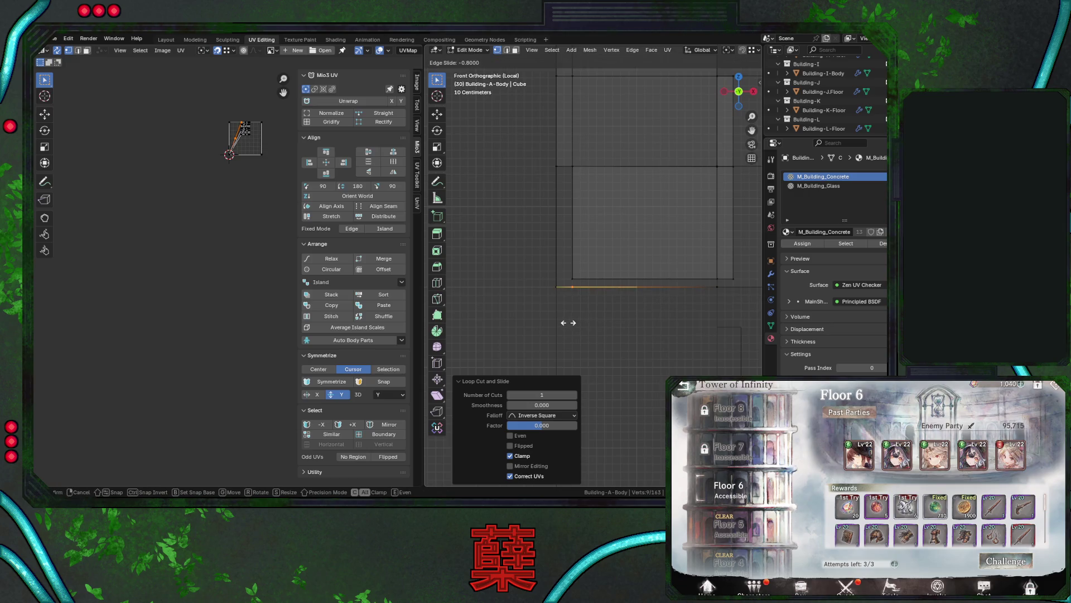
right_click(568, 323)
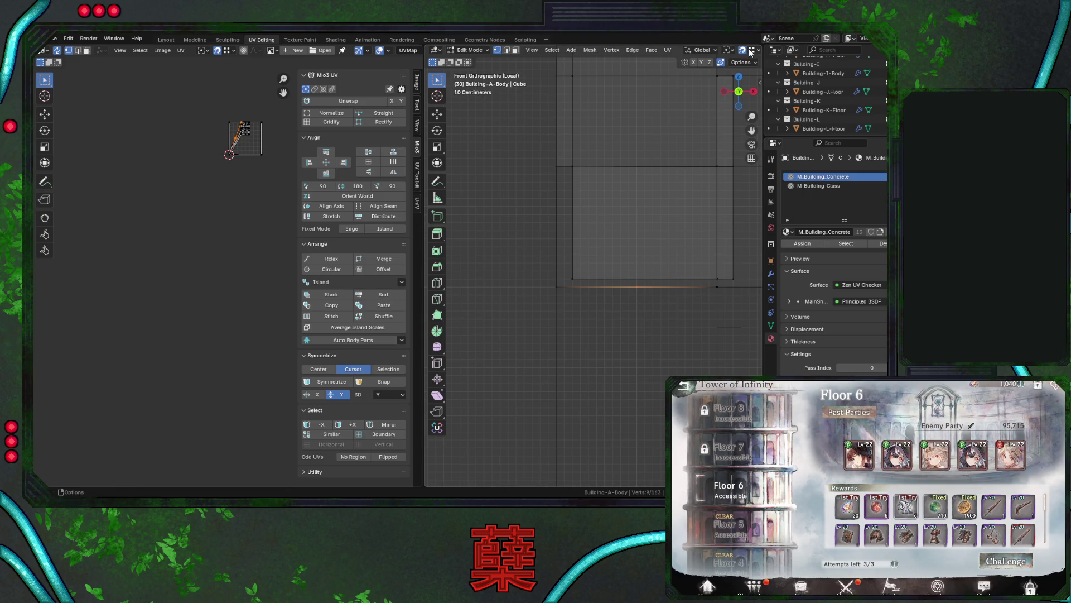
scroll(686, 287, "up", 2)
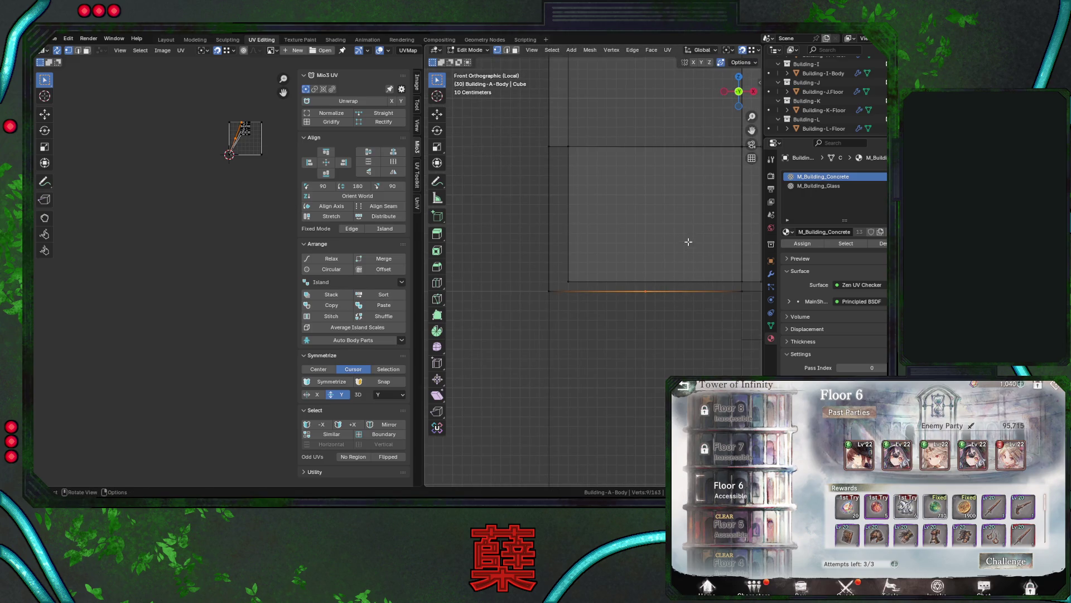
left_click(757, 50)
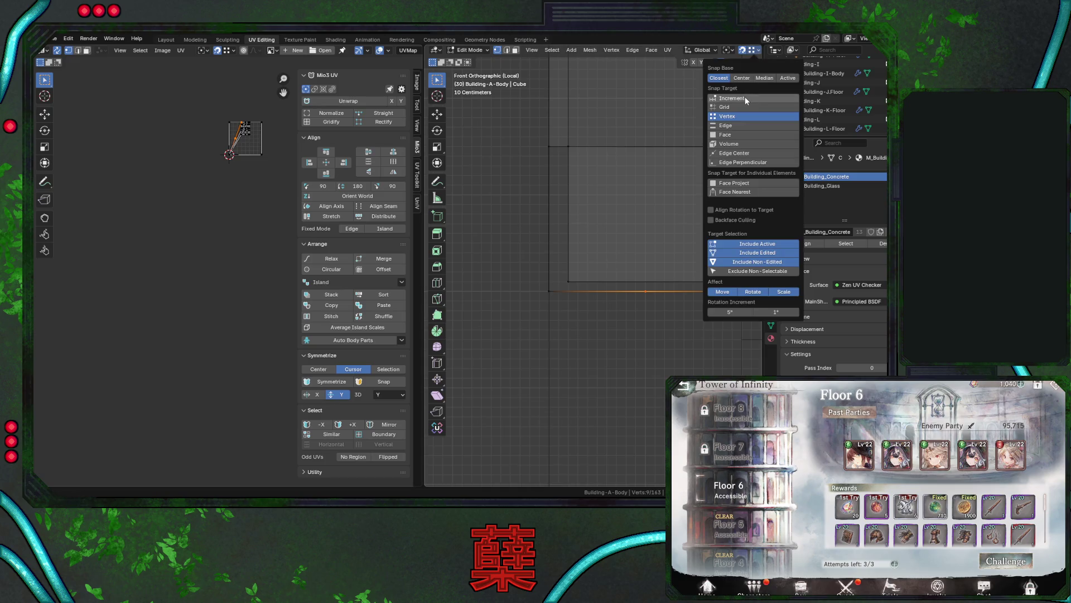
key("g")
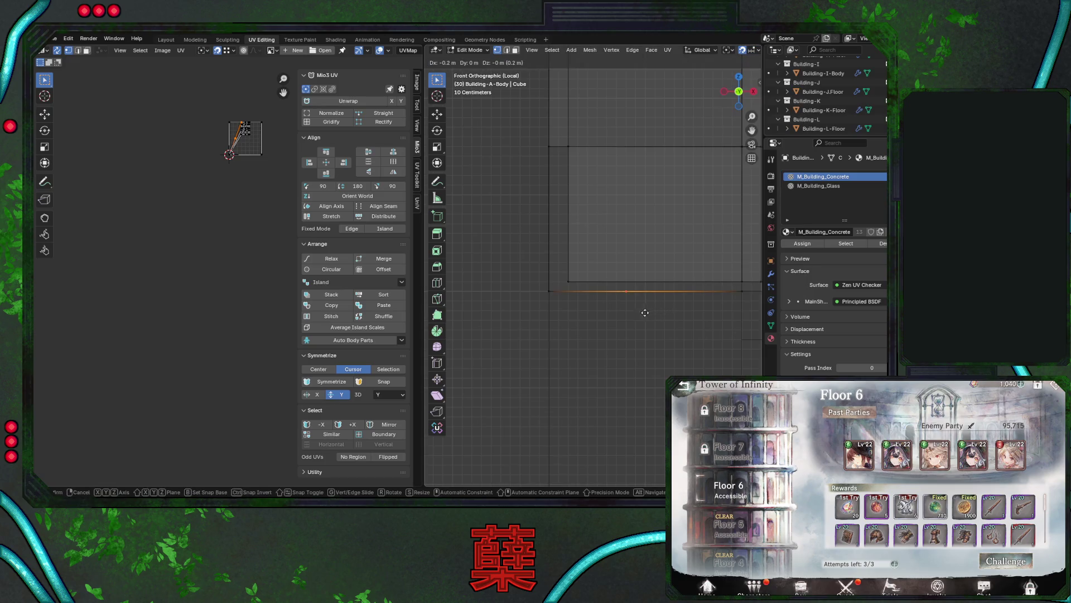
left_click(587, 312)
Add a vertical knife cut across the ledge face in solid shading.
middle_click_drag(581, 313, 607, 325)
key("shift+z")
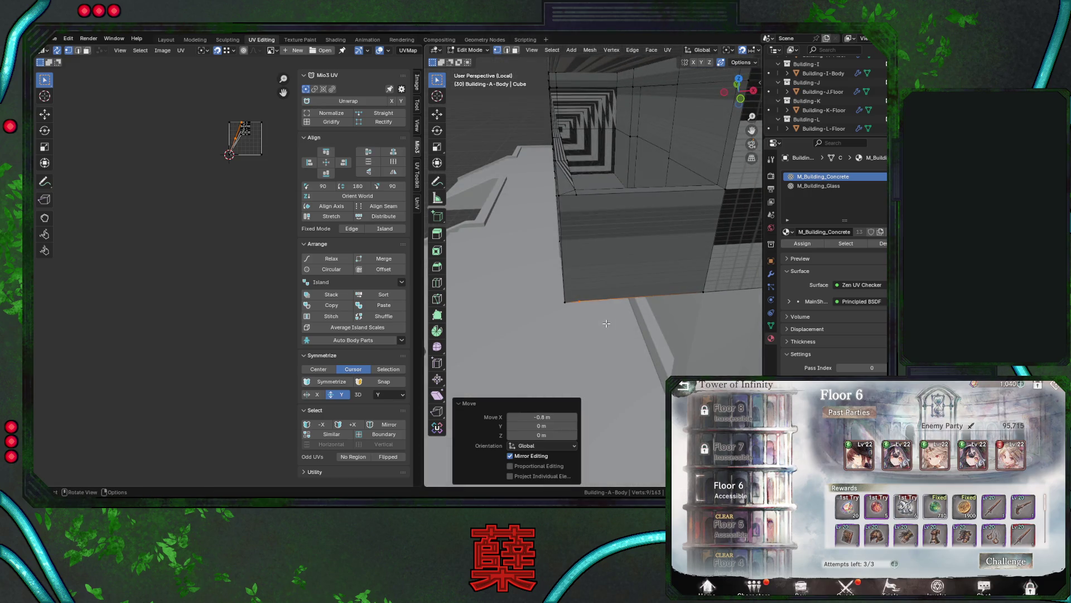
key("k")
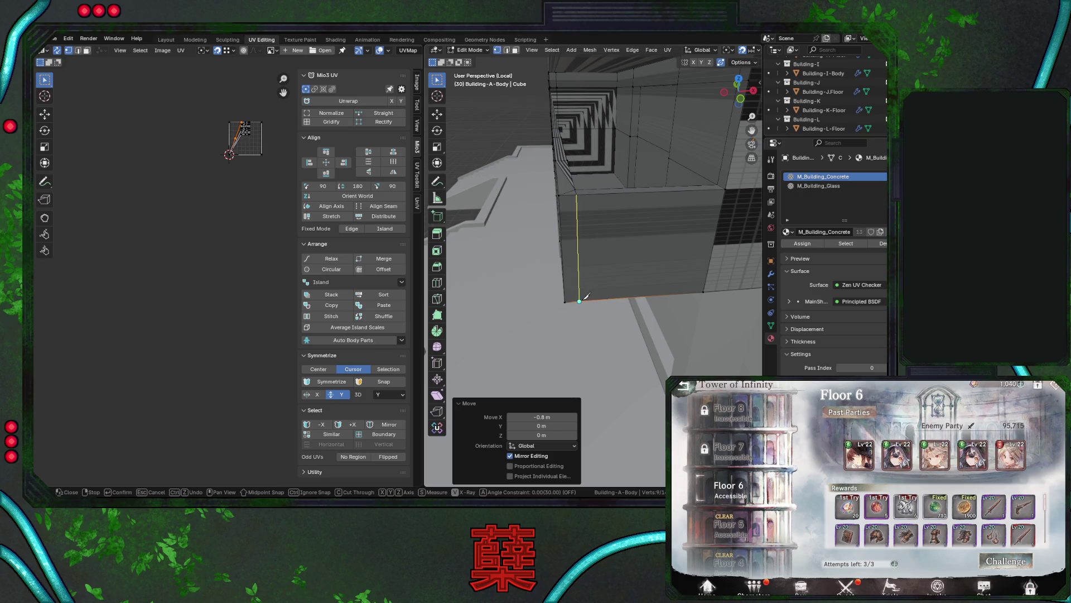
left_click(581, 300)
key("Return")
Dissolve the unwanted edge on the ledge using edge select mode.
middle_click_drag(574, 202, 569, 223)
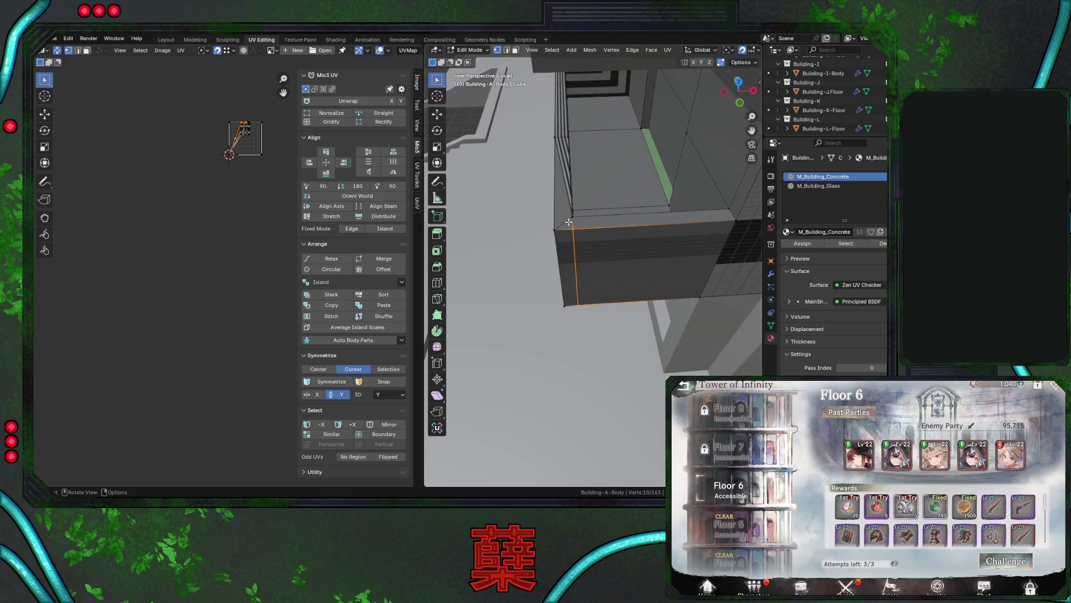
left_click(506, 49)
left_click(561, 220)
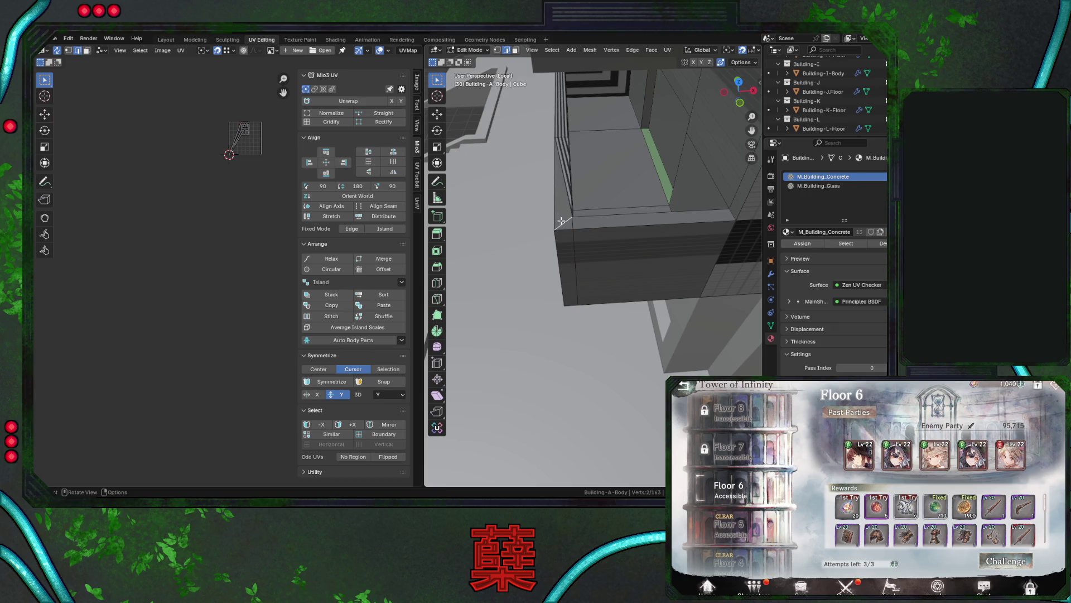
key("x")
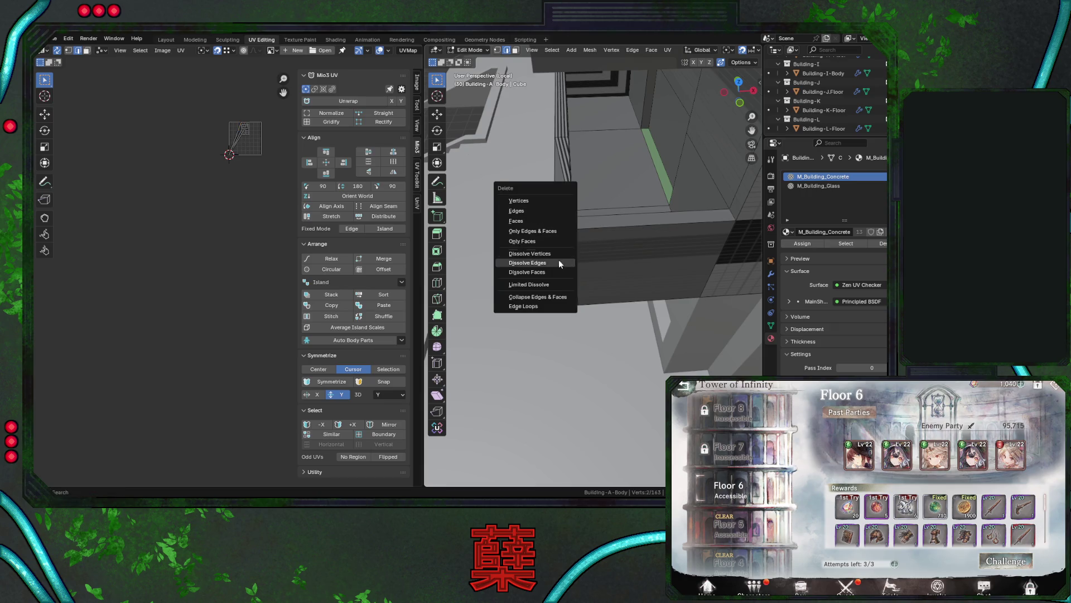
left_click(557, 261)
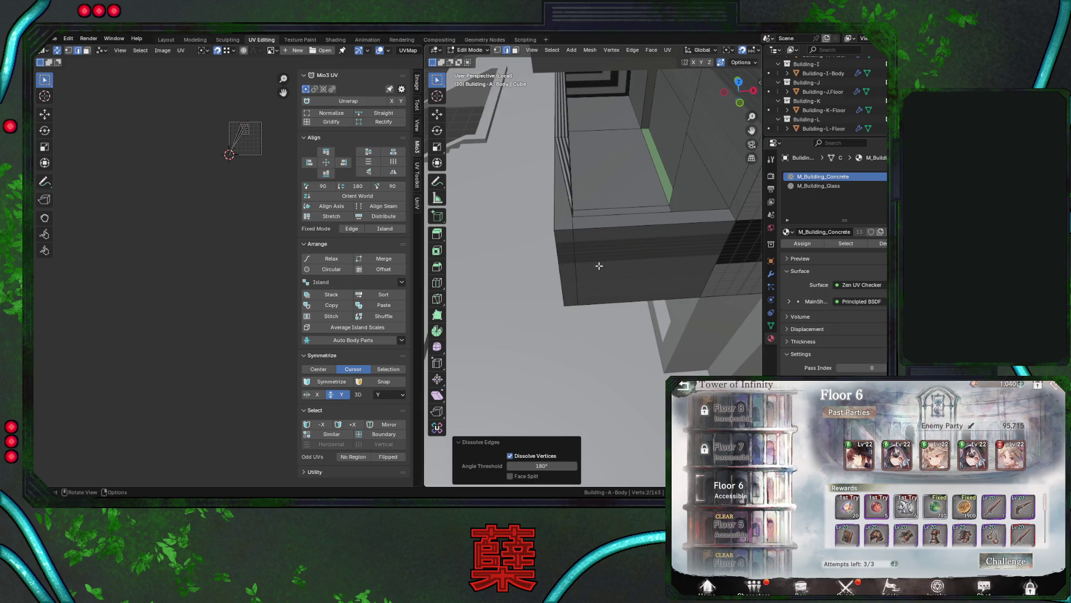
key("ctrl+r")
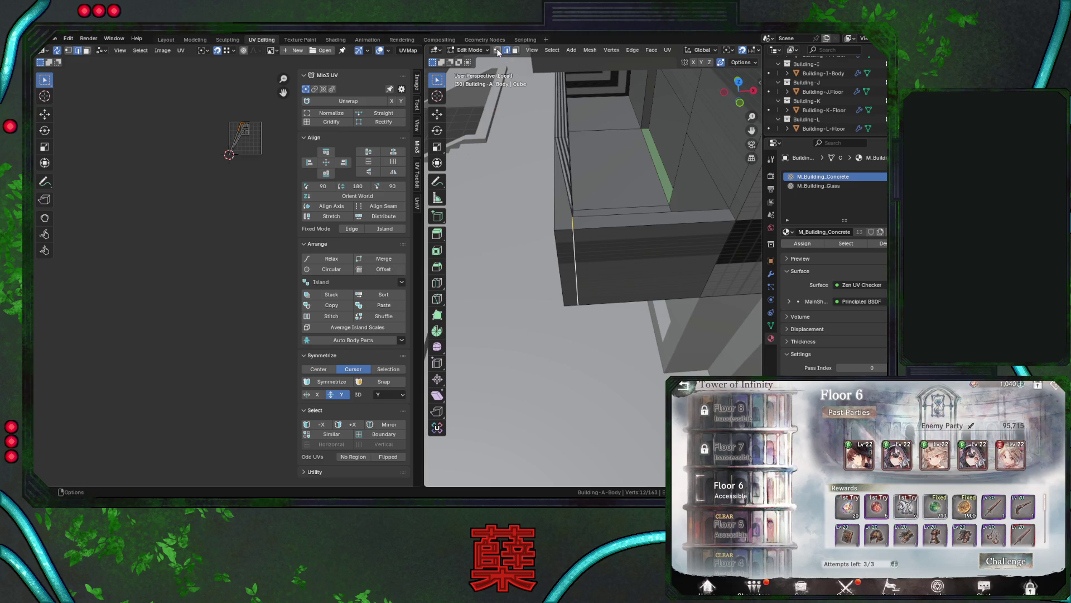
middle_click_drag(561, 212, 569, 179)
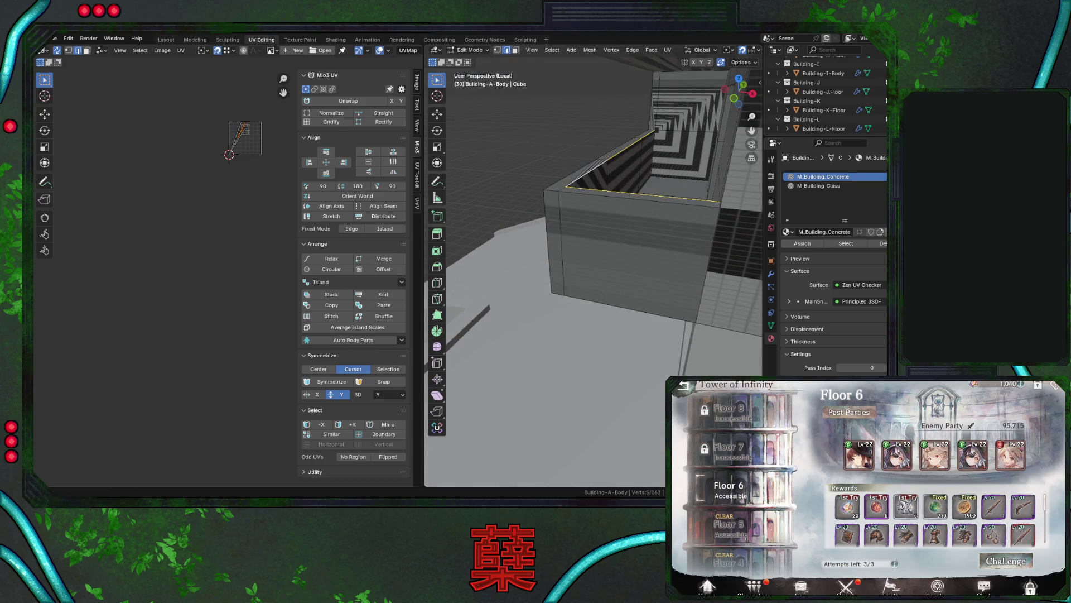
Save City.blend.
left_click(1004, 560)
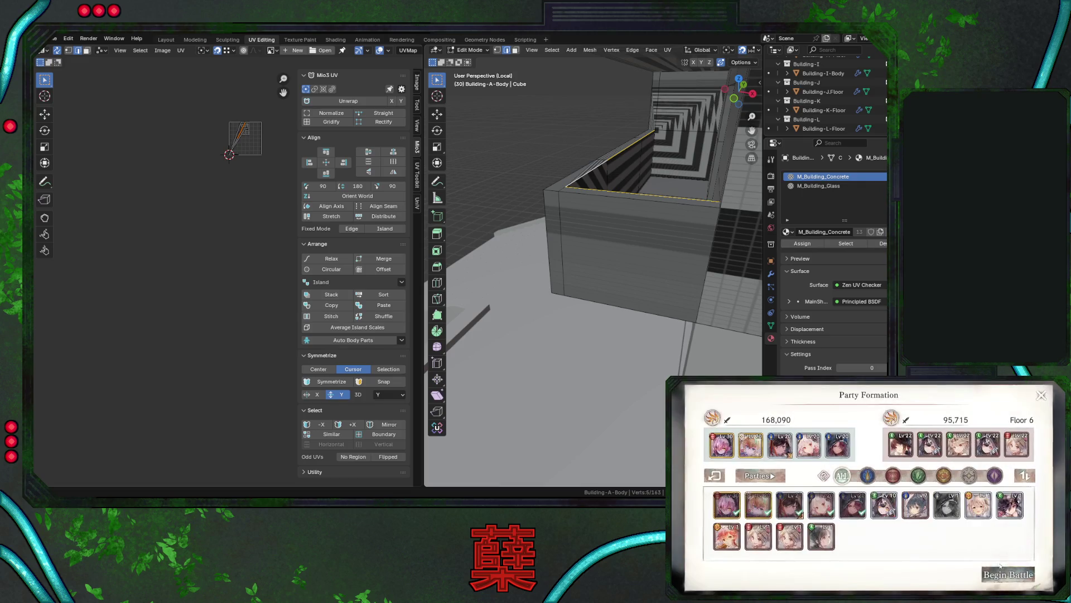
left_click(998, 573)
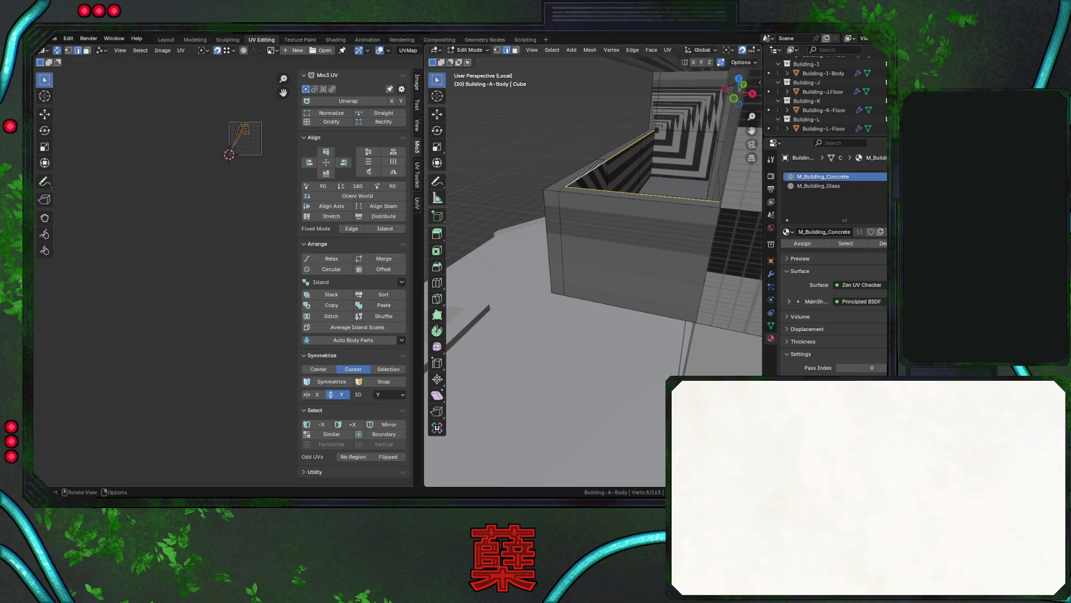
mouse_move(624, 228)
middle_mouse_down()
mouse_move(615, 265)
mouse_move(598, 239)
mouse_move(610, 286)
mouse_move(591, 289)
middle_mouse_up()
key("ctrl+s")
Select the lower-floor band and unwrap it with Smart UV Project.
middle_click_drag(615, 255, 655, 324)
key("l")
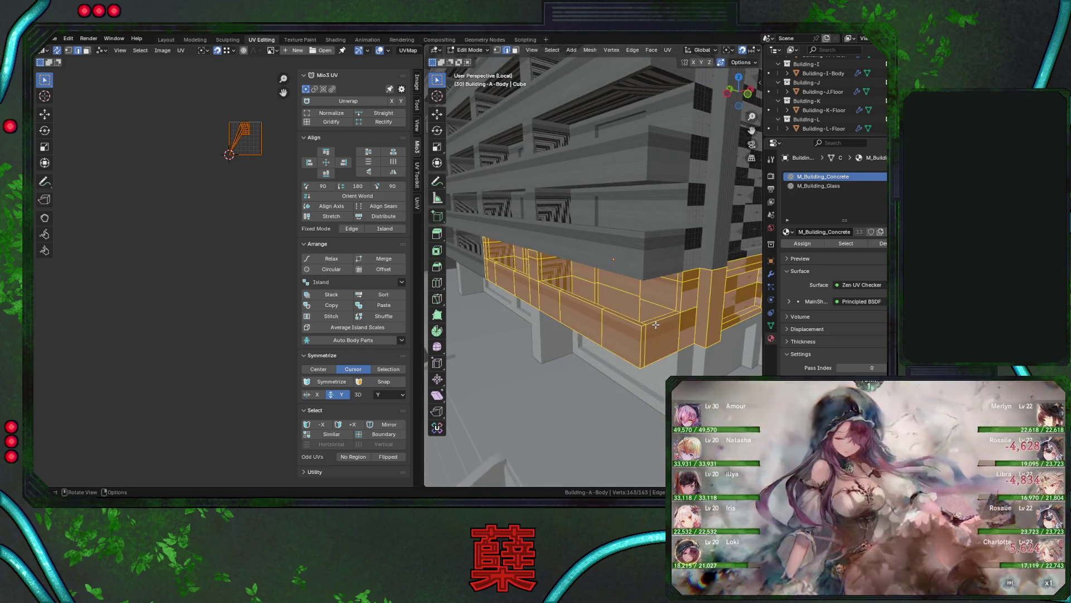
key("u")
left_click(647, 347)
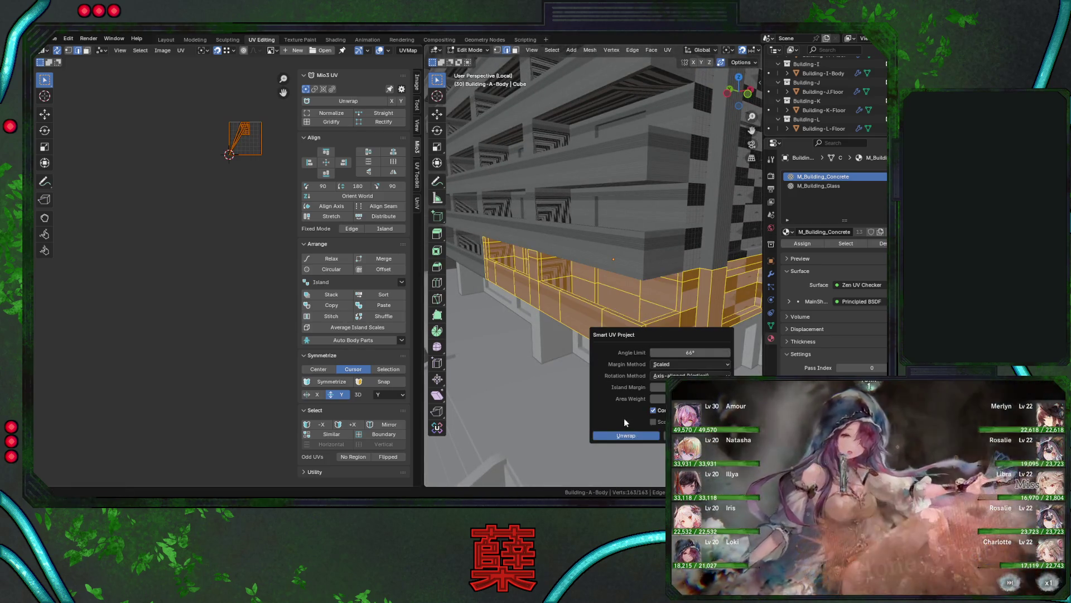
left_click(628, 434)
Check the even checker pattern in Object Mode, save City.blend, and return to Edit Mode.
key("Tab")
mouse_move(634, 346)
middle_mouse_down()
mouse_move(613, 306)
mouse_move(623, 304)
middle_mouse_up()
key("ctrl+s")
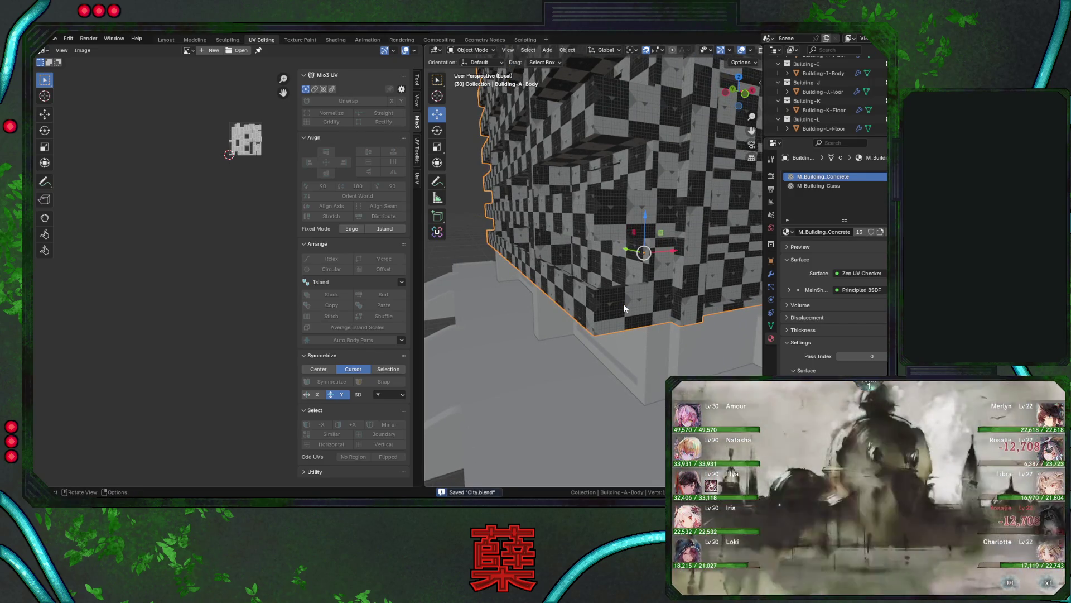
mouse_move(624, 303)
middle_mouse_down()
mouse_move(621, 275)
mouse_move(601, 257)
mouse_move(612, 269)
middle_mouse_up()
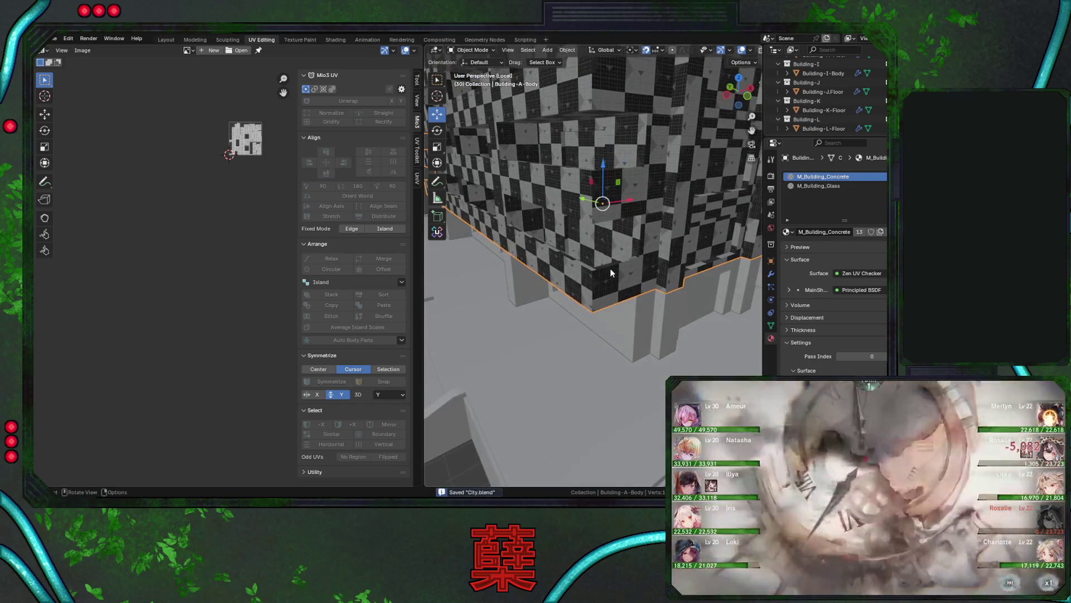
key("Tab")
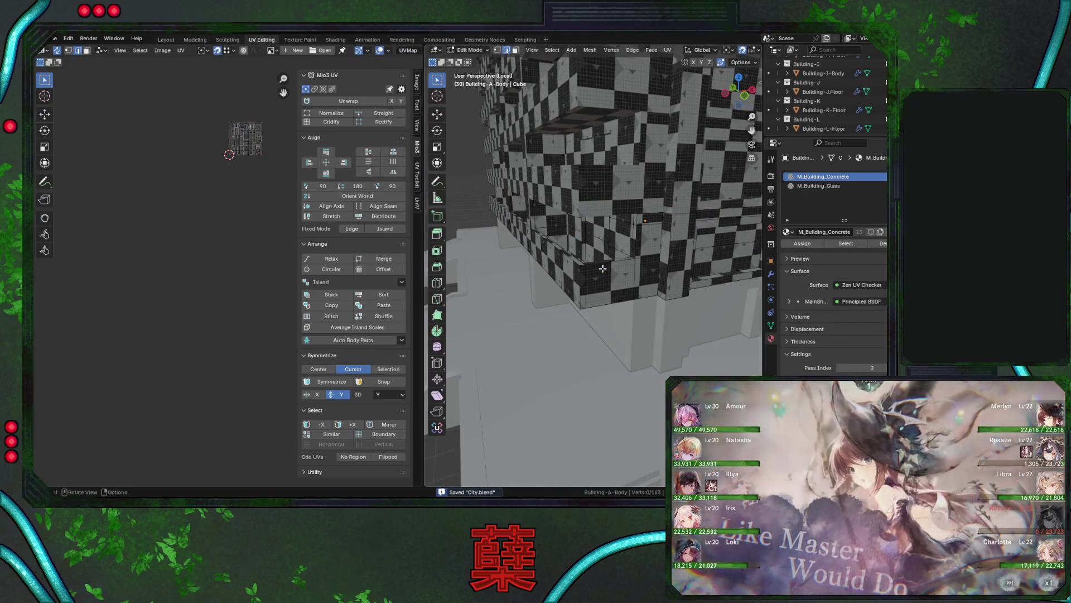
Apply Cylinder Projection UVs to the whole body mesh, then clear the selection.
key("a")
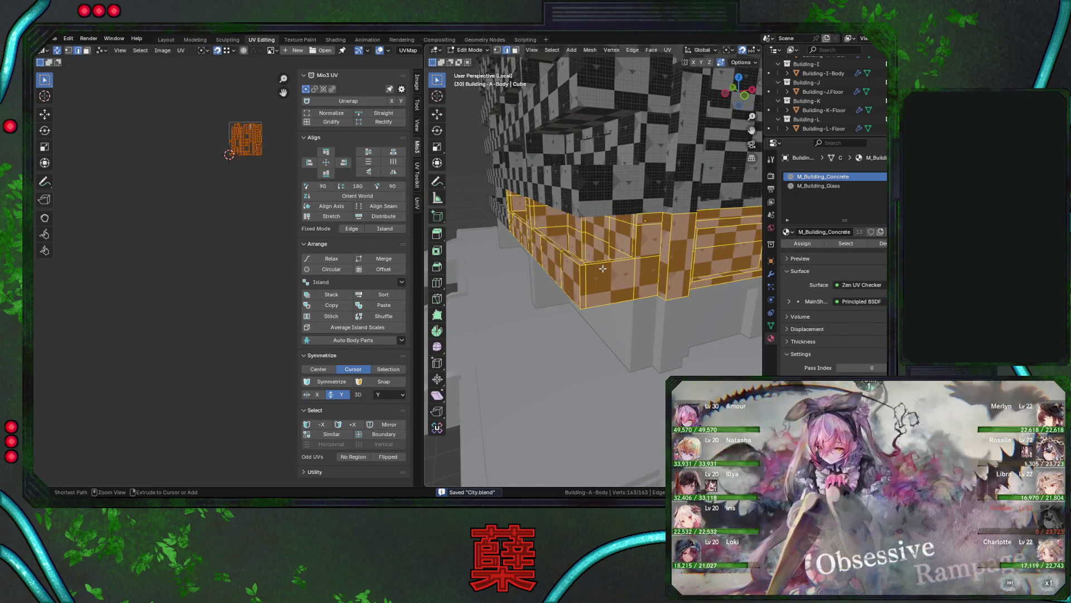
mouse_move(603, 269)
middle_mouse_down()
mouse_move(703, 272)
mouse_move(613, 276)
mouse_move(622, 290)
middle_mouse_up()
key("u")
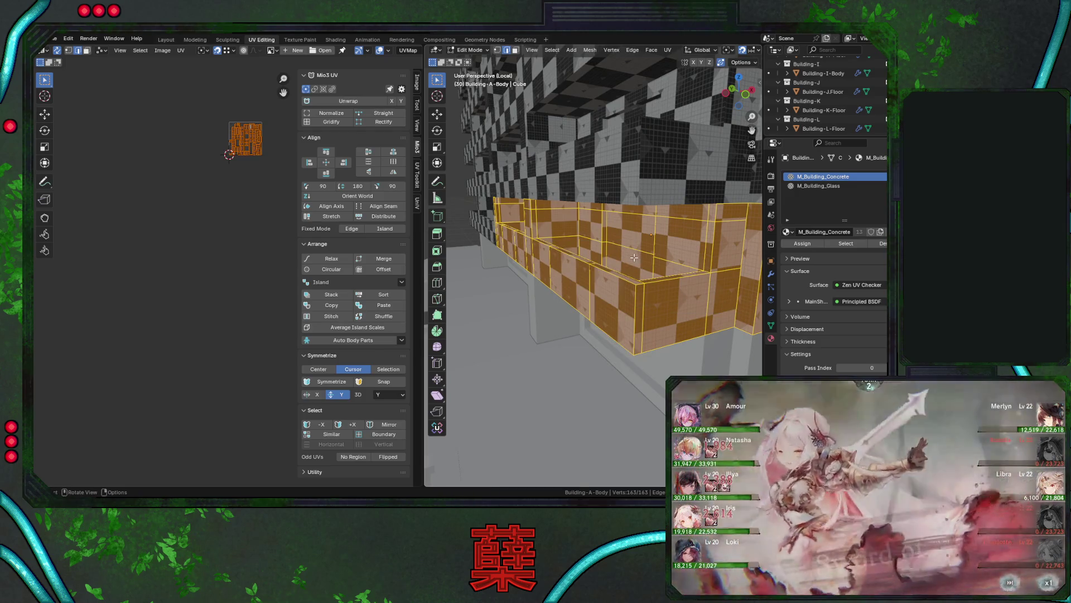
key("alt+a")
Select the sharp edges at a 45° threshold and inspect them in see-through view.
left_click(555, 52)
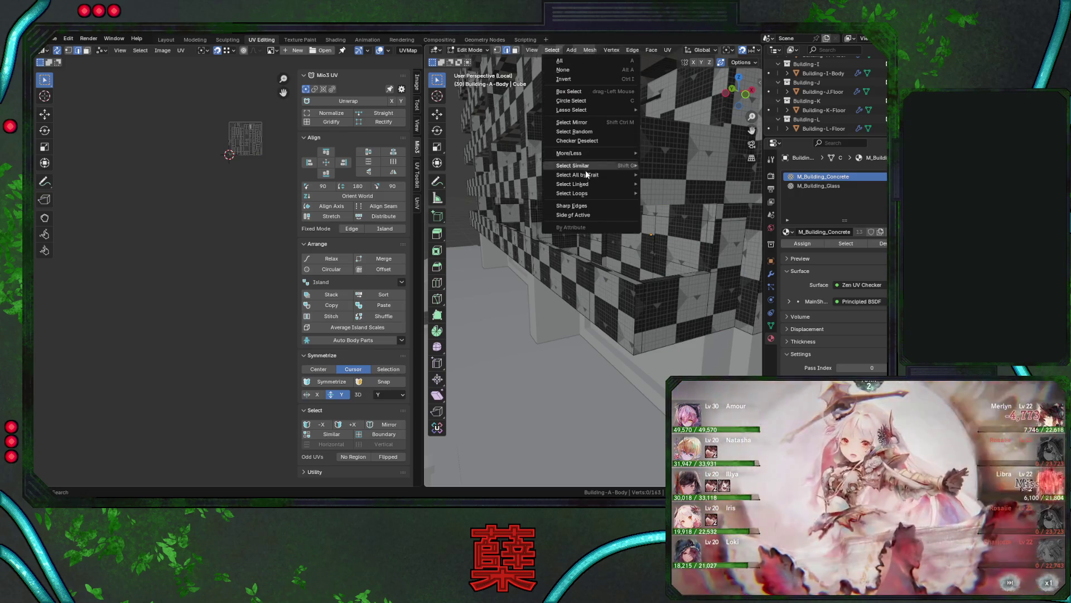
left_click(588, 205)
mouse_move(627, 312)
middle_mouse_down()
mouse_move(605, 267)
mouse_move(635, 261)
mouse_move(628, 293)
mouse_move(579, 275)
mouse_move(578, 261)
middle_mouse_up()
key("shift+z")
key("shift+z")
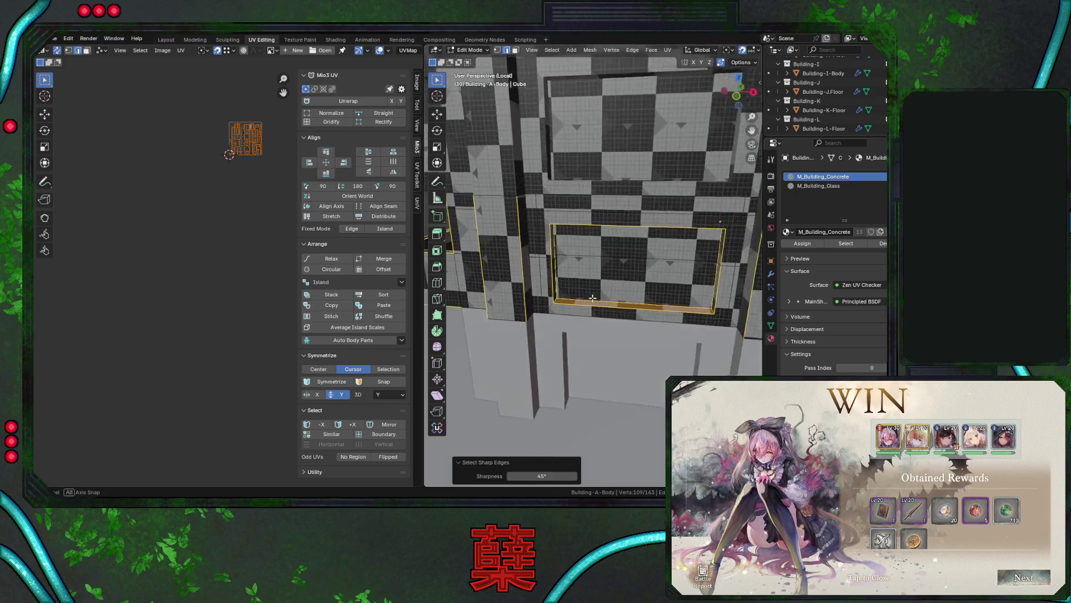
middle_click_drag(598, 311, 598, 310)
key("shift+z")
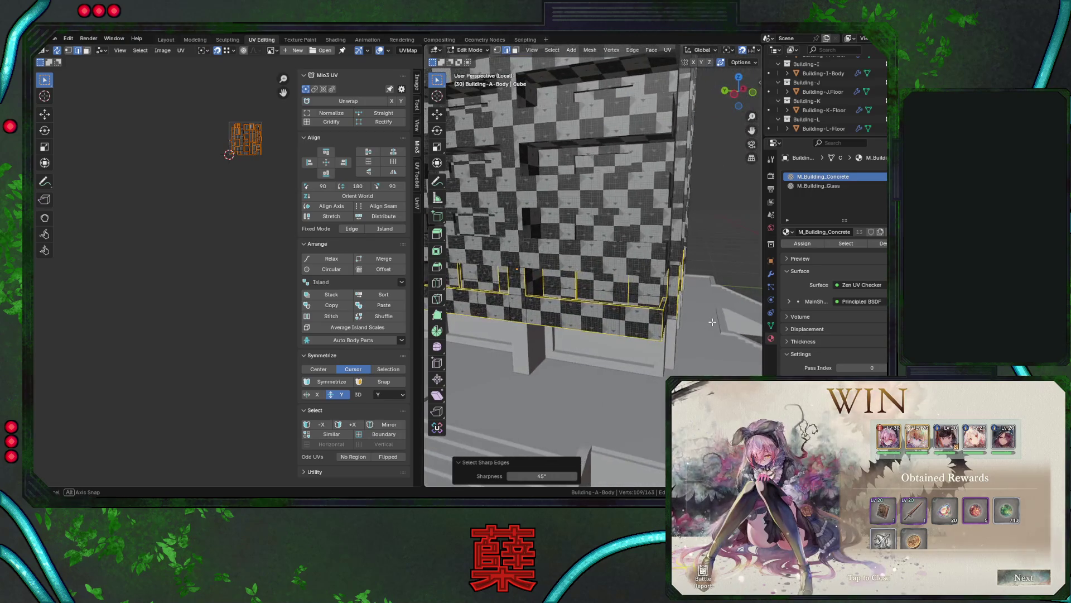
middle_click_drag(712, 322, 712, 322)
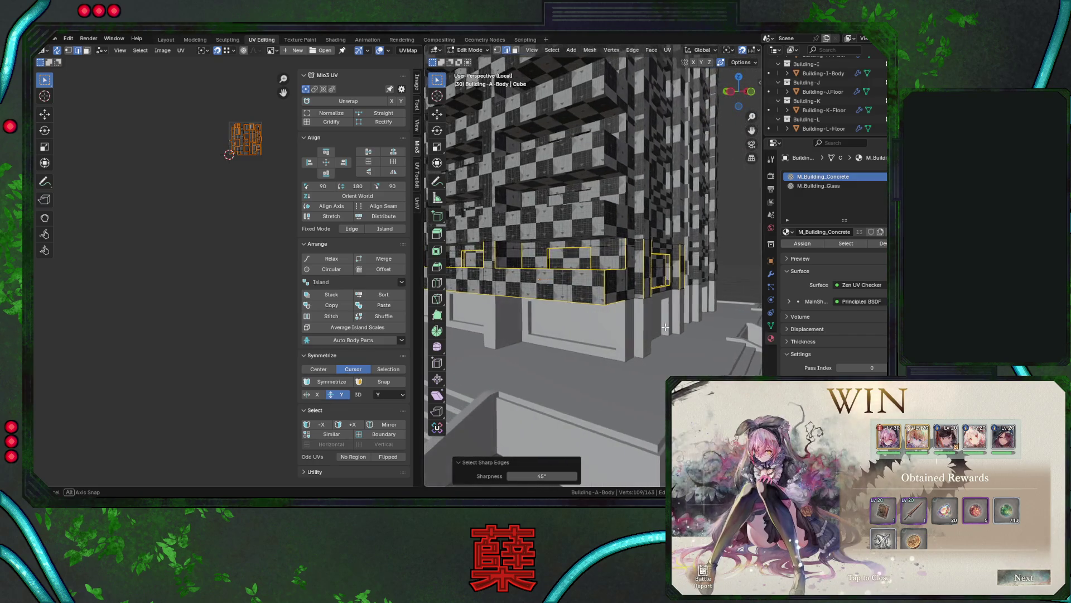
mouse_move(667, 328)
middle_mouse_down()
mouse_move(649, 333)
mouse_move(674, 307)
mouse_move(669, 339)
mouse_move(644, 246)
middle_mouse_up()
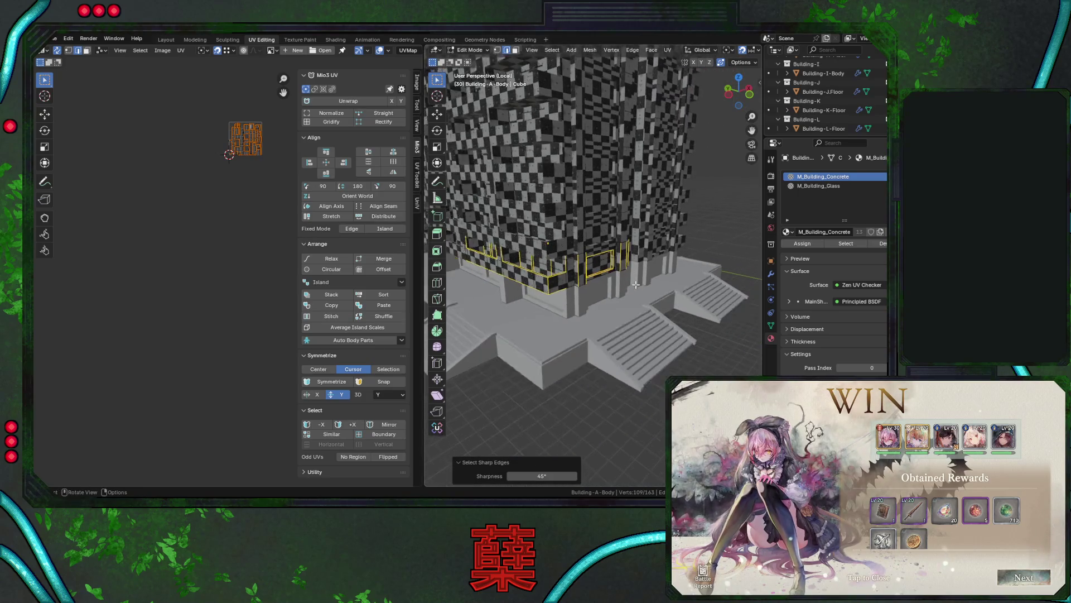
scroll(636, 284, "up", 5)
mouse_move(636, 285)
middle_mouse_down()
mouse_move(672, 281)
mouse_move(526, 209)
middle_mouse_up()
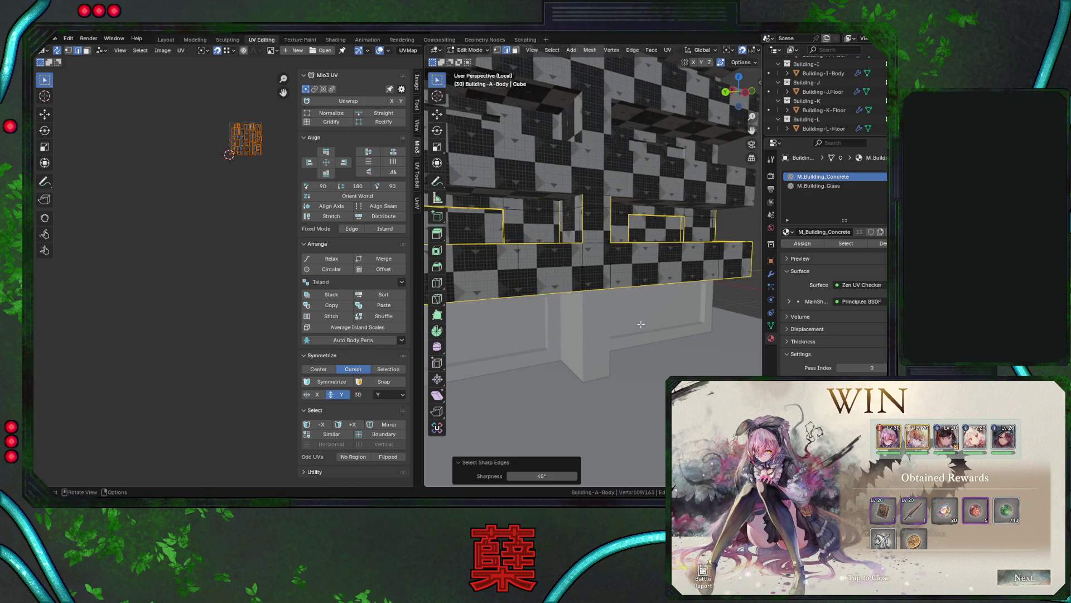
Clear the sharp-edge selection and move in close to the checkered wall.
left_click(588, 286)
key("g")
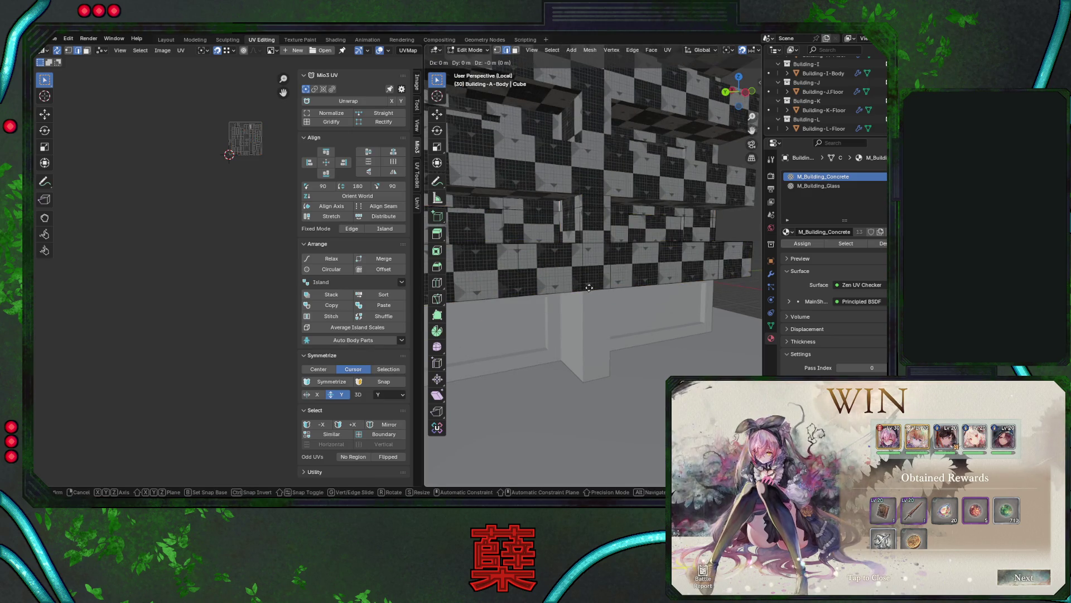
key("Escape")
scroll(601, 281, "up", 5)
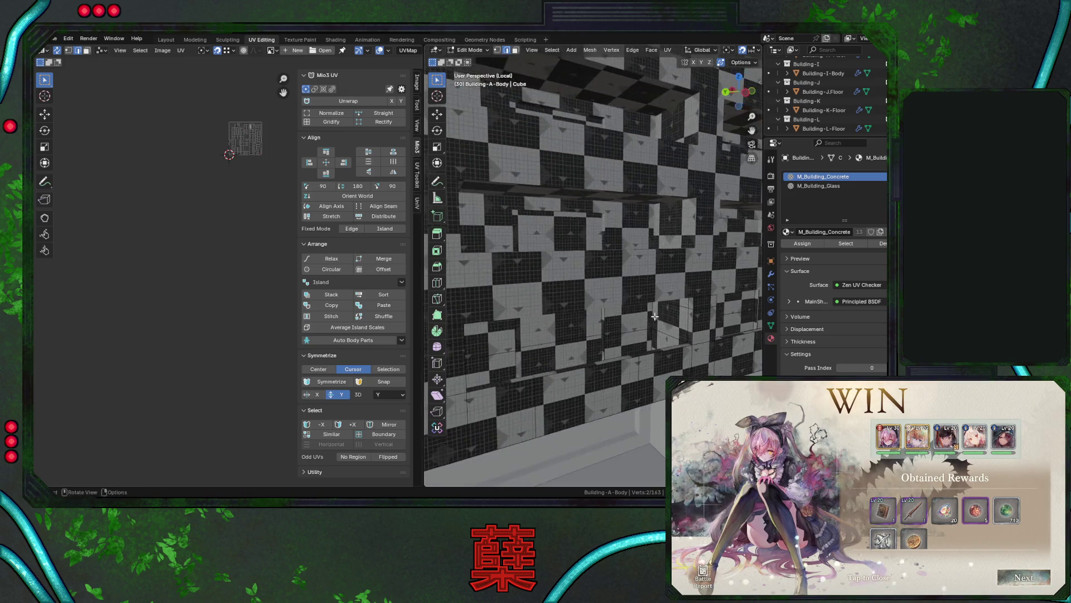
middle_click_drag(659, 304, 647, 287)
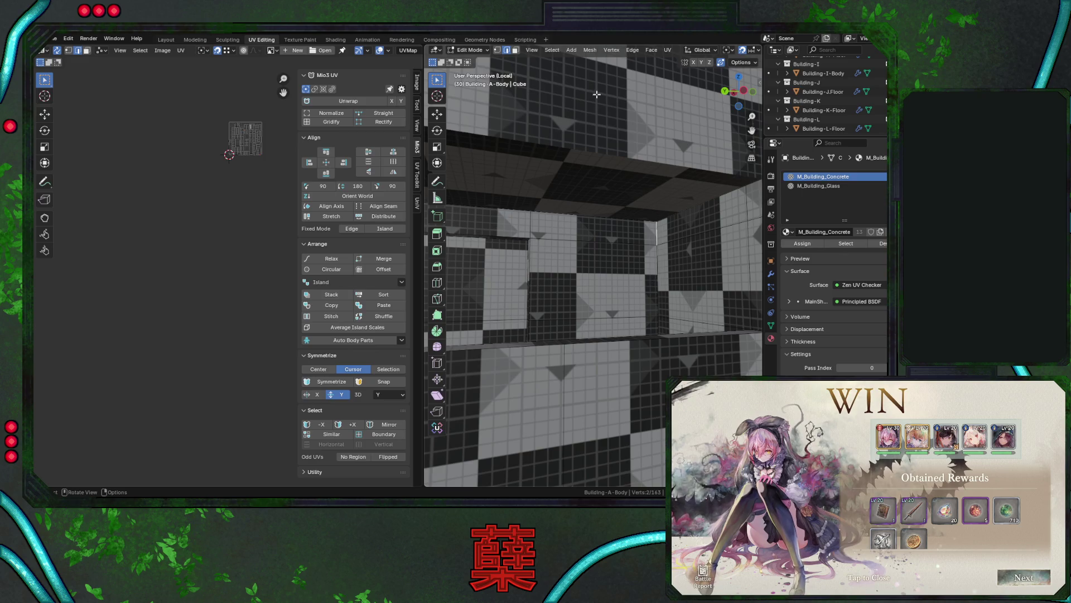
mouse_move(513, 58)
middle_mouse_down()
mouse_move(693, 285)
mouse_move(564, 320)
mouse_move(619, 328)
mouse_move(653, 318)
middle_mouse_up()
scroll(692, 285, "up", 5)
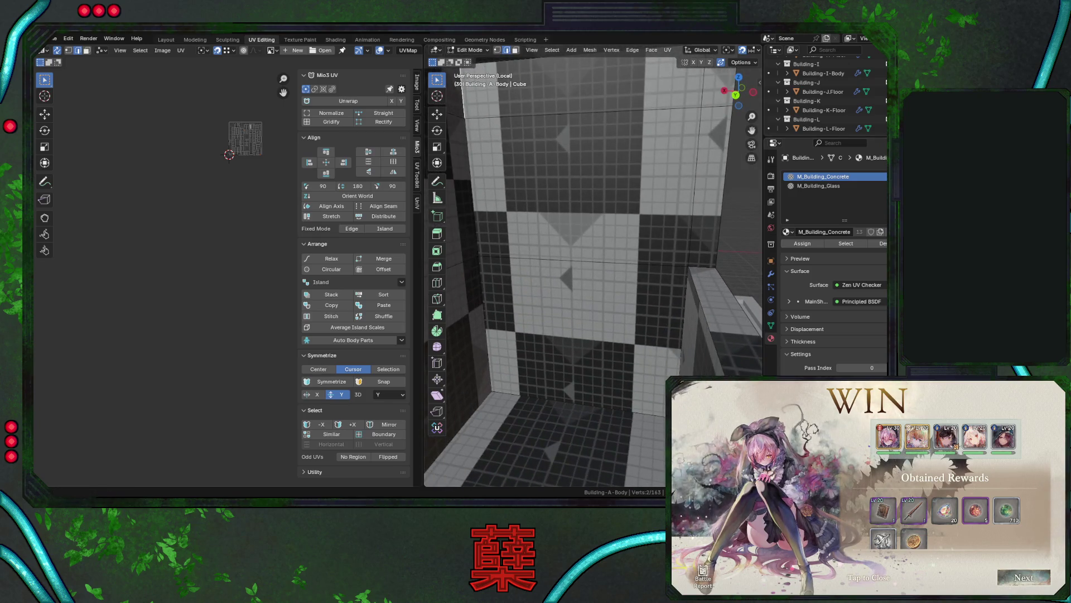
left_click(866, 578)
middle_click_drag(614, 195, 584, 143)
Try loop cuts across the wall without keeping them, then view the building's underside.
key("ctrl+r")
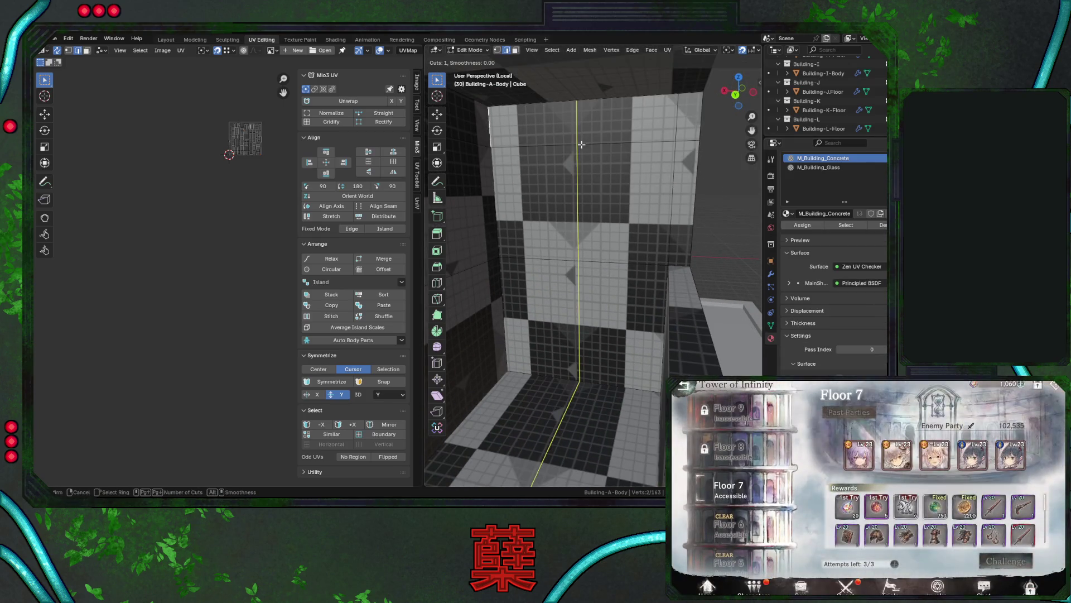
key("Escape")
key("r")
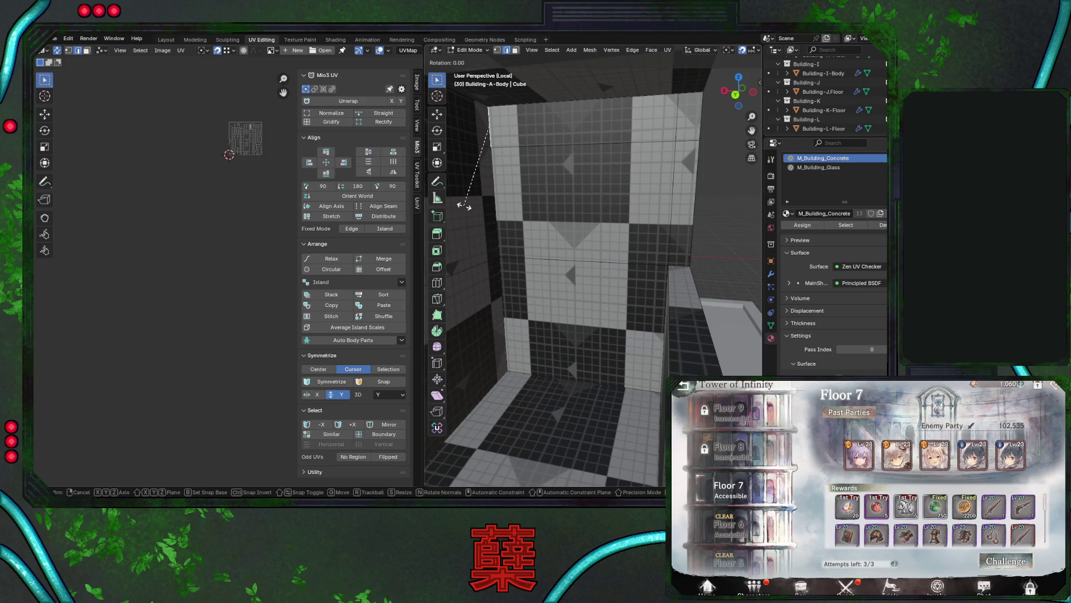
key("Escape")
key("ctrl+r")
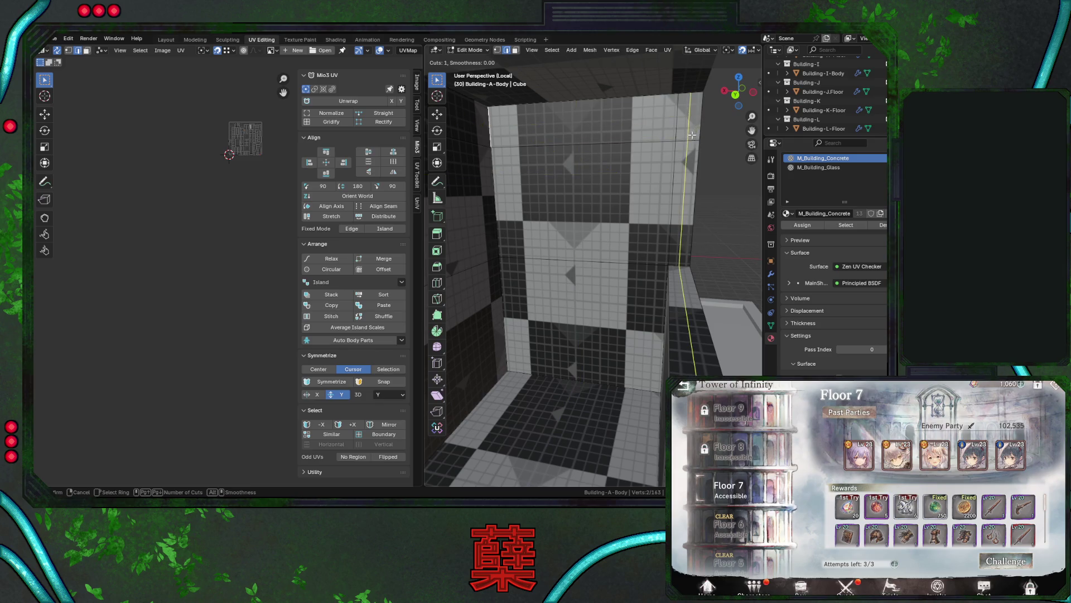
key("Escape")
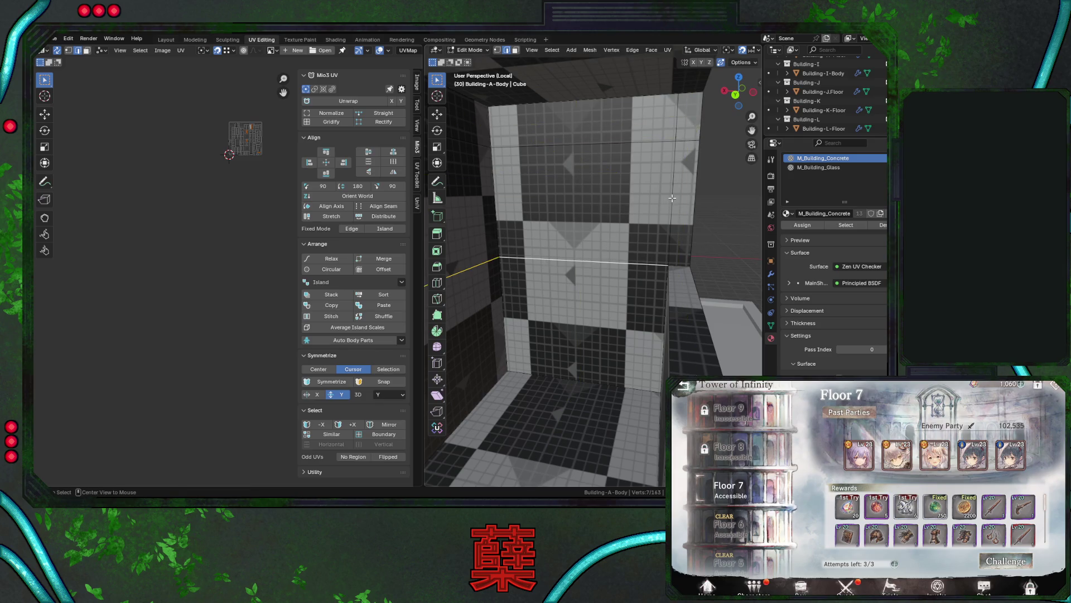
scroll(617, 150, "down", 3)
mouse_move(618, 150)
middle_mouse_down()
mouse_move(592, 212)
mouse_move(591, 247)
mouse_move(635, 292)
mouse_move(564, 273)
mouse_move(575, 249)
middle_mouse_up()
key("a")
key("alt+a")
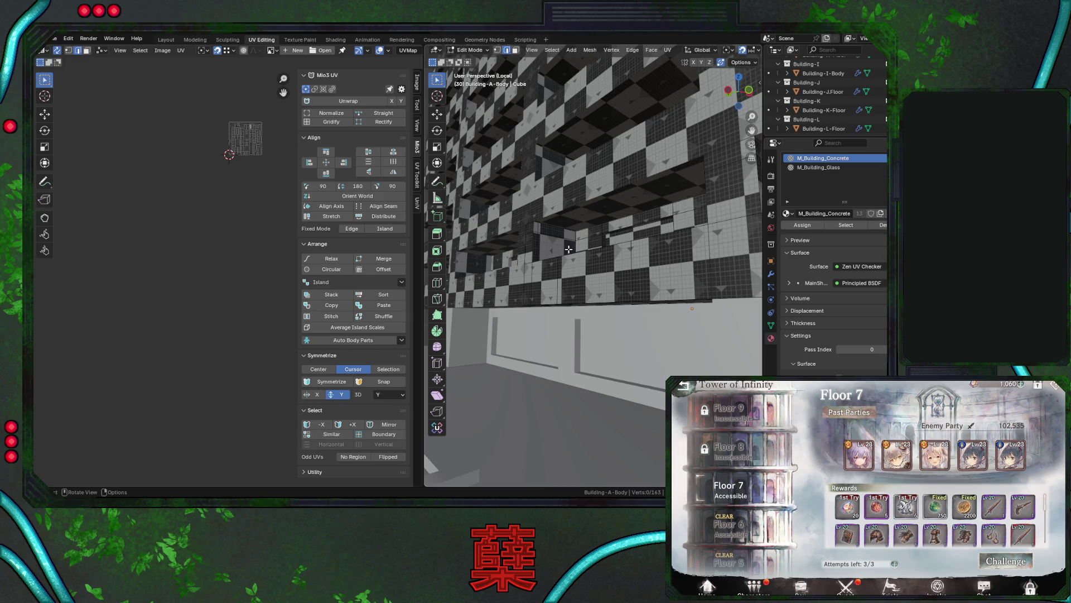
mouse_move(549, 224)
middle_mouse_down()
mouse_move(545, 190)
mouse_move(525, 215)
mouse_move(542, 232)
mouse_move(481, 60)
middle_mouse_up()
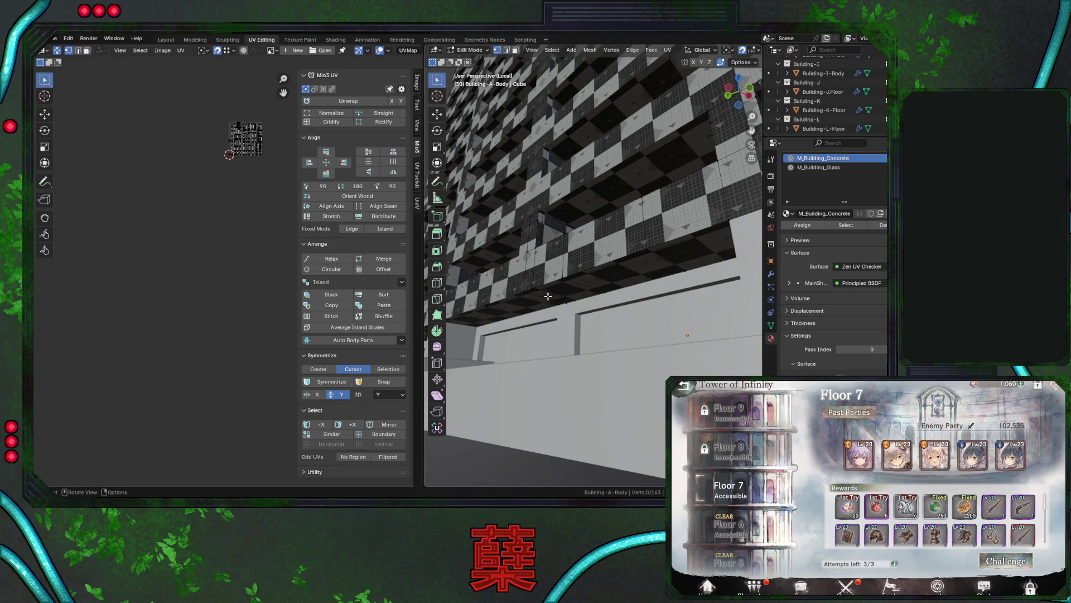
middle_click_drag(593, 312, 603, 365)
Move the selected edges under the lower ledge along Z.
key("g")
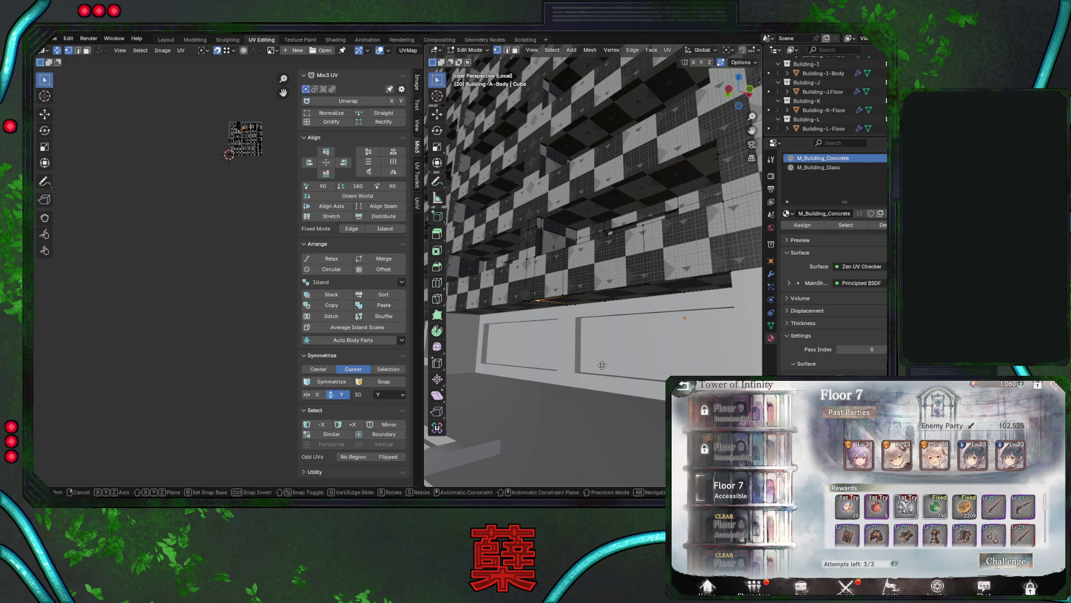
key("z")
left_click(605, 362)
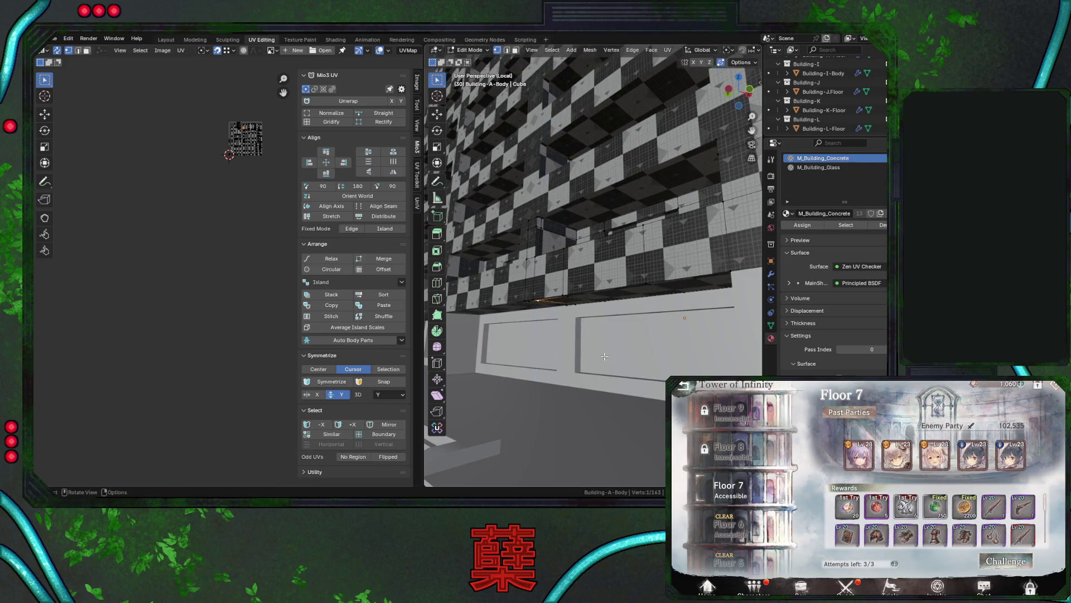
middle_click_drag(604, 360, 562, 358)
scroll(564, 352, "up", 5)
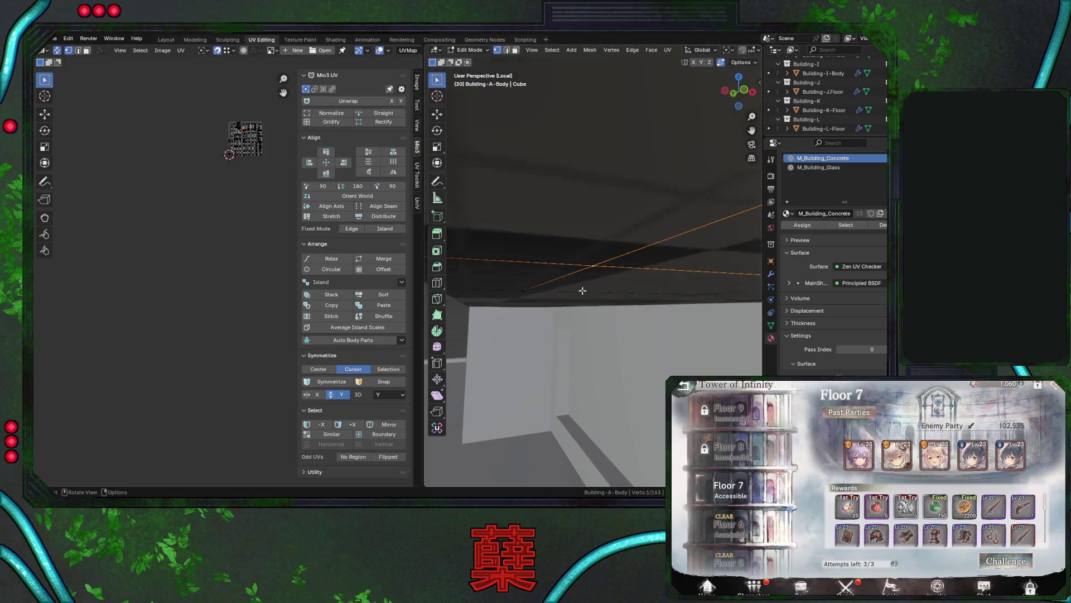
mouse_move(582, 291)
middle_mouse_down()
mouse_move(651, 354)
mouse_move(655, 284)
mouse_move(614, 277)
mouse_move(671, 256)
mouse_move(622, 294)
middle_mouse_up()
Refine the edges with further small Z nudges, undoing the last one.
key("g")
key("z")
left_click(651, 289)
key("g")
key("z")
left_click(622, 270)
key("g")
key("z")
left_click(625, 279)
key("ctrl+z")
key("ctrl+z")
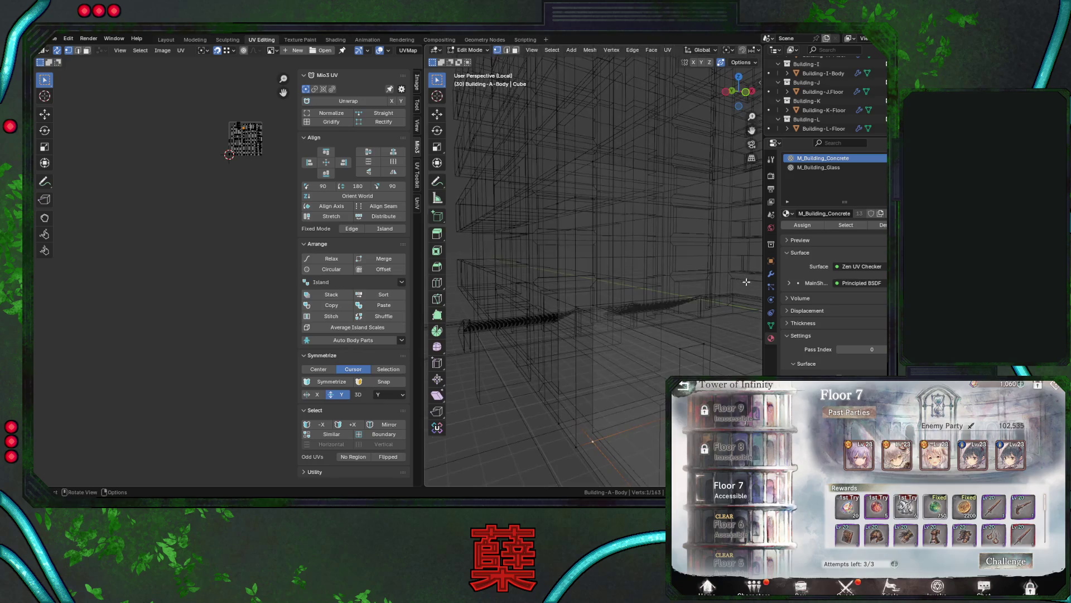
Show the 15-count Array modifier and view the full arrayed building in solid shading.
left_click(771, 274)
scroll(634, 281, "up", 5)
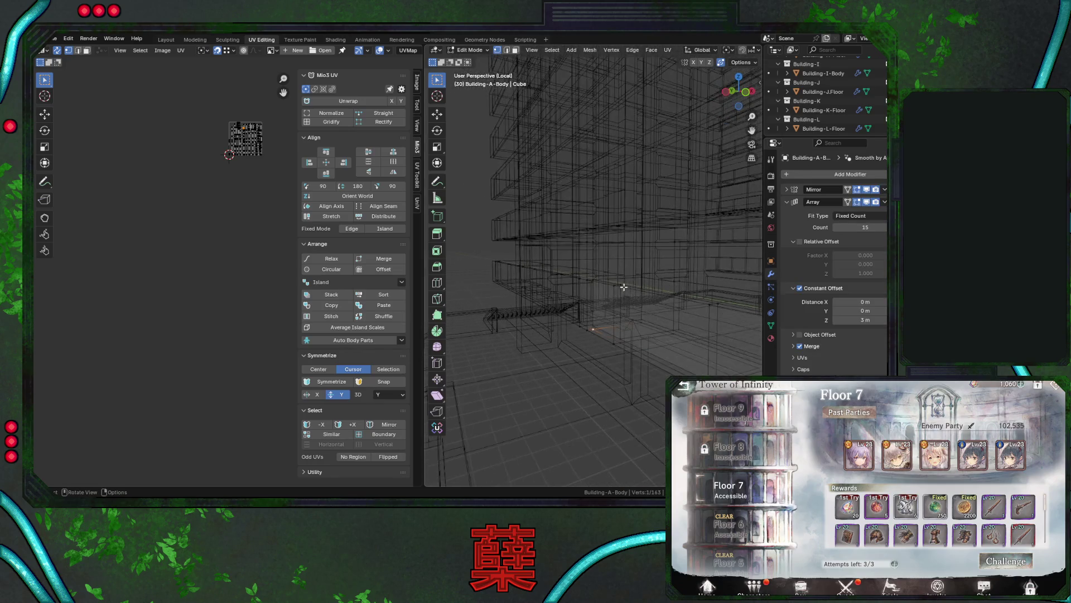
key("shift+z")
key("a")
key("Tab")
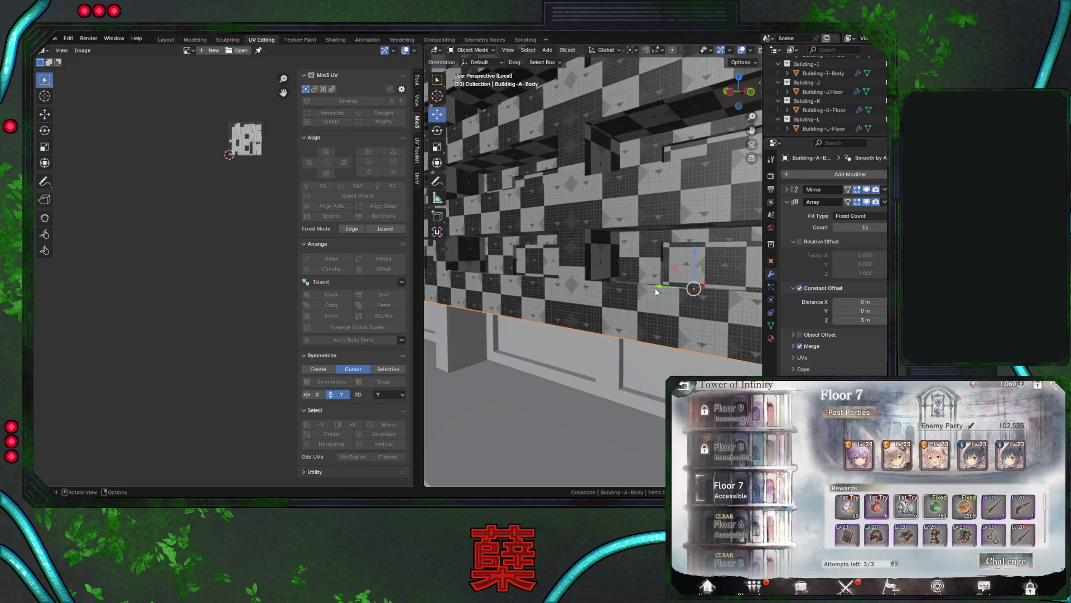
scroll(655, 286, "down", 4)
mouse_move(655, 287)
middle_mouse_down()
mouse_move(697, 292)
mouse_move(623, 300)
mouse_move(625, 286)
mouse_move(647, 301)
mouse_move(630, 296)
middle_mouse_up()
key("Tab")
Clear the mesh selection and save City.blend.
left_click(999, 572)
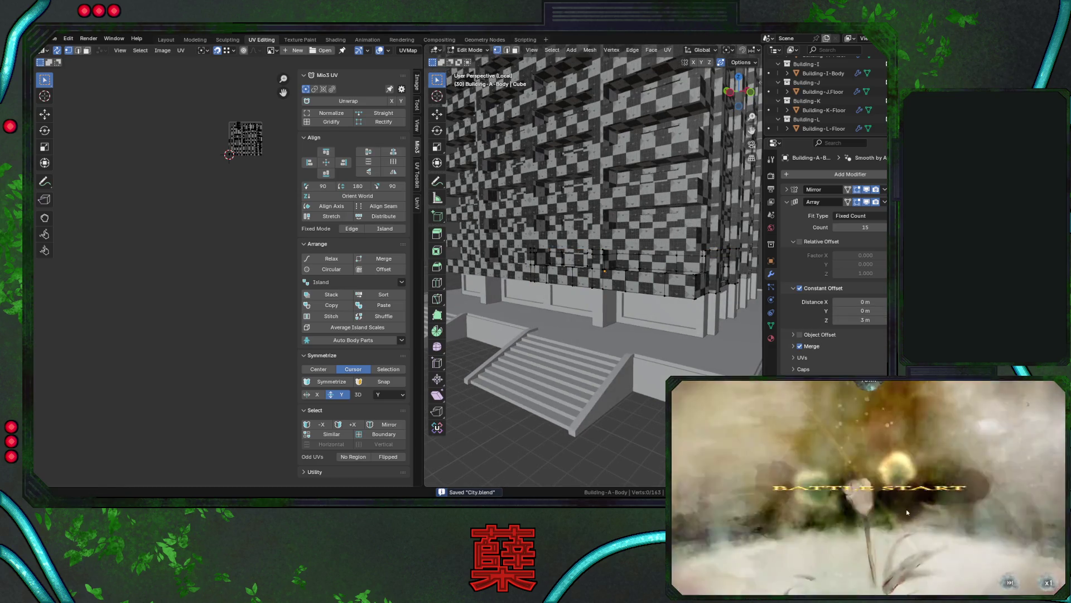
middle_click_drag(613, 268, 544, 249)
key("a")
key("alt+a")
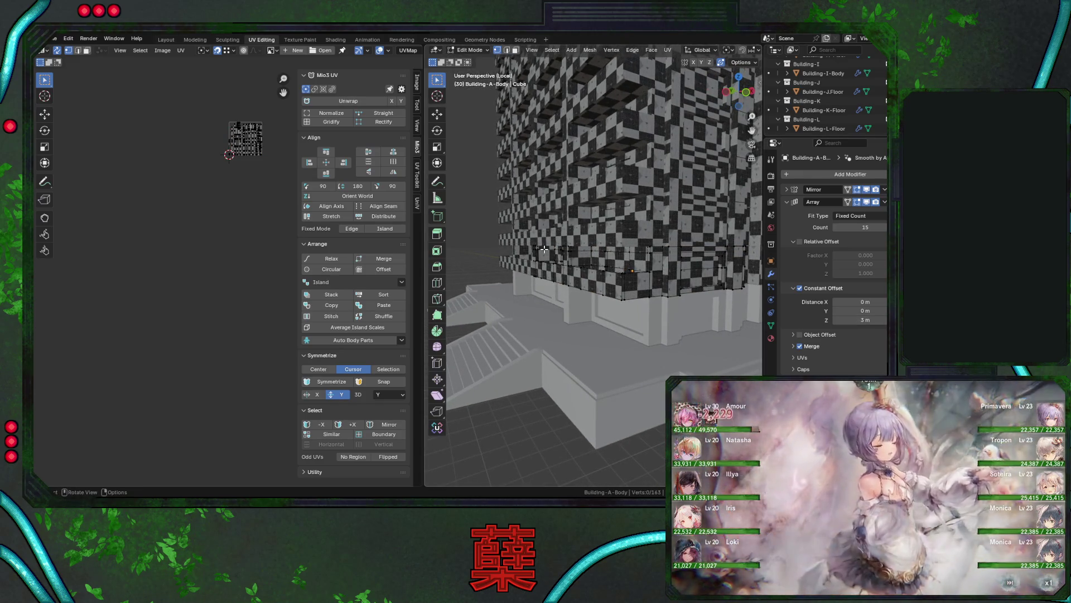
mouse_move(604, 281)
middle_mouse_down()
mouse_move(595, 268)
mouse_move(662, 302)
mouse_move(616, 307)
middle_mouse_up()
key("ctrl+s")
Select all sharp edges of the Building-A body from the Select menu and view the ledge.
key("a")
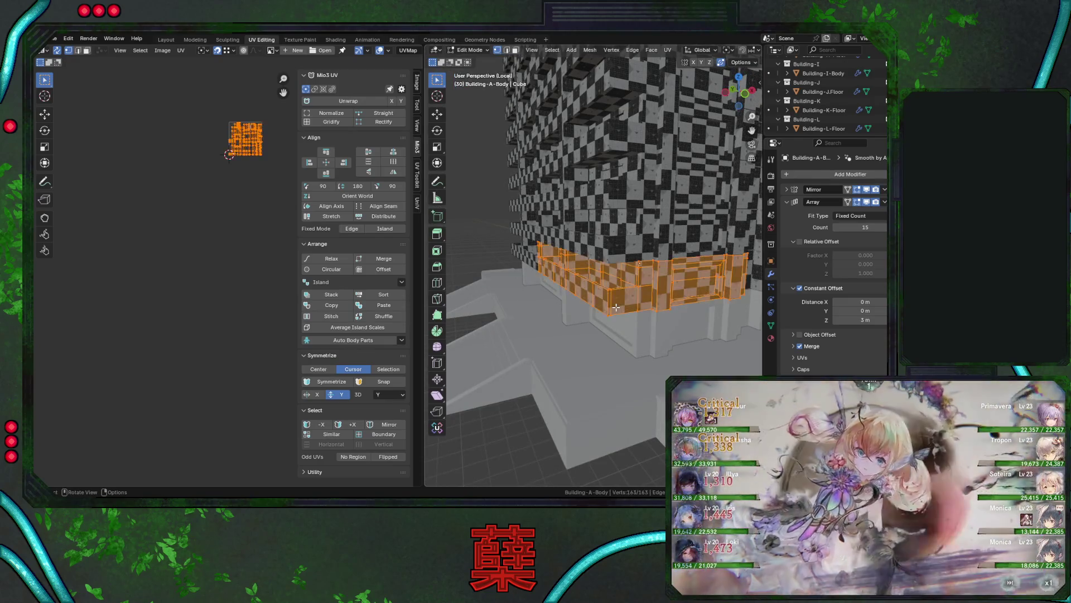
key("alt+a")
key("a")
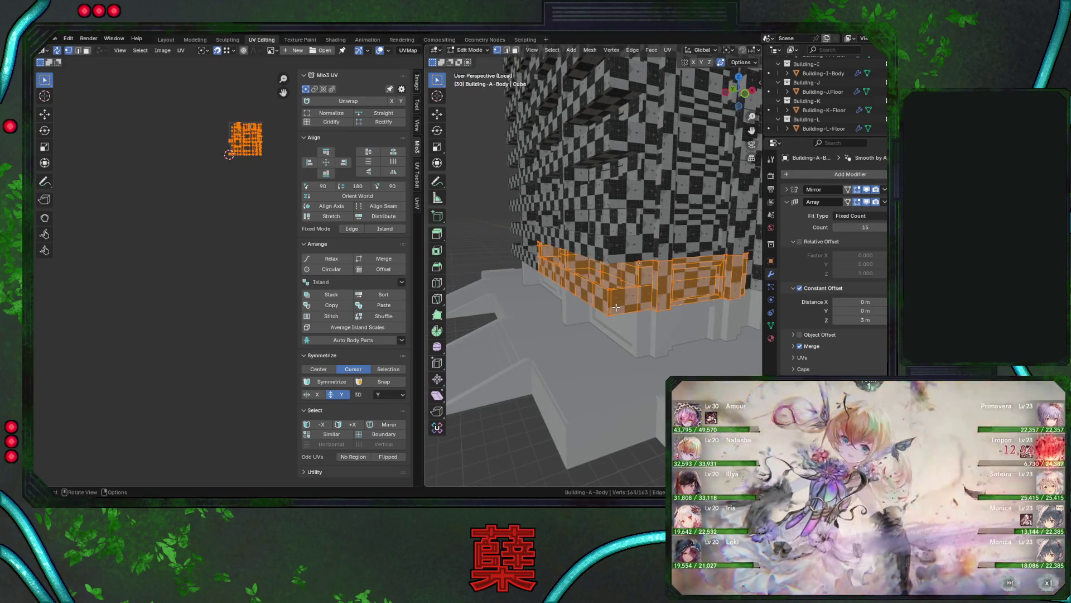
key("alt+a")
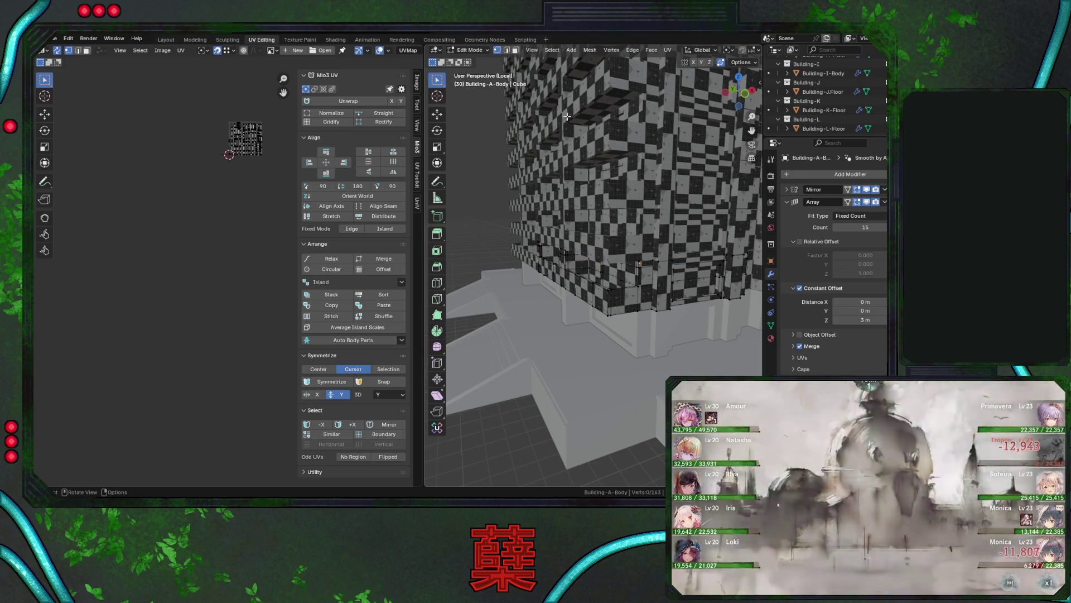
left_click(551, 51)
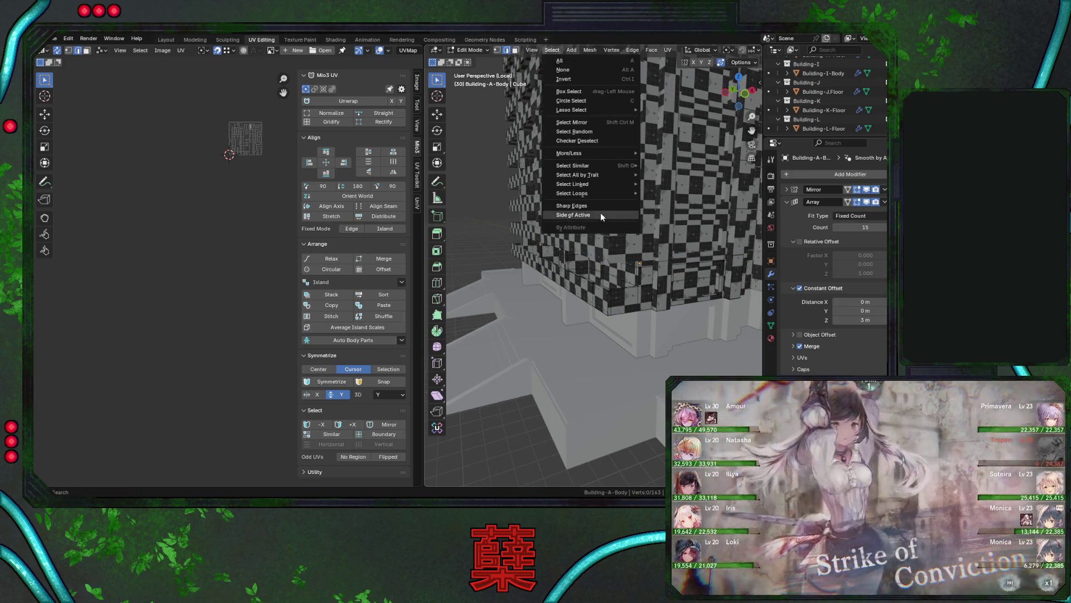
left_click(596, 206)
mouse_move(606, 322)
middle_mouse_down()
mouse_move(666, 314)
mouse_move(634, 333)
mouse_move(604, 280)
mouse_move(590, 302)
middle_mouse_up()
Switch to vertex select and pick the misplaced ledge corner vertex of Building-A-Body.
key("g")
right_click(613, 270)
scroll(615, 264, "up", 2)
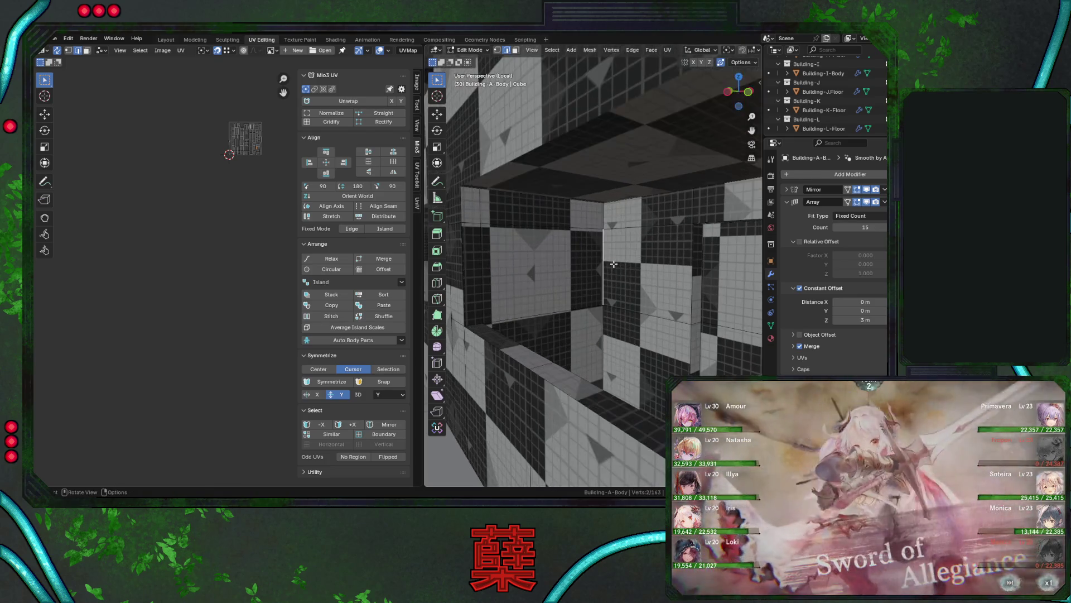
left_click(495, 51)
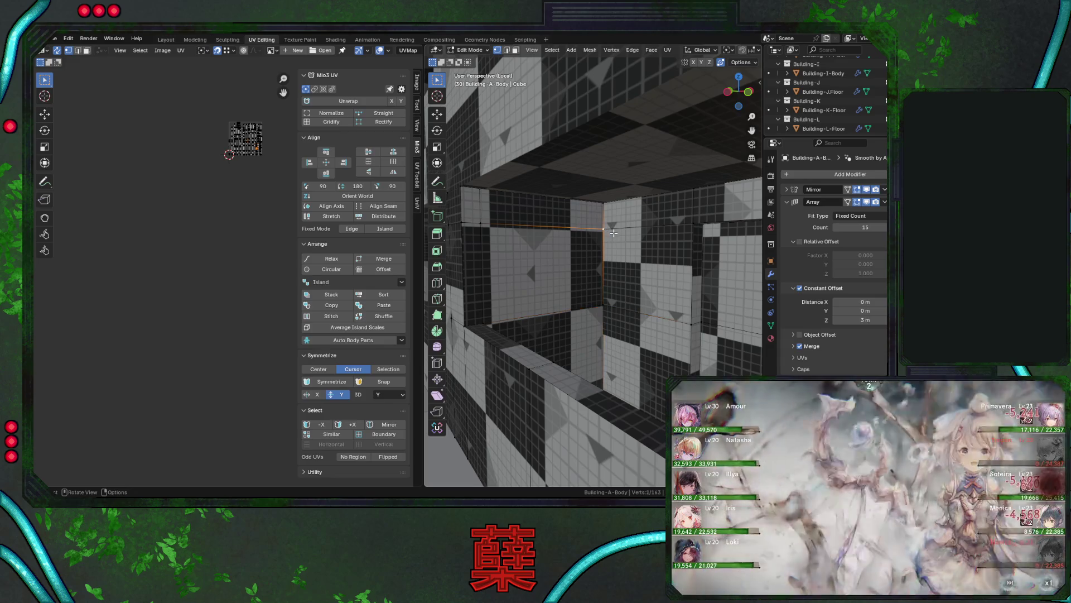
scroll(614, 233, "up", 1)
key("g")
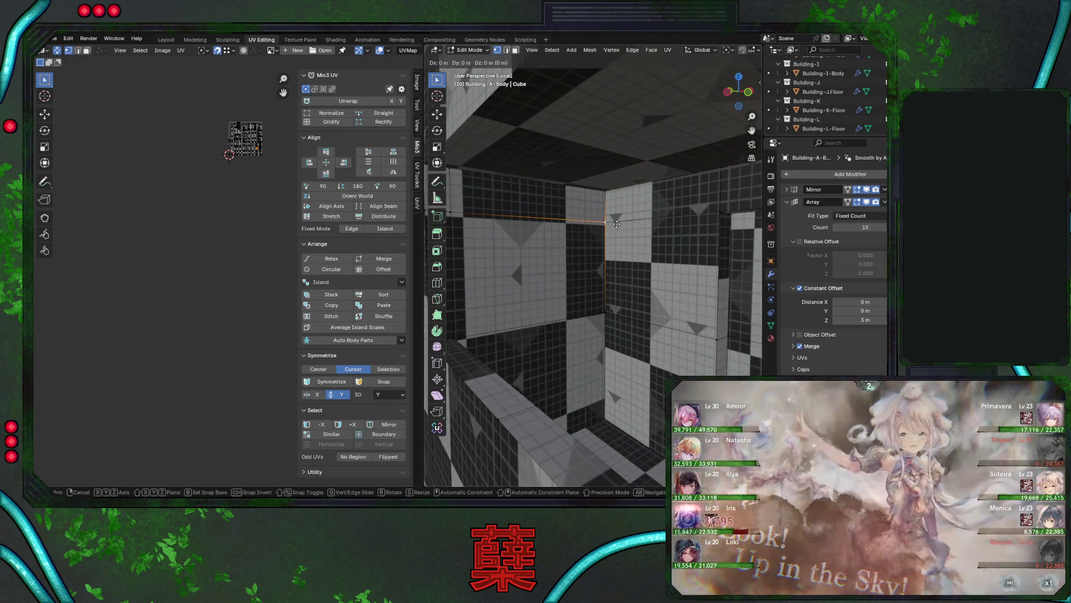
left_click(617, 224)
middle_click_drag(616, 224, 640, 244)
Shift the ledge corner vertex along X and adjust its position in the right orthographic view.
key("g")
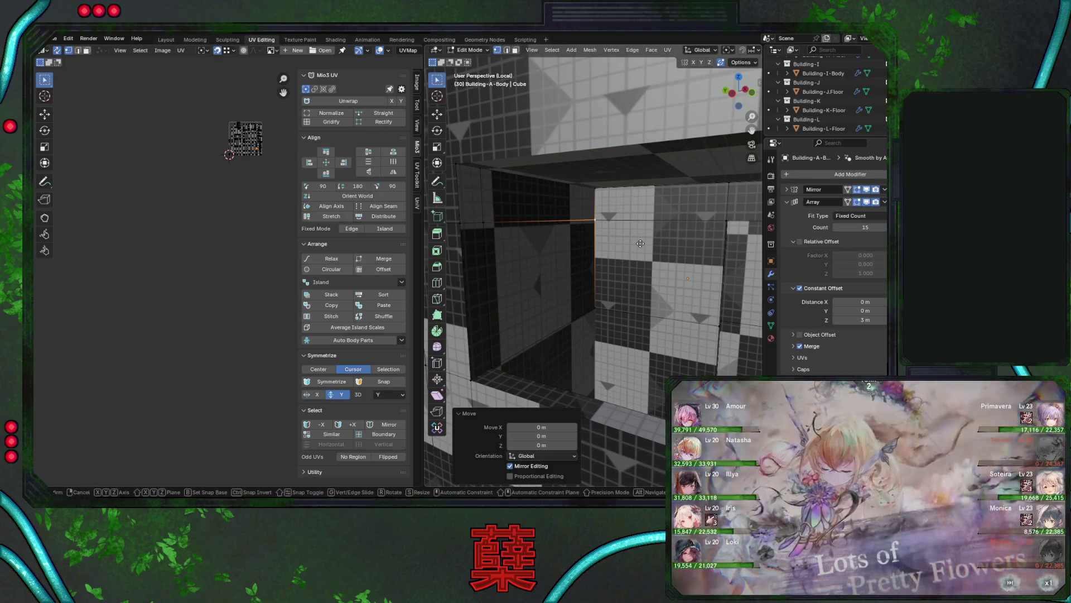
key("x")
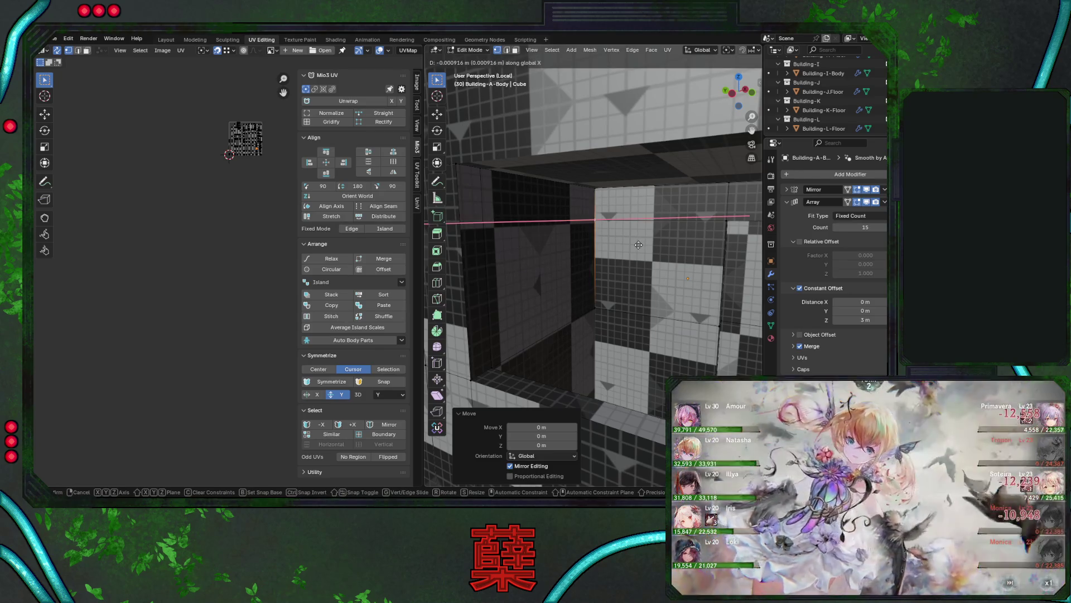
left_click(638, 244)
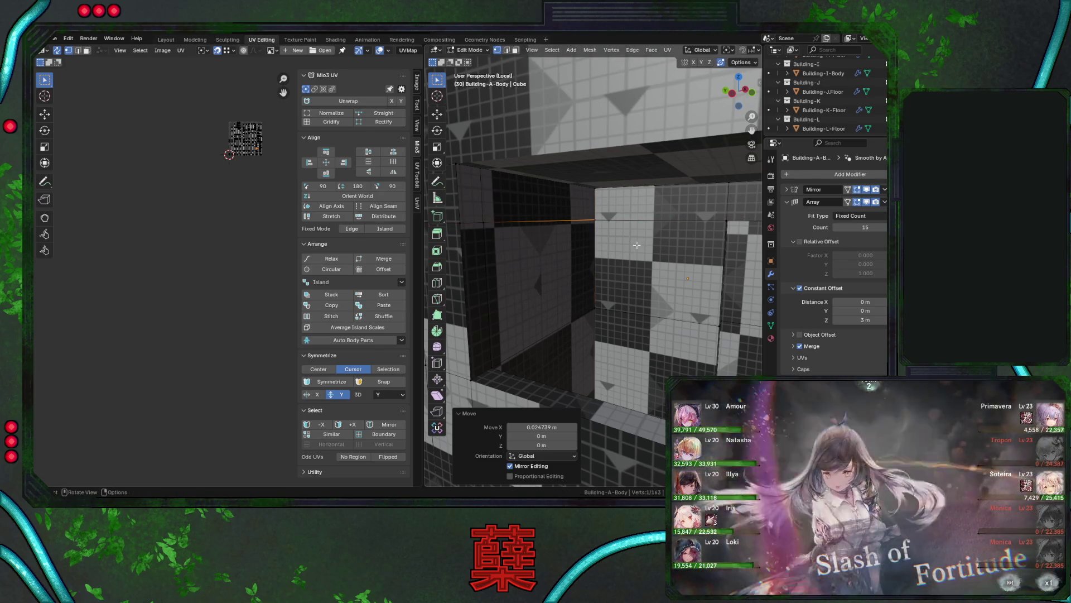
left_click(636, 244, "shift")
key("KP_3")
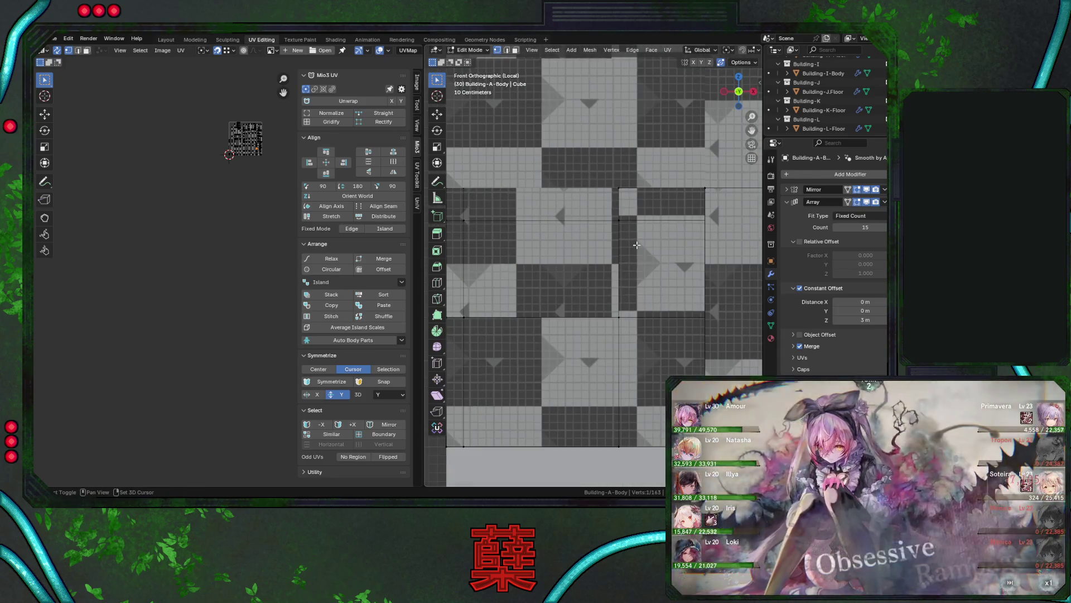
key("KP_Decimal")
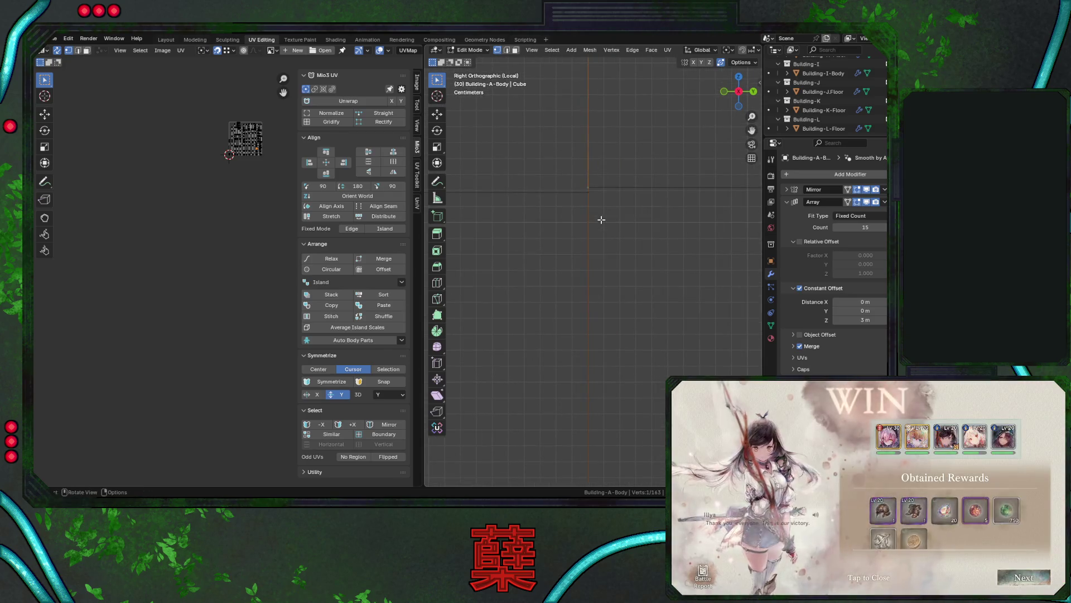
key("g")
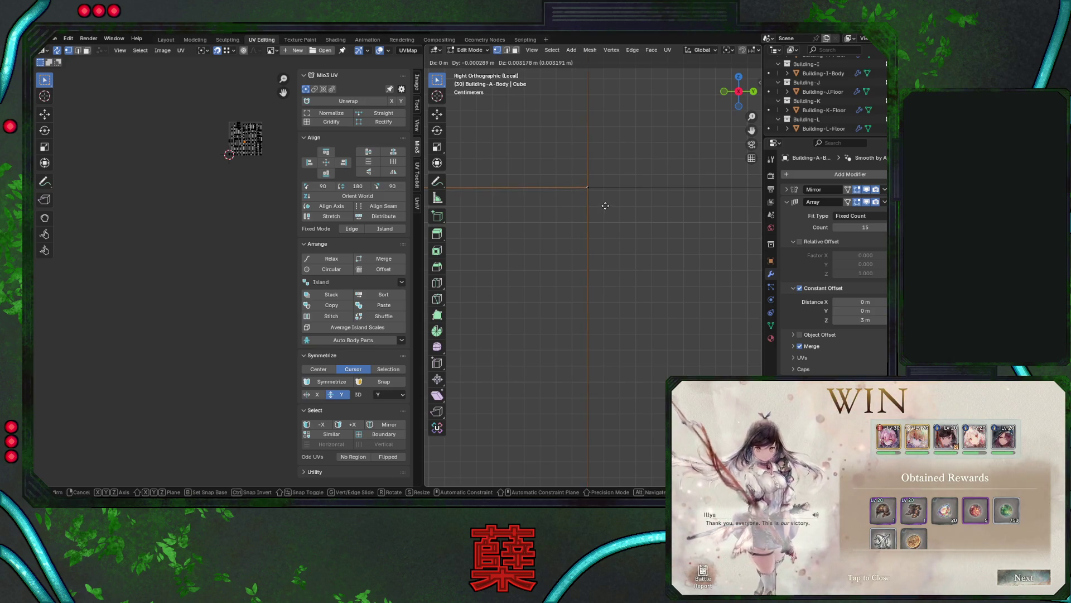
left_click(606, 206)
scroll(607, 235, "down", 5)
mouse_move(605, 258)
middle_mouse_down()
mouse_move(622, 294)
mouse_move(596, 314)
mouse_move(652, 312)
mouse_move(600, 314)
middle_mouse_up()
Merge the overlapping vertices to leave 162, checking the corner in front view with X-ray.
key("ctrl+z")
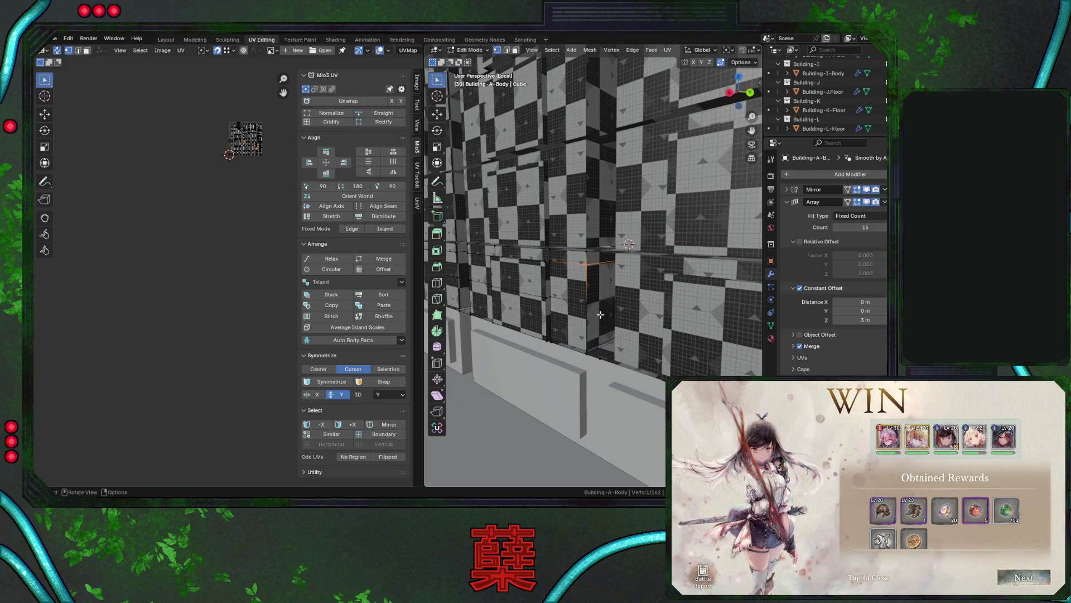
scroll(600, 314, "down", 15)
middle_click_drag(602, 312, 605, 310)
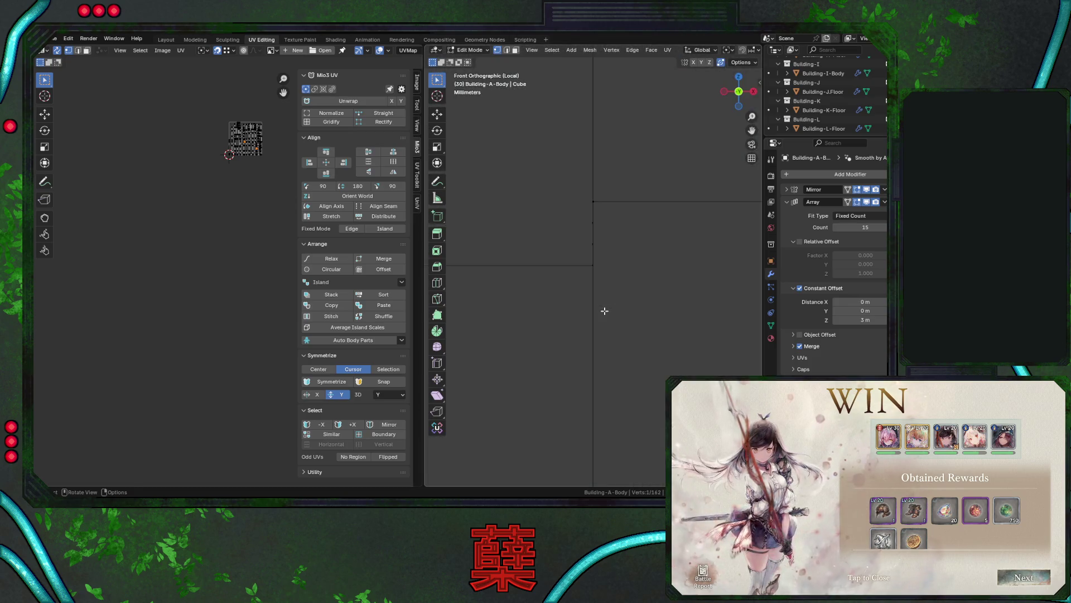
key("alt+z")
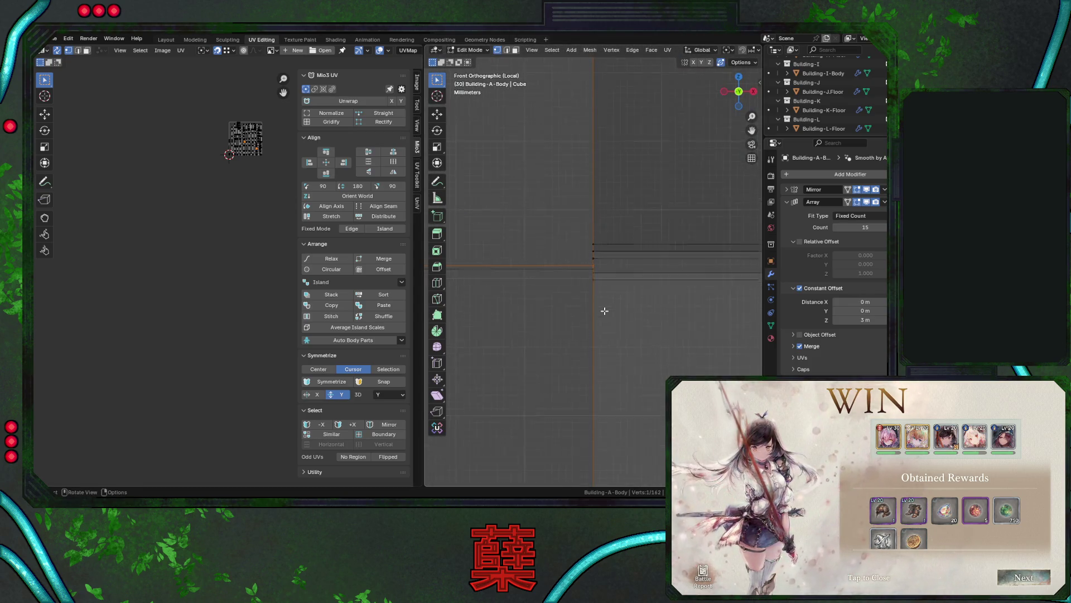
scroll(604, 310, "down", 3)
mouse_move(605, 311)
middle_mouse_down()
mouse_move(606, 330)
mouse_move(612, 277)
middle_mouse_up()
key("alt+z")
key("alt+a")
left_click(617, 275)
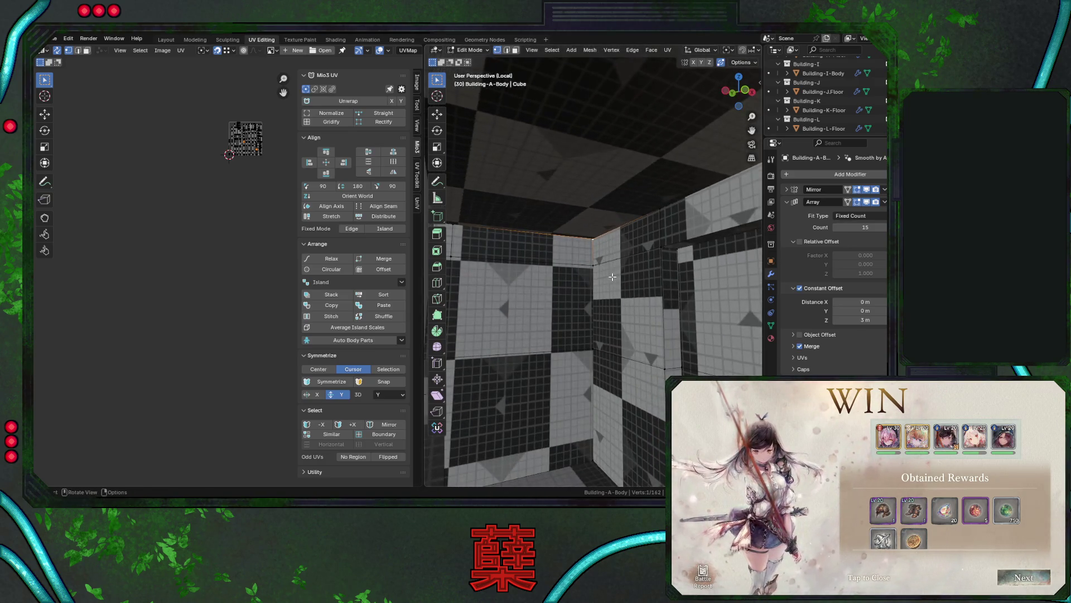
Clear Building-A-Body's selection and save City.blend.
key("a")
key("alt+a")
key("a")
key("alt+a")
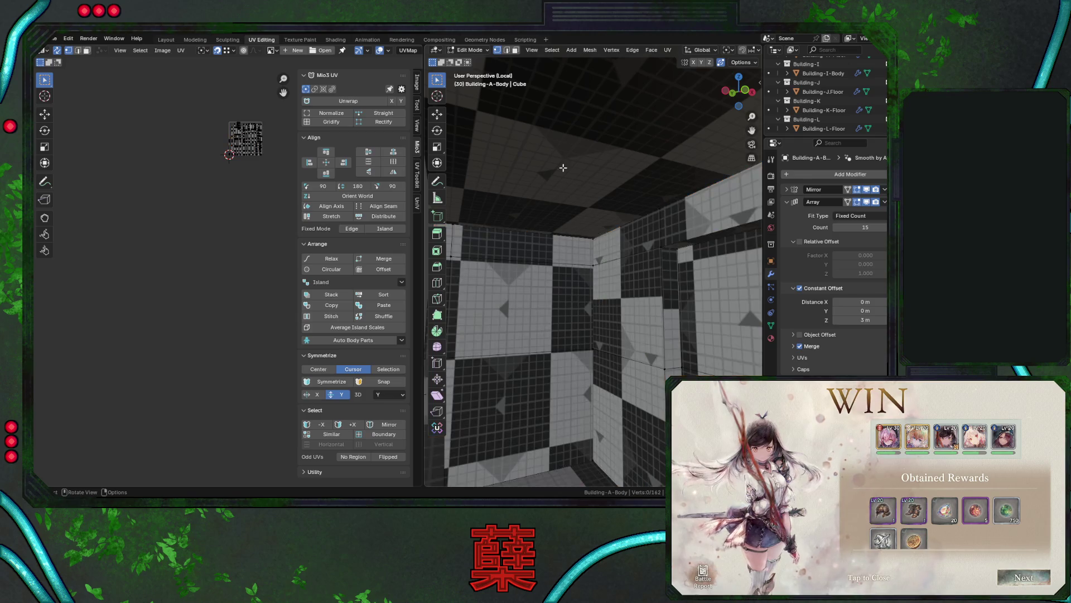
key("ctrl+s")
Select Building-A-Body's sharp edges in edge mode and mark them as UV seams.
left_click(506, 51)
left_click(913, 511)
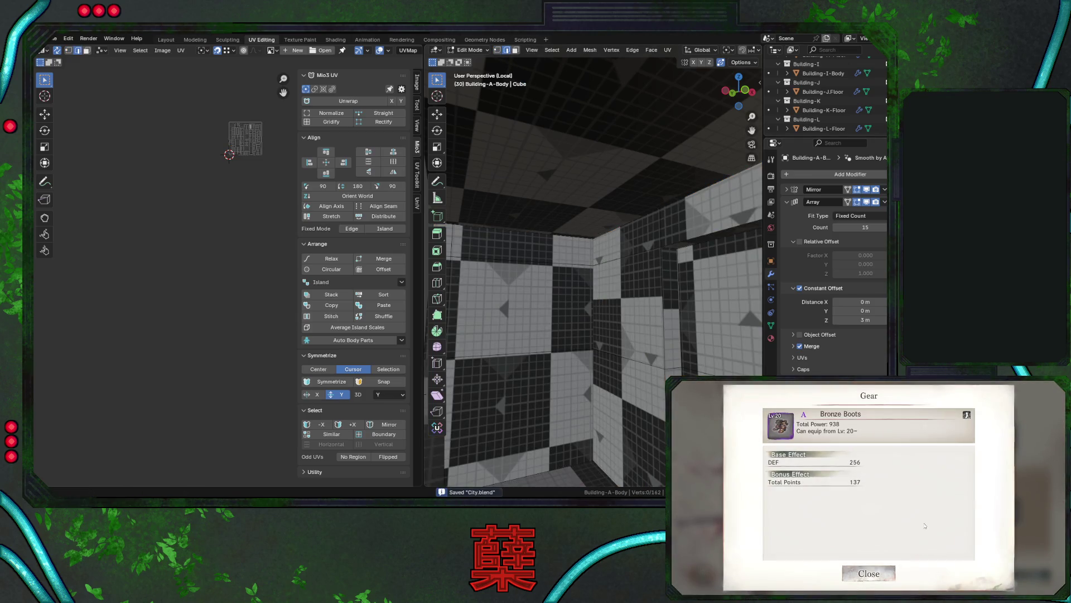
left_click(862, 573)
left_click(552, 50)
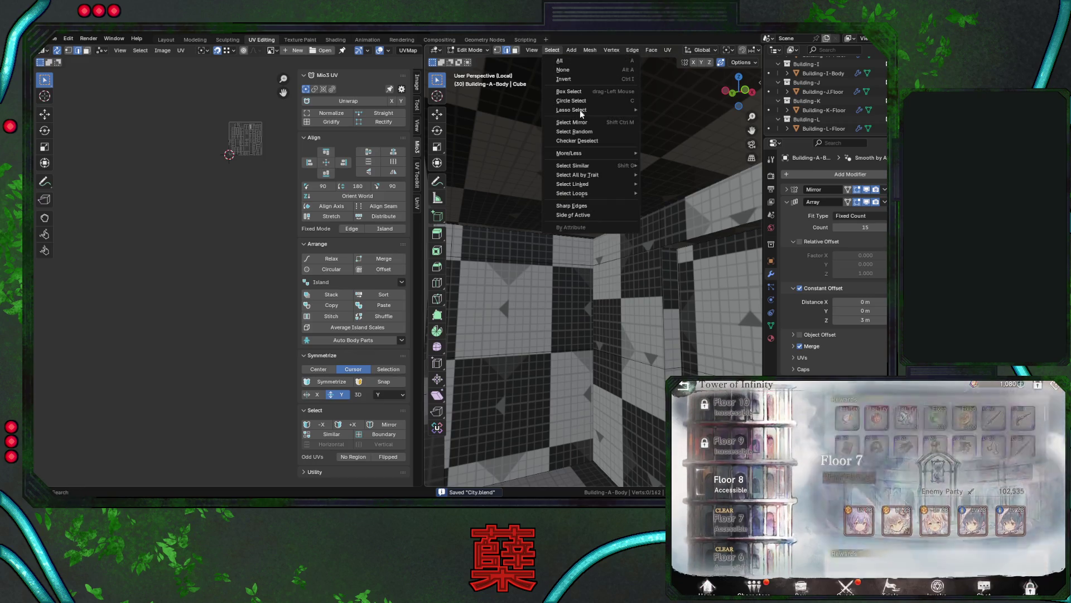
left_click(597, 206)
mouse_move(614, 268)
middle_mouse_down()
mouse_move(657, 329)
mouse_move(639, 321)
middle_mouse_up()
key("ctrl+s")
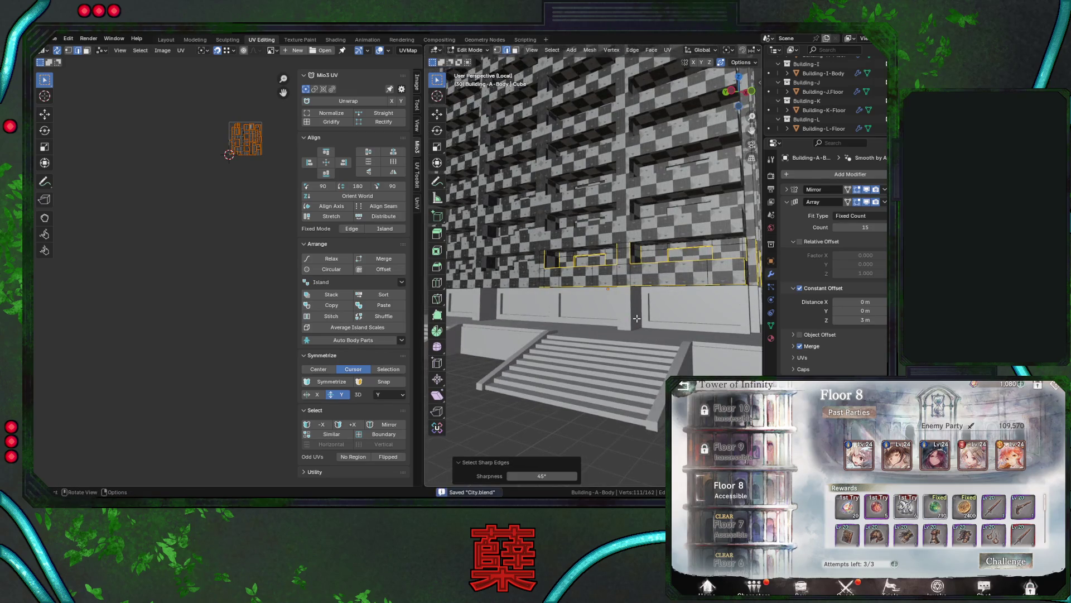
key("u")
left_click(625, 403)
mouse_move(625, 403)
middle_mouse_down()
mouse_move(641, 335)
mouse_move(594, 304)
mouse_move(608, 313)
mouse_move(634, 303)
mouse_move(627, 323)
mouse_move(625, 313)
mouse_move(653, 301)
mouse_move(697, 302)
mouse_move(706, 316)
mouse_move(670, 303)
mouse_move(641, 311)
middle_mouse_up()
key("alt+a")
Save, then edit Building-A-1Floor and select its sharp edges at 45°.
key("alt+q")
key("alt+a")
key("ctrl+s")
left_click(552, 49)
left_click(591, 205)
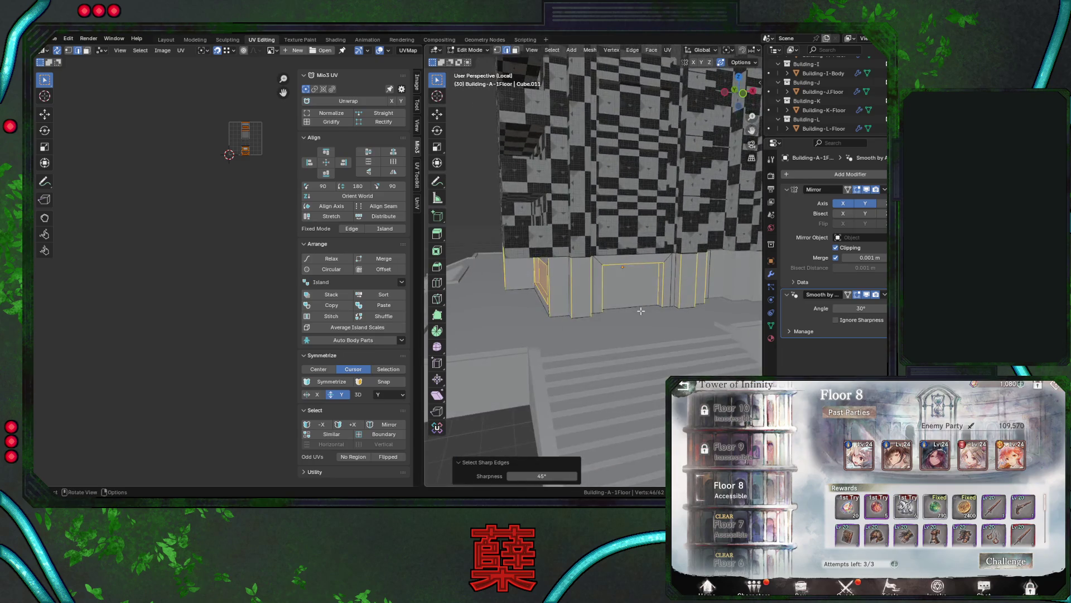
Mark Building-A-1Floor's sharp edges as UV seams and return to Object Mode.
key("u")
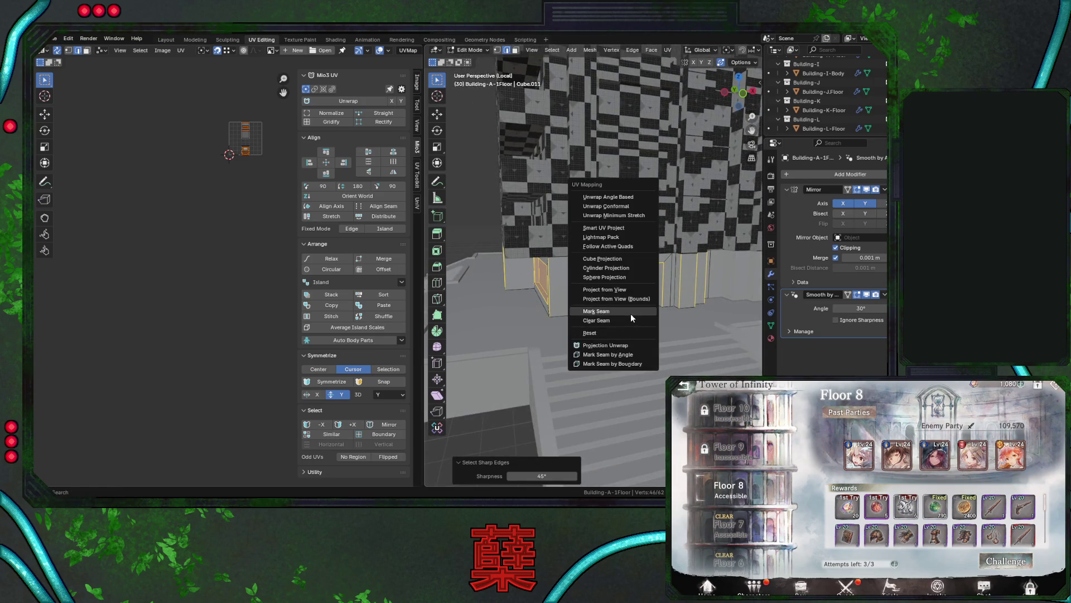
left_click(631, 313)
key("Tab")
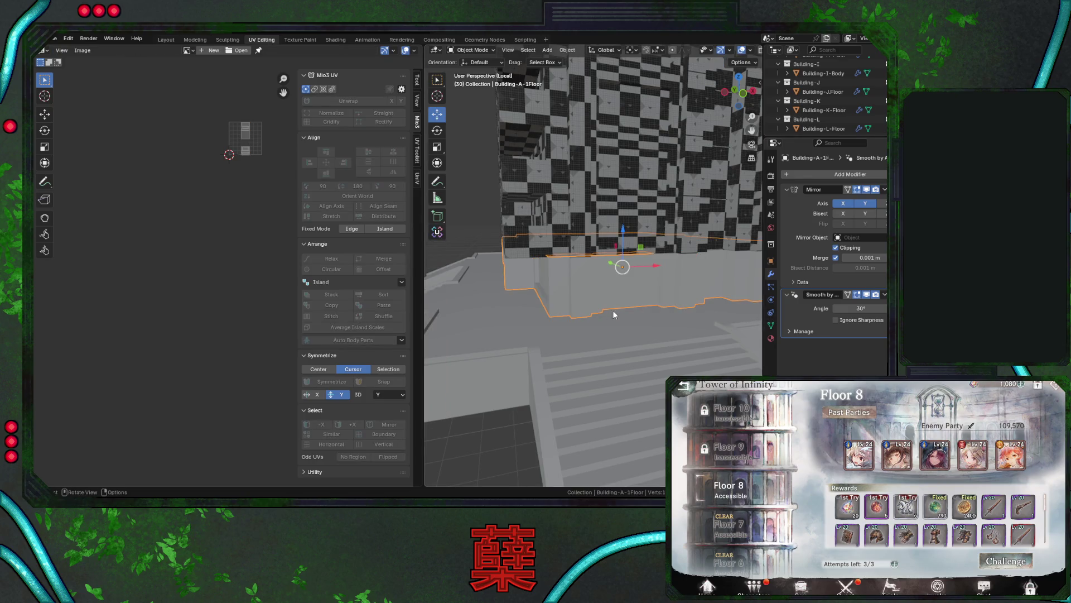
scroll(620, 310, "down", 3)
Open the stepped Building-A-Floor base for editing and select its sharp edges.
left_click(596, 334)
key("Tab")
key("alt+a")
middle_click_drag(589, 342, 633, 363)
key("a")
key("alt+a")
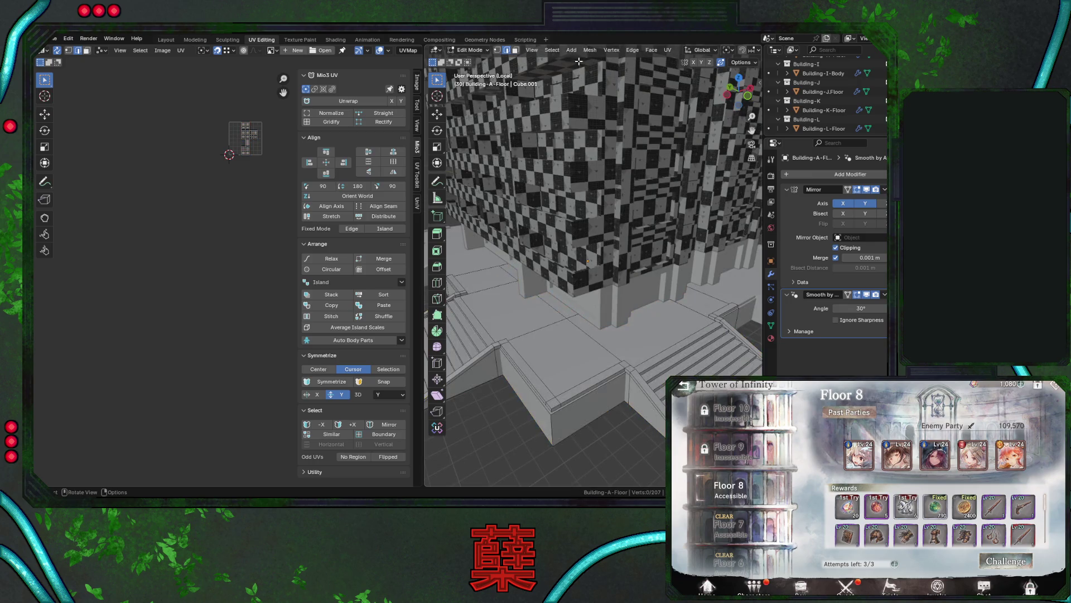
left_click(572, 49)
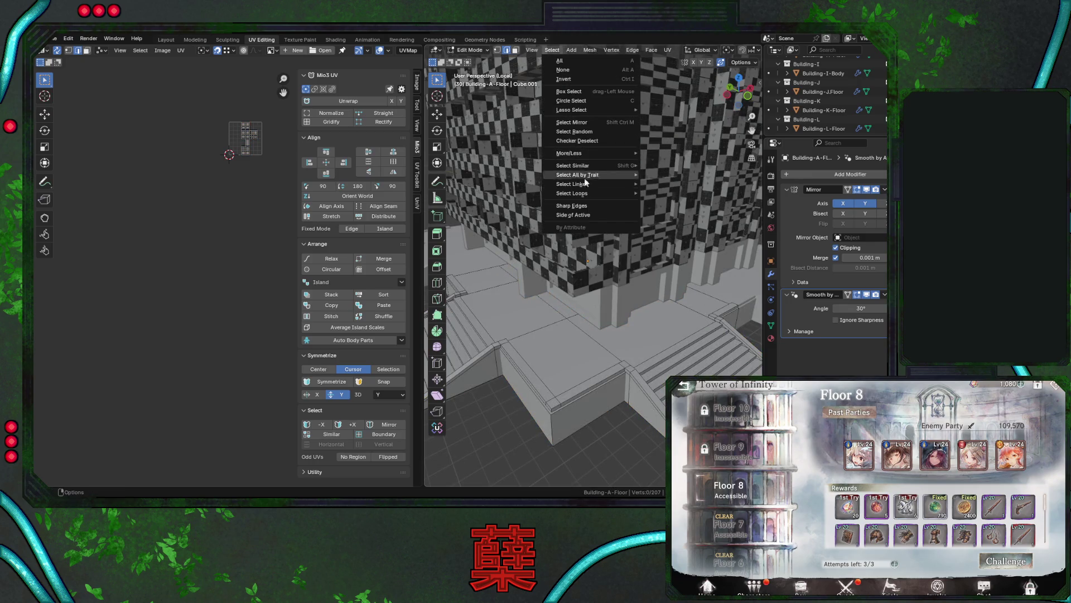
left_click(572, 205)
Add one stair edge to the selection, mark the seams, and return to Object Mode.
middle_click_drag(602, 251, 634, 273)
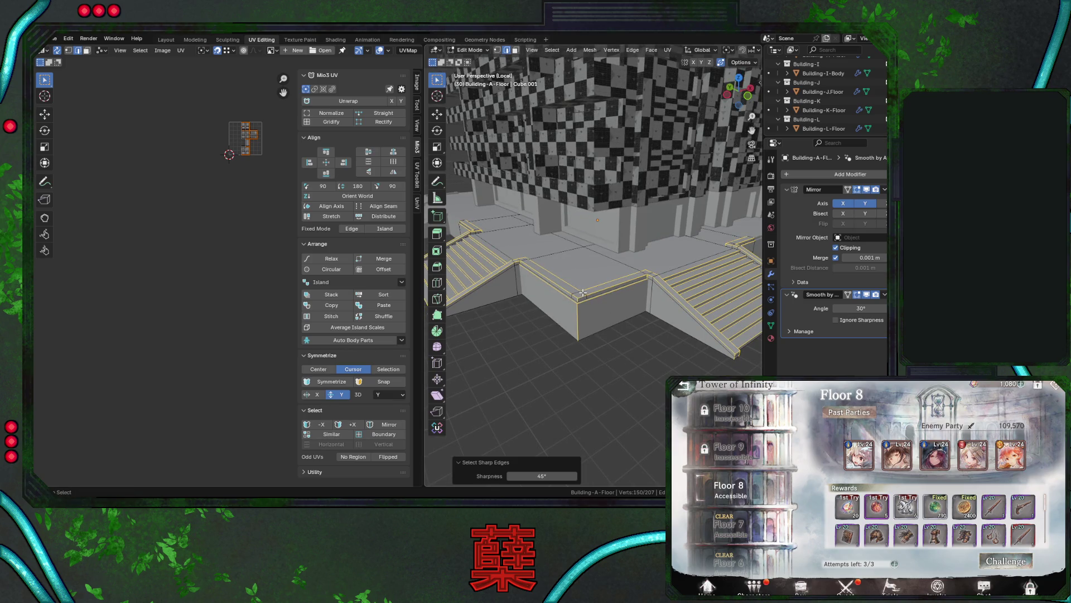
left_click(582, 293, "shift")
right_click(625, 295)
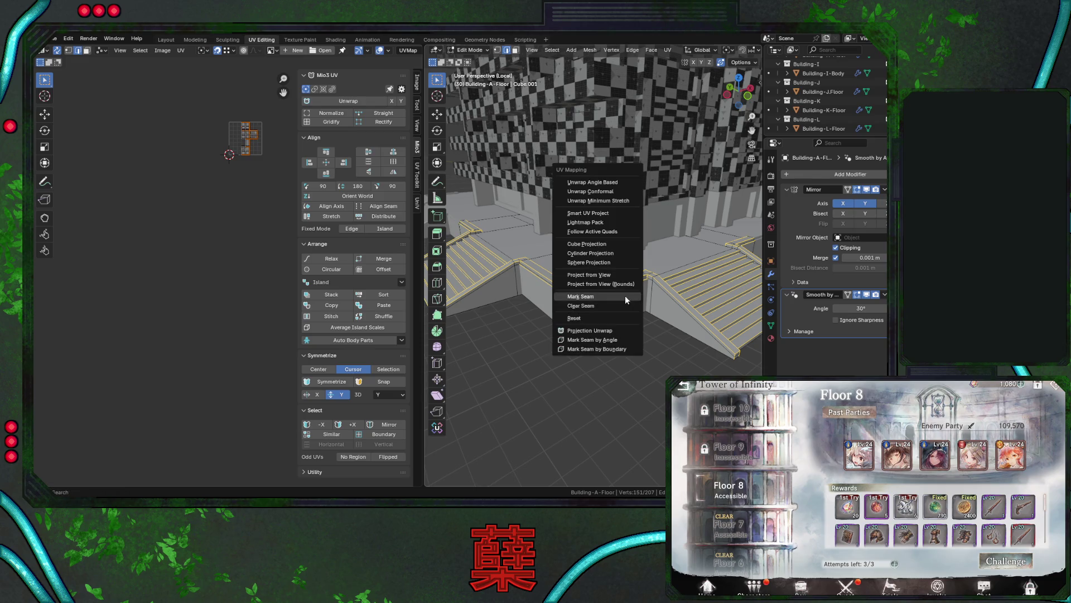
left_click(621, 297)
mouse_move(621, 297)
middle_mouse_down()
mouse_move(684, 286)
mouse_move(658, 285)
mouse_move(584, 333)
middle_mouse_up()
key("Tab")
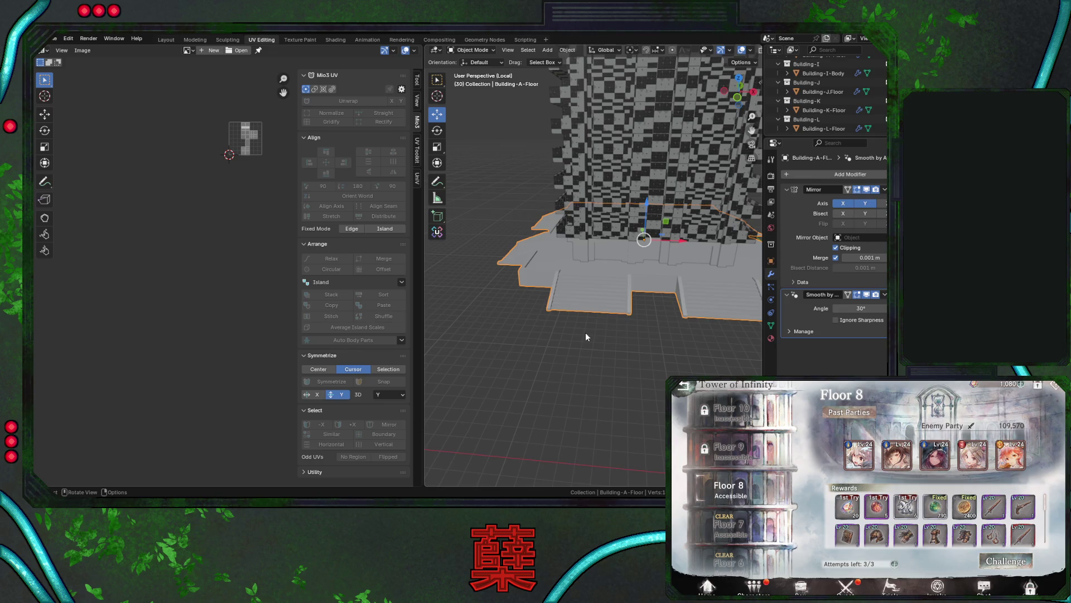
Save City.blend and open the rooftop Building-A-Ceil mesh in Edit Mode with vertex select.
mouse_move(609, 287)
middle_mouse_down()
mouse_move(645, 284)
mouse_move(636, 273)
mouse_move(657, 334)
middle_mouse_up()
key("ctrl+s")
key("Tab")
key("Tab")
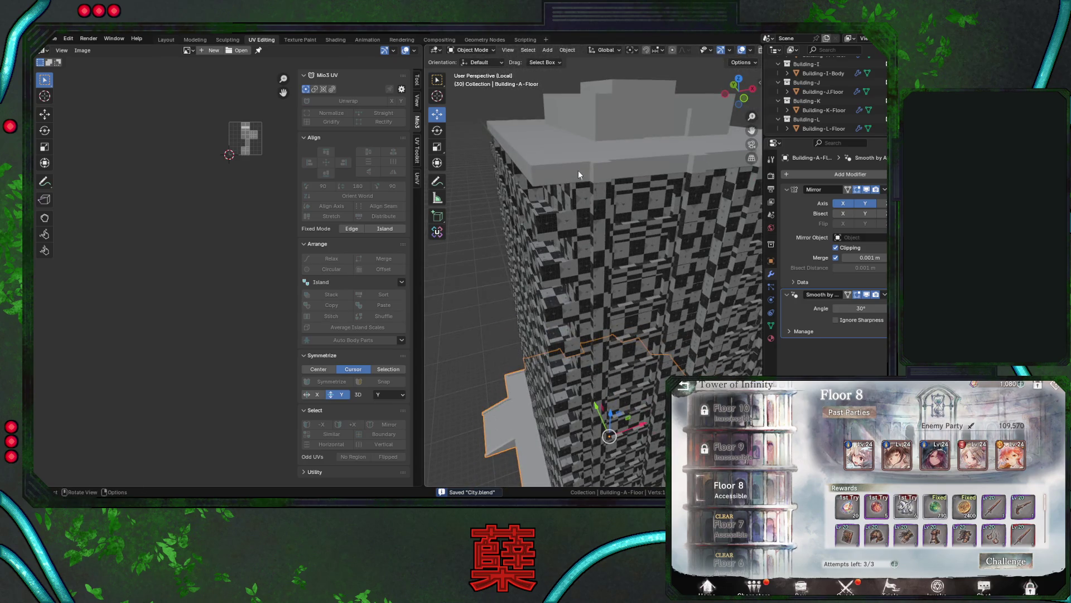
left_click(594, 181)
key("Tab")
mouse_move(597, 184)
middle_mouse_down()
mouse_move(680, 224)
mouse_move(663, 218)
mouse_move(693, 214)
mouse_move(628, 221)
middle_mouse_up()
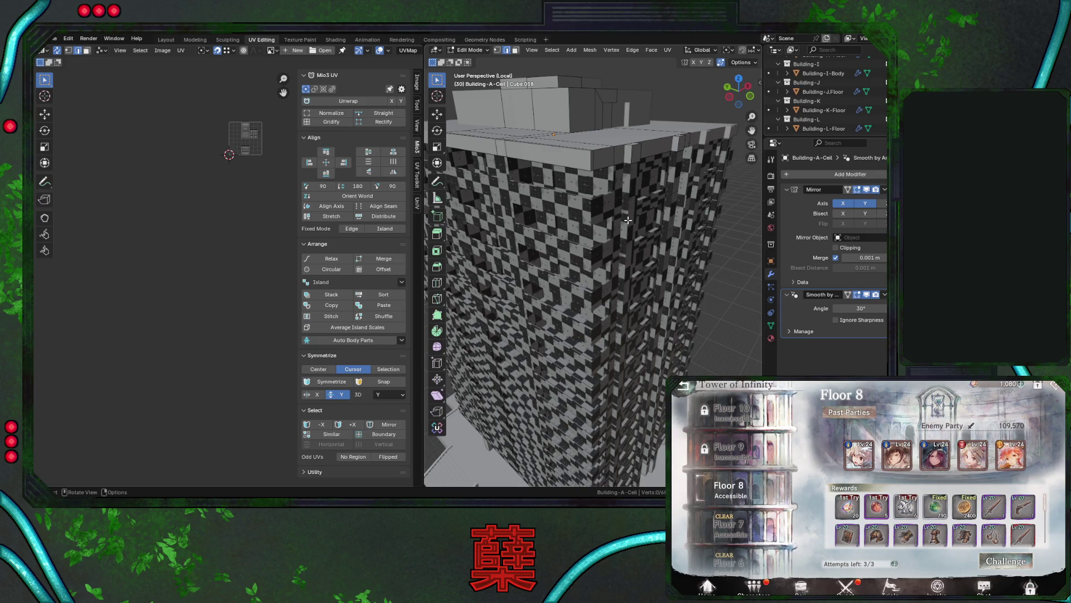
left_click(497, 51)
Inspect the checker UVs on the roof and side wall from several orbit angles.
key("Tab")
key("Tab")
key("a")
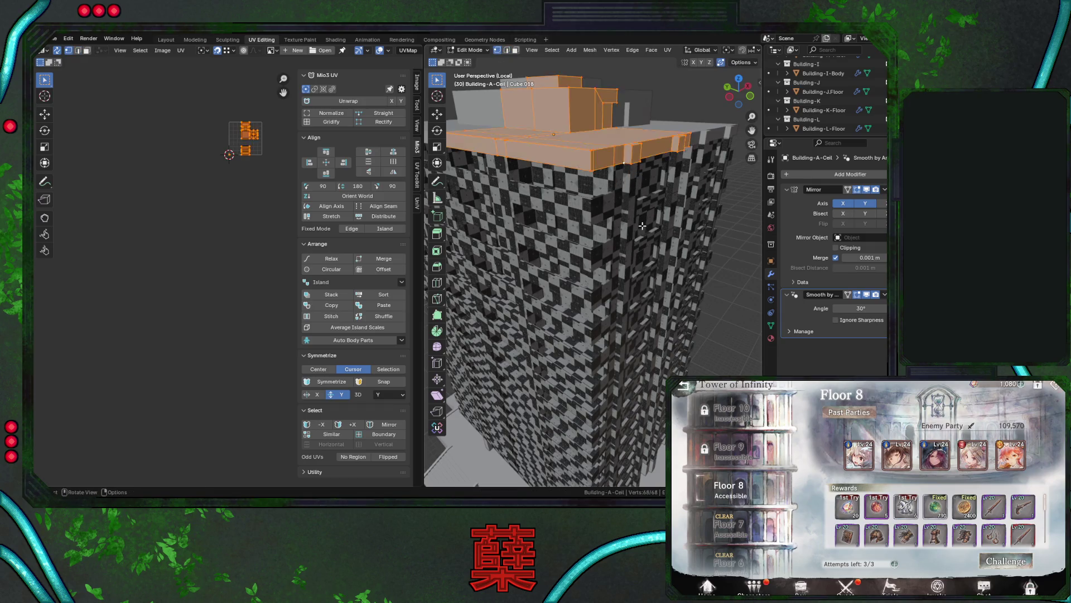
key("Tab")
middle_click_drag(617, 249, 620, 248)
key("Tab")
mouse_move(590, 145)
middle_mouse_down()
mouse_move(628, 221)
mouse_move(602, 211)
mouse_move(600, 238)
middle_mouse_up()
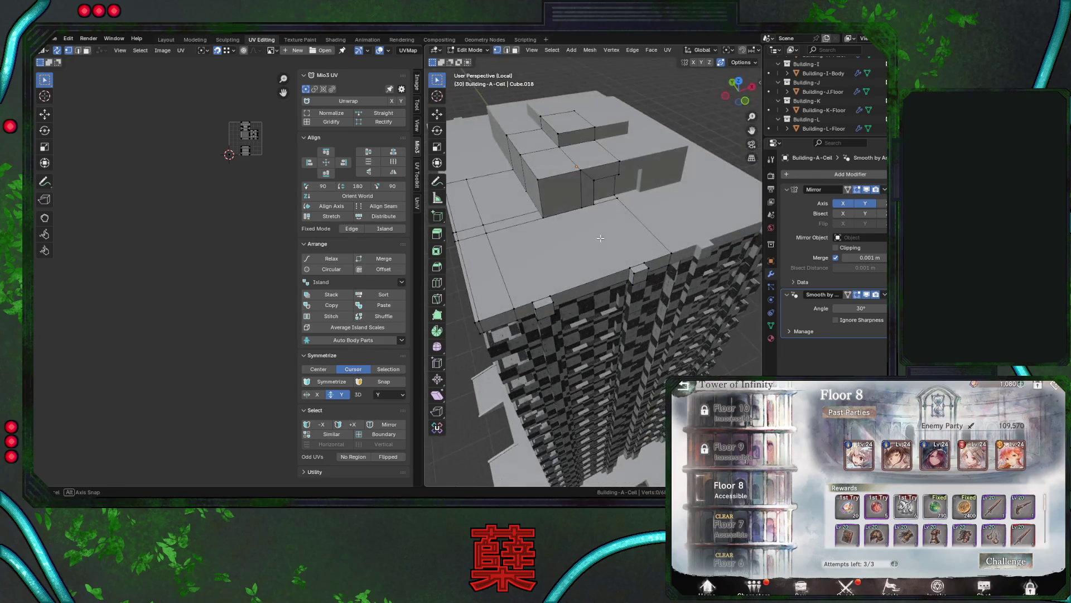
mouse_move(468, 287)
middle_mouse_down()
mouse_move(524, 240)
mouse_move(498, 254)
mouse_move(526, 255)
mouse_move(563, 223)
middle_mouse_up()
scroll(573, 215, "up", 5)
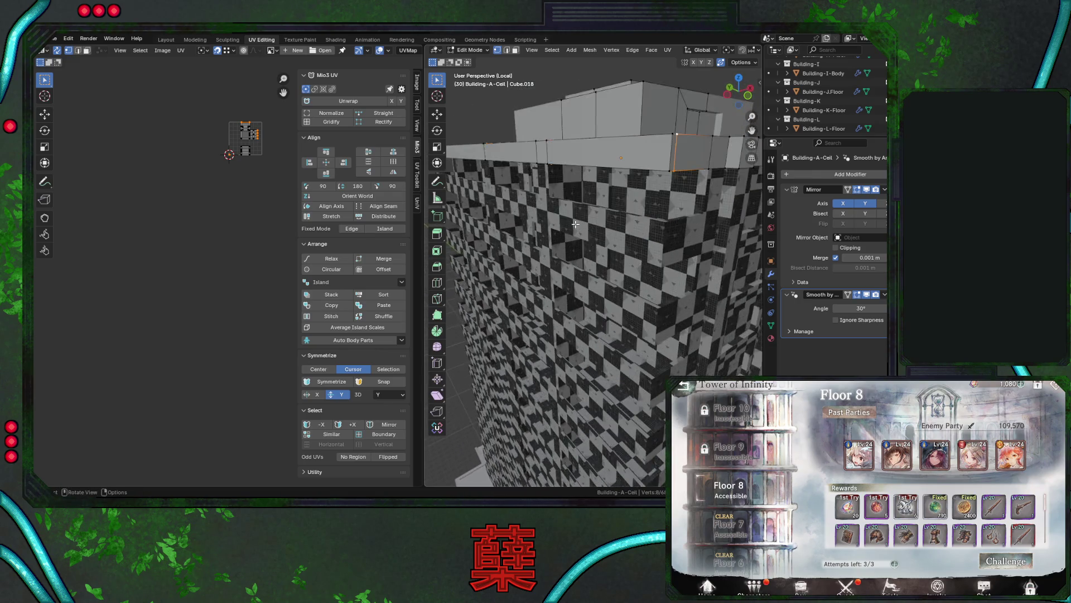
scroll(604, 205, "down", 2)
mouse_move(582, 202)
middle_mouse_down()
mouse_move(572, 213)
mouse_move(589, 223)
middle_mouse_up()
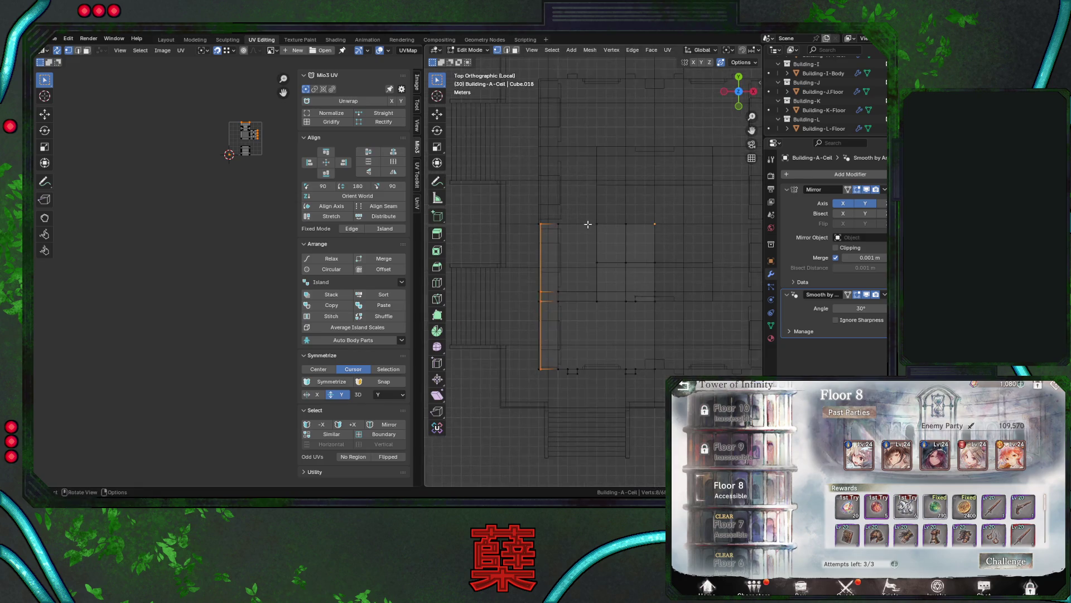
Check the checker texture from front and both side numpad views, framing the ledge face.
left_click(981, 562)
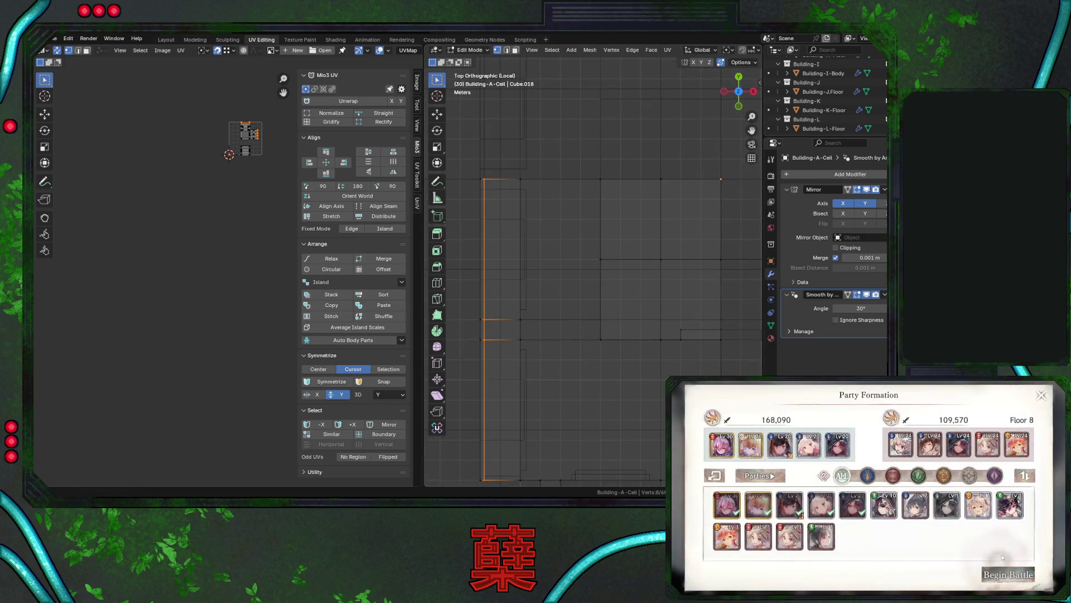
left_click(979, 565)
mouse_move(586, 241)
middle_mouse_down()
mouse_move(601, 306)
mouse_move(574, 287)
mouse_move(549, 287)
mouse_move(598, 294)
mouse_move(609, 335)
mouse_move(660, 281)
mouse_move(603, 281)
middle_mouse_up()
scroll(585, 244, "up", 3)
scroll(609, 334, "down", 5)
mouse_move(638, 260)
middle_mouse_down()
mouse_move(600, 299)
mouse_move(624, 299)
middle_mouse_up()
key("KP_1")
key("KP_3")
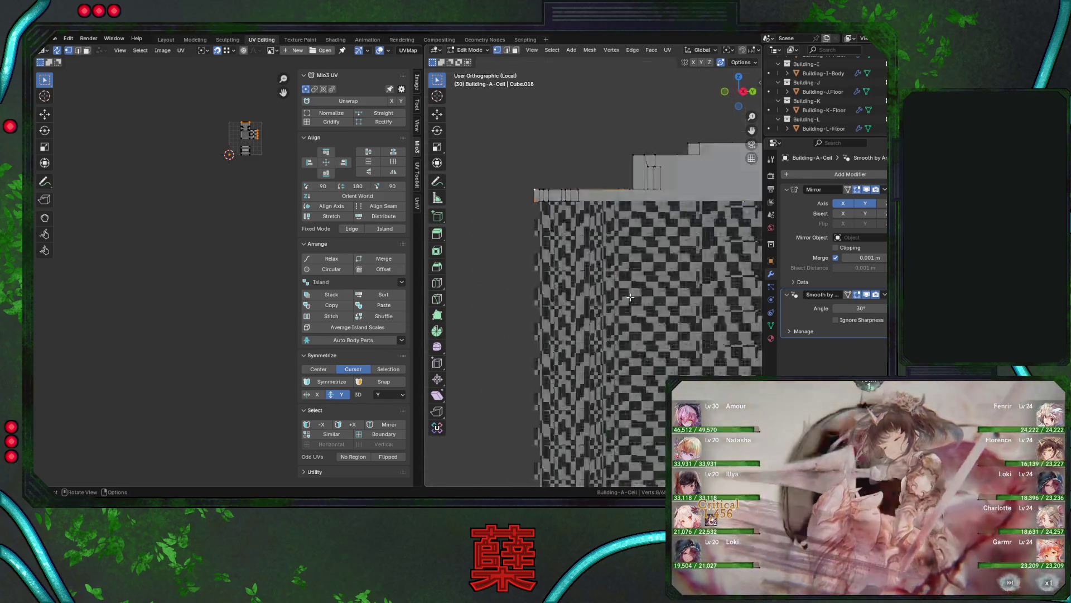
key("ctrl+KP_3")
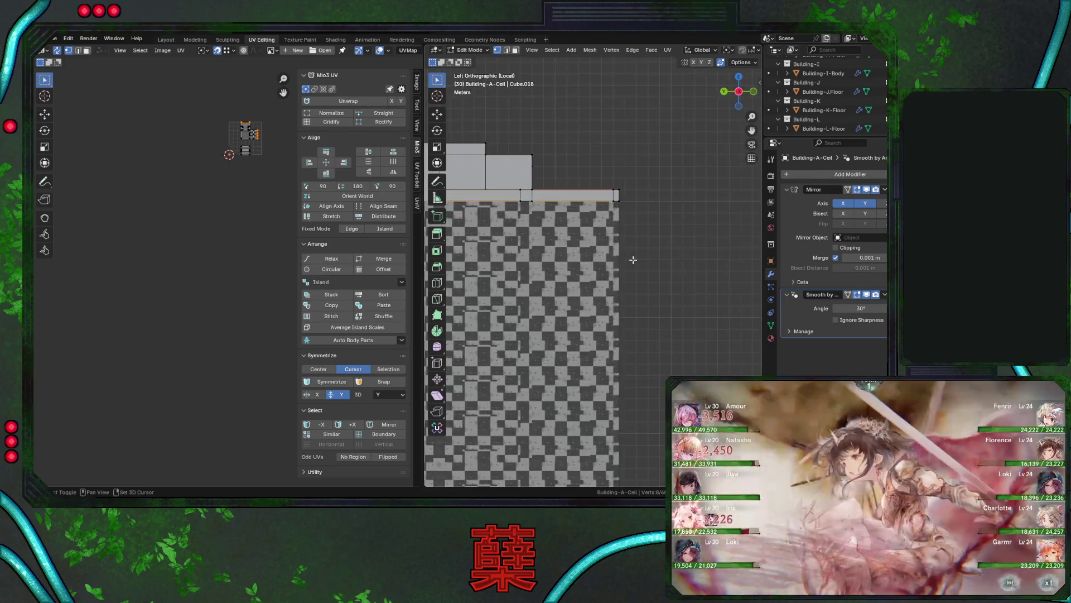
scroll(612, 247, "up", 3)
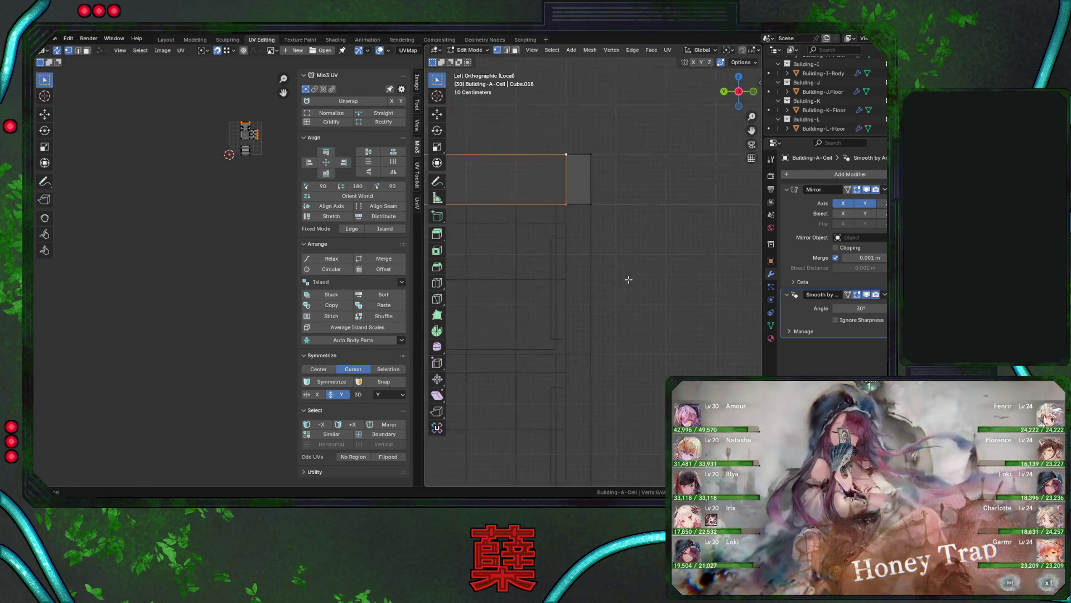
key("ctrl+KP_Add")
middle_click_drag(604, 267, 638, 296)
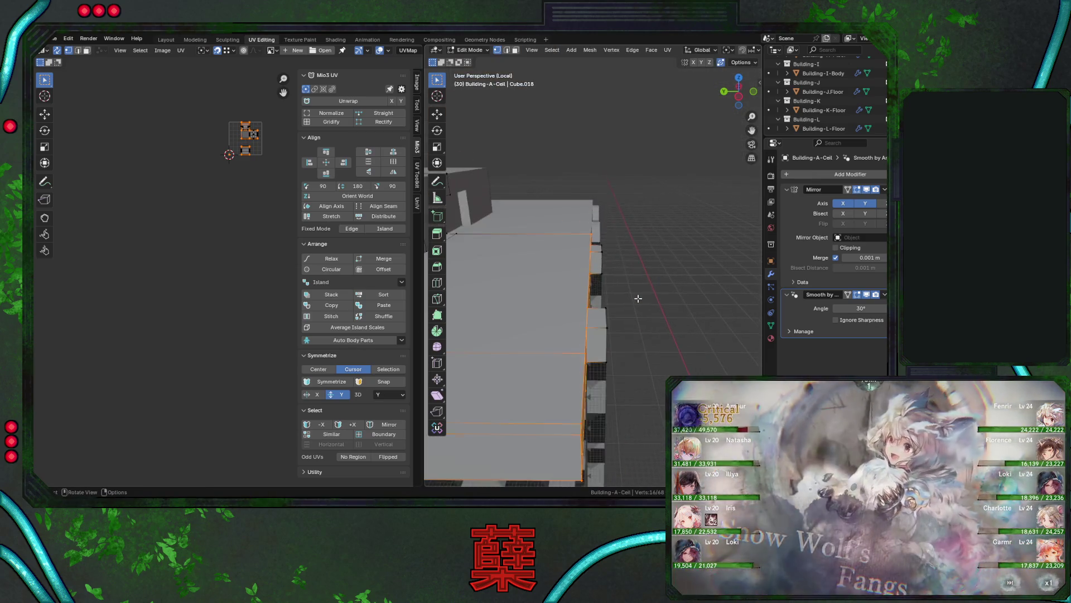
middle_click_drag(621, 304, 622, 311)
middle_click_drag(578, 345, 640, 272)
Toggle wireframe to inspect hidden edges around the top ledge from back and side views.
key("shift+z")
key("ctrl+KP_1")
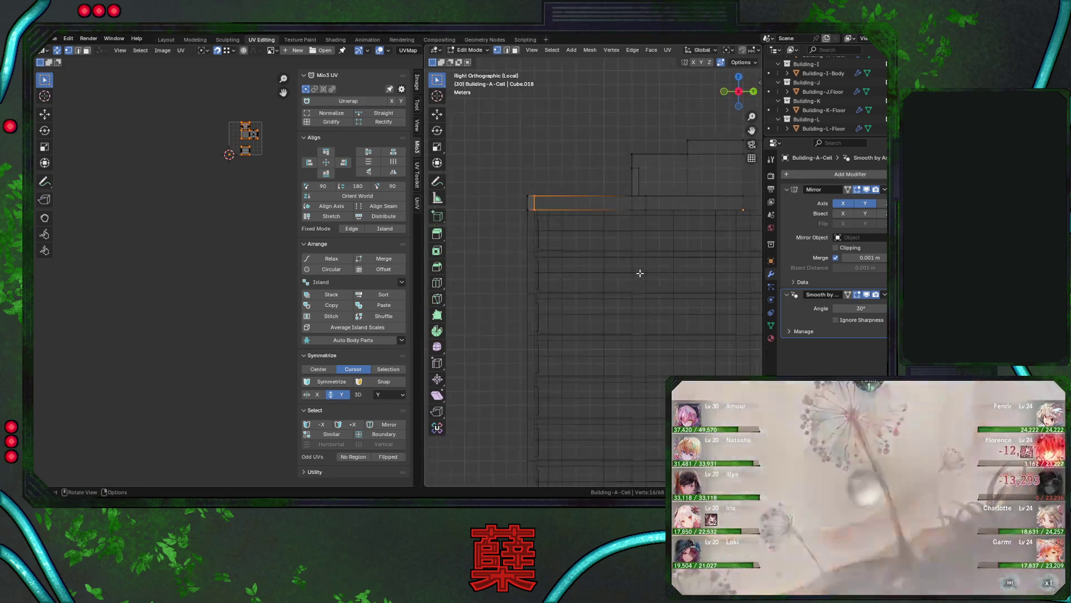
key("shift+z")
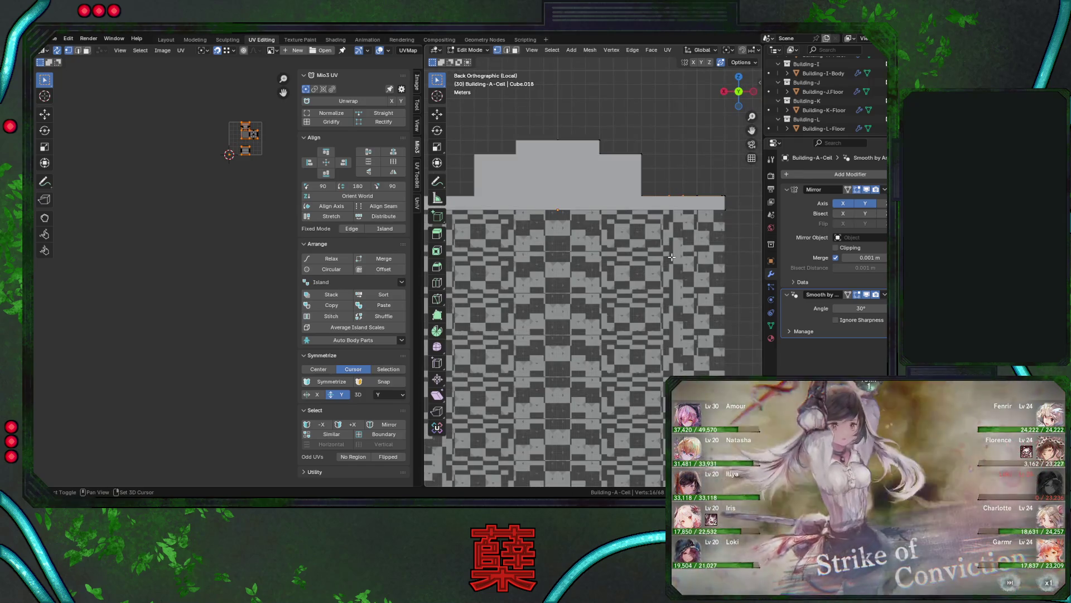
key("KP_1")
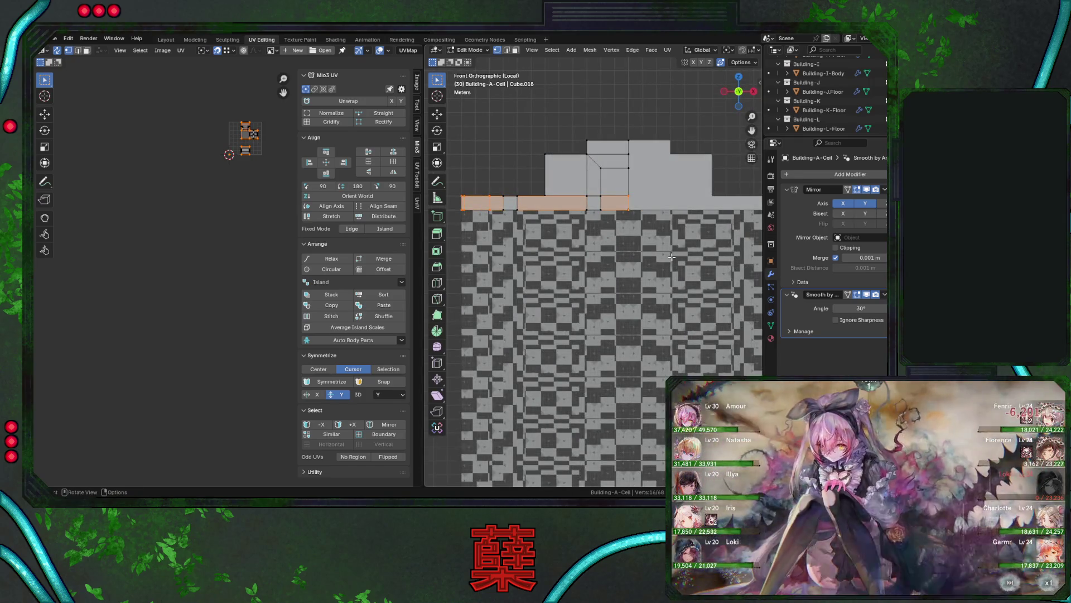
key("KP_3")
key("ctrl+KP_3")
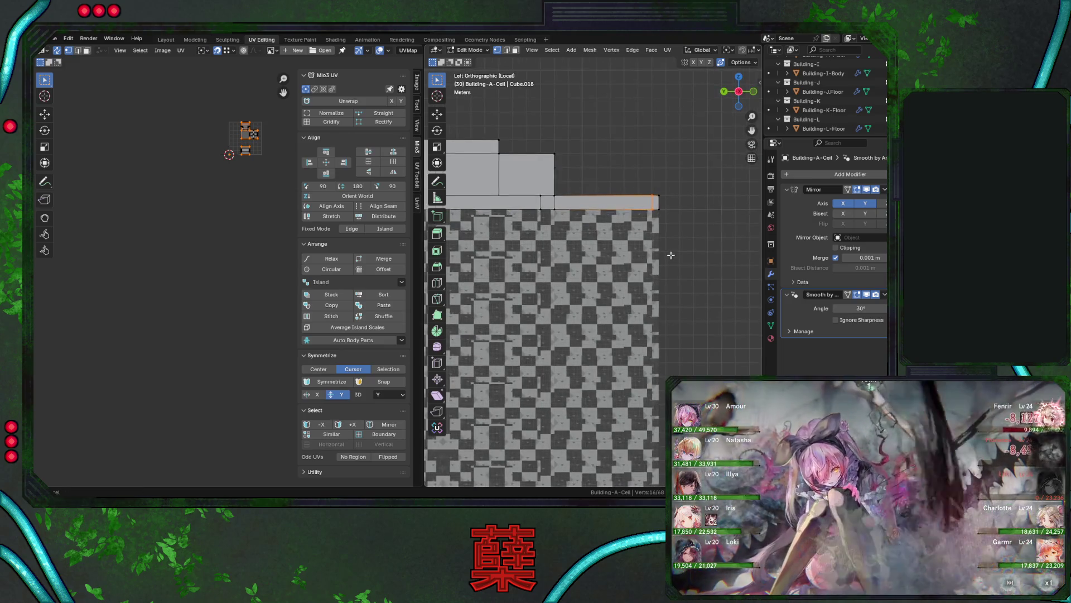
scroll(672, 256, "up", 5)
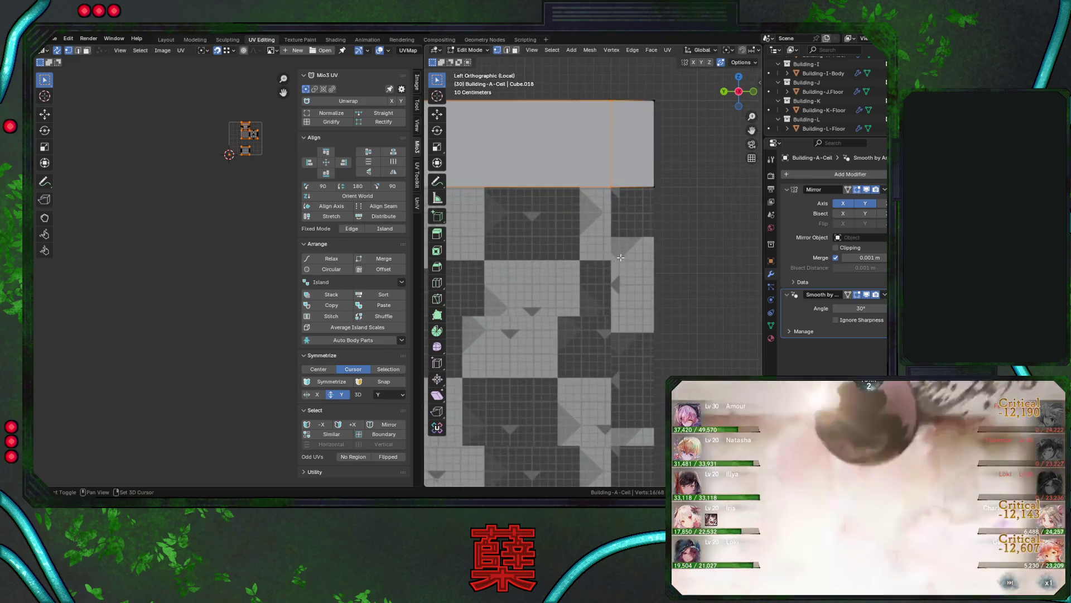
key("shift+z")
middle_click_drag(631, 239, 607, 281, "shift")
key("alt+a")
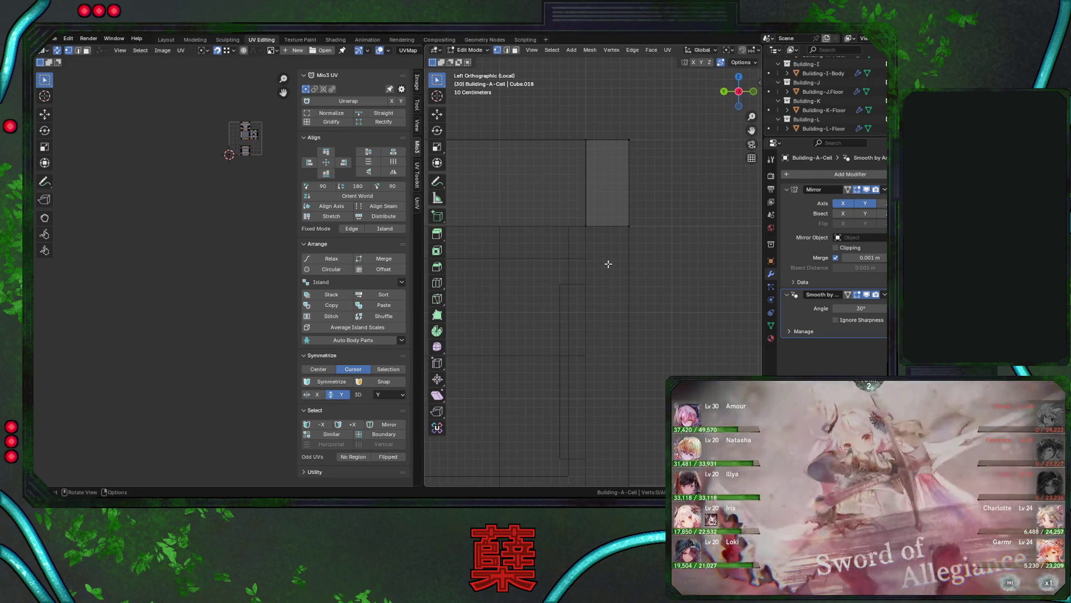
left_click_drag(575, 101, 591, 241)
key("alt+a")
key("shift+z")
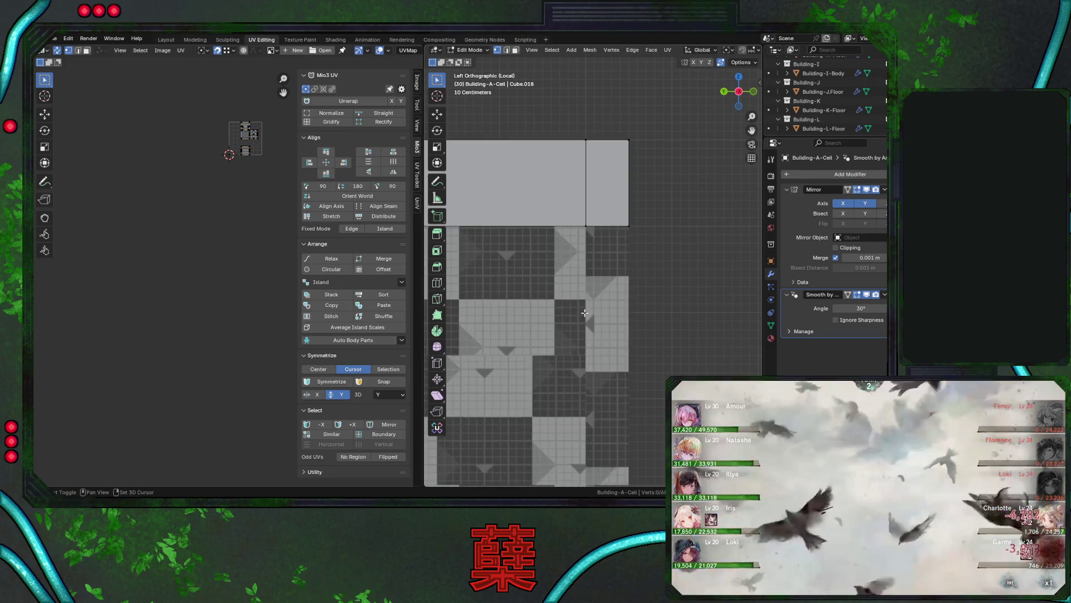
middle_click_drag(569, 283, 600, 322)
scroll(600, 322, "down", 5)
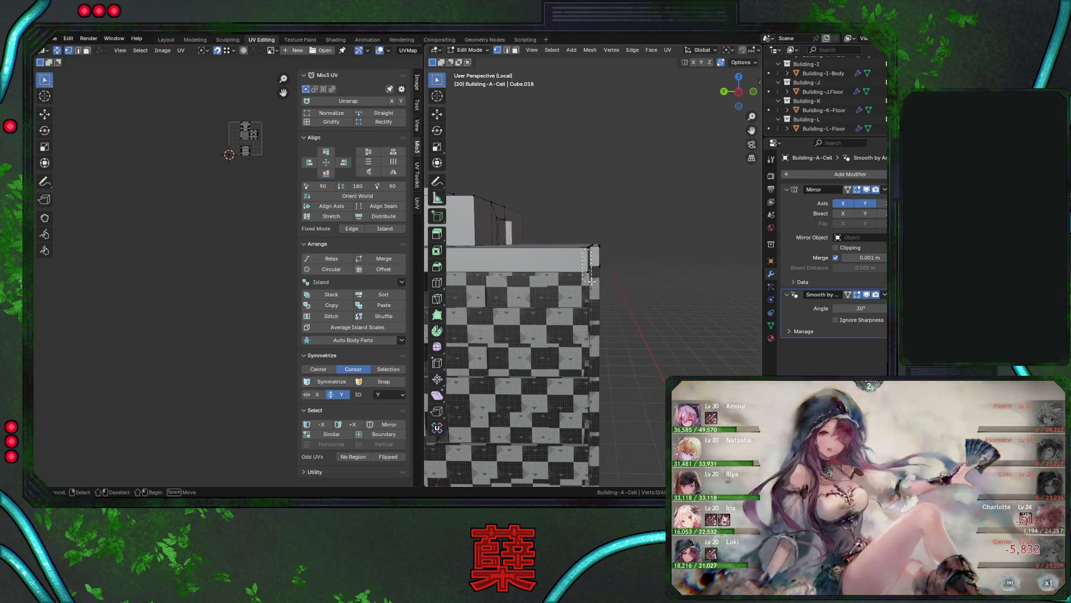
Check a top-ledge face, then leave Edit Mode and select Building-A-Body.
left_click(591, 239)
mouse_move(591, 240)
middle_mouse_down()
mouse_move(591, 281)
mouse_move(601, 278)
middle_mouse_up()
left_click(647, 289)
key("shift+z")
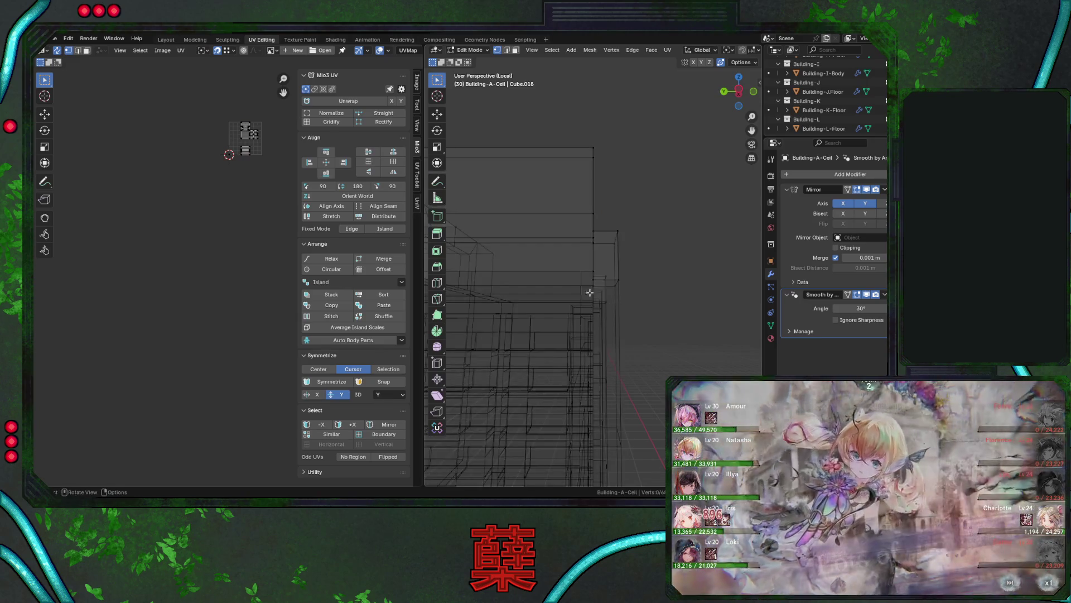
key("shift+z")
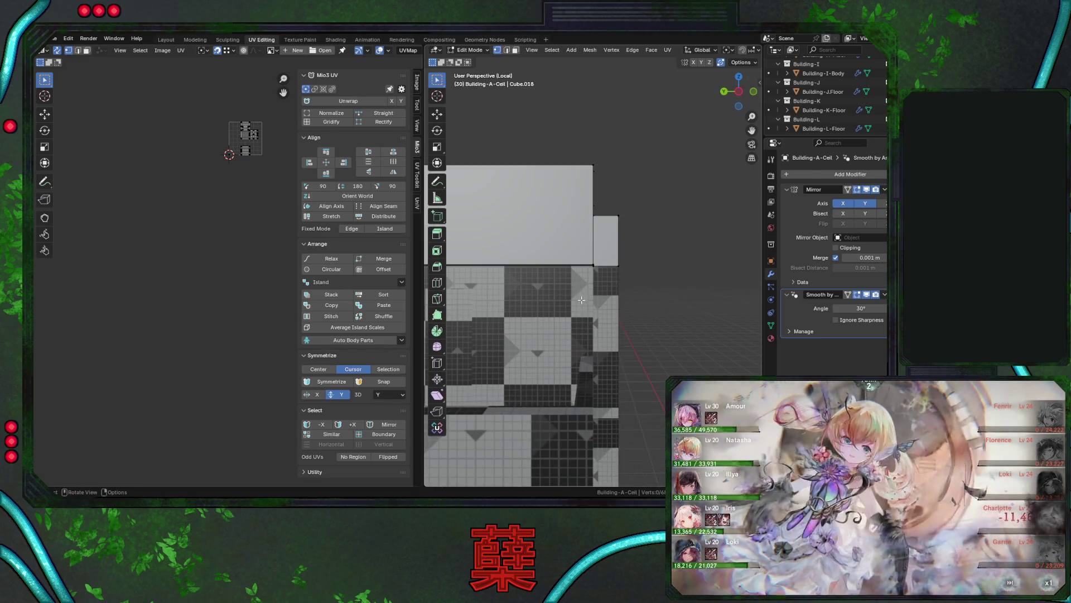
key("Tab")
left_click(581, 304)
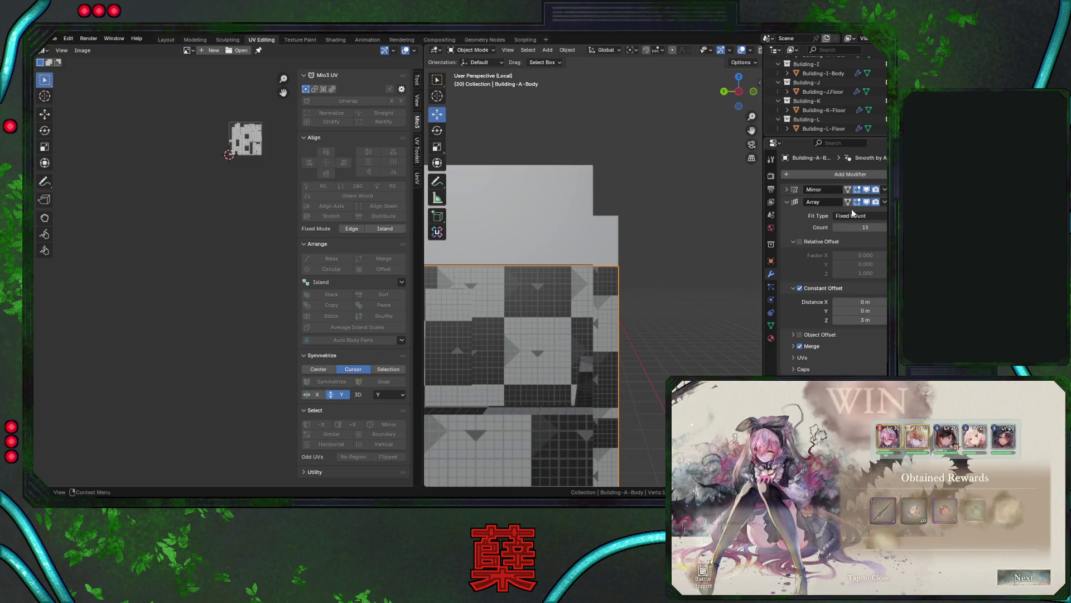
Show the array copies on Building-A-Body, then switch to editing Building-A-Cell.
key("Tab")
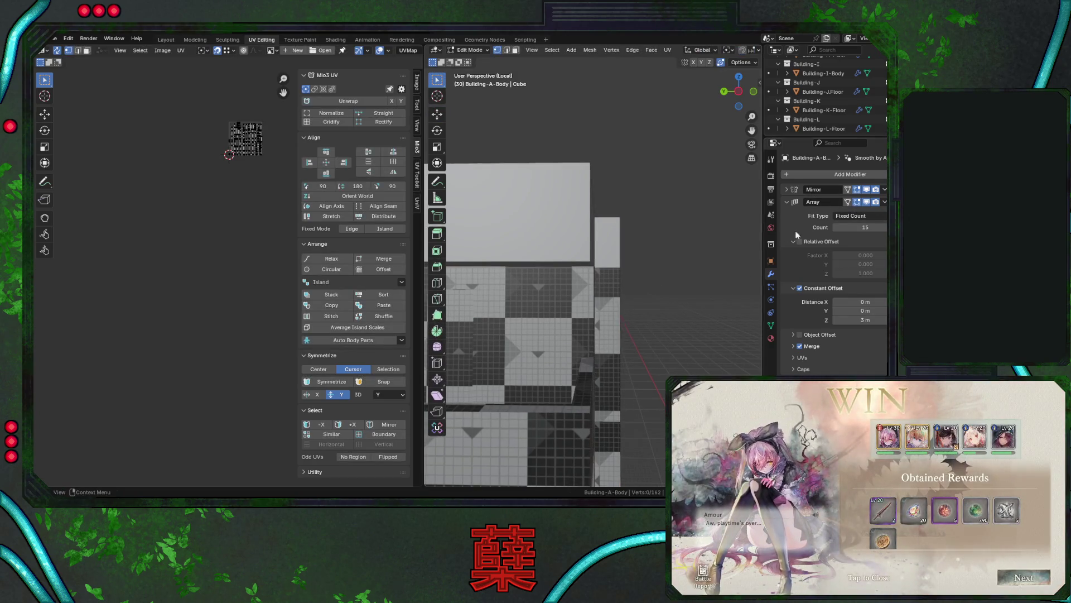
left_click(847, 202)
middle_click_drag(651, 311, 637, 305)
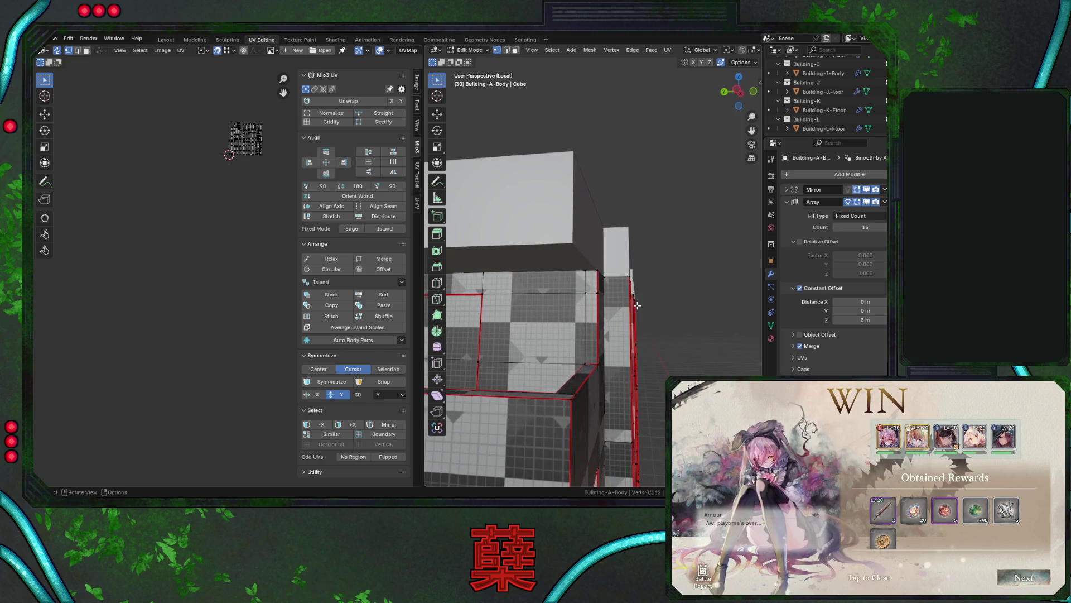
key("Tab")
left_click(582, 249)
key("Tab")
mouse_move(582, 248)
middle_mouse_down()
mouse_move(559, 262)
mouse_move(524, 252)
middle_mouse_up()
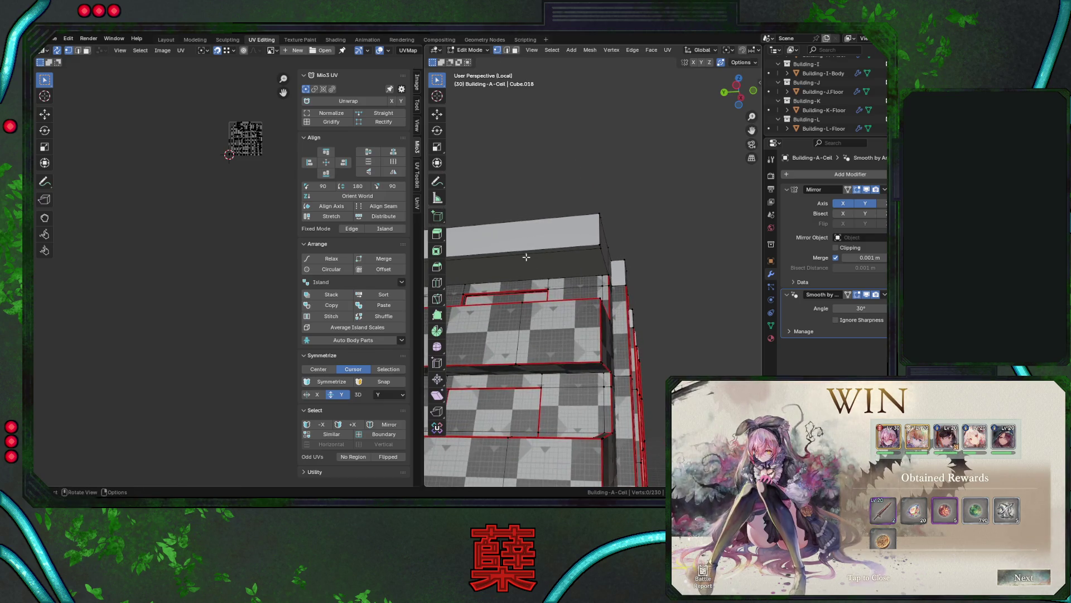
Add a centred trial loop cut around the top ledge and inspect it from the back and side.
key("ctrl+r")
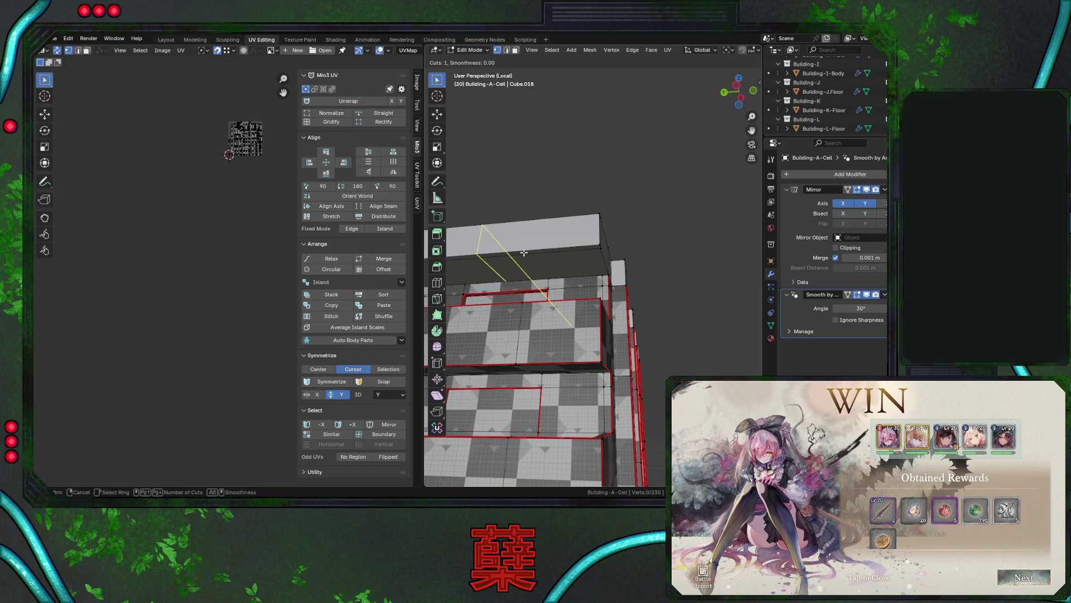
left_click(524, 252)
right_click(524, 253)
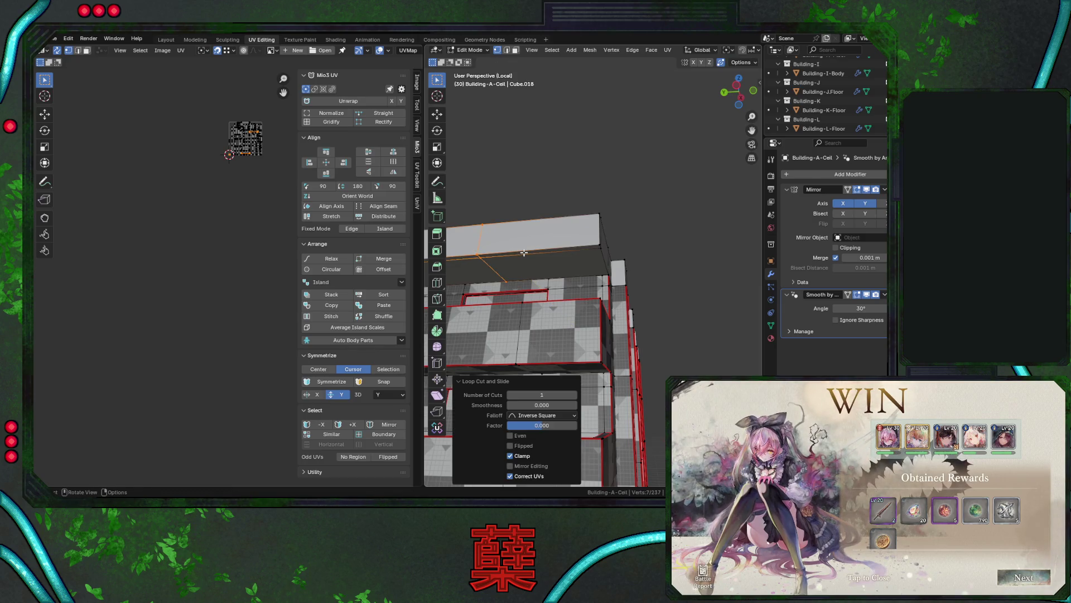
key("ctrl+KP_1")
scroll(524, 248, "up", 3)
scroll(558, 262, "down", 3)
scroll(602, 277, "up", 1)
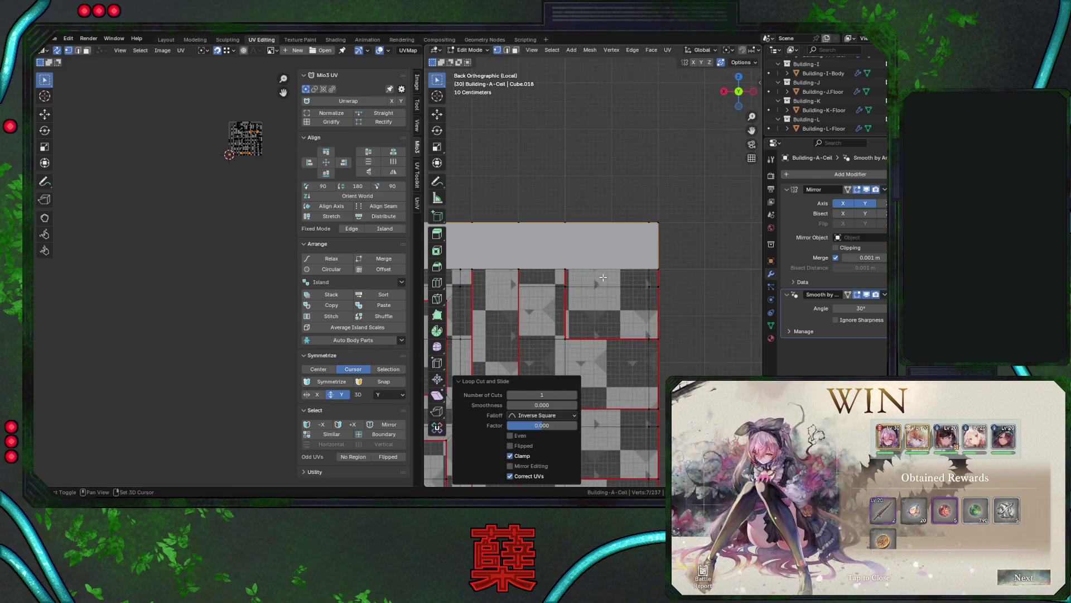
middle_click_drag(602, 277, 557, 273, "shift")
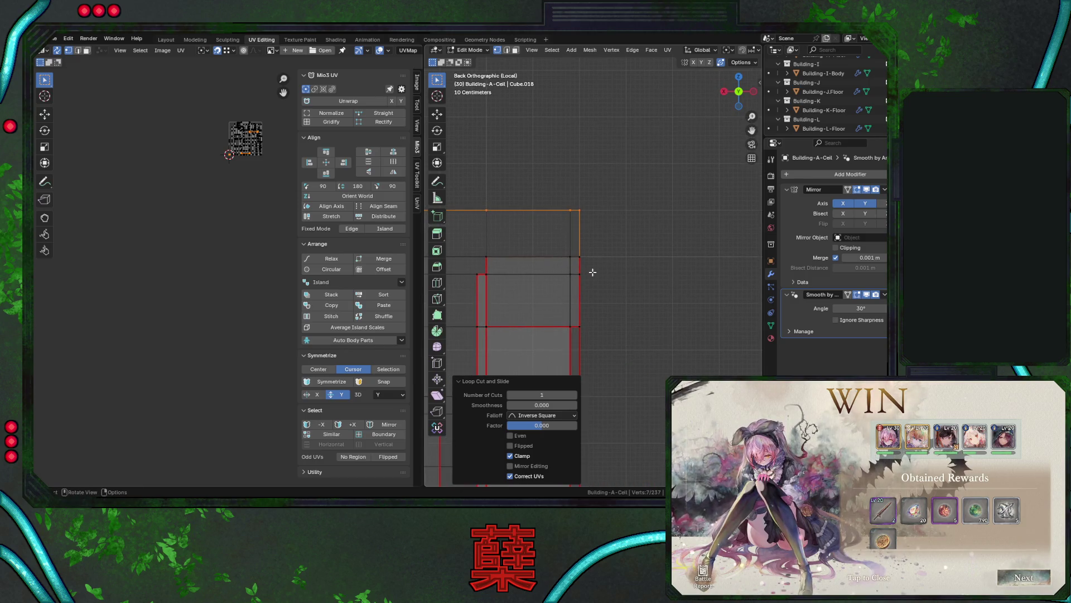
key("KP_6")
key("KP_6")
key("KP_6")
Dissolve the selected edge loop with Ctrl+X, then undo back to the earlier moved state.
key("ctrl+r")
key("Escape")
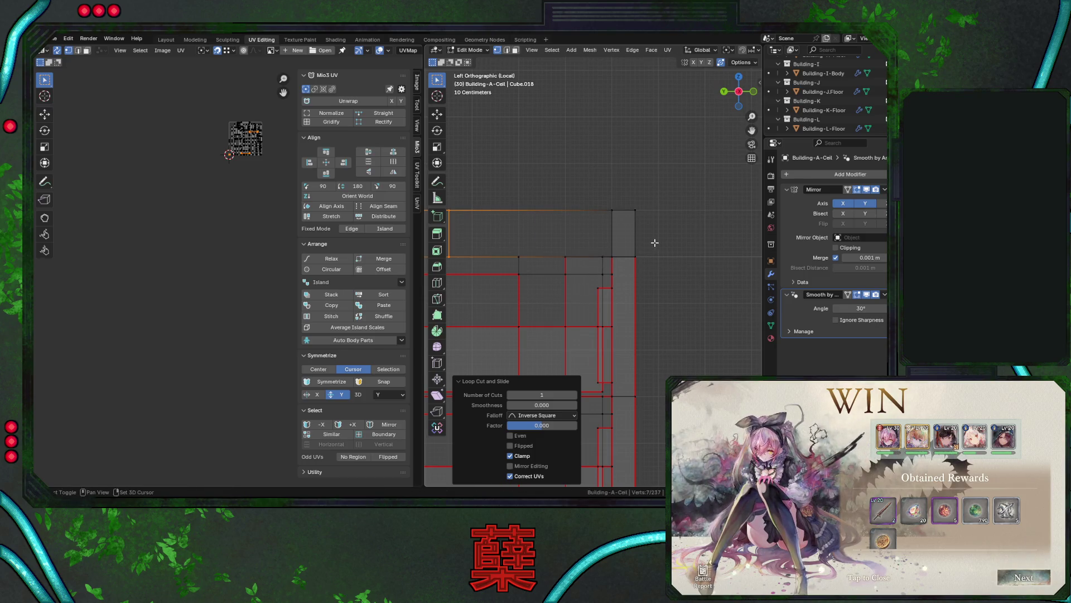
scroll(655, 243, "up", 5)
key("g")
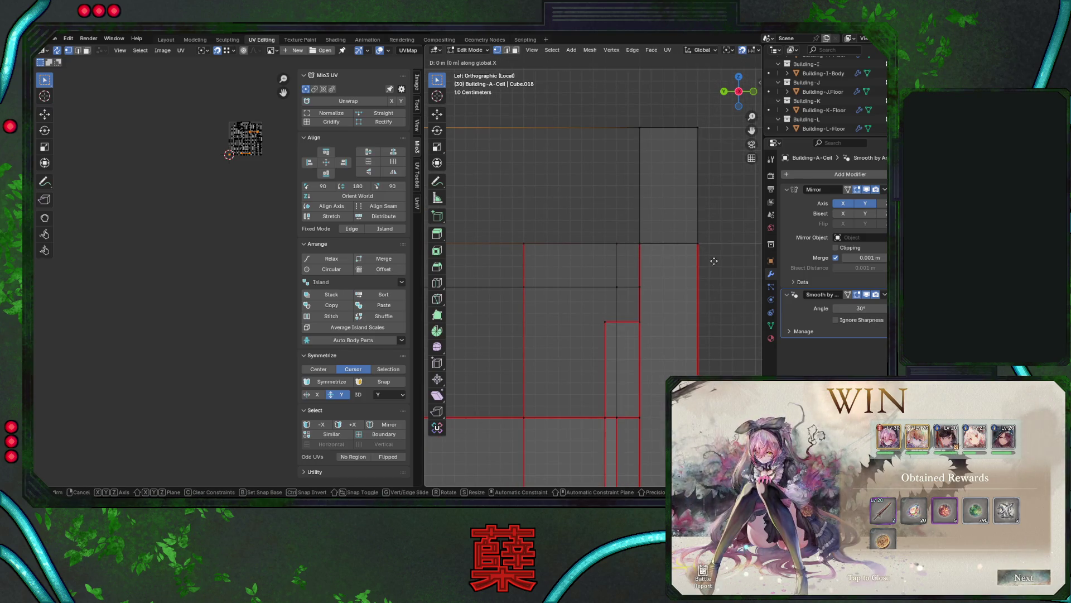
key("Escape")
key("ctrl+x")
key("ctrl+r")
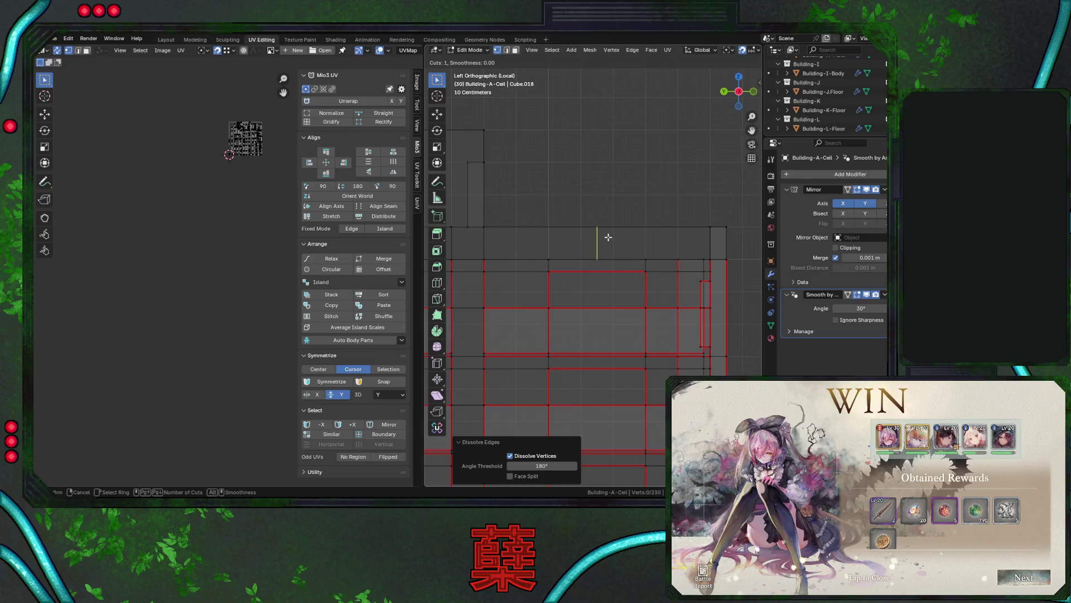
key("Escape")
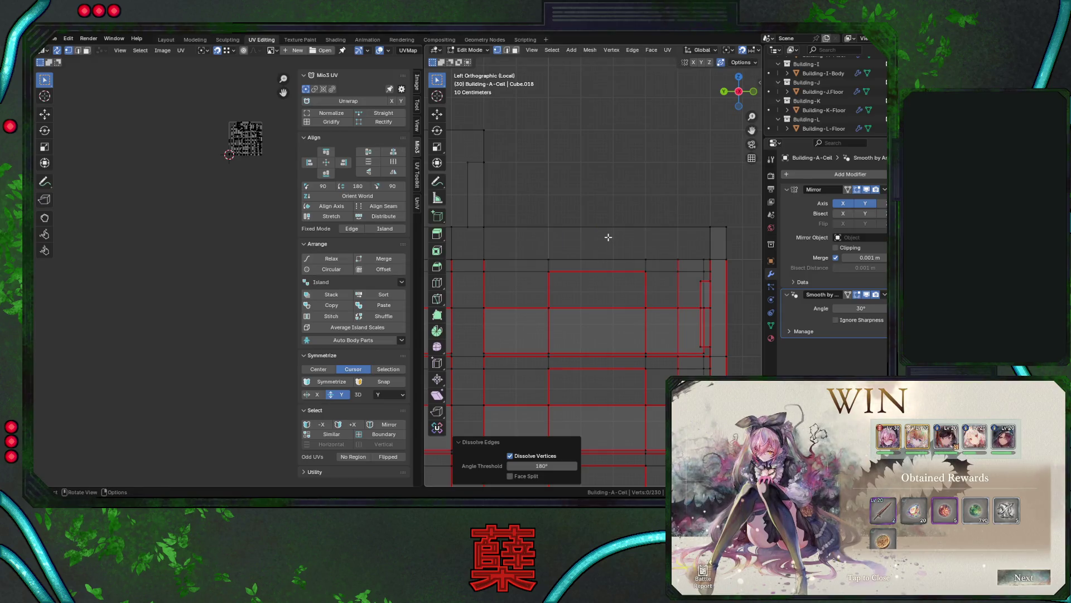
key("ctrl+z")
key("ctrl+z")
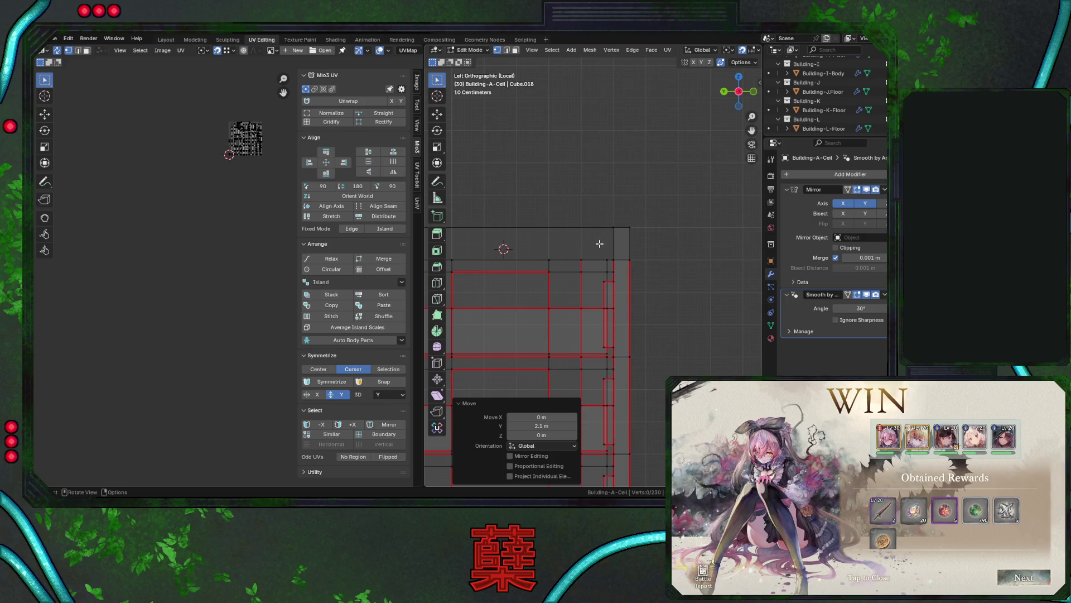
Add a centred loop cut on the ledge and edge-slide it onto the top edge.
key("ctrl+r")
left_click(558, 238)
right_click(558, 238)
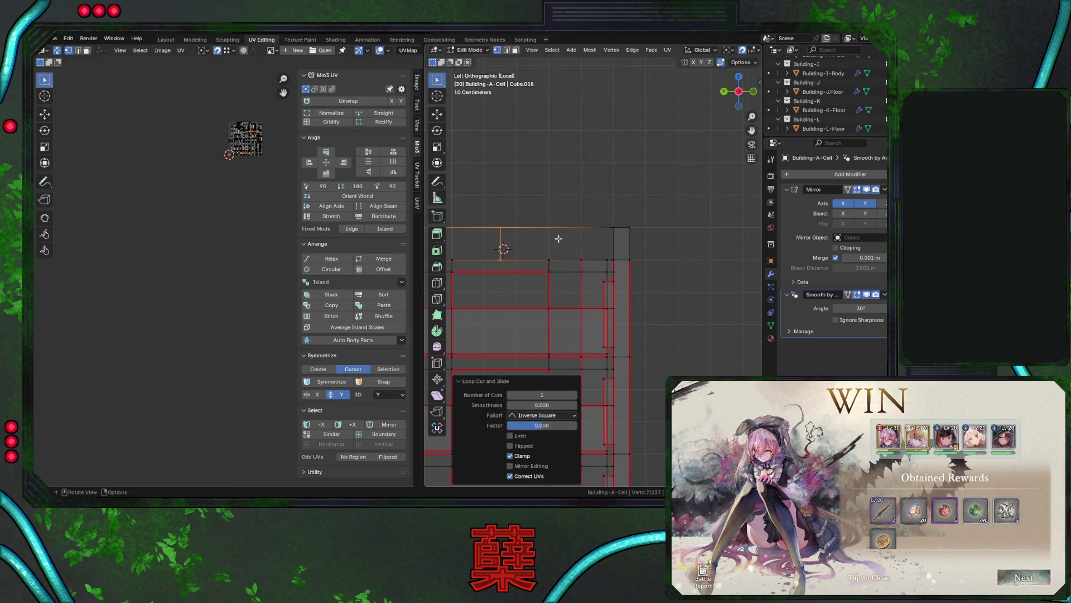
scroll(601, 263, "up", 3)
key("g")
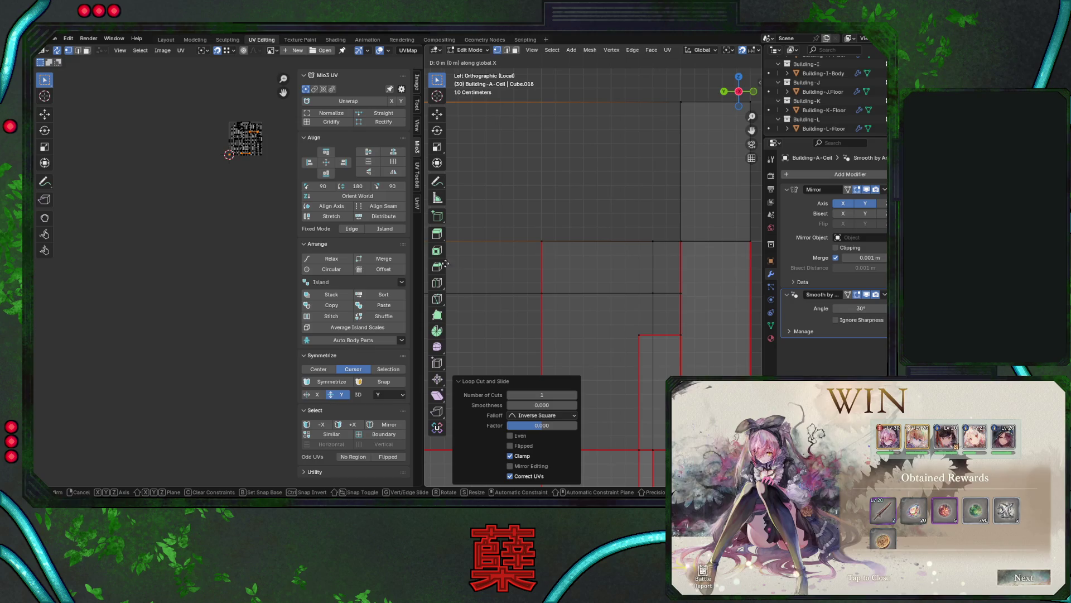
key("g")
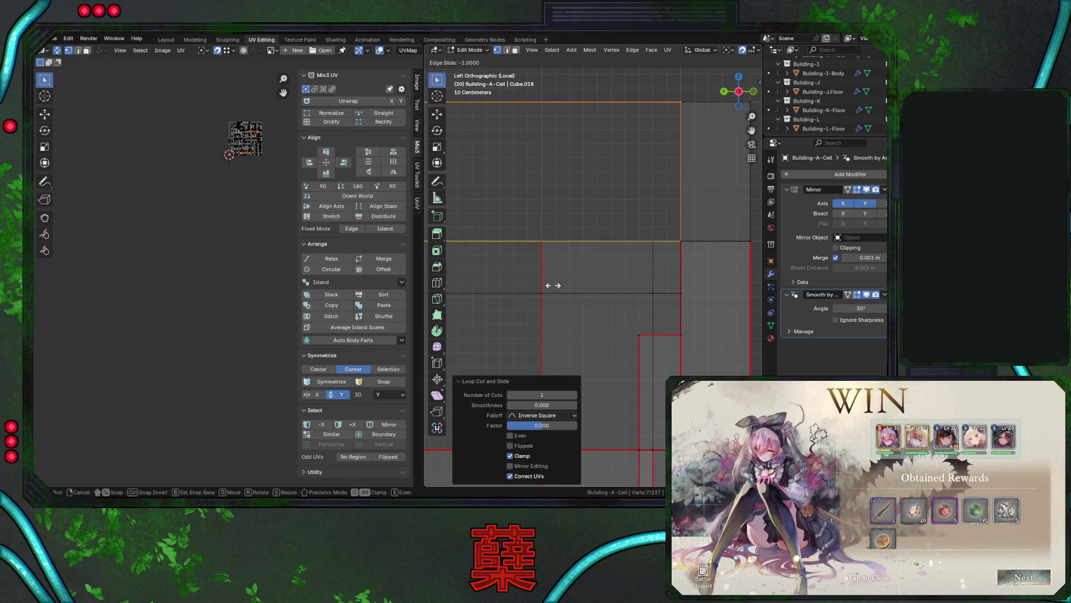
left_click(539, 285)
scroll(564, 282, "up", 2)
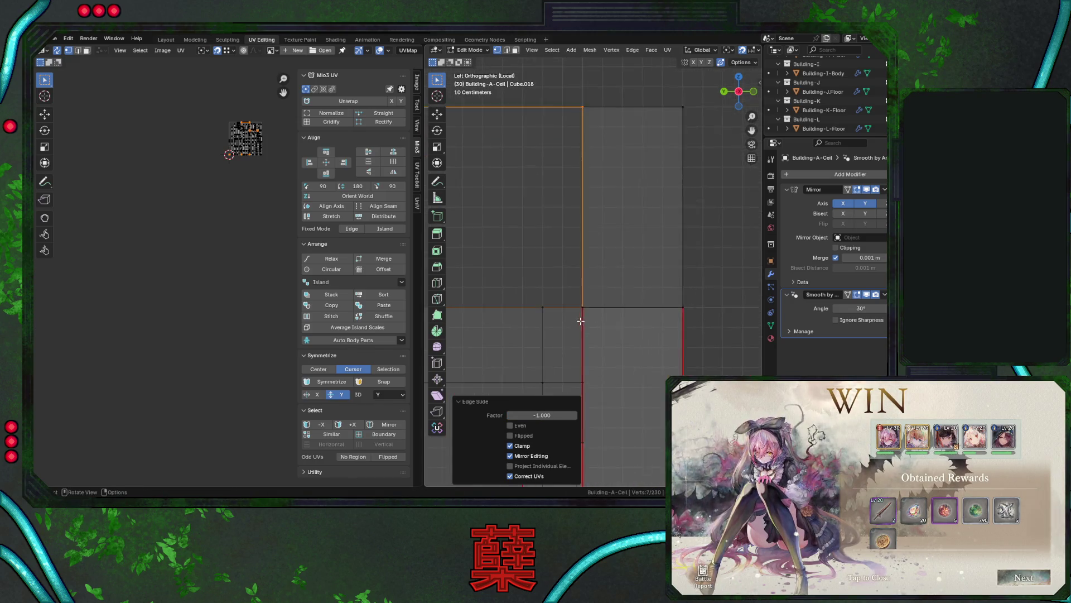
scroll(588, 279, "up", 5)
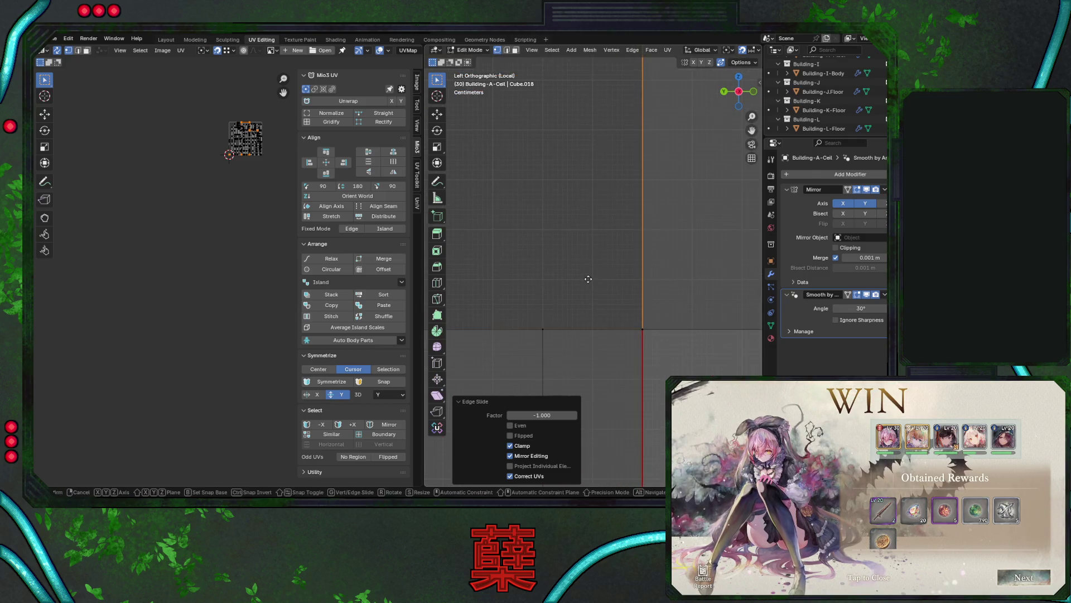
Abandon a vertex slide and Y move, then leave and re-enter Edit Mode.
key("shift+v")
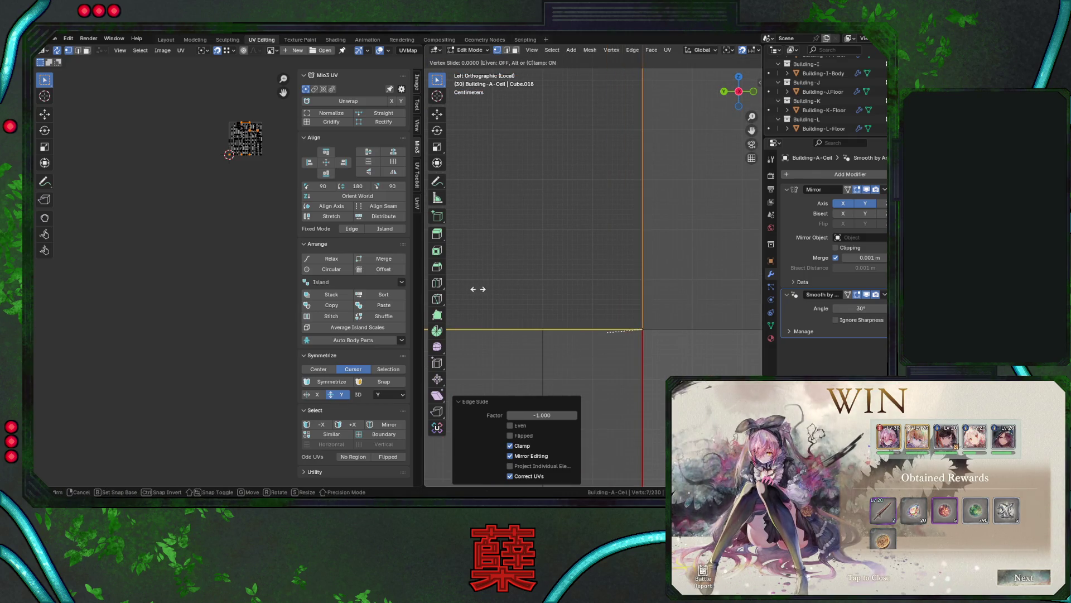
key("g")
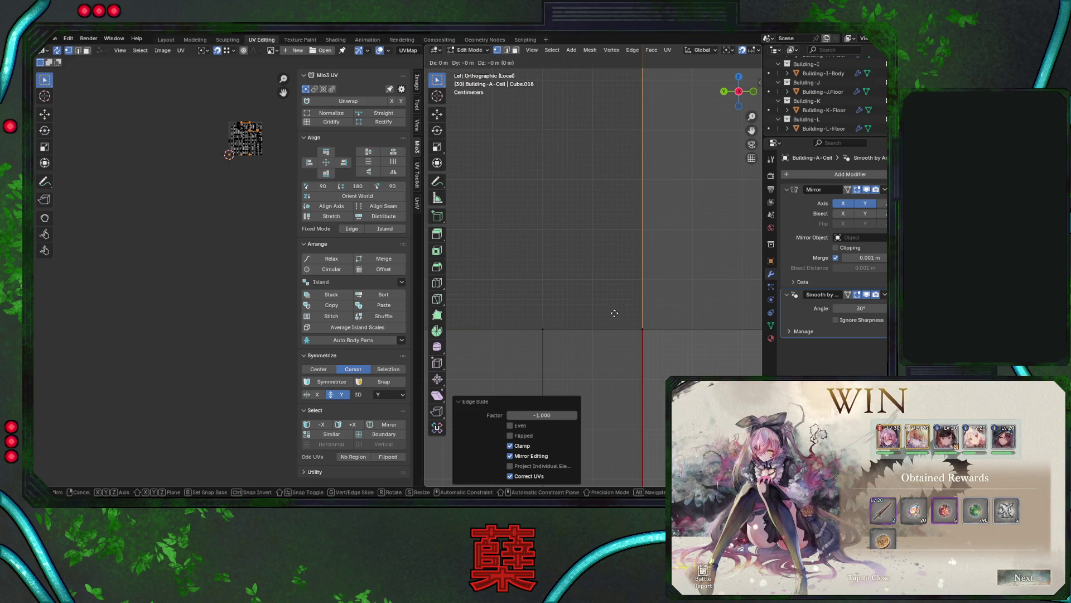
key("y")
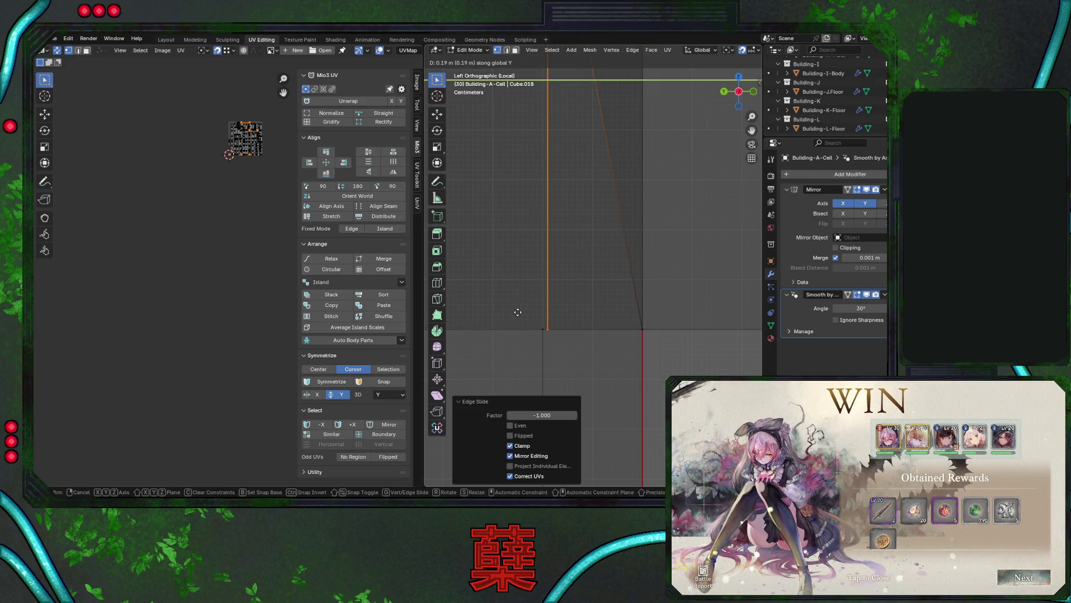
key("Escape")
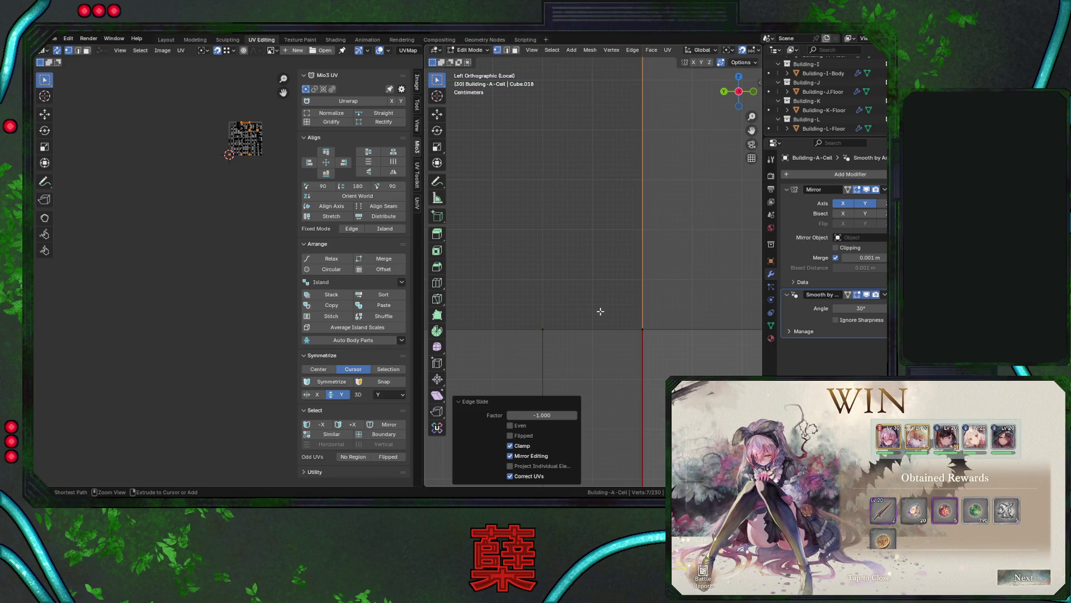
key("ctrl+z")
key("ctrl+z")
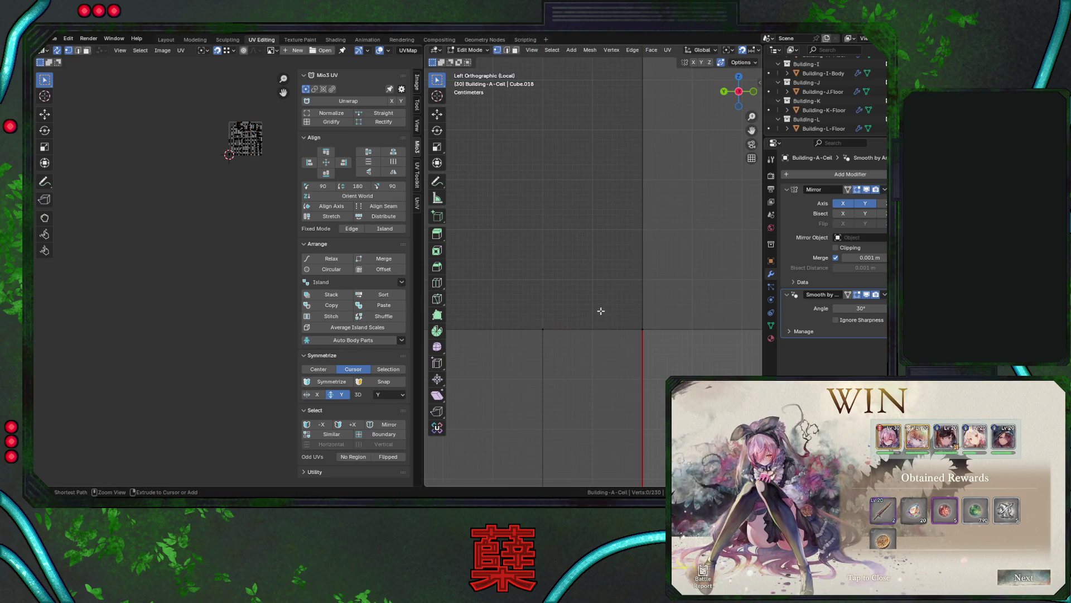
key("Tab")
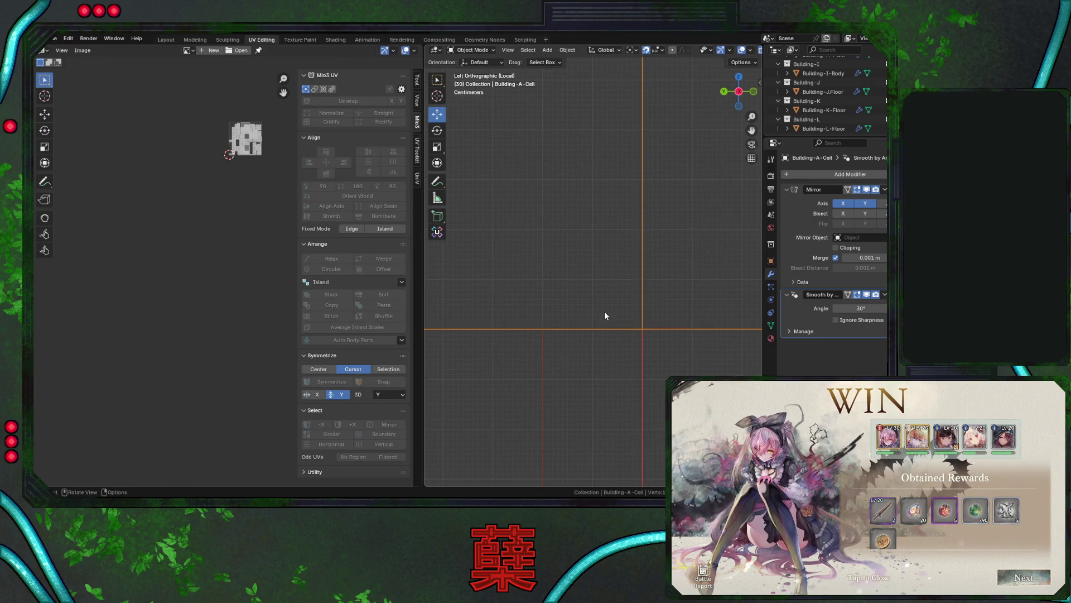
key("Tab")
scroll(605, 307, "down", 3)
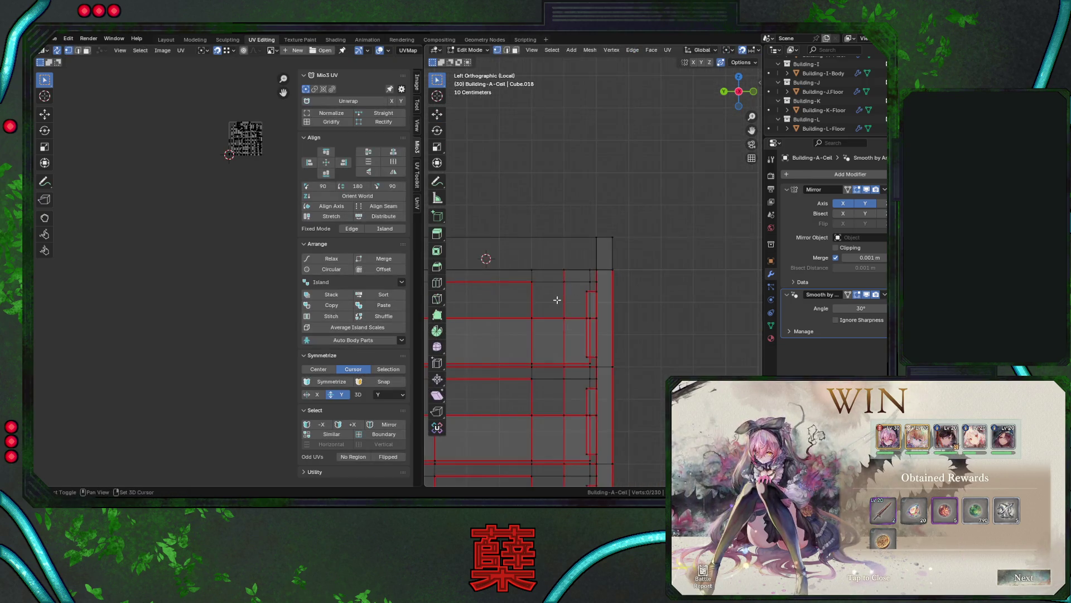
Add a centred loop cut across the wall and move it -3.5 m along global Y.
scroll(556, 300, "left", 2, "ctrl")
key("ctrl+r")
left_click(561, 237)
right_click(562, 237)
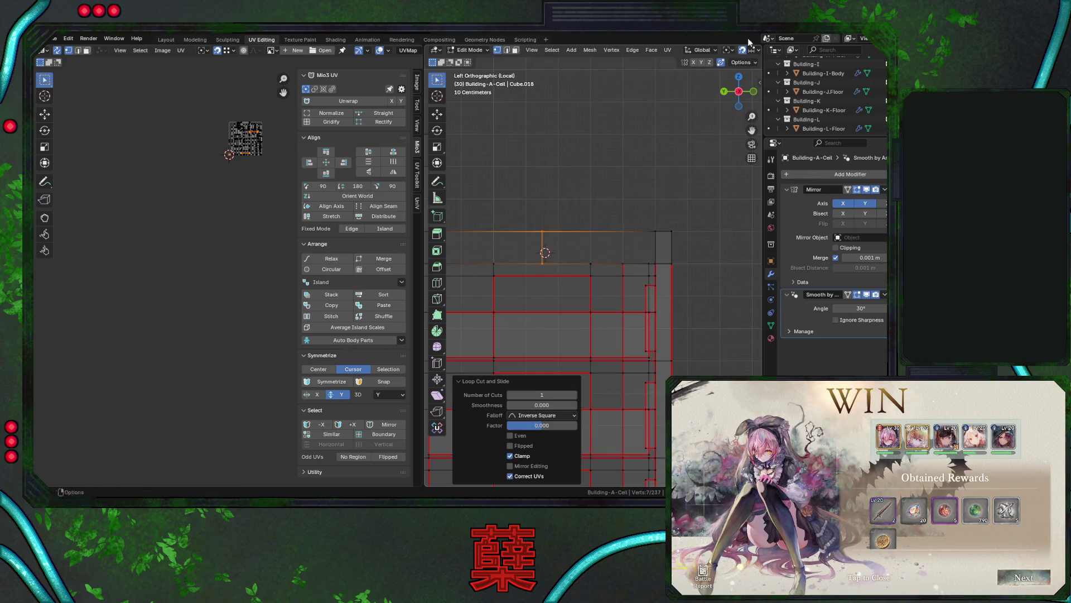
scroll(581, 266, "up", 6)
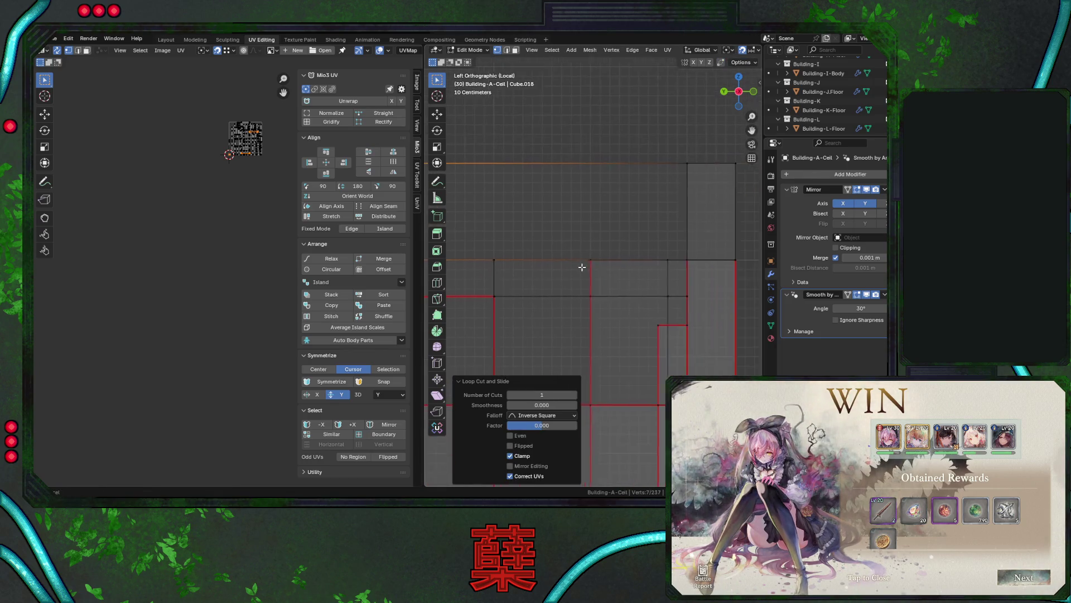
key("g")
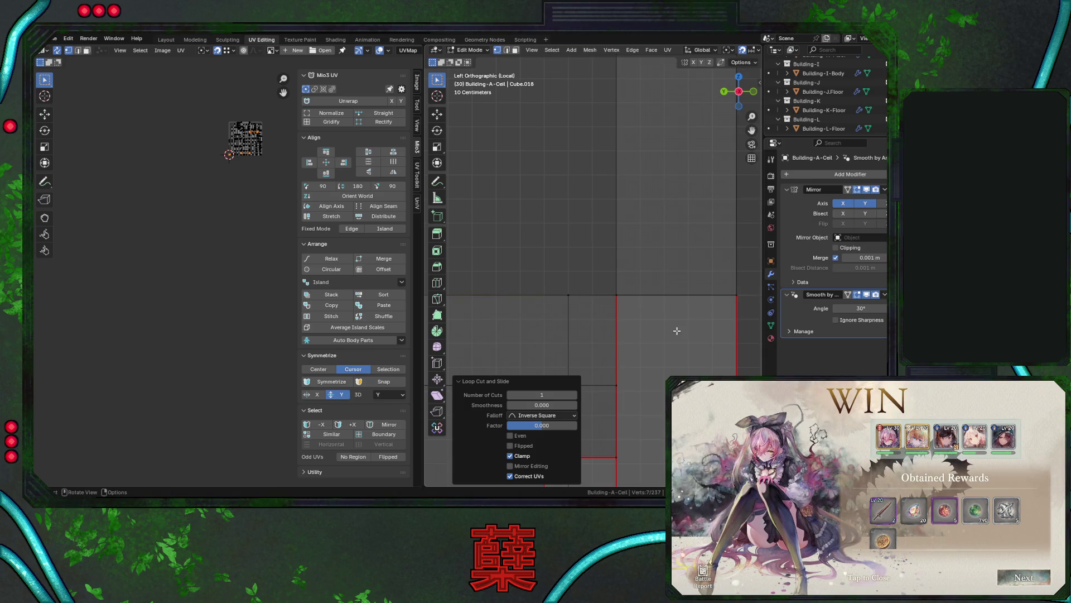
key("y")
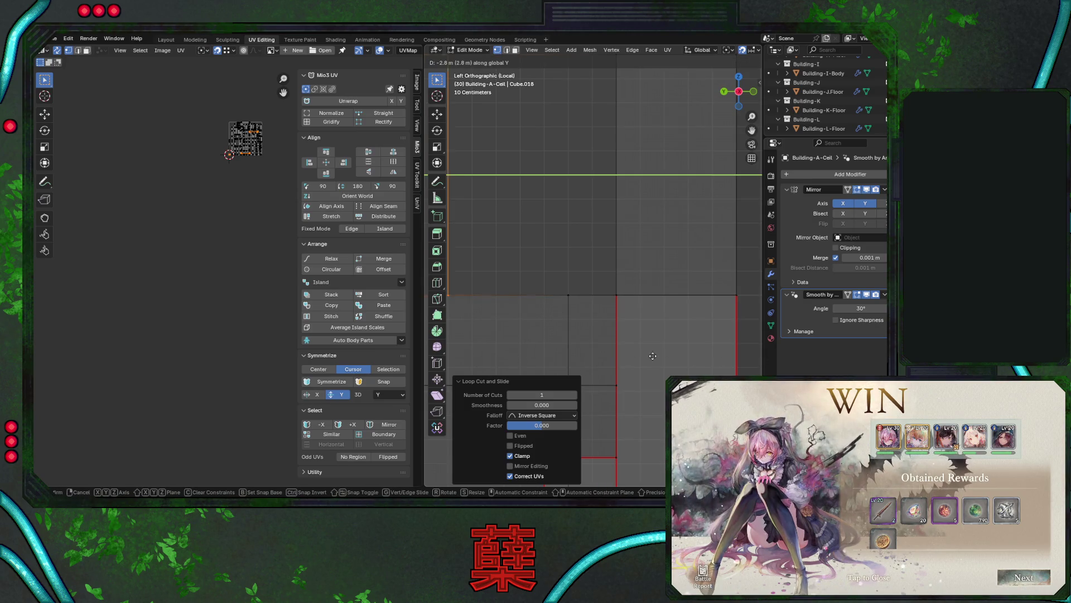
left_click(453, 346)
mouse_move(572, 317)
middle_mouse_down()
mouse_move(661, 317)
mouse_move(682, 257)
middle_mouse_up()
mouse_move(692, 338)
middle_mouse_down()
mouse_move(546, 343)
mouse_move(653, 327)
mouse_move(637, 322)
mouse_move(701, 300)
middle_mouse_up()
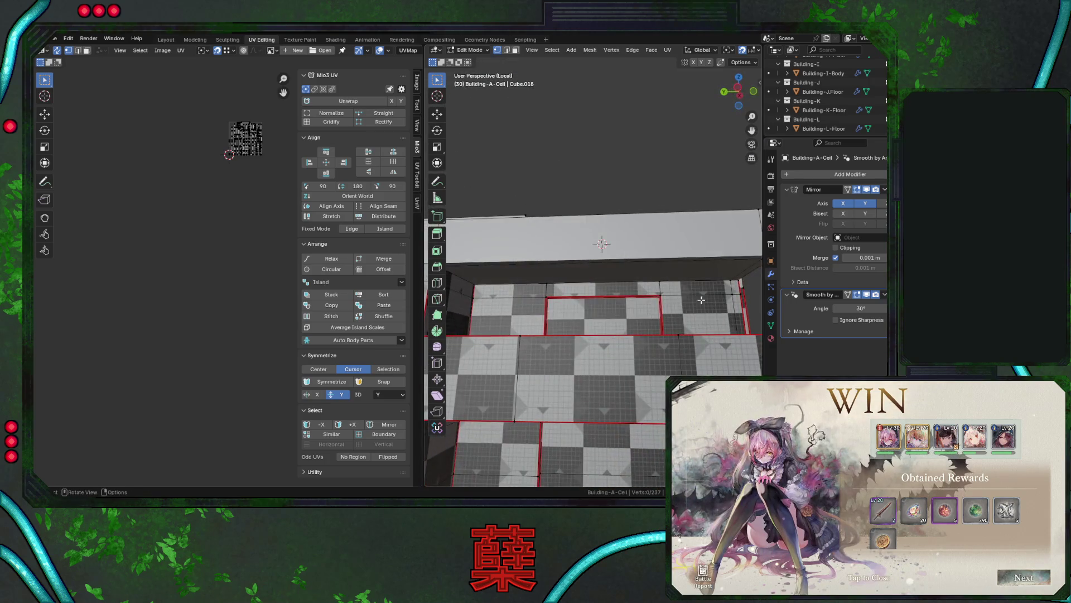
Add a centred pair of edge loops across the wall and select one edge loop.
key("ctrl+r")
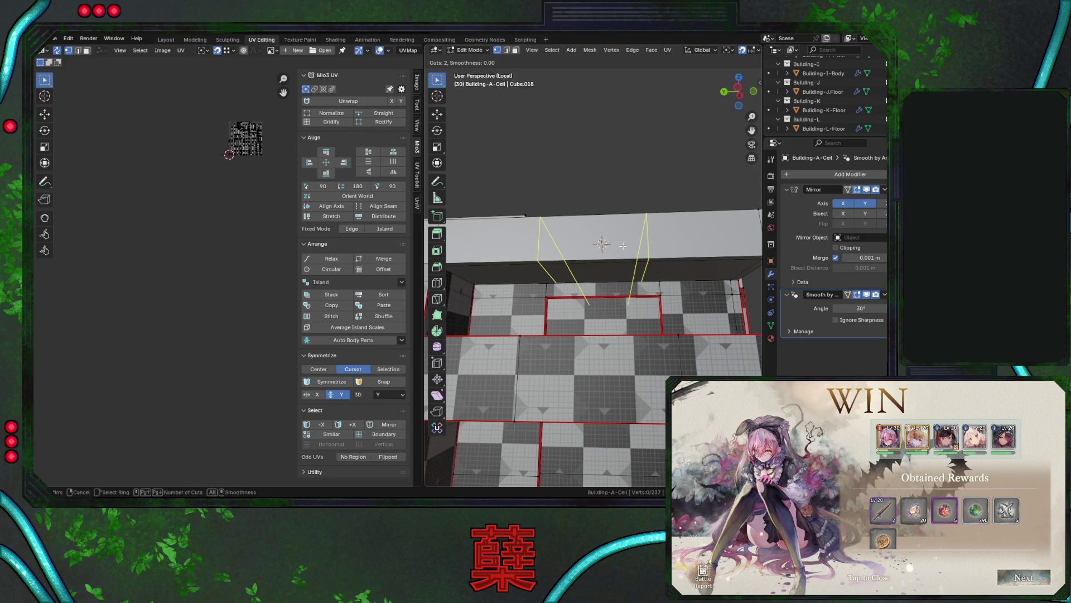
left_click(623, 245)
right_click(622, 245)
mouse_move(623, 245)
middle_mouse_down("alt")
mouse_move(637, 249)
mouse_move(612, 278)
middle_mouse_up("alt")
left_click(638, 250, "alt")
scroll(595, 280, "up", 4)
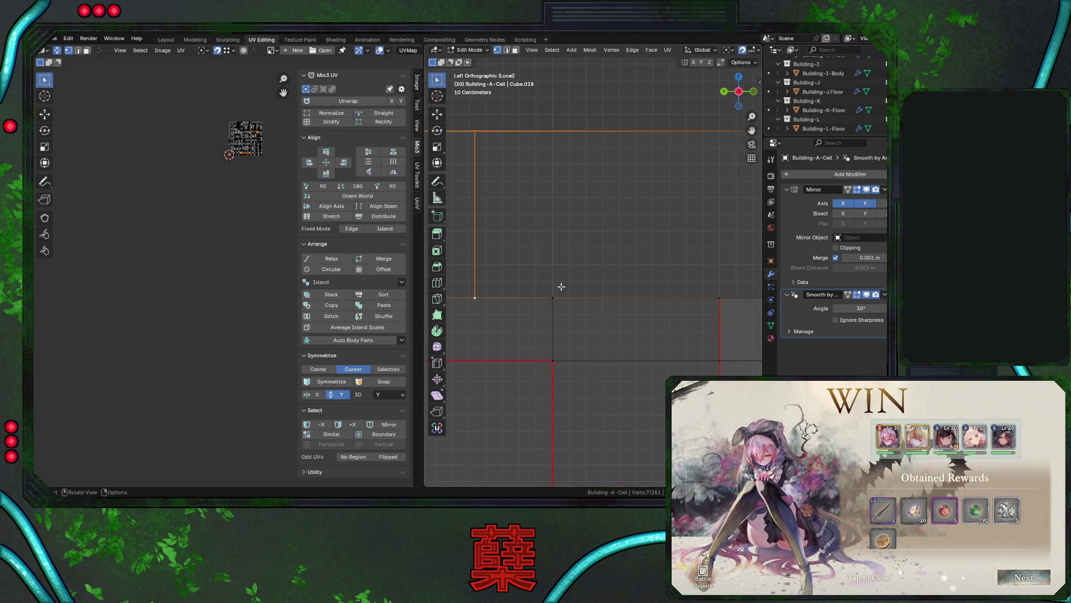
Move the selected edge loop and a vertex along global Y in two nudges.
key("g")
key("y")
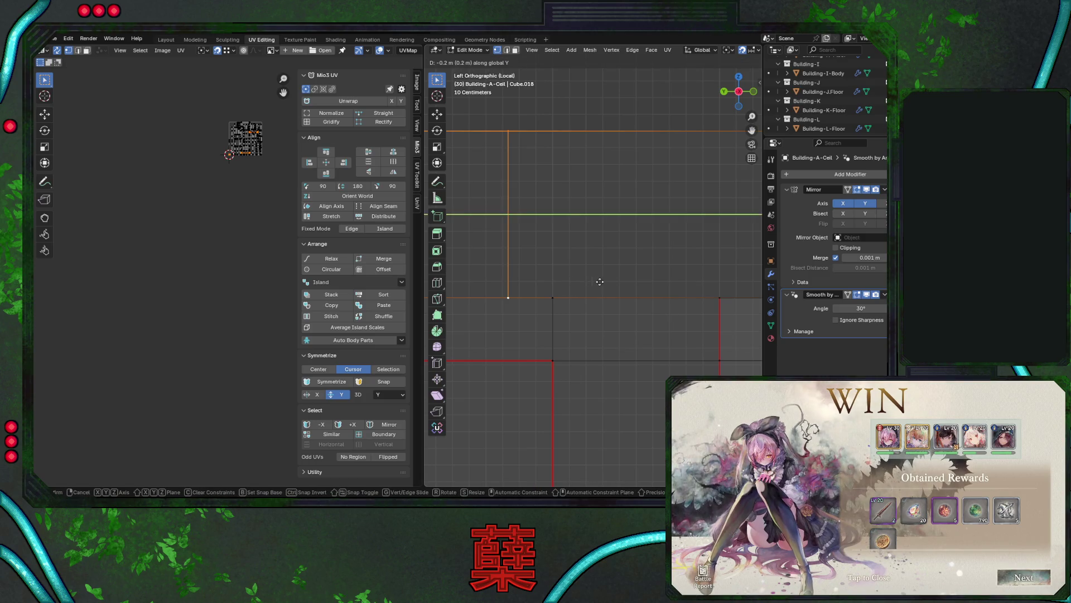
left_click(642, 281)
scroll(617, 287, "up", 4)
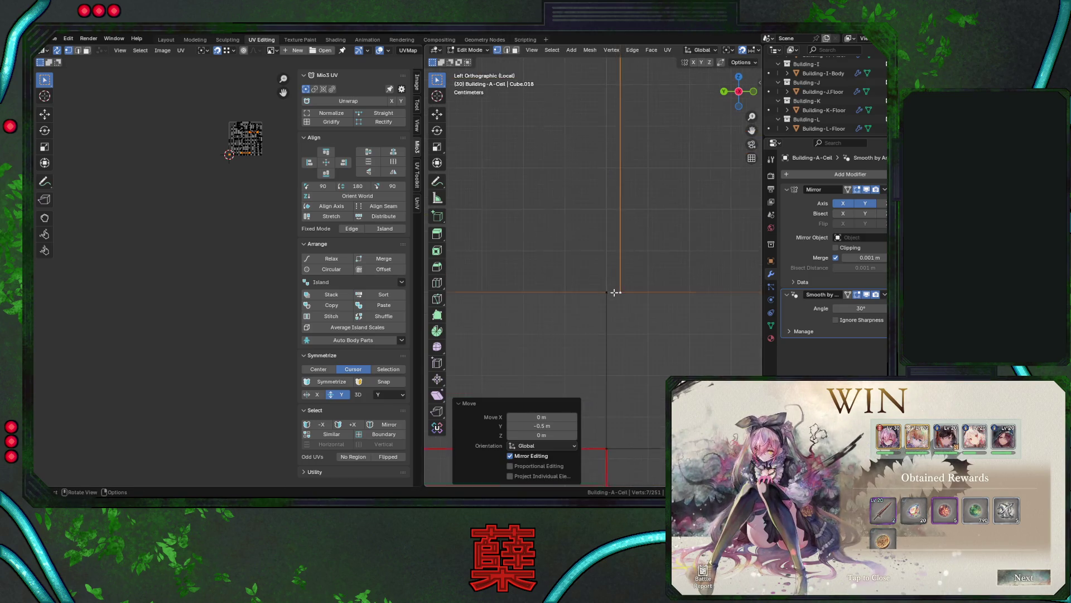
mouse_move(619, 296)
middle_mouse_down("shift")
mouse_move(604, 307)
mouse_move(612, 254)
mouse_move(624, 249)
mouse_move(578, 347)
mouse_move(565, 268)
mouse_move(588, 263)
mouse_move(579, 273)
mouse_move(611, 311)
middle_mouse_up("shift")
key("g")
key("y")
left_click(579, 321)
scroll(580, 321, "up", 2)
Nudge the vertex further along Y, with snapping turned off for fine positioning.
key("g")
key("y")
left_click(561, 343)
scroll(564, 268, "up", 5)
scroll(578, 273, "up", 3)
key("g")
key("y")
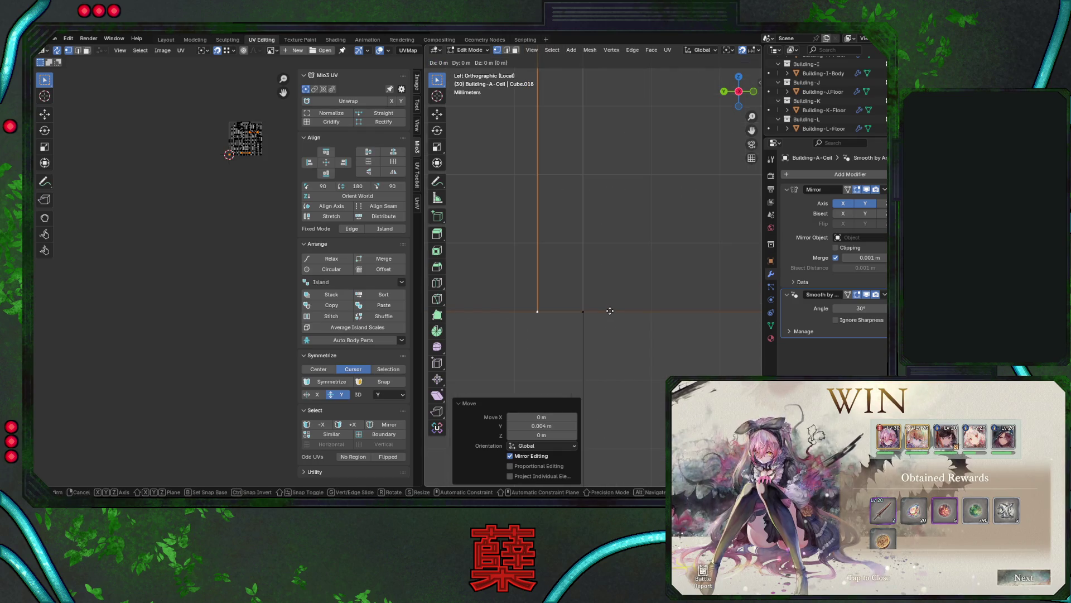
key("shift+Tab")
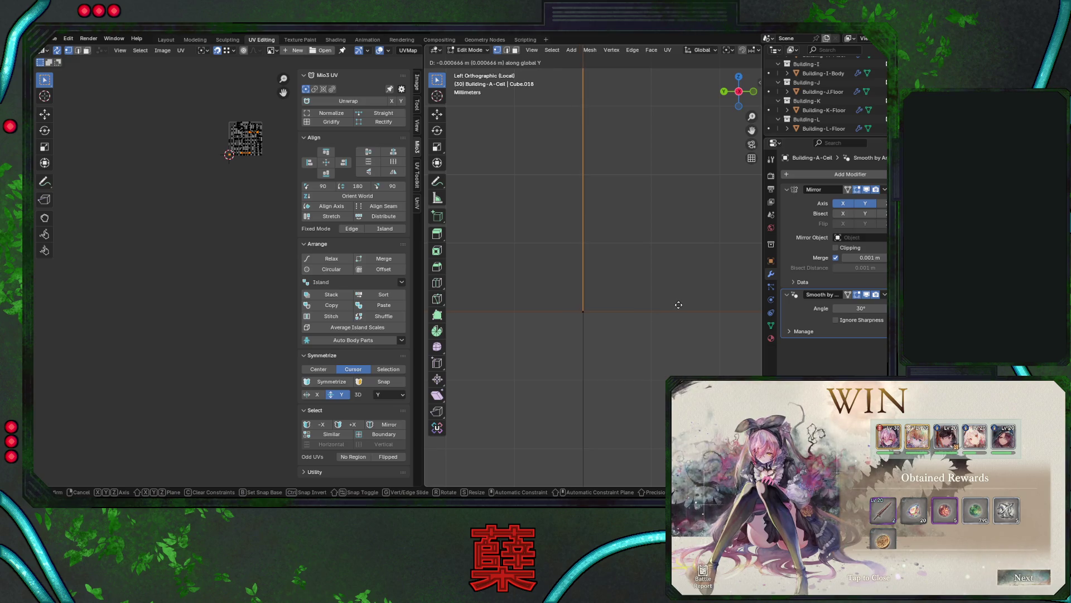
left_click(679, 305)
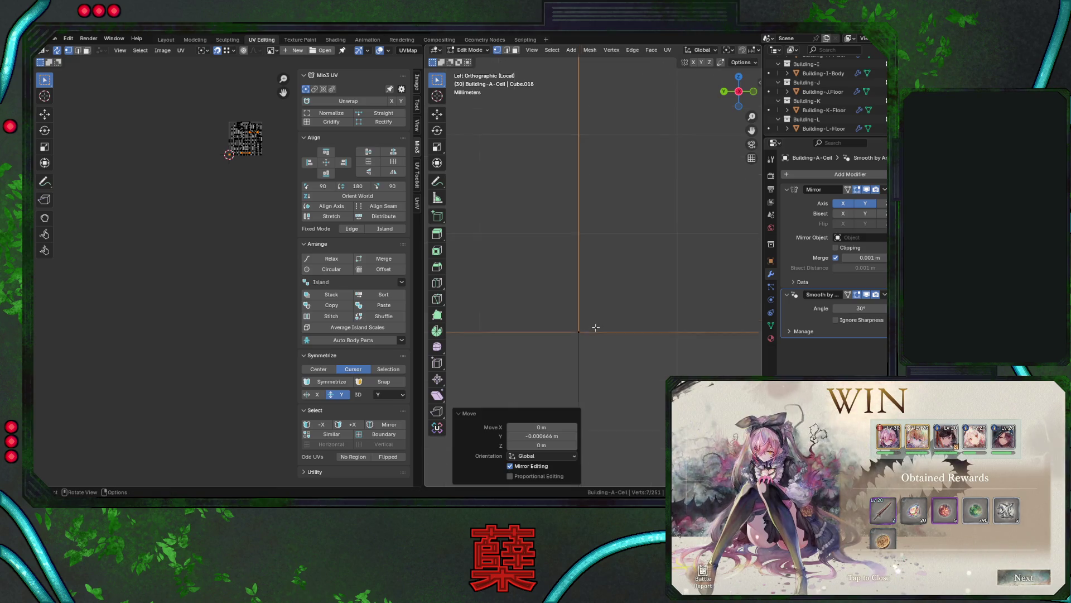
Shift the edge 0.27 m along global Y.
mouse_move(591, 327)
middle_mouse_down("shift")
mouse_move(607, 270)
mouse_move(598, 302)
middle_mouse_up("shift")
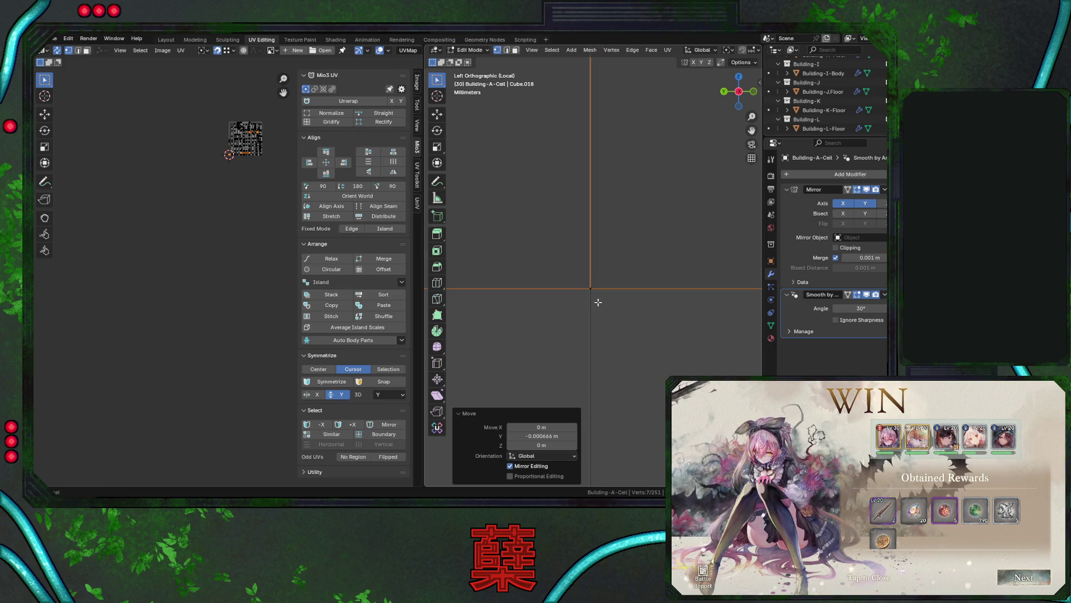
scroll(598, 302, "up", 2)
scroll(598, 302, "up", 2)
scroll(598, 301, "down", 4)
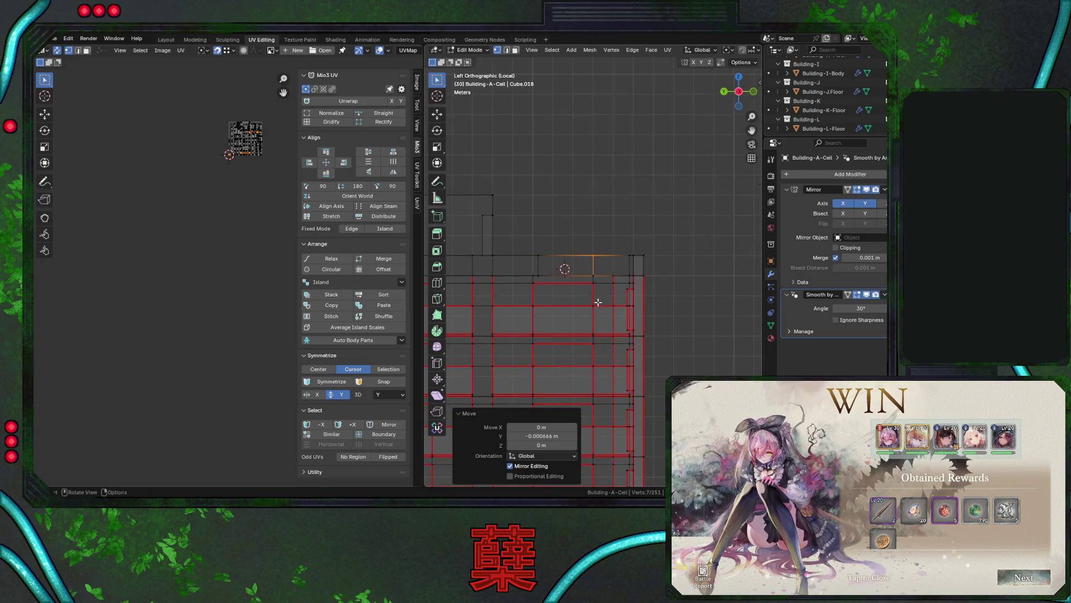
scroll(537, 263, "up", 4)
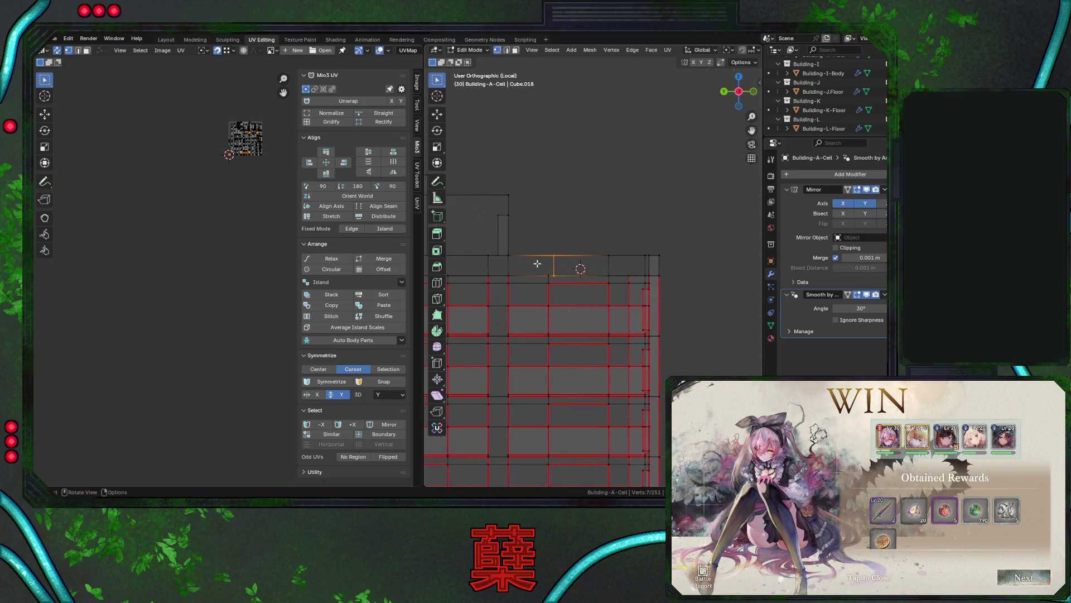
scroll(573, 273, "up", 2)
key("g")
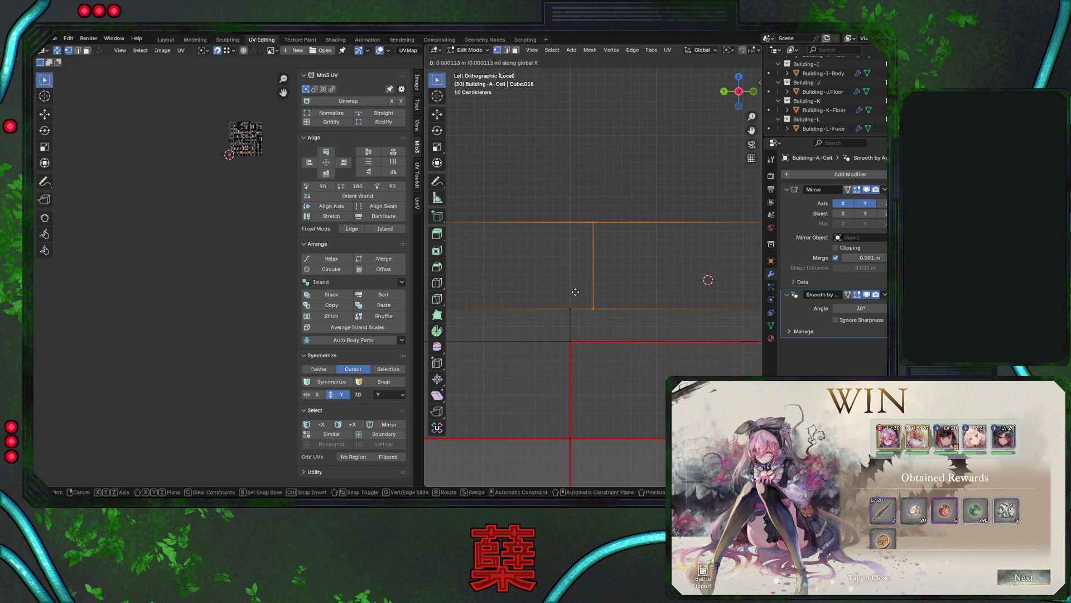
key("y")
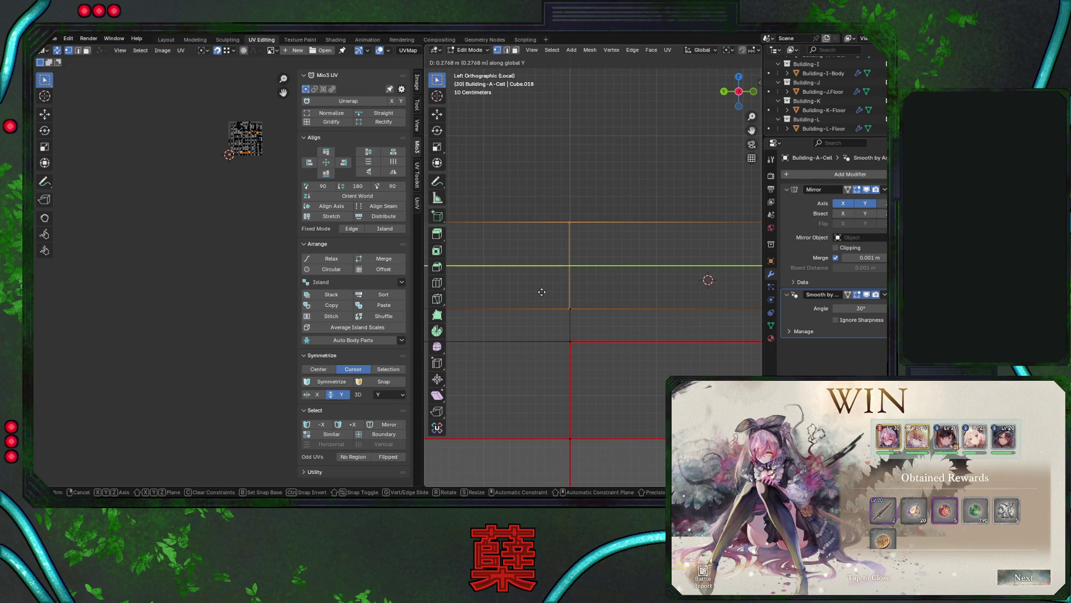
left_click(542, 292)
Shift the selected vertices slightly along global Y after one cancelled attempt.
scroll(566, 313, "up", 3)
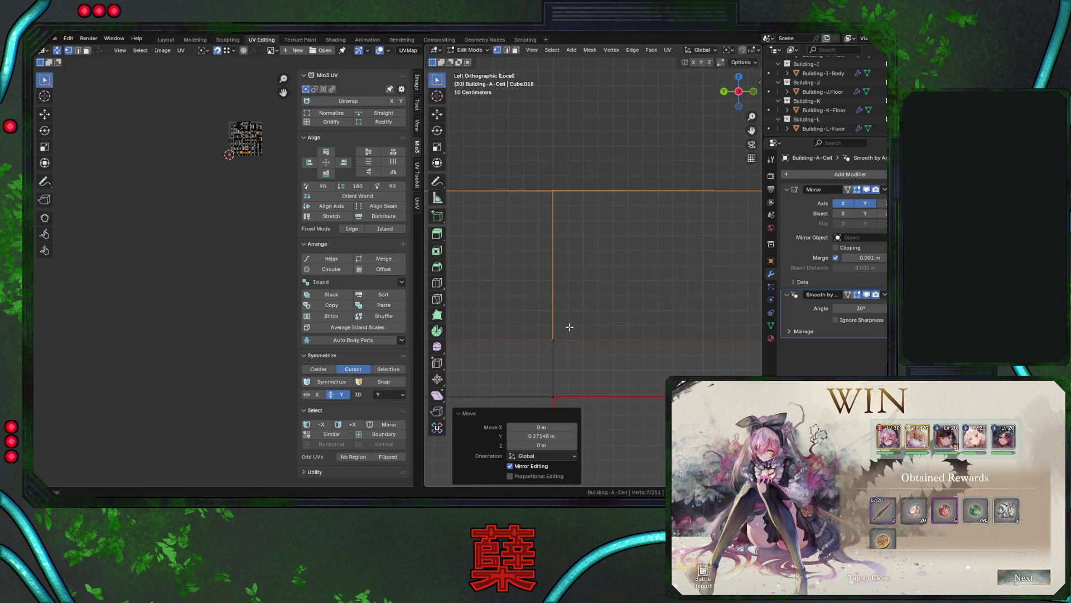
scroll(609, 256, "up", 2)
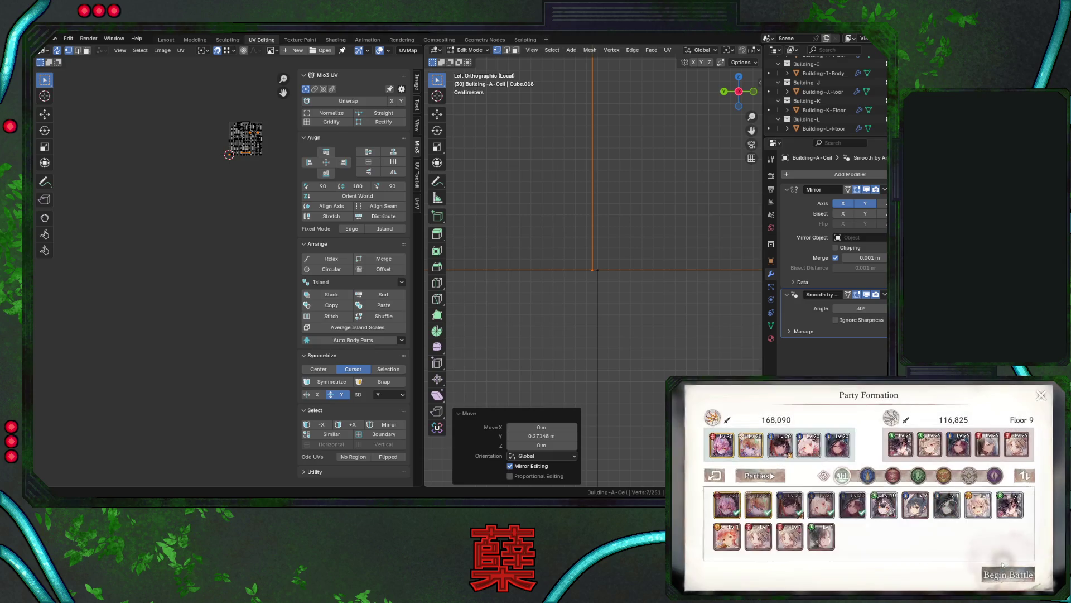
scroll(605, 270, "up", 5)
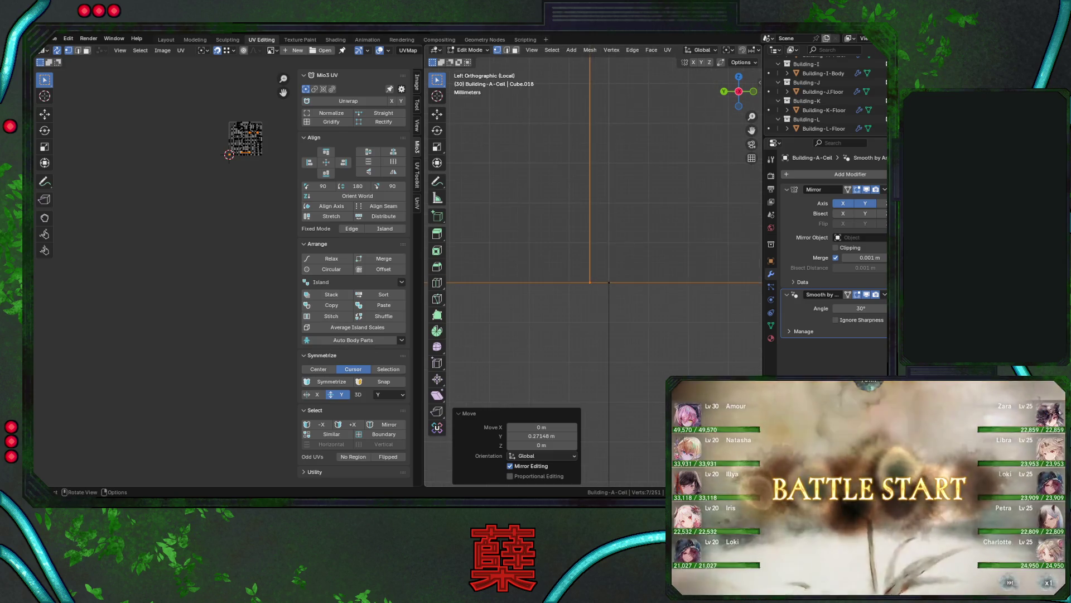
key("g")
key("y")
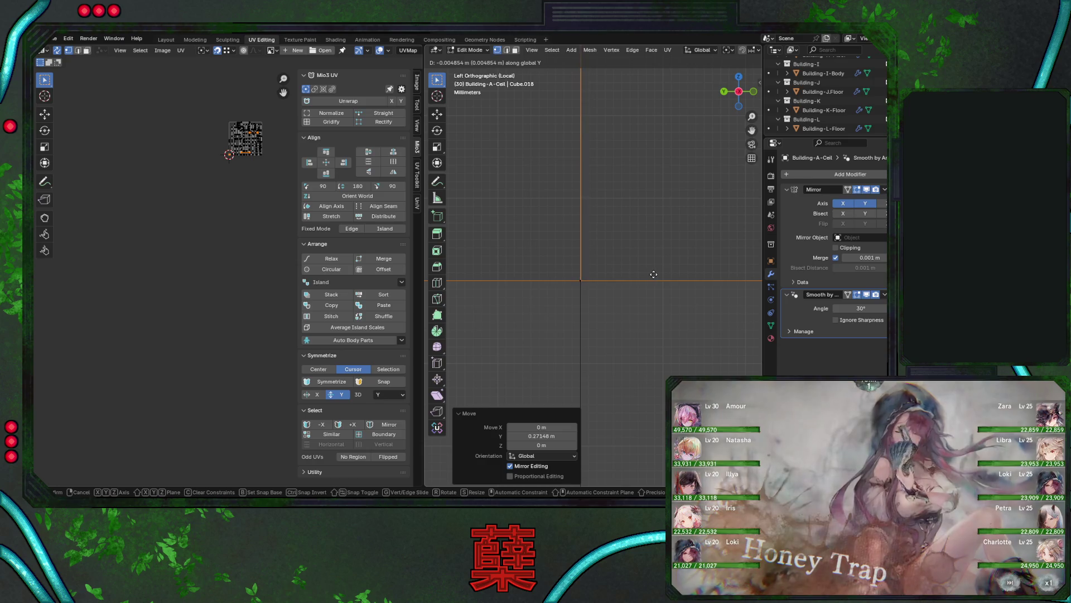
key("y")
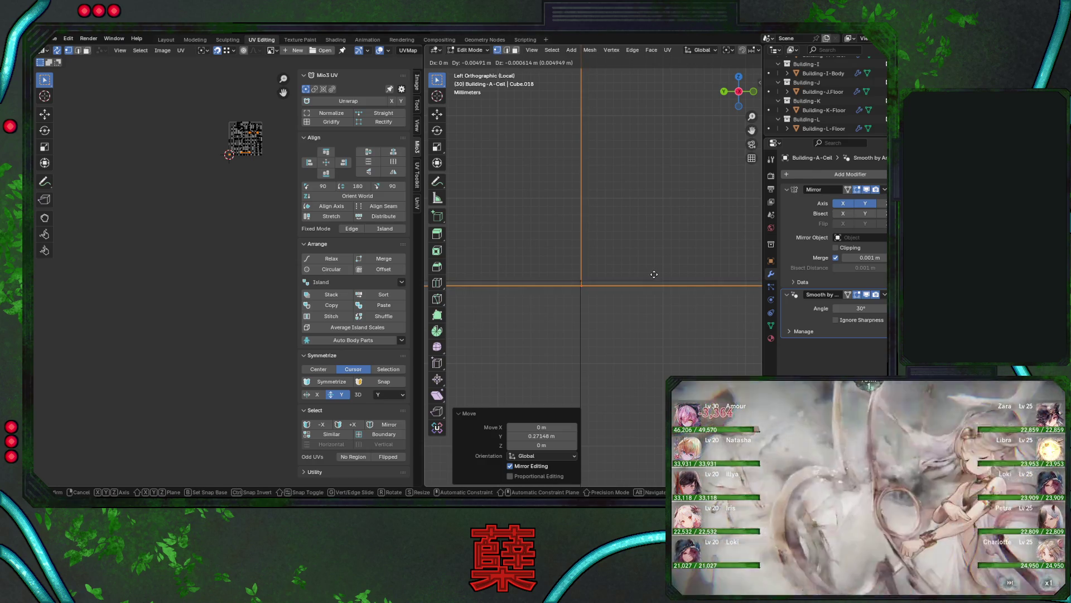
key("Escape")
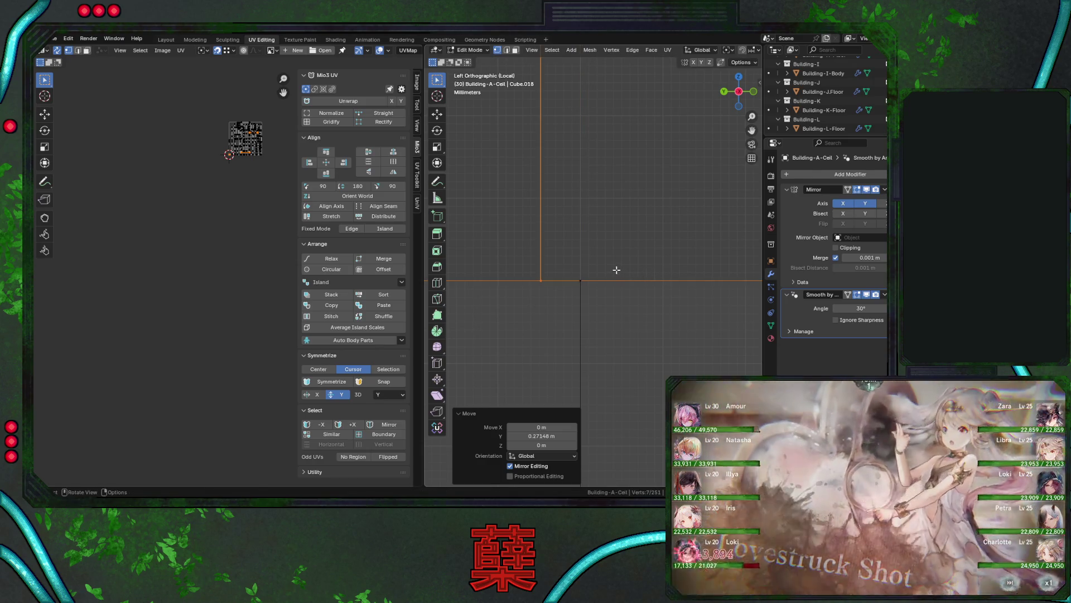
key("g")
key("y")
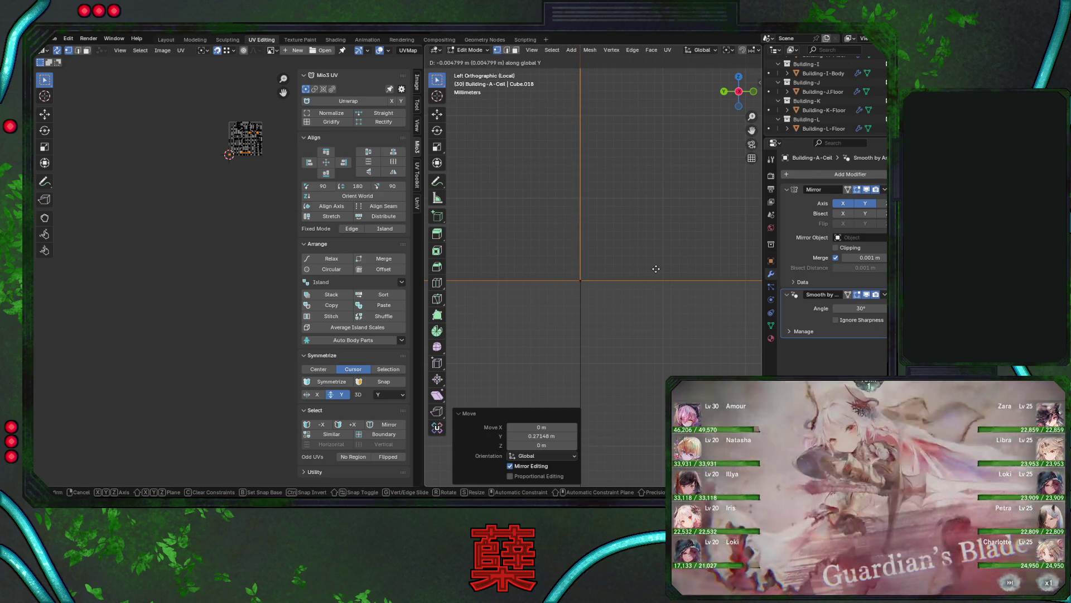
left_click(655, 268)
Apply two more near-zero Y nudges to line the vertices up.
mouse_move(605, 286)
middle_mouse_down("shift")
mouse_move(620, 256)
mouse_move(594, 310)
middle_mouse_up("shift")
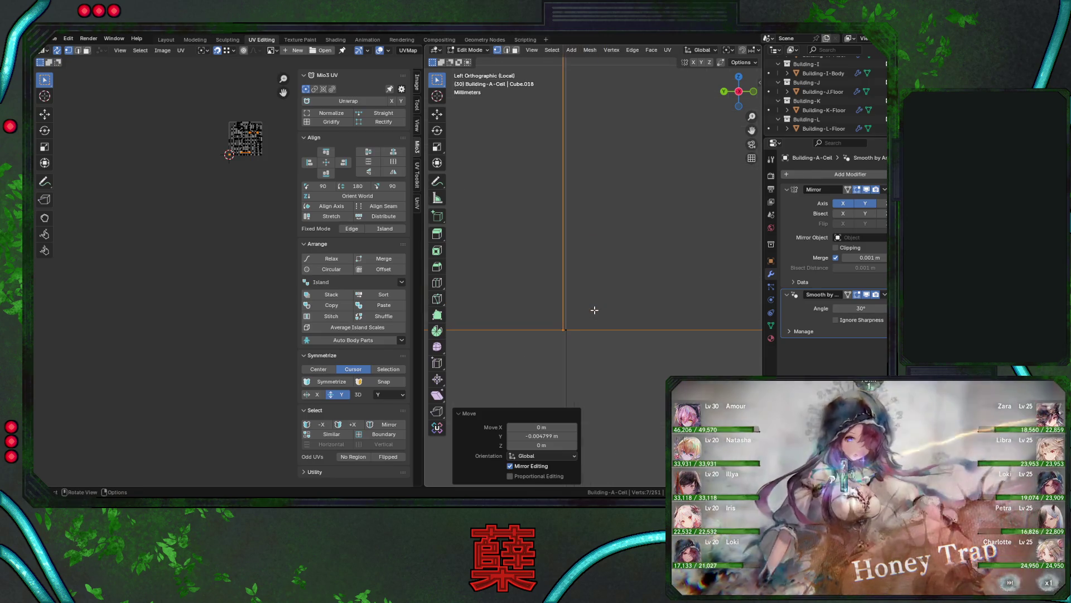
key("g")
key("y")
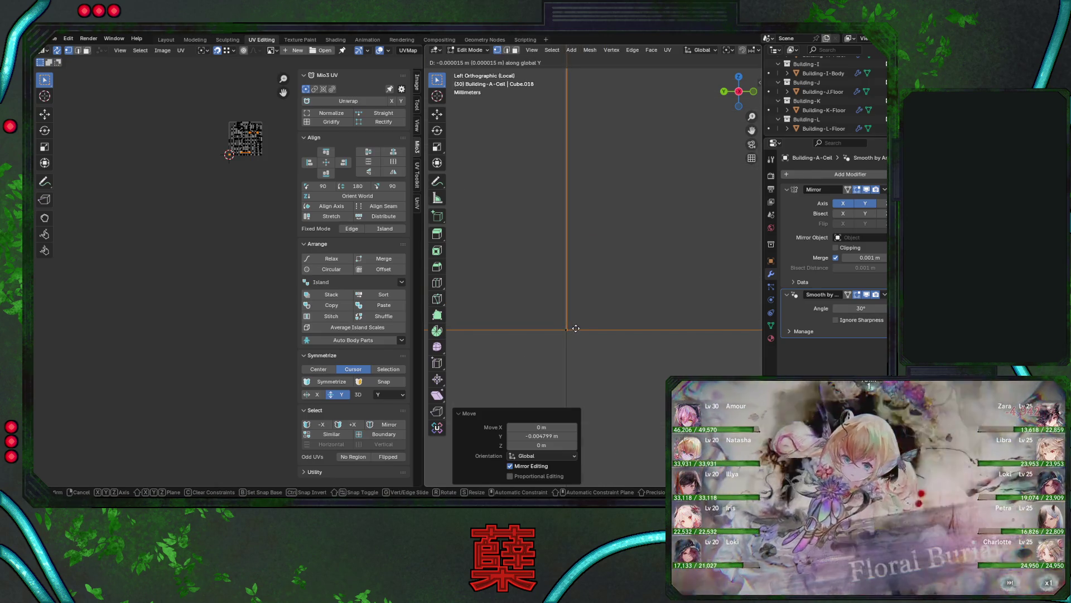
left_click(574, 327)
mouse_move(578, 326)
middle_mouse_down("shift")
mouse_move(626, 261)
mouse_move(625, 272)
middle_mouse_up("shift")
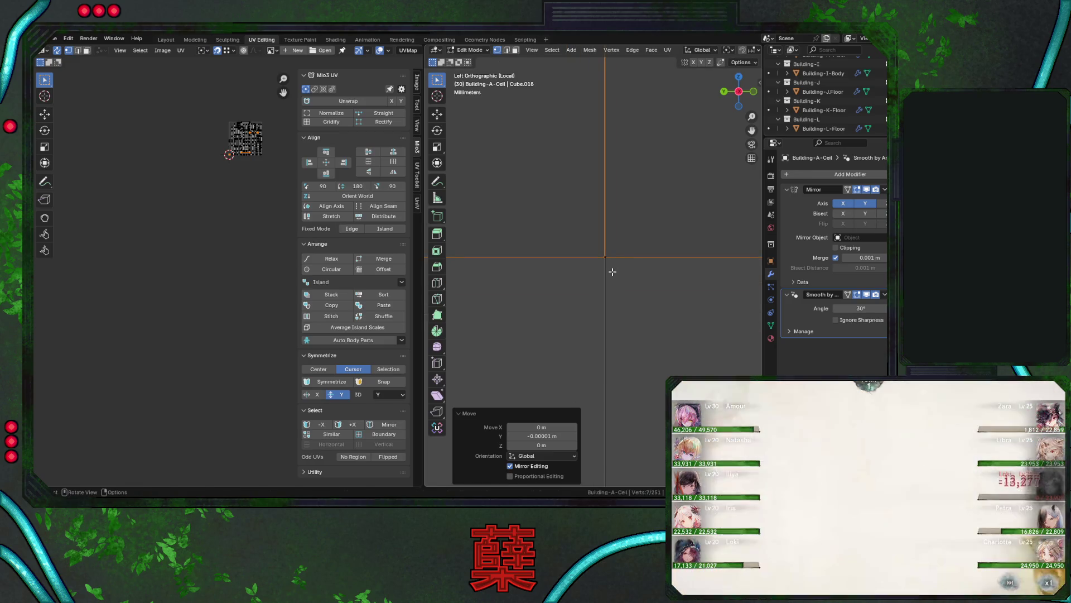
key("g")
key("y")
left_click(612, 271)
middle_click_drag(612, 270, 614, 283, "shift")
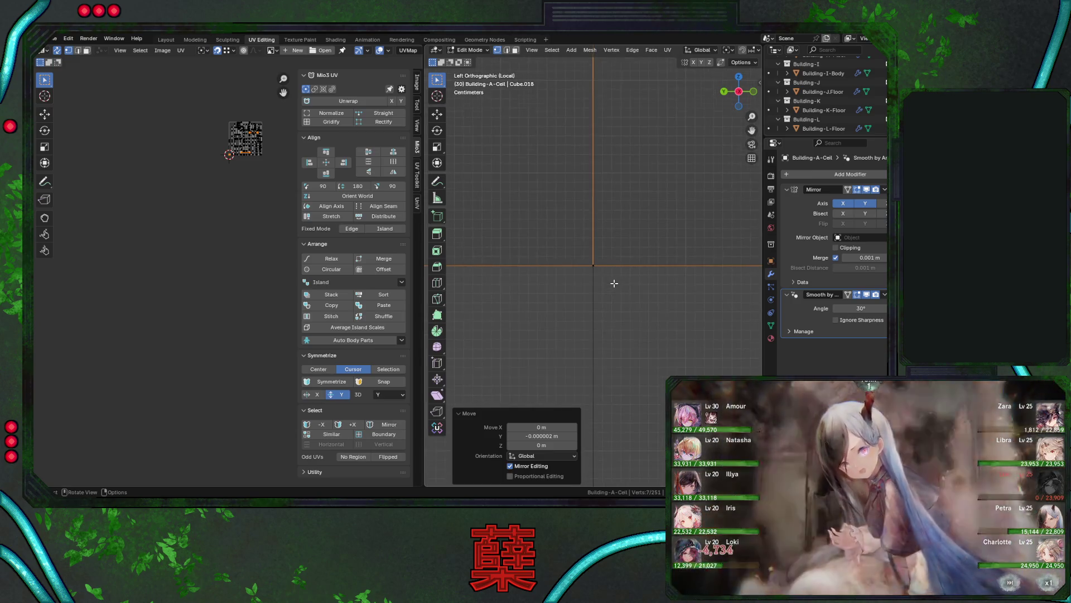
Deselect all vertices and preview the checker texture on the mesh.
scroll(614, 283, "down", 6)
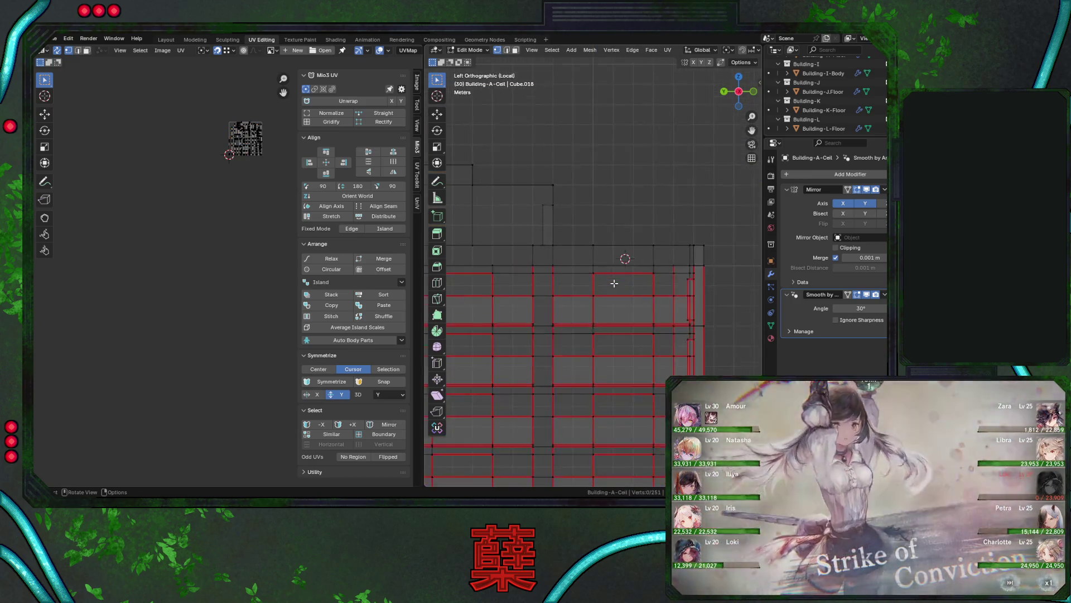
left_click(614, 283)
scroll(614, 283, "down", 4)
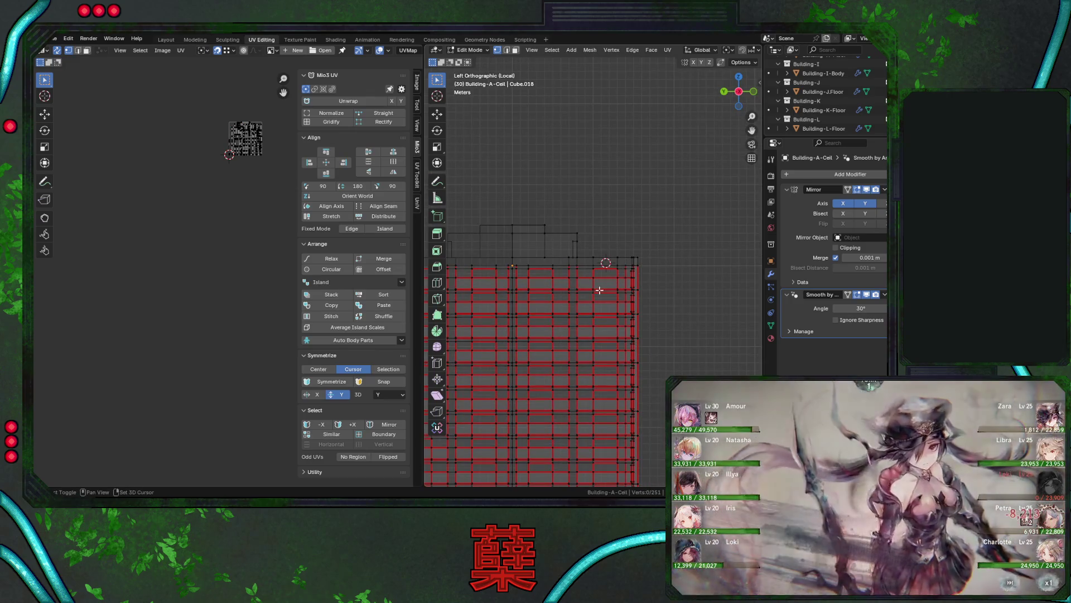
key("z")
scroll(598, 273, "up", 6)
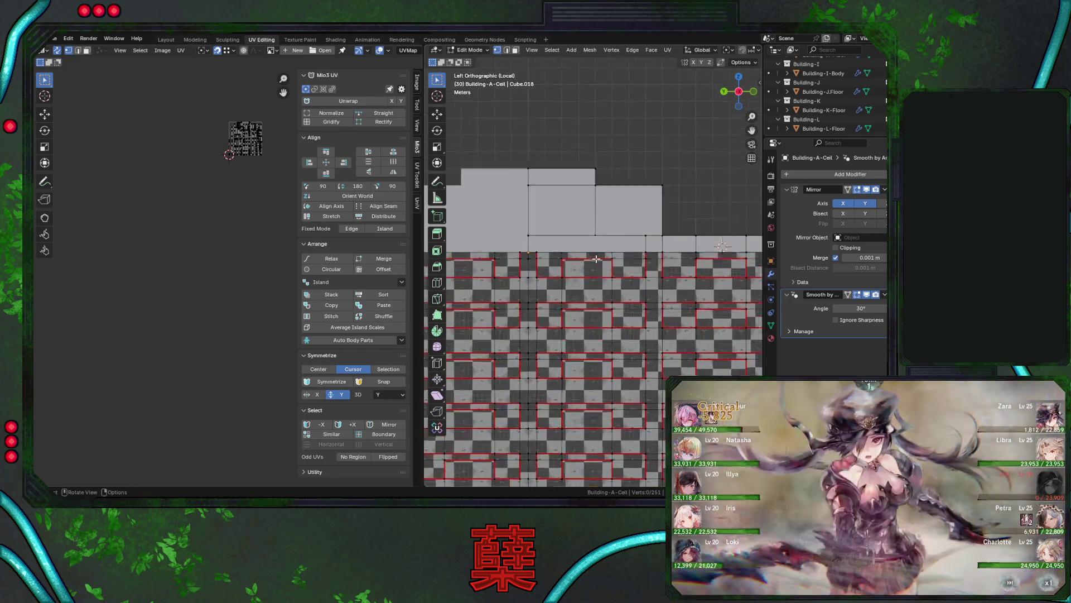
scroll(597, 259, "up", 5)
Switch back to solid shading and add centred loop cuts across the ledge face.
key("z")
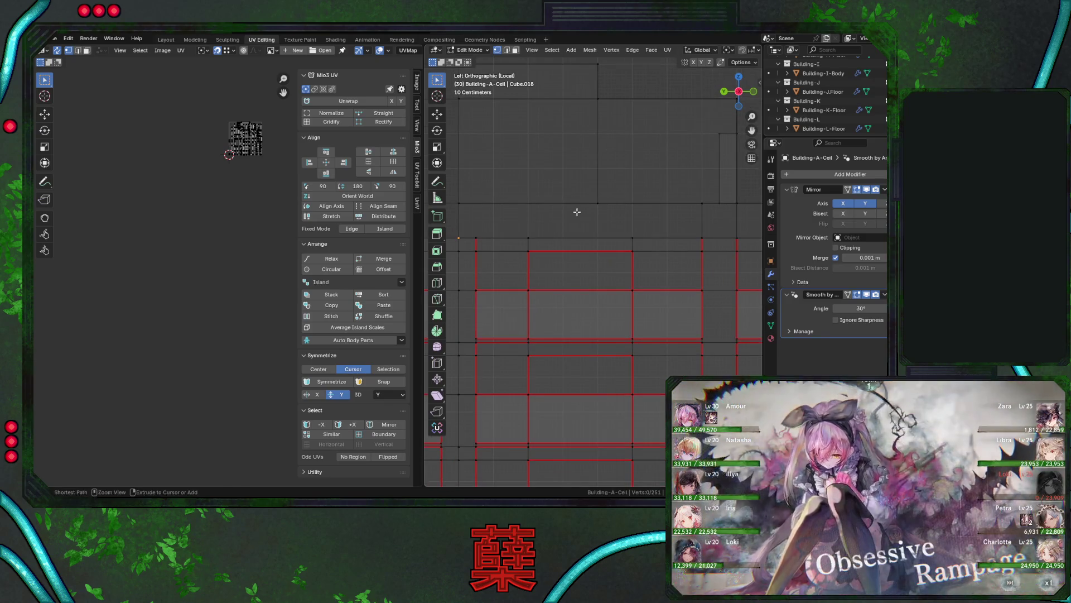
key("ctrl+r")
scroll(577, 212, "up", 1)
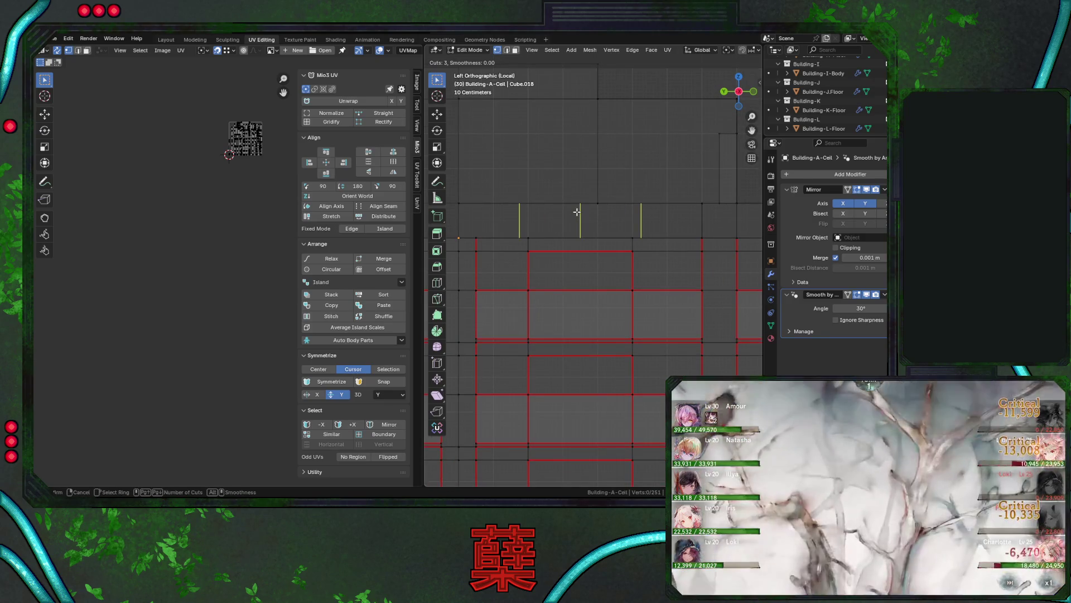
left_click(577, 212)
right_click(577, 212)
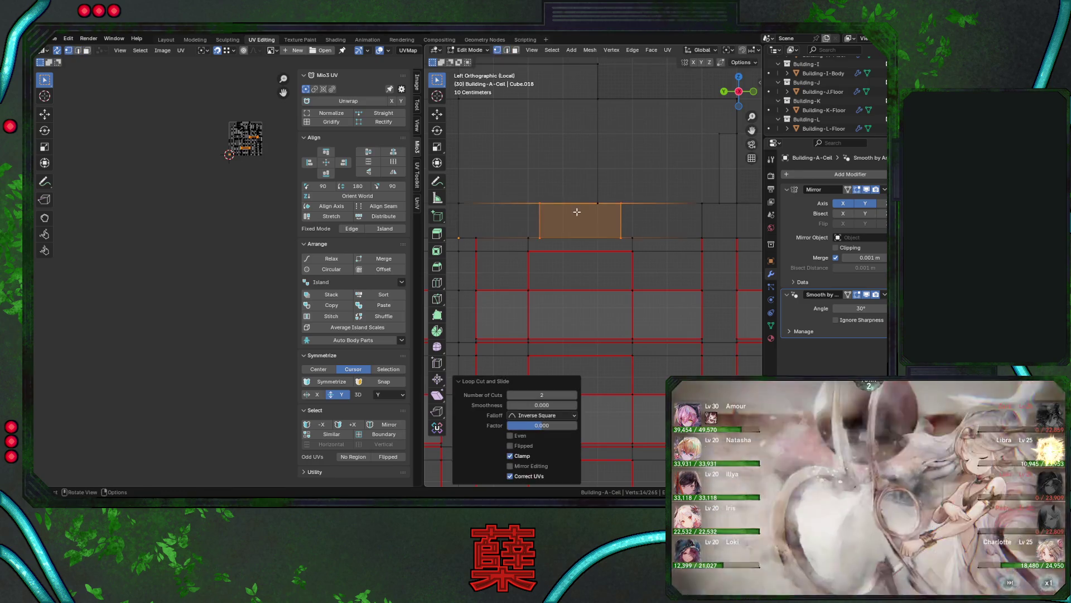
scroll(551, 225, "down", 1, "alt")
scroll(550, 235, "up", 4)
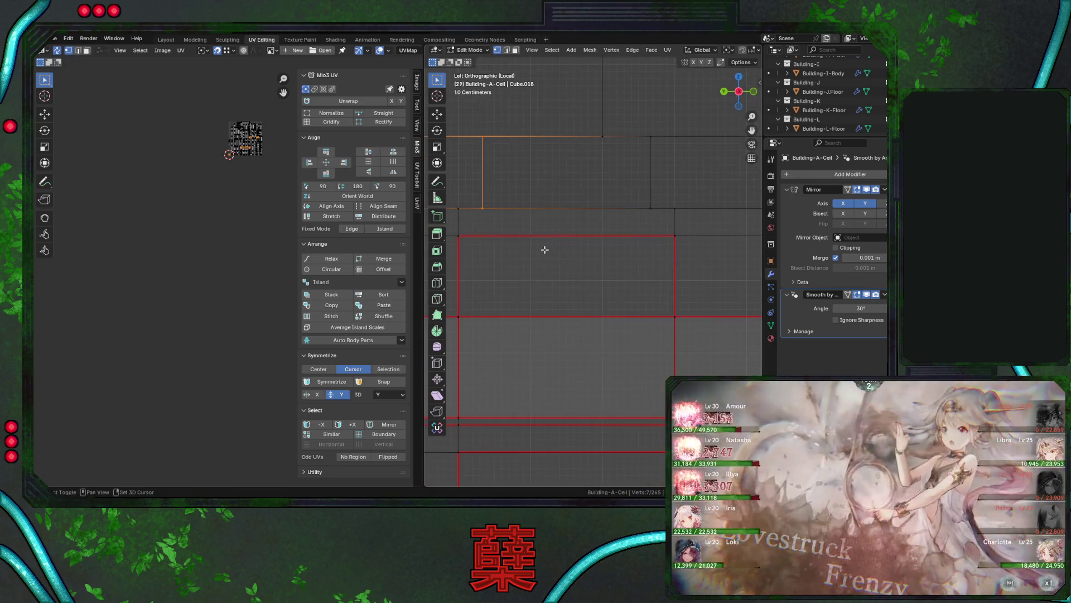
Move the selected ledge edge along global Y, then refine the vertex position.
key("g")
key("y")
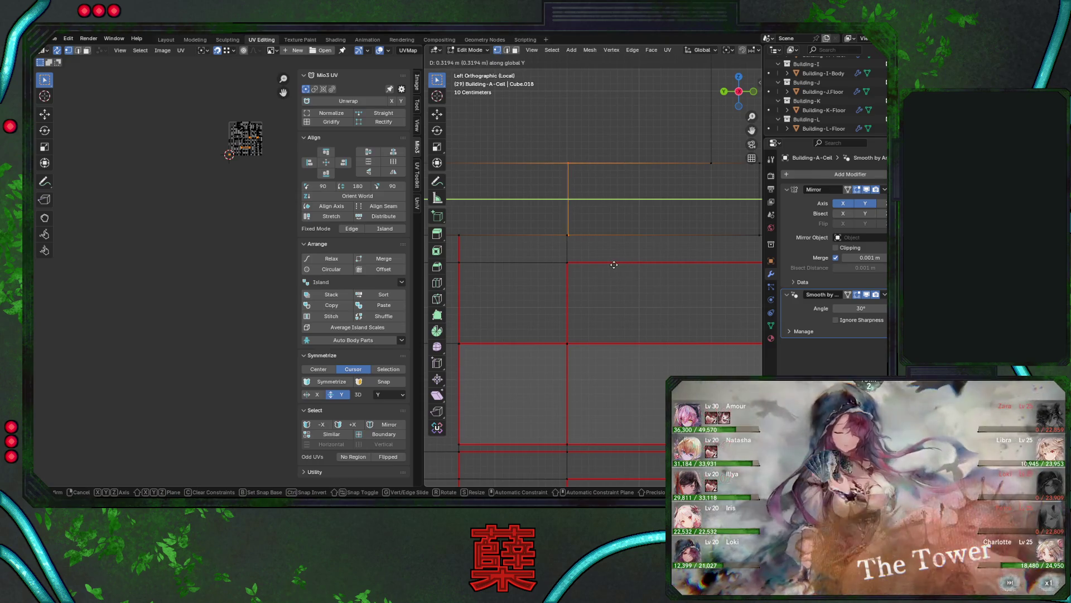
left_click(613, 265)
scroll(558, 239, "up", 5)
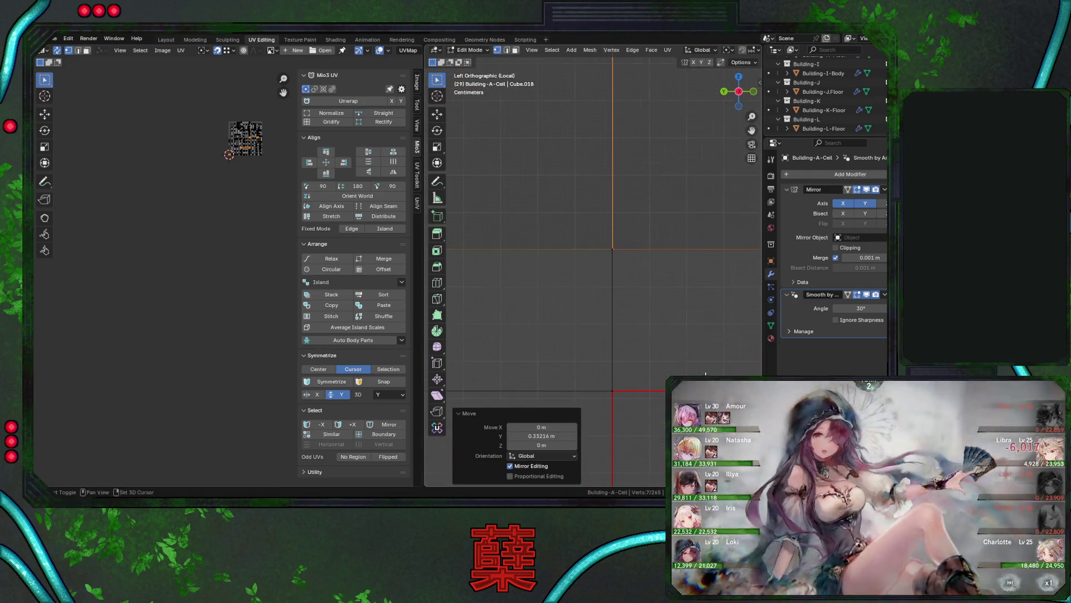
scroll(614, 301, "up", 4)
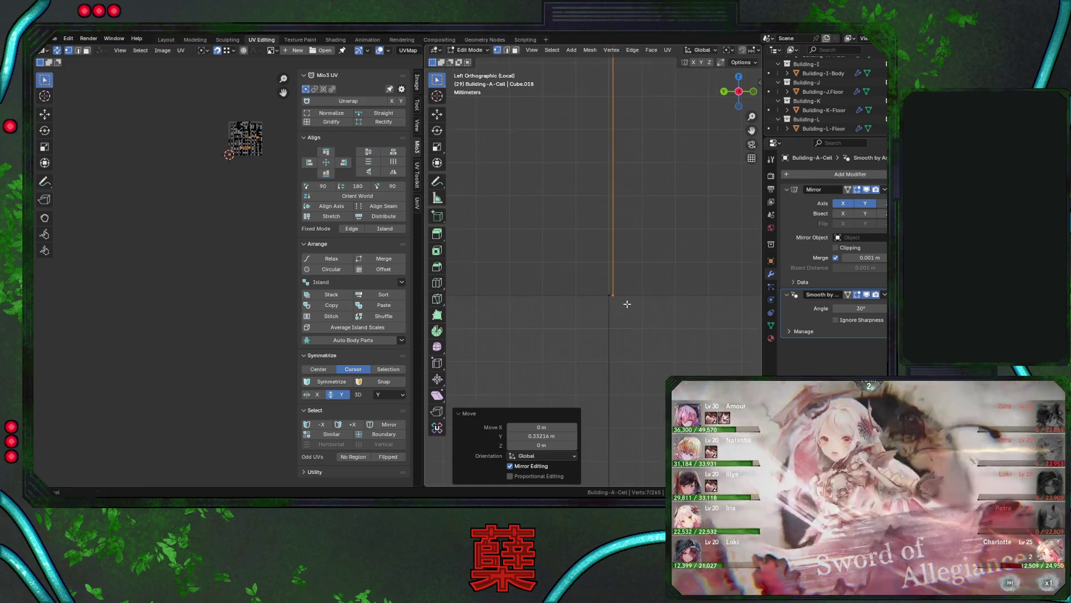
scroll(595, 290, "up", 3)
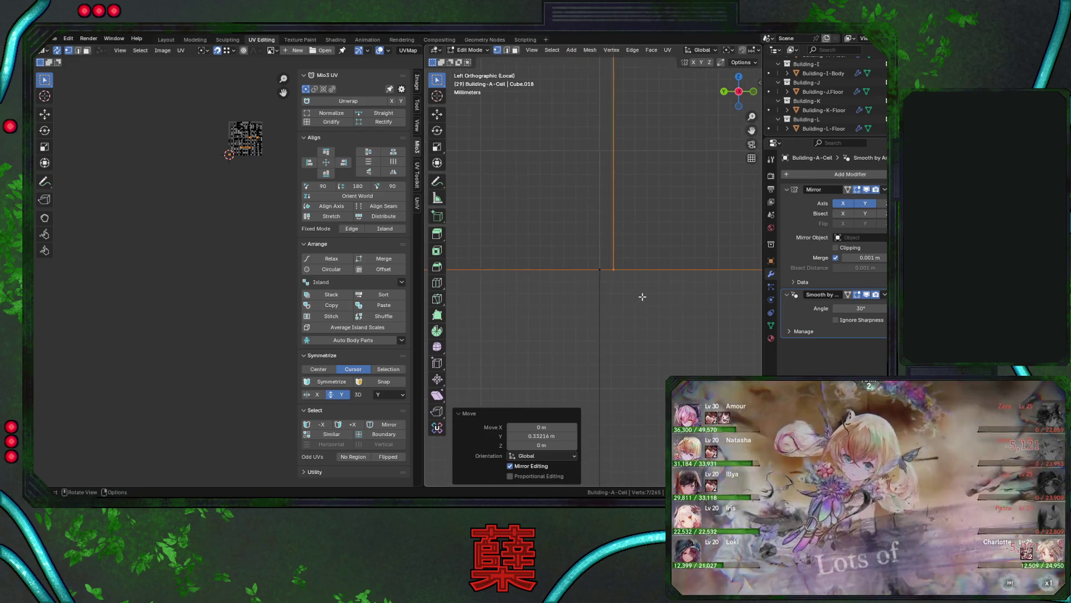
key("g")
left_click(617, 291)
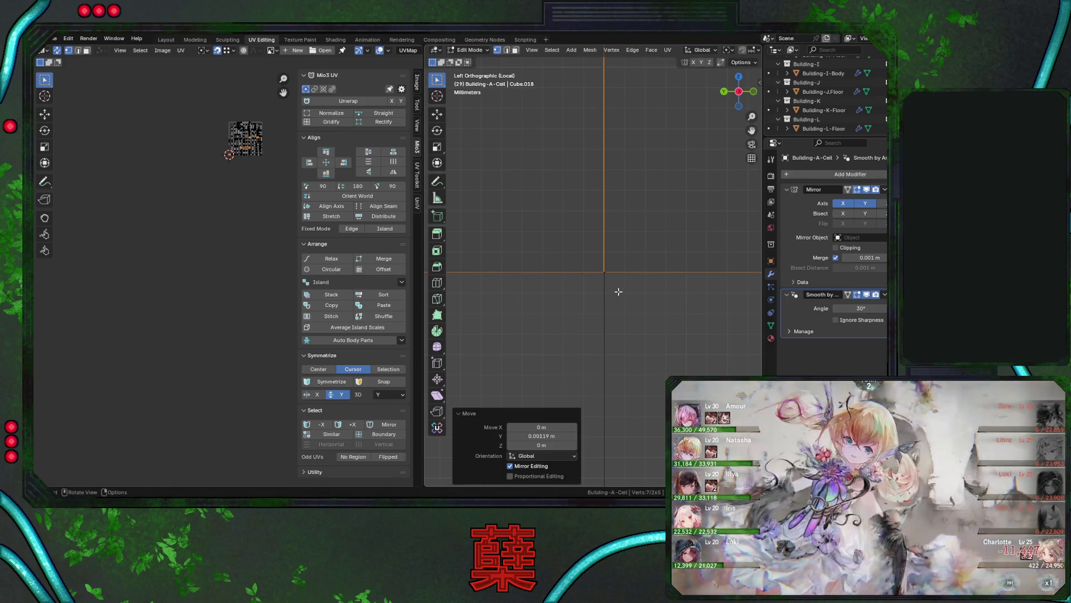
scroll(621, 286, "up", 2)
mouse_move(620, 285)
middle_mouse_down("shift")
mouse_move(578, 246)
mouse_move(597, 308)
middle_mouse_up("shift")
Align the selected corner vertices along global Y.
key("g")
key("y")
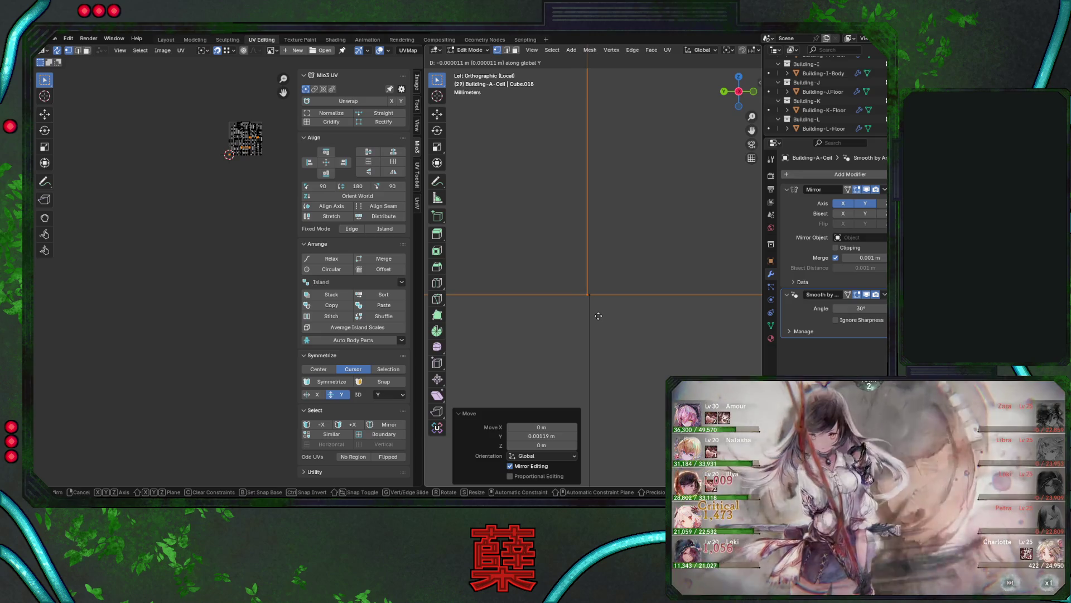
left_click(600, 316)
scroll(600, 316, "down", 1, "shift")
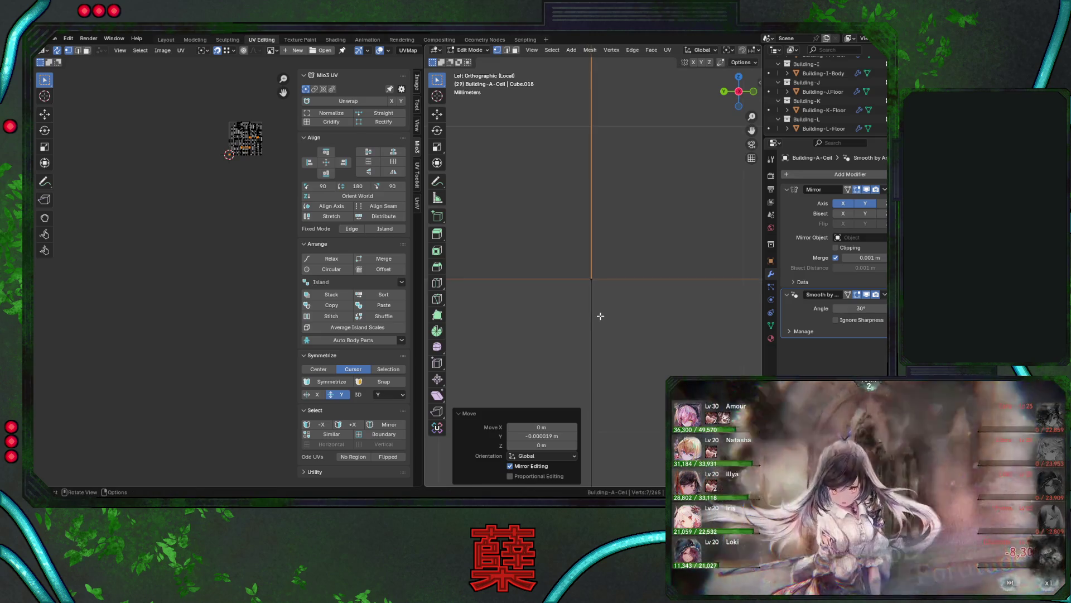
scroll(600, 316, "down", 1, "shift")
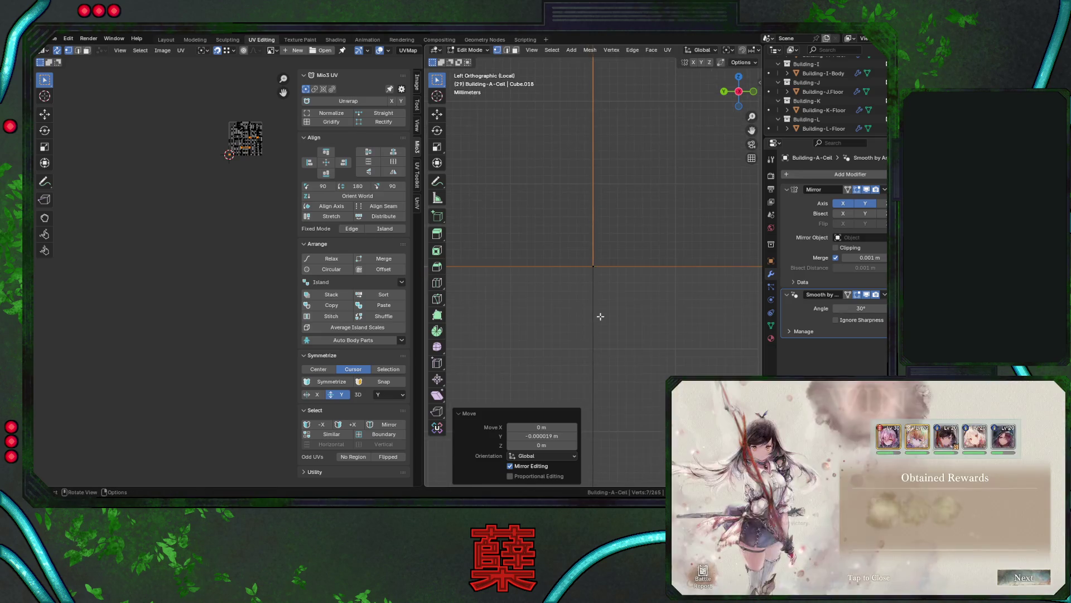
scroll(601, 316, "down", 3, "shift")
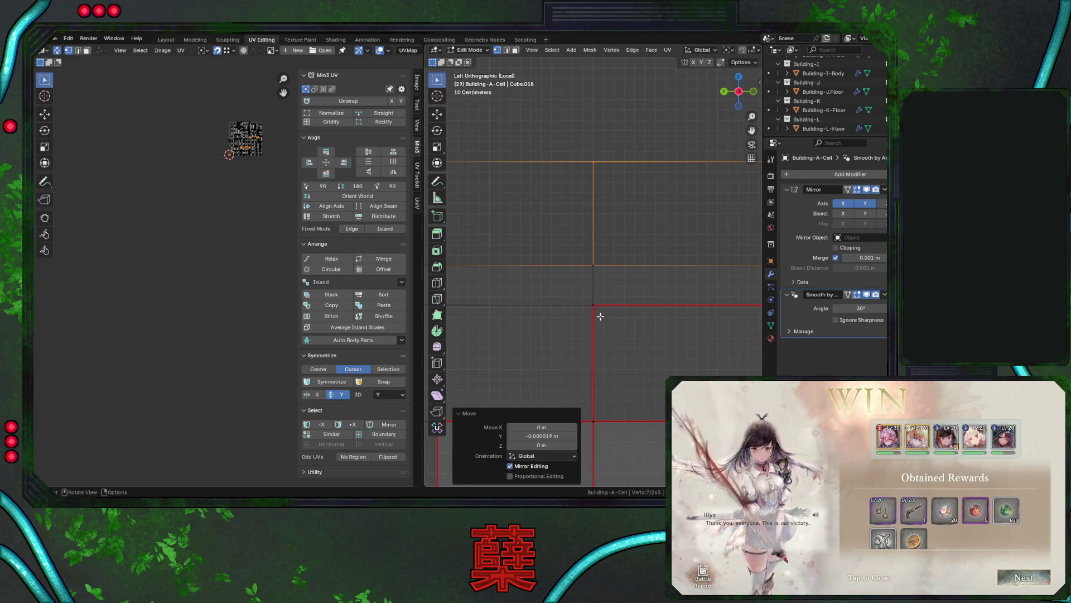
scroll(614, 304, "down", 3)
Select the next vertical ledge edges and move them along Y.
left_click(635, 225)
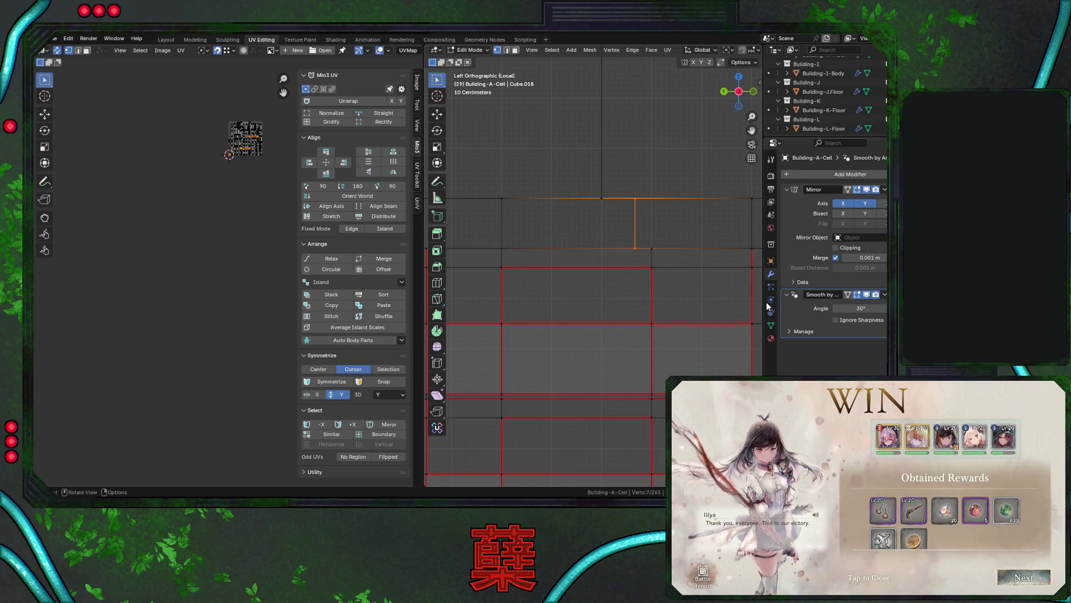
middle_click_drag(653, 295, 586, 299, "shift")
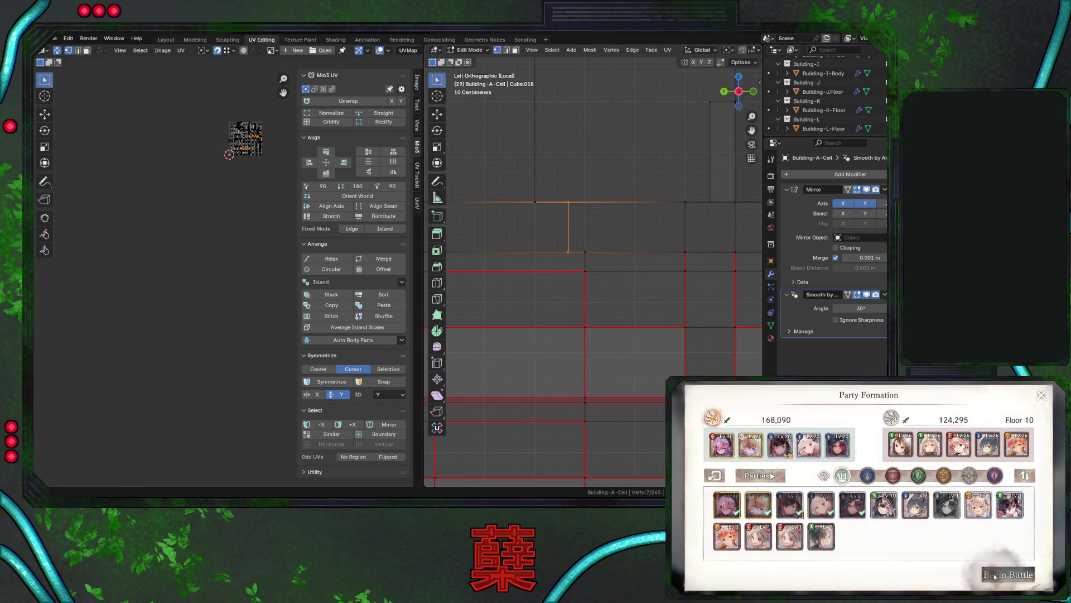
key("g")
scroll(610, 267, "up", 2)
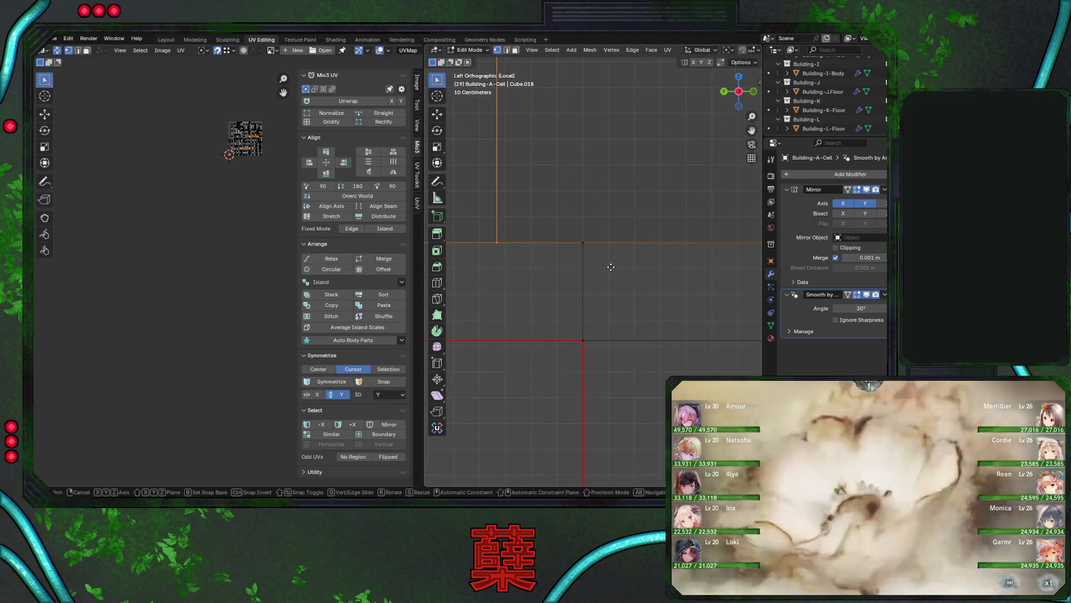
key("y")
left_click(697, 263)
mouse_move(591, 246)
middle_mouse_down("shift")
mouse_move(604, 289)
mouse_move(617, 274)
mouse_move(555, 270)
mouse_move(614, 279)
mouse_move(607, 273)
mouse_move(686, 270)
mouse_move(626, 296)
mouse_move(598, 268)
mouse_move(600, 286)
middle_mouse_up("shift")
scroll(617, 275, "up", 2)
Nudge the vertices a tiny amount along Y and zoom to check the alignment.
key("g")
key("y")
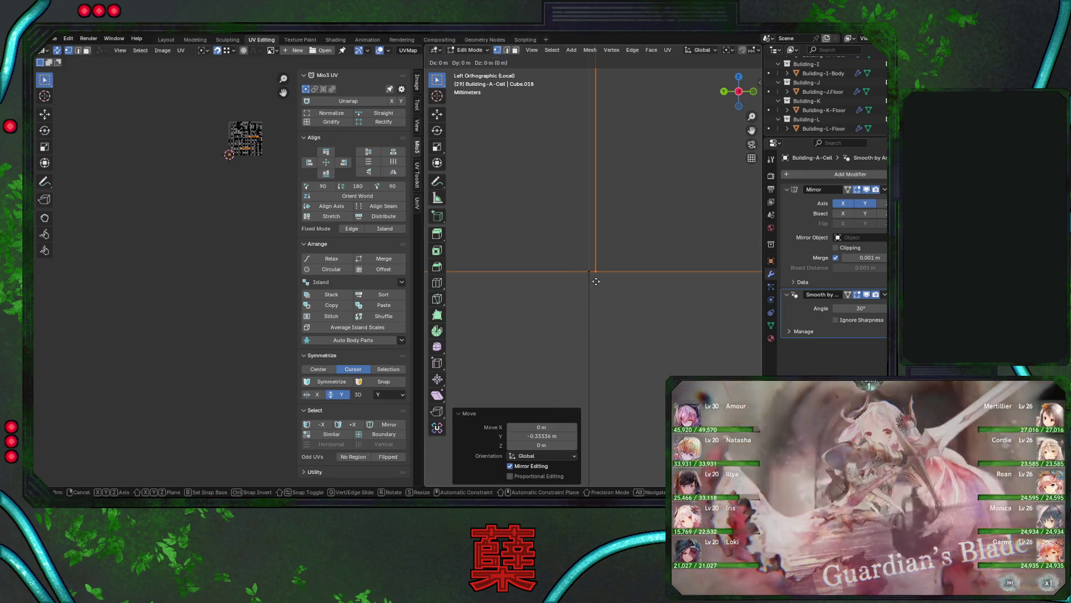
left_click(589, 280)
scroll(608, 306, "down", 1)
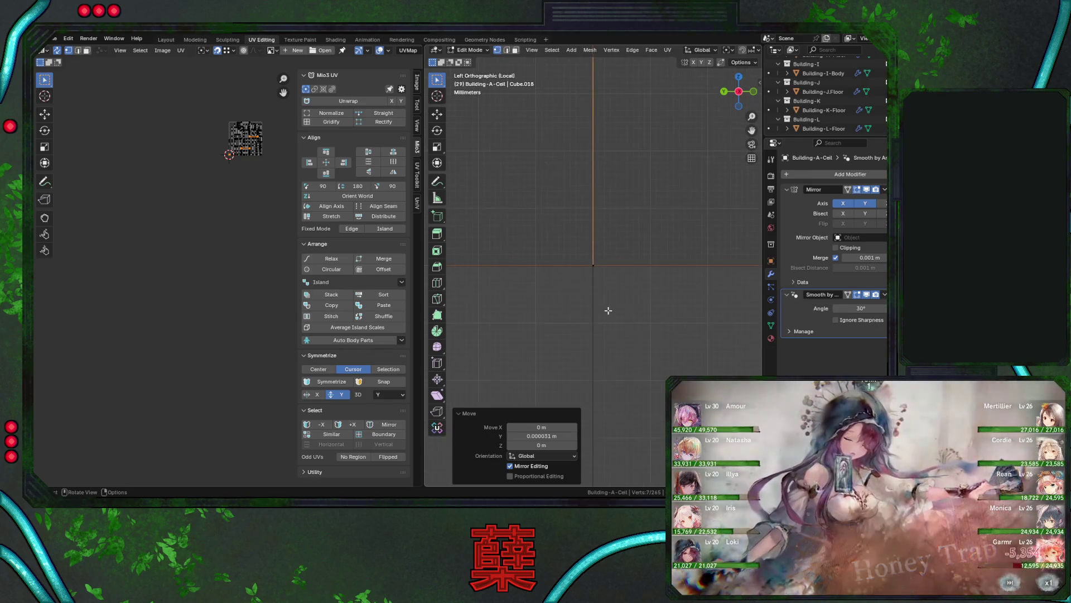
scroll(605, 317, "down", 8)
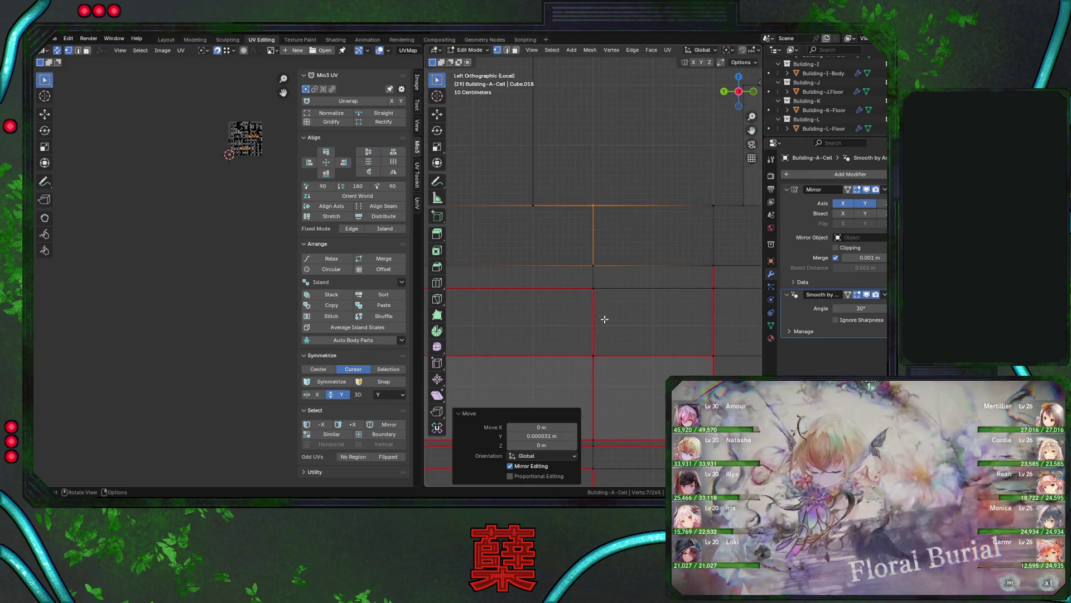
scroll(536, 291, "up", 2)
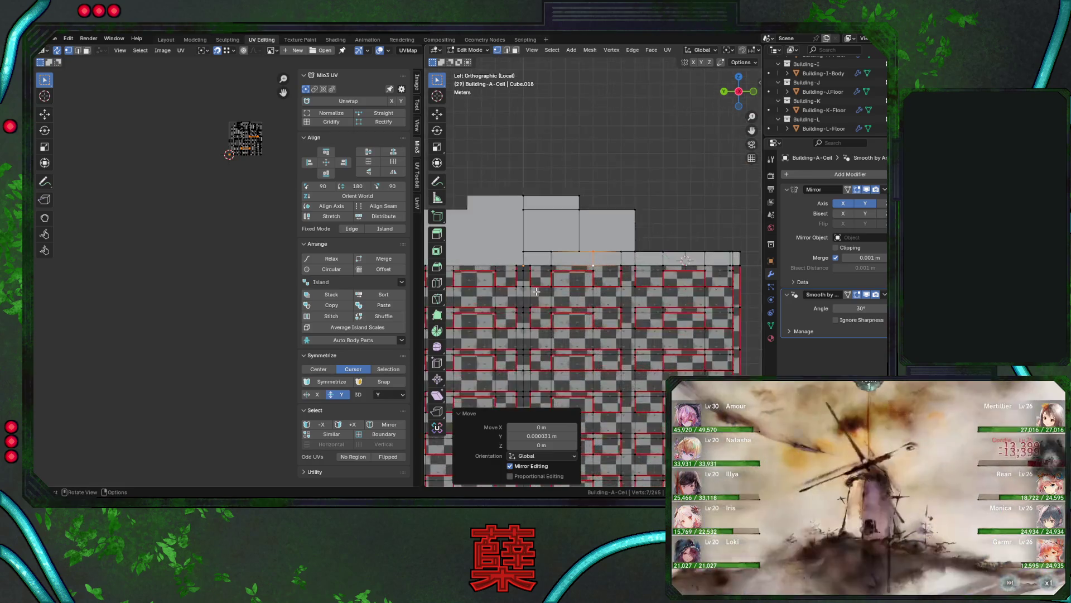
Add a centred loop cut across the rooftop ledge.
mouse_move(535, 291)
middle_mouse_down("shift")
mouse_move(651, 254)
mouse_move(628, 253)
middle_mouse_up("shift")
scroll(639, 246, "up", 3)
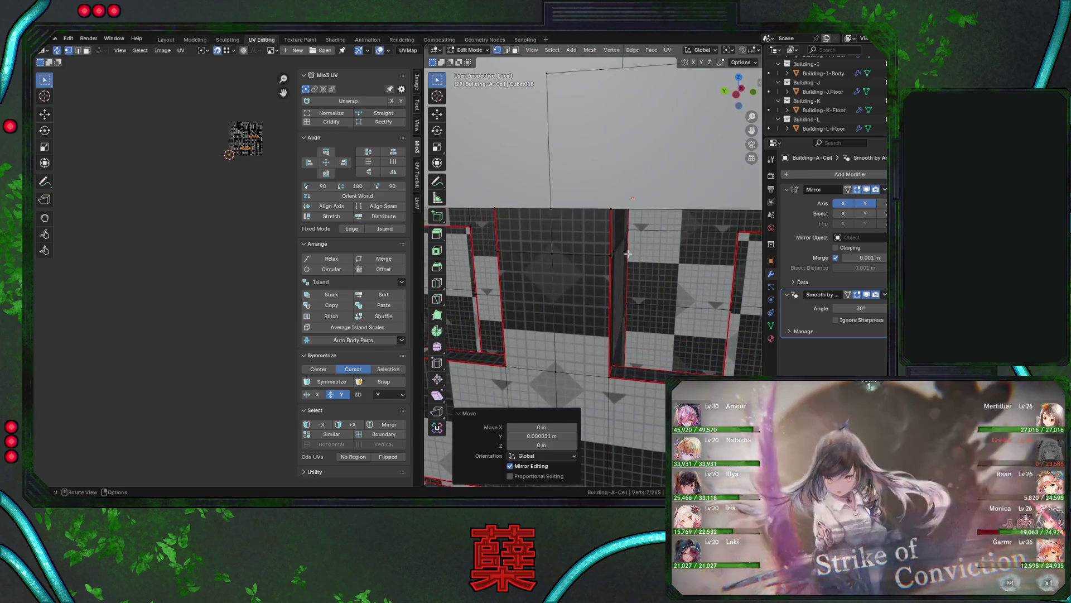
key("ctrl+r")
middle_click_drag(657, 127, 614, 167)
left_click(607, 172)
right_click(606, 172)
key("g")
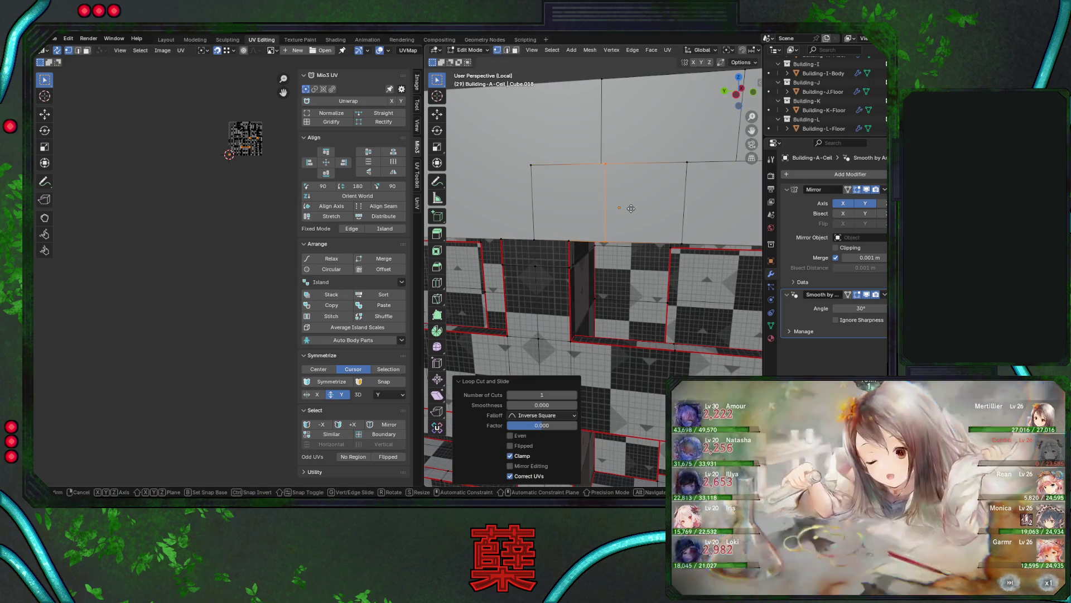
right_click(631, 208)
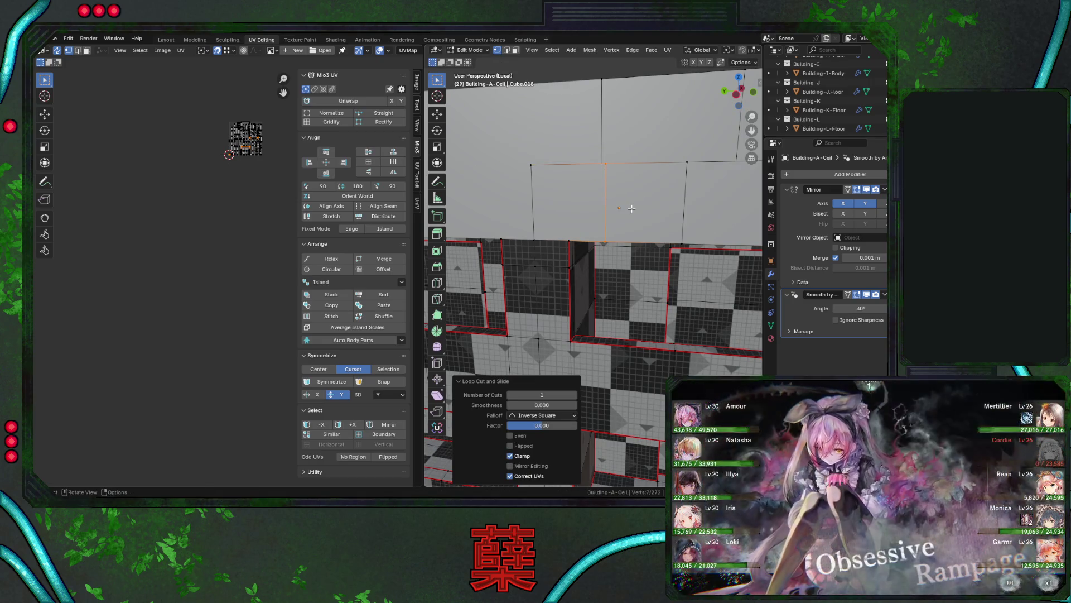
Set snapping to Vertex and slide the new loop along Y onto a target vertex.
left_click(752, 50)
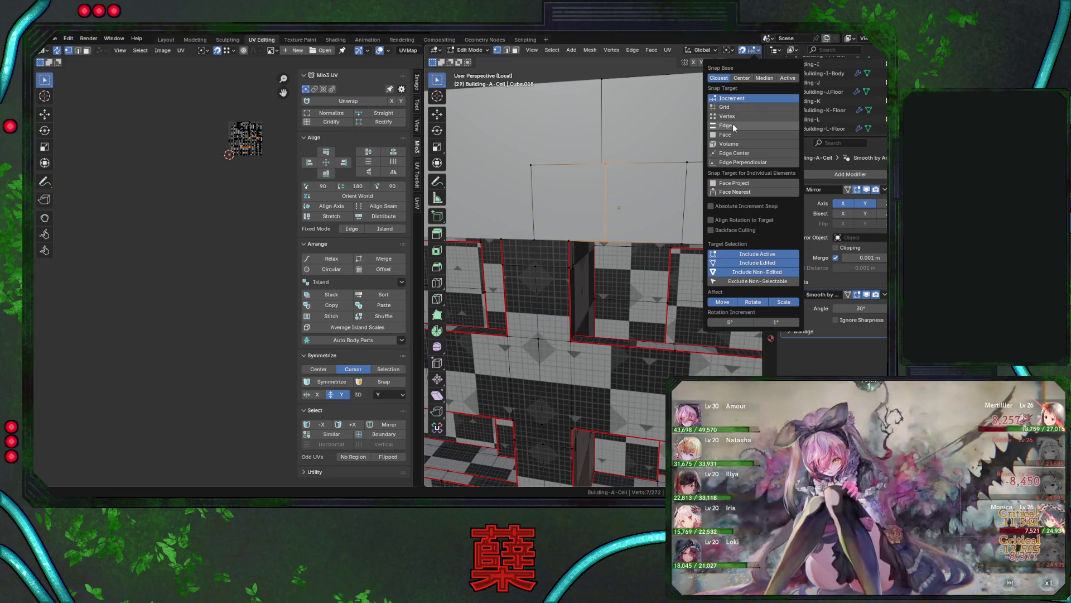
left_click(727, 116)
key("g")
key("y")
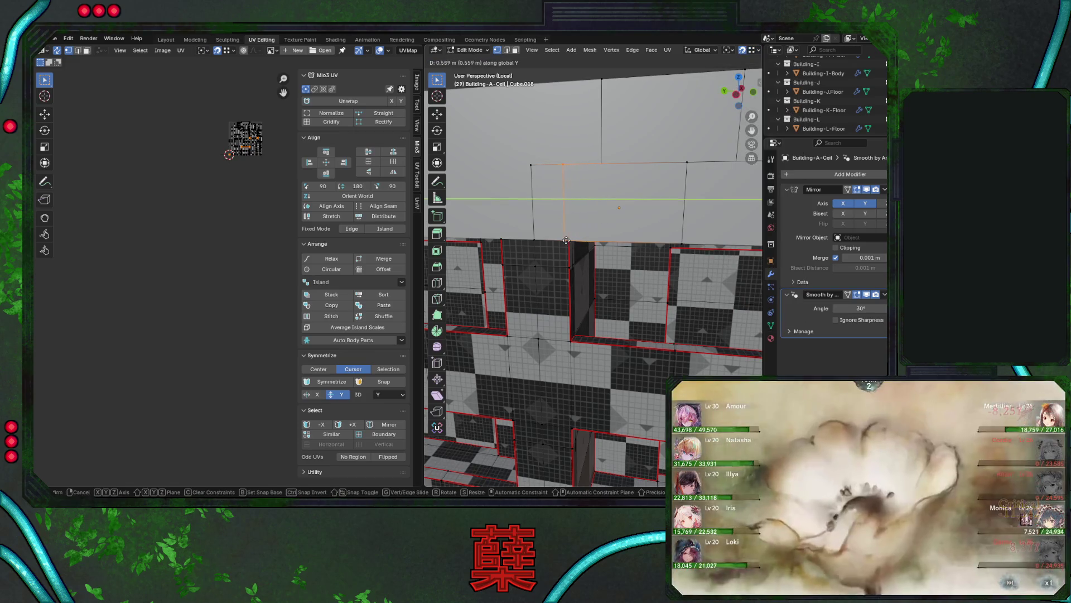
left_click(573, 241)
left_click(754, 50)
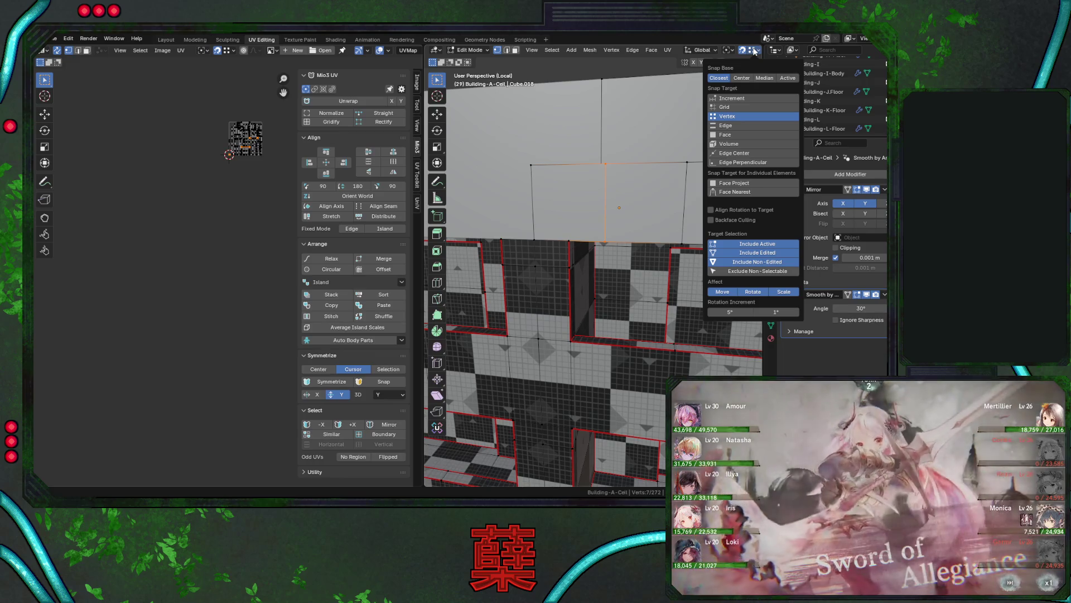
mouse_move(591, 240)
middle_mouse_down()
mouse_move(563, 241)
mouse_move(594, 237)
middle_mouse_up()
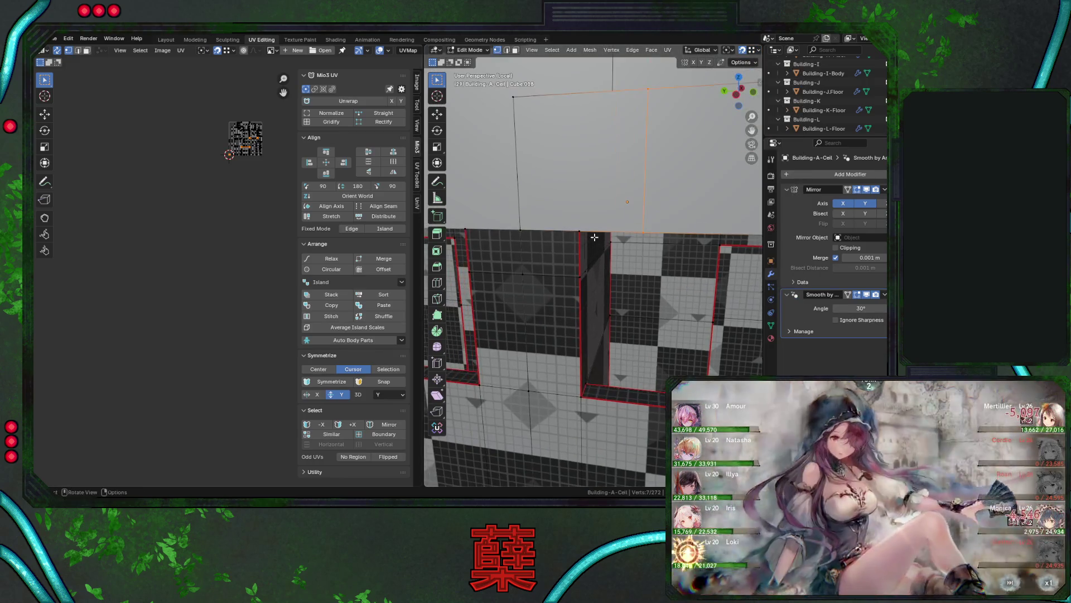
key("g")
key("y")
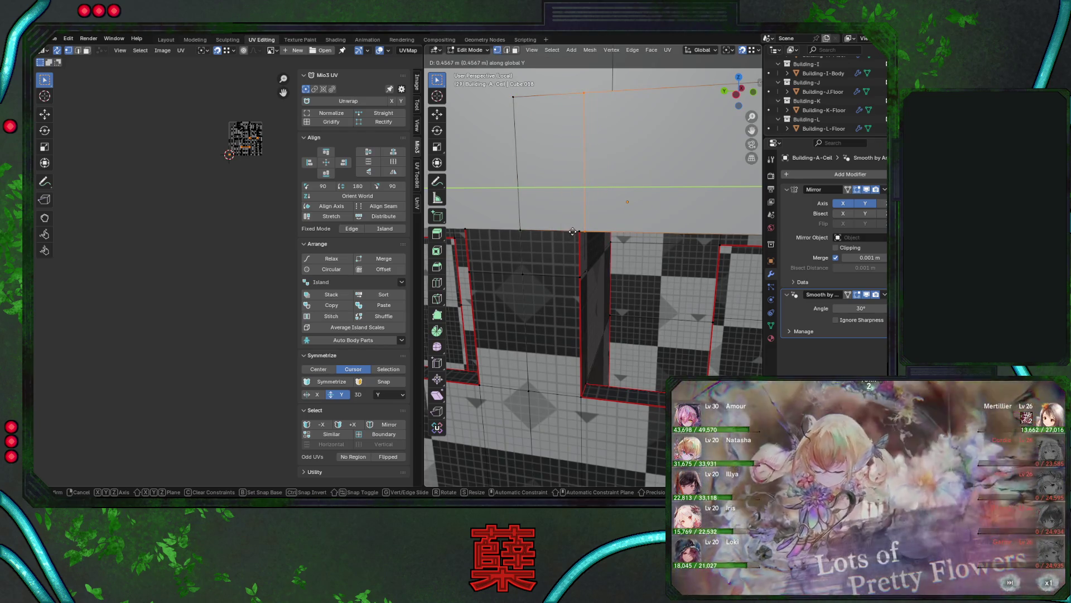
key("ctrl")
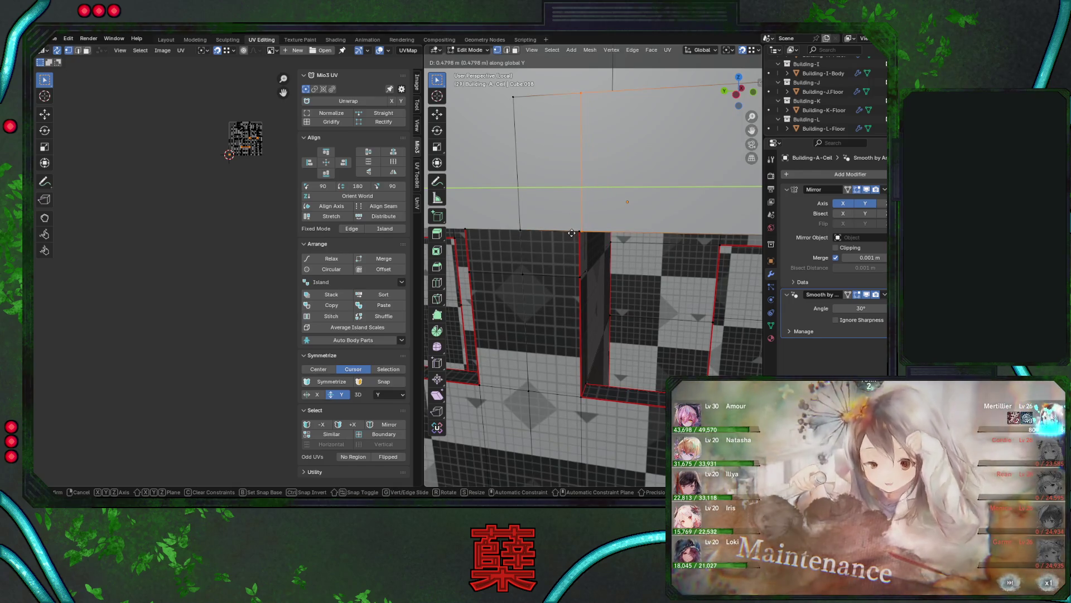
left_click(571, 233)
In right side view, move the edge along Y onto the neighbouring edge.
key("ctrl+KP_3")
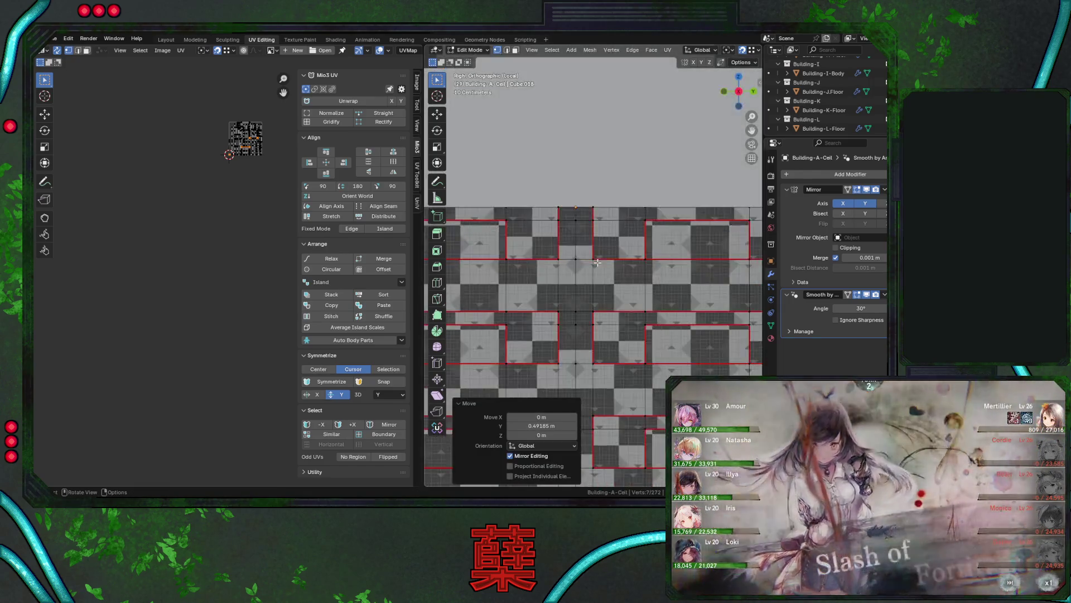
scroll(594, 297, "up", 10)
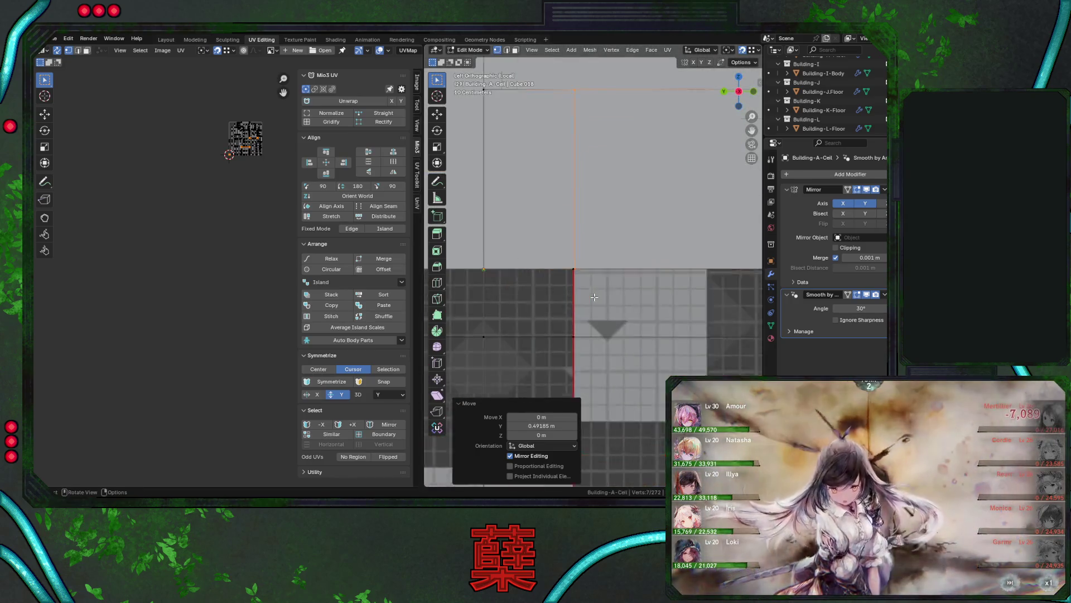
key("g")
key("y")
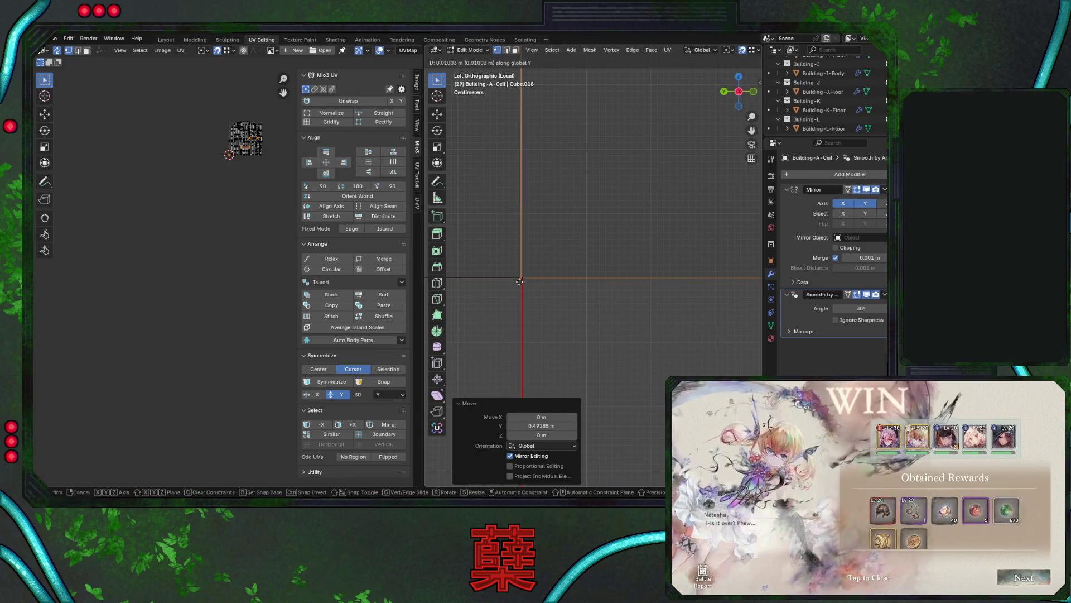
left_click(519, 282)
mouse_move(519, 282)
middle_mouse_down("shift")
mouse_move(633, 251)
mouse_move(611, 275)
mouse_move(603, 246)
mouse_move(593, 294)
mouse_move(582, 278)
mouse_move(575, 287)
mouse_move(619, 286)
middle_mouse_up("shift")
key("g")
left_click(673, 294)
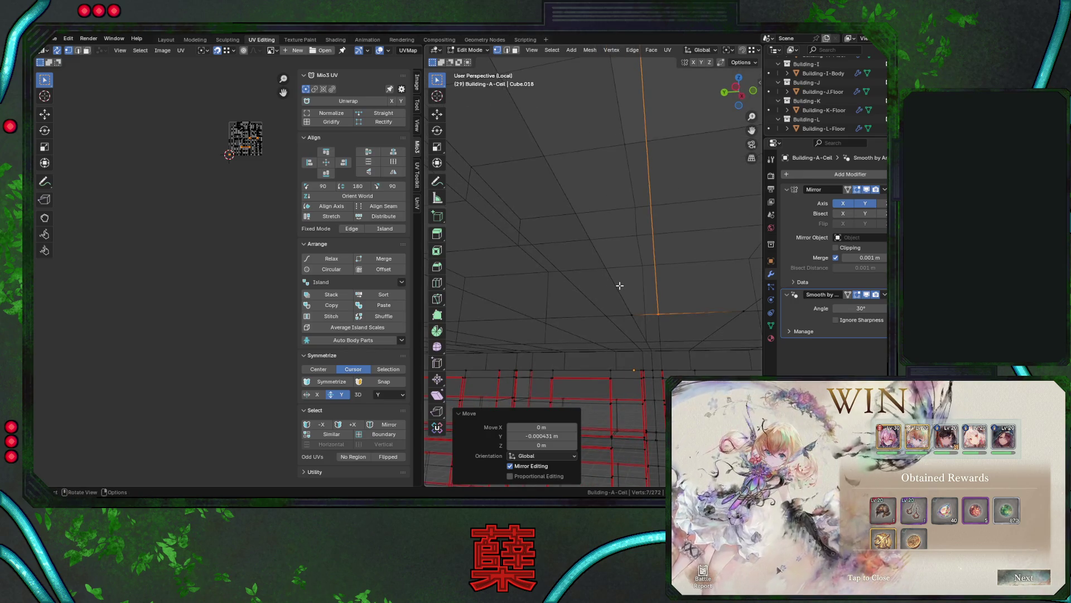
Make the final Y alignment of the edge at the junction in side view.
key("ctrl+KP_3")
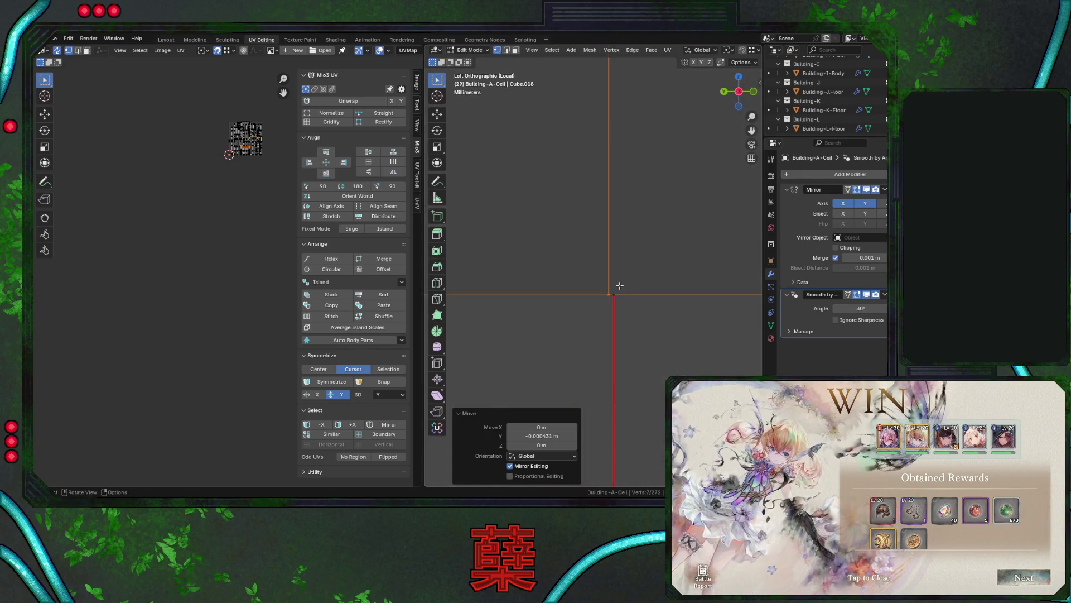
middle_click_drag(618, 290, 599, 269, "shift")
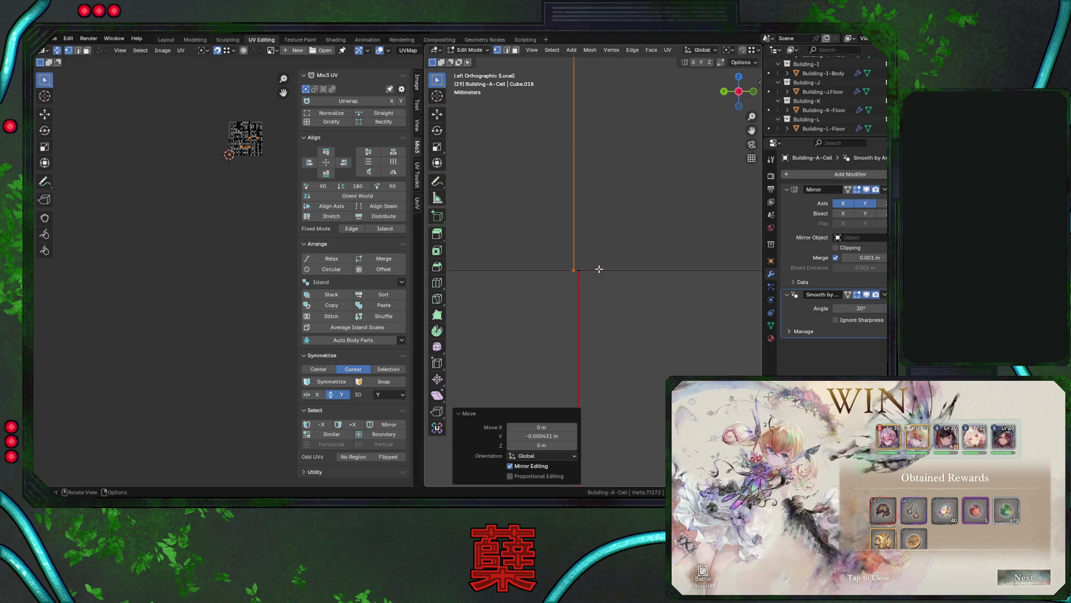
key("g")
key("y")
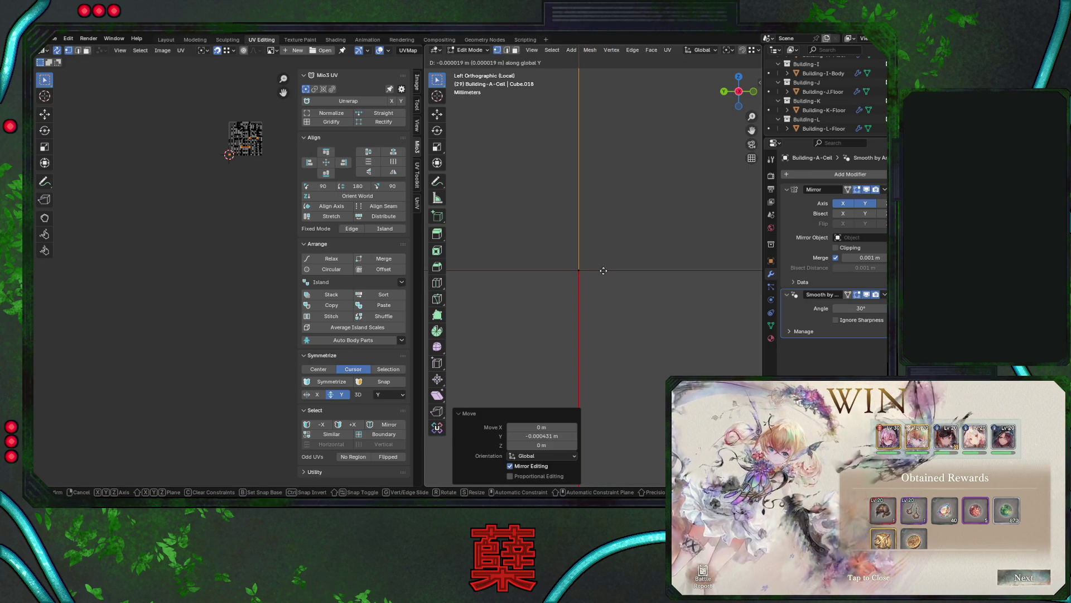
left_click(603, 270)
middle_click_drag(613, 317, 627, 312, "shift")
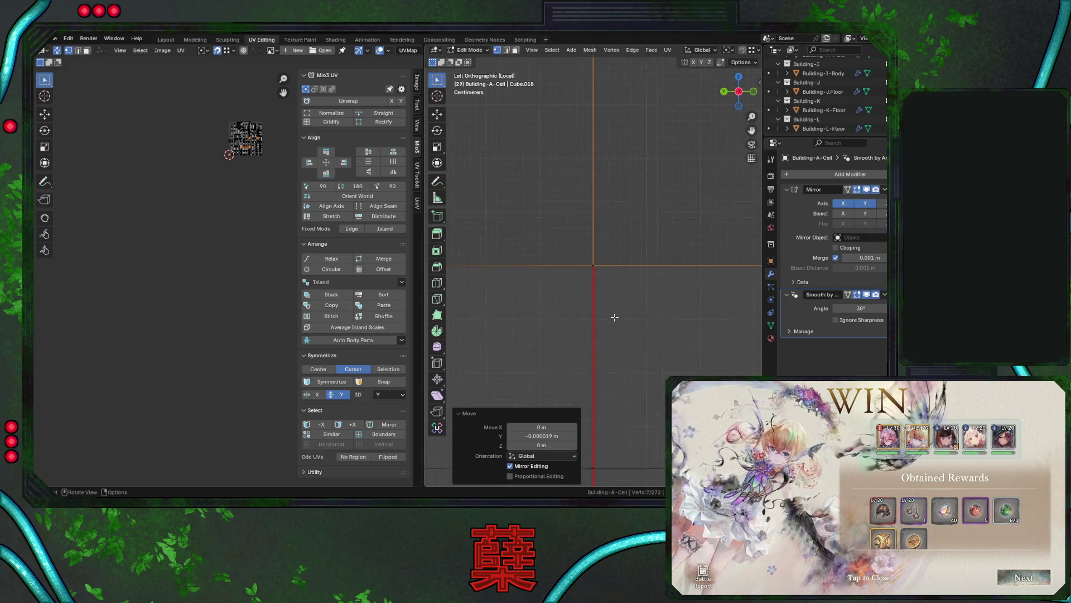
scroll(614, 317, "down", 5)
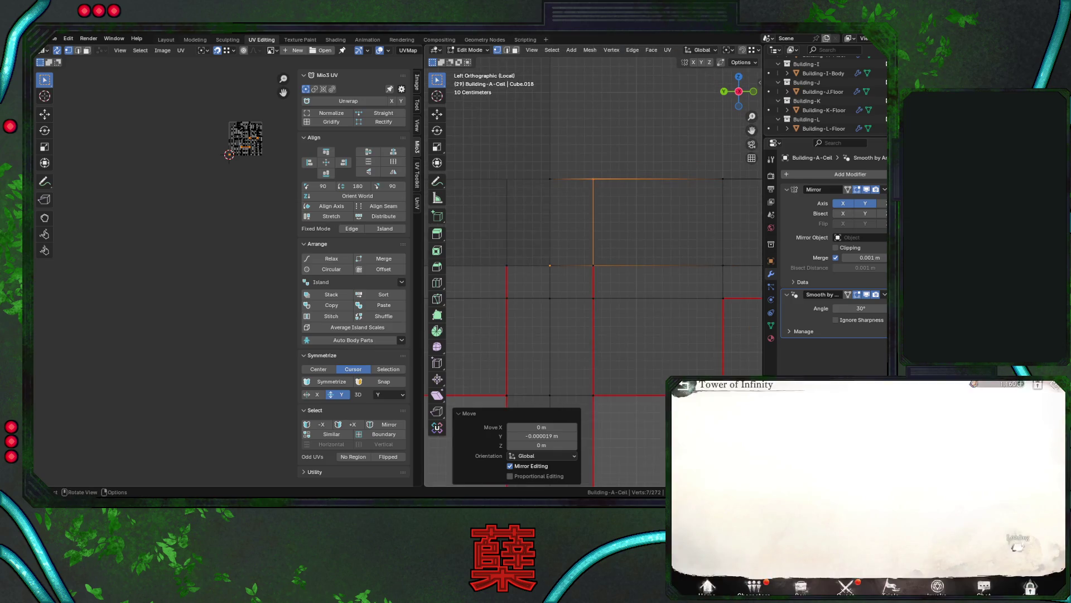
scroll(614, 317, "down", 3)
mouse_move(614, 317)
middle_mouse_down()
mouse_move(623, 210)
mouse_move(594, 120)
middle_mouse_up()
Save City.blend, view the building from the front, and return to Object Mode.
key("ctrl+s")
key("ctrl+z")
mouse_move(611, 176)
middle_mouse_down()
mouse_move(629, 219)
mouse_move(589, 259)
mouse_move(607, 239)
middle_mouse_up()
mouse_move(577, 192)
middle_mouse_down()
mouse_move(588, 275)
mouse_move(646, 246)
middle_mouse_up()
key("KP_1")
key("Tab")
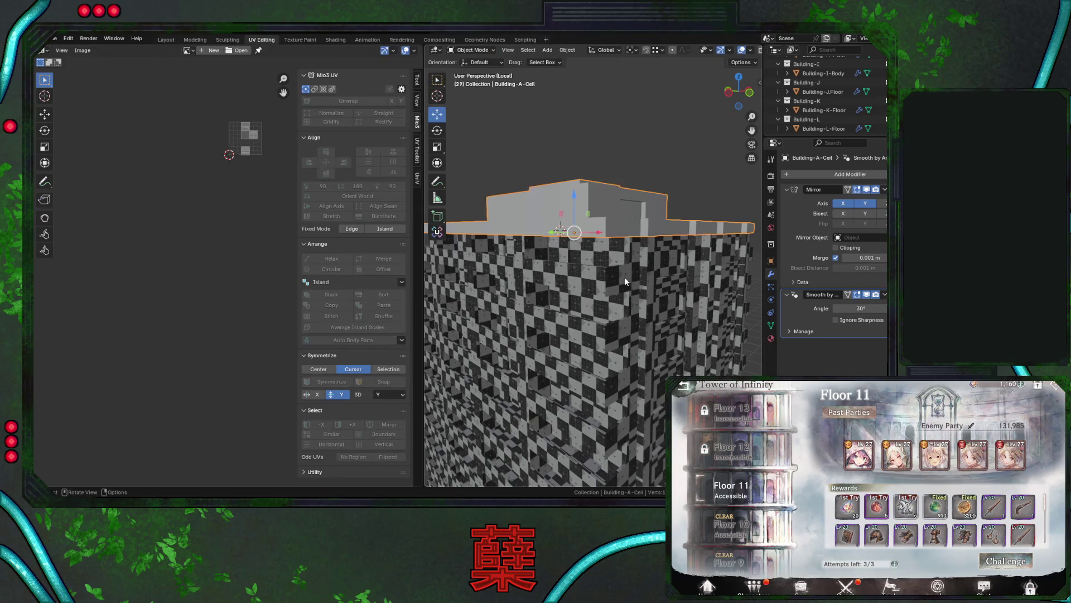
Back in Edit Mode, add another centred loop cut on the roof ledge.
key("Tab")
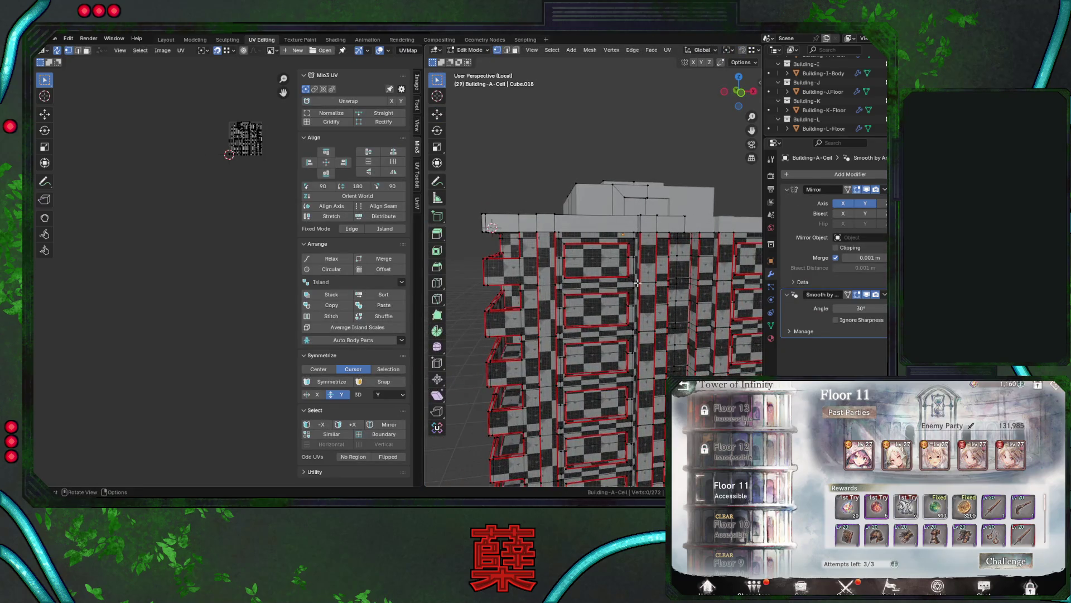
middle_click_drag(636, 270, 609, 283)
key("ctrl+r")
left_click(537, 257)
right_click(537, 257)
key("KP_1")
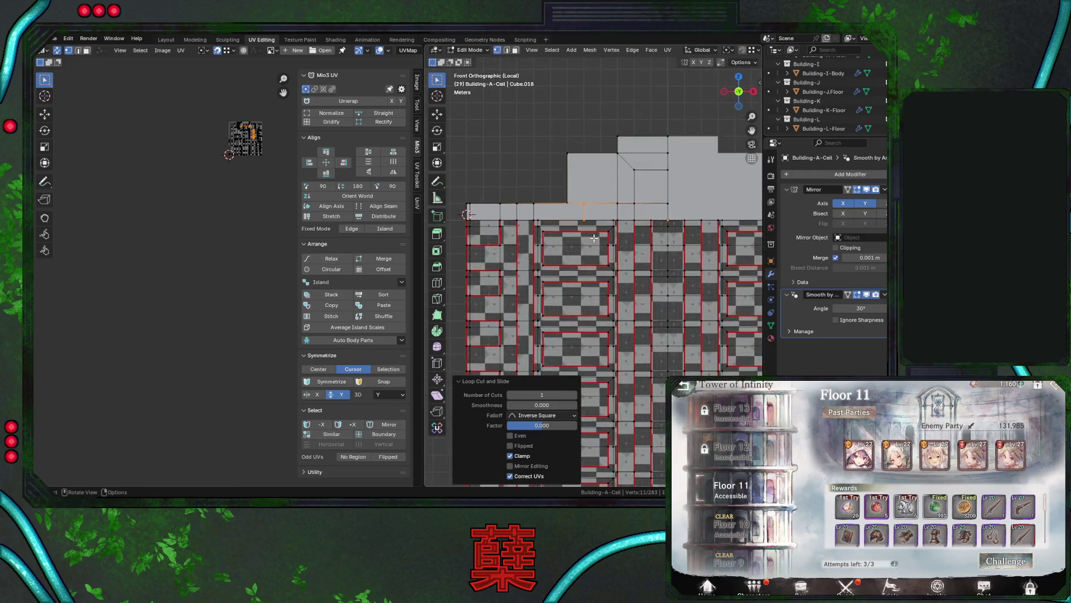
scroll(600, 223, "up", 8)
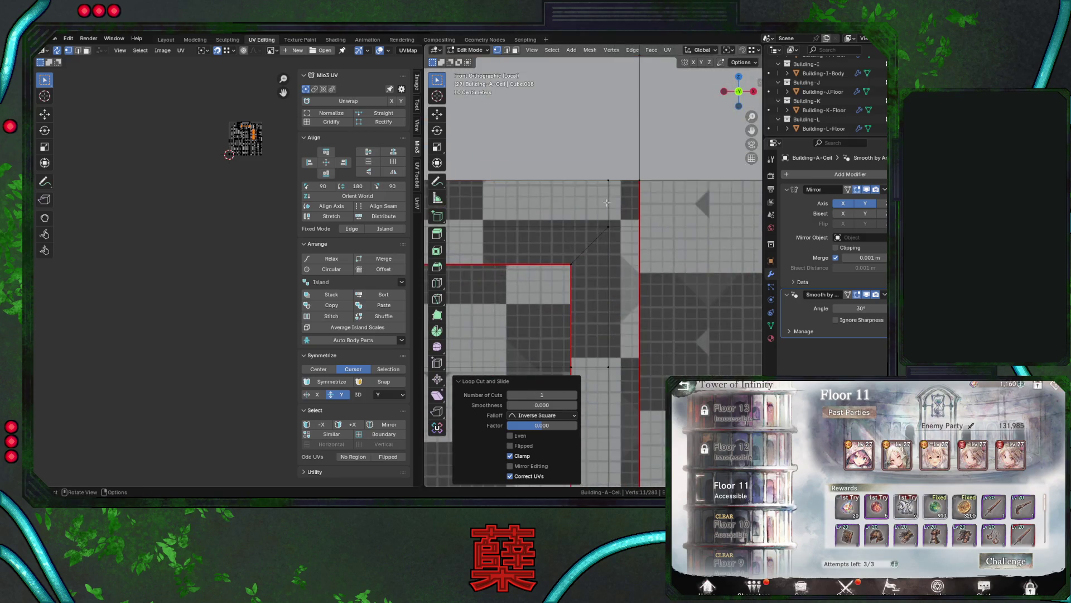
Select the upper ledge vertices and move them 1.7522 m along X.
left_click(607, 202)
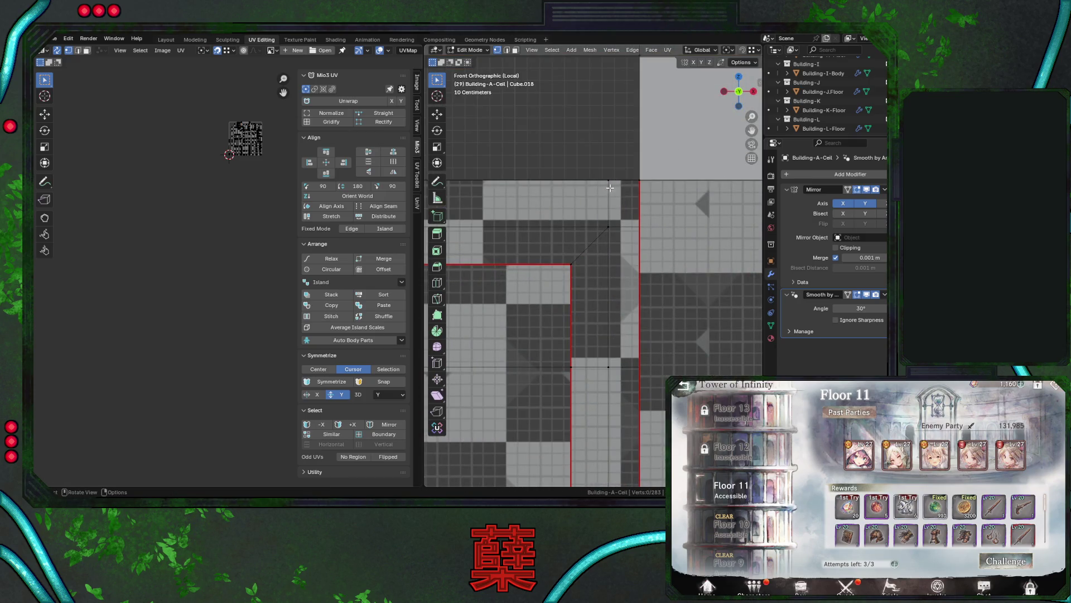
left_click(617, 194, "ctrl")
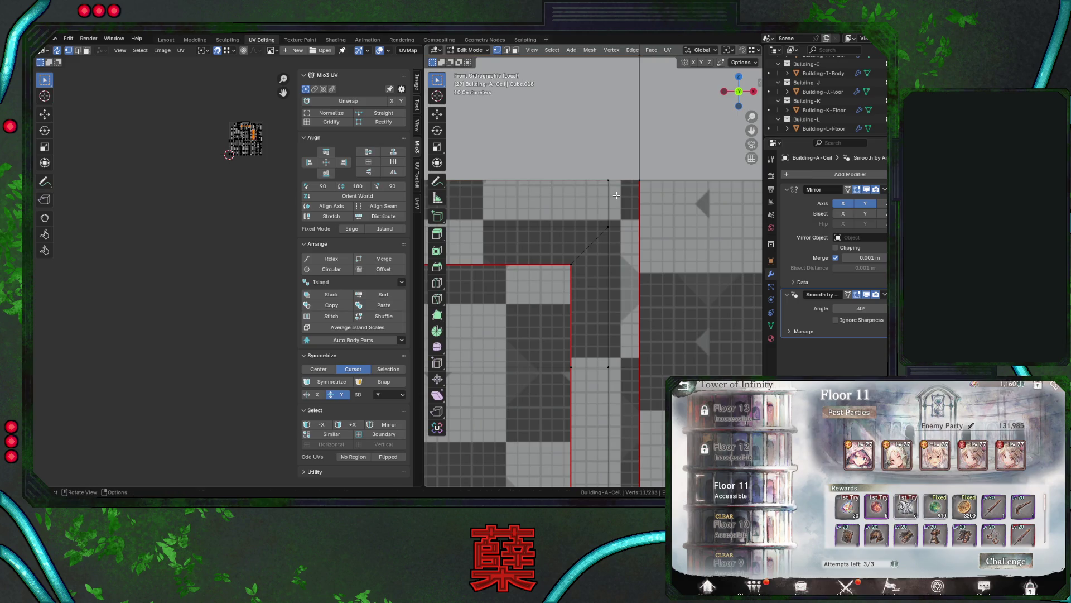
key("g")
key("x")
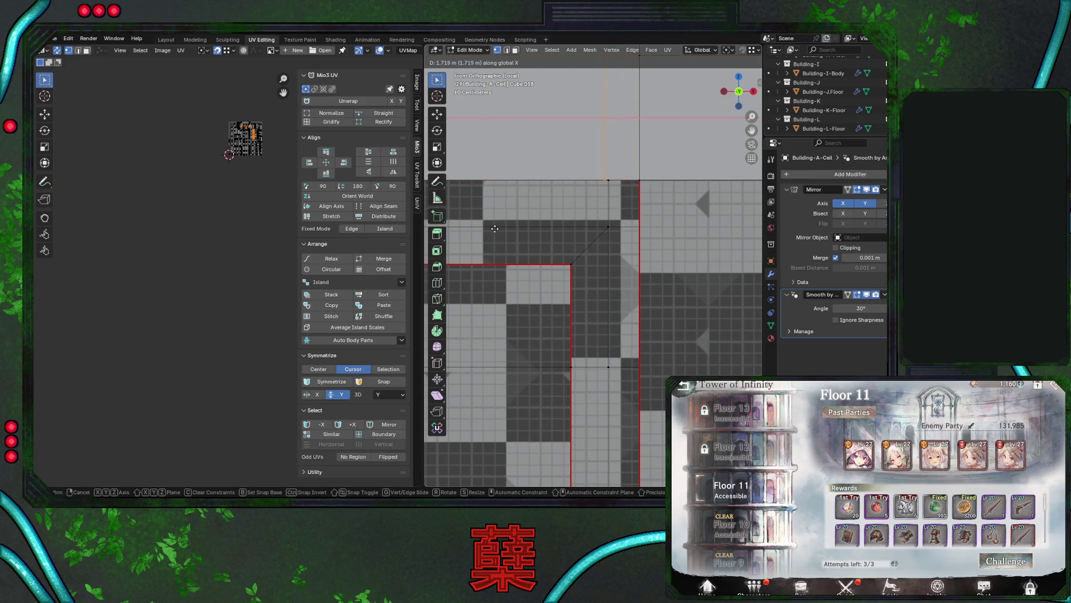
left_click(498, 231)
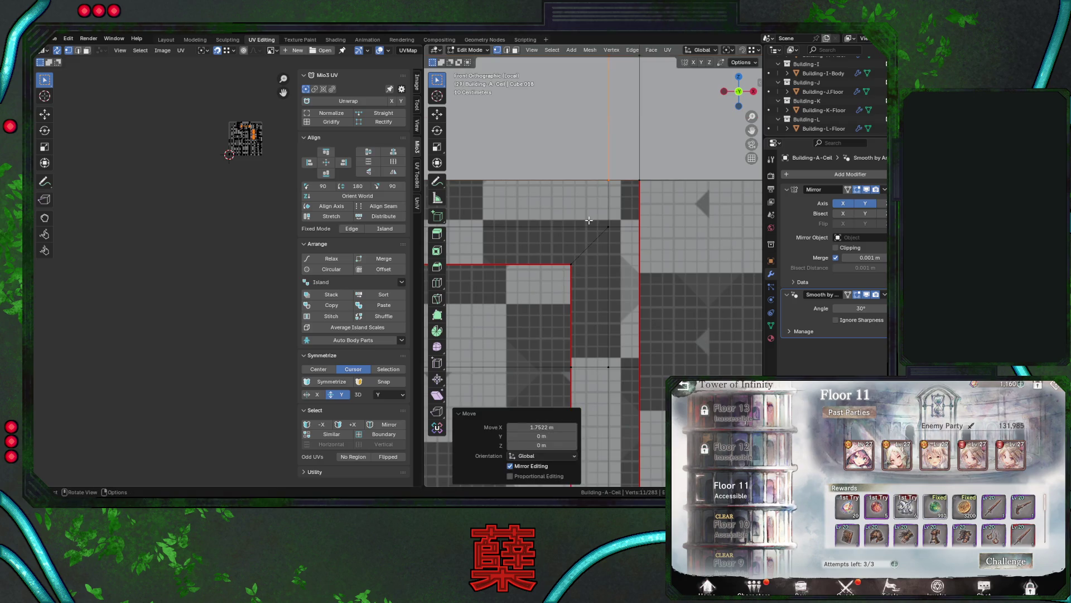
scroll(602, 199, "up", 5)
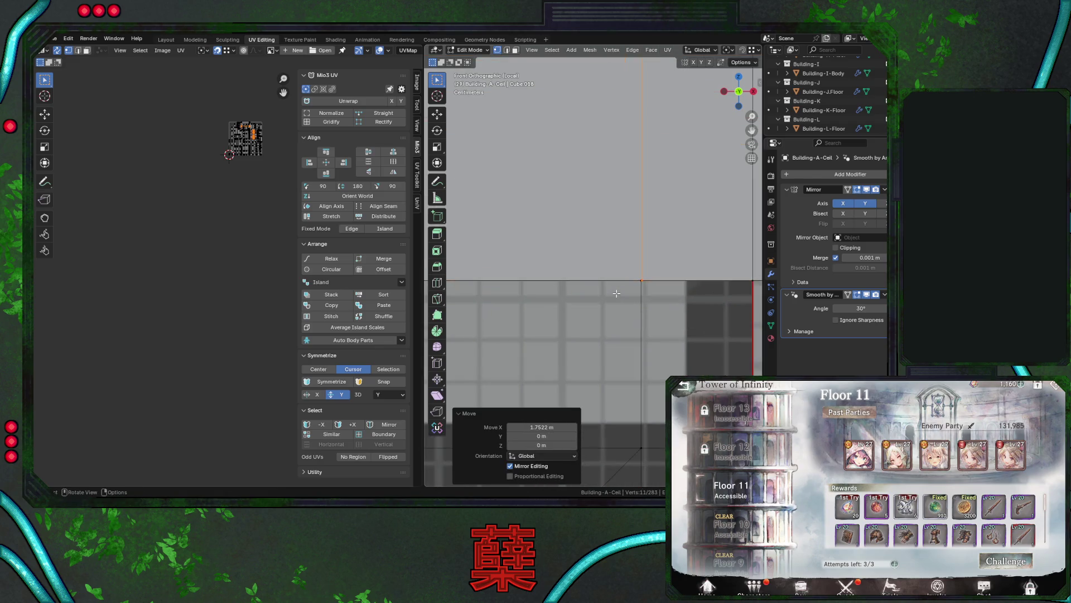
scroll(612, 272, "up", 5)
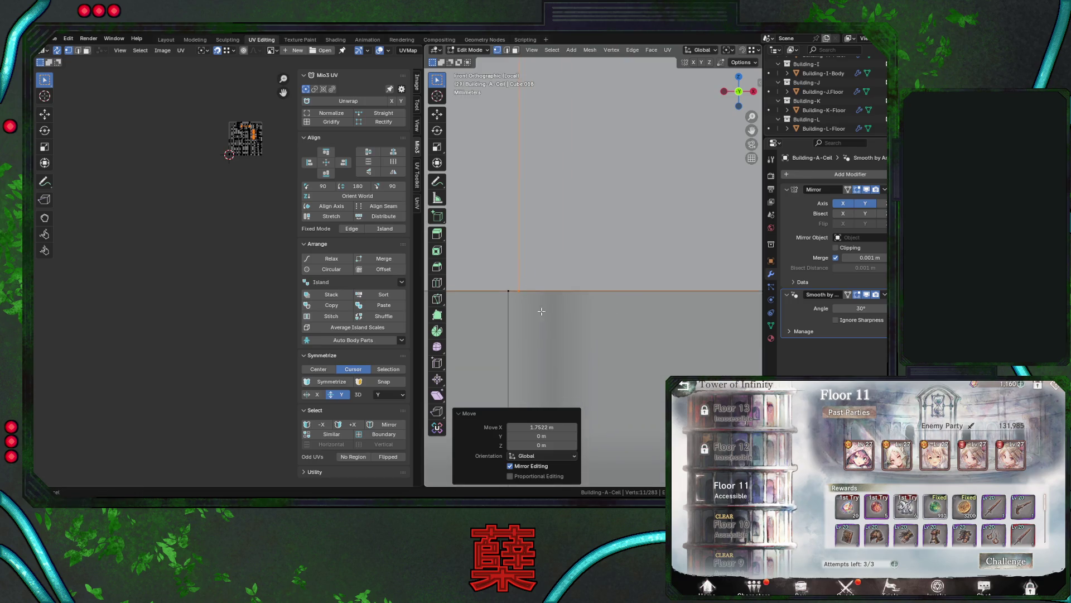
Fine-tune the ledge edge's X position to line up with its neighbour.
key("g")
key("x")
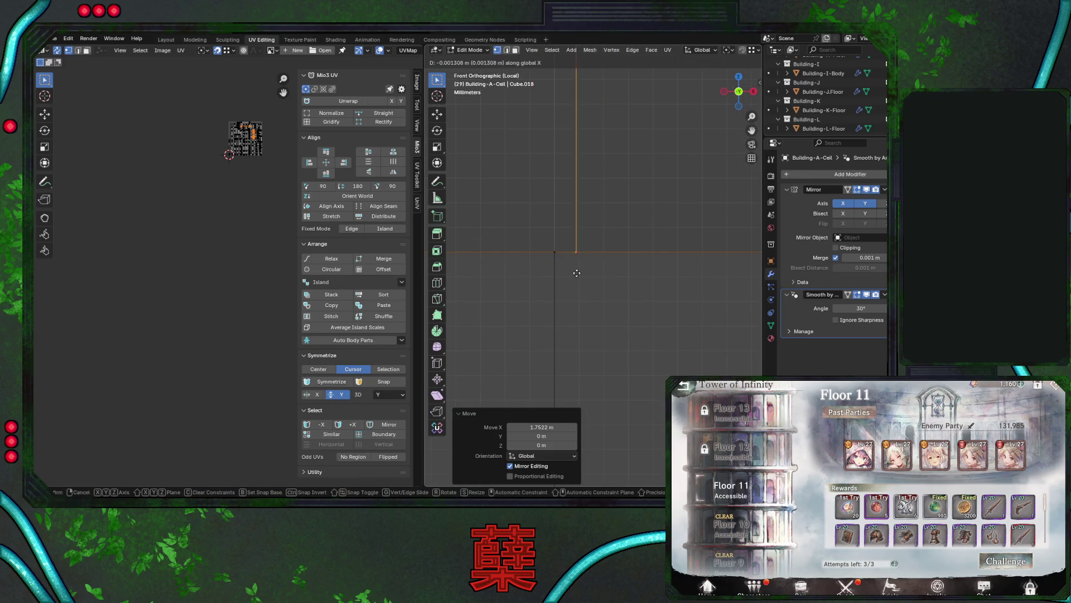
left_click(553, 268)
key("KP_Decimal")
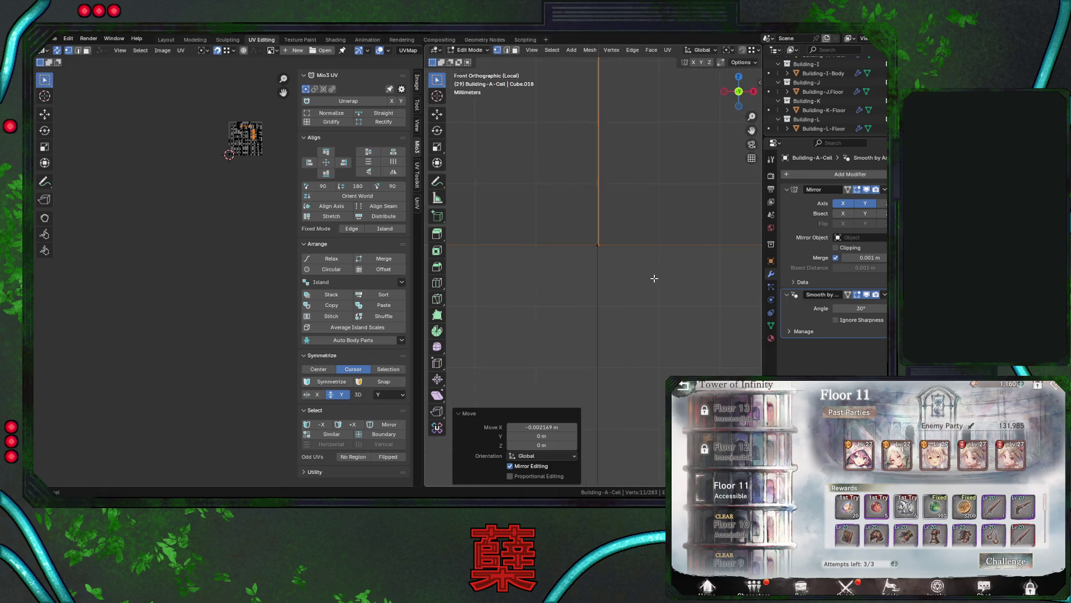
key("g")
key("x")
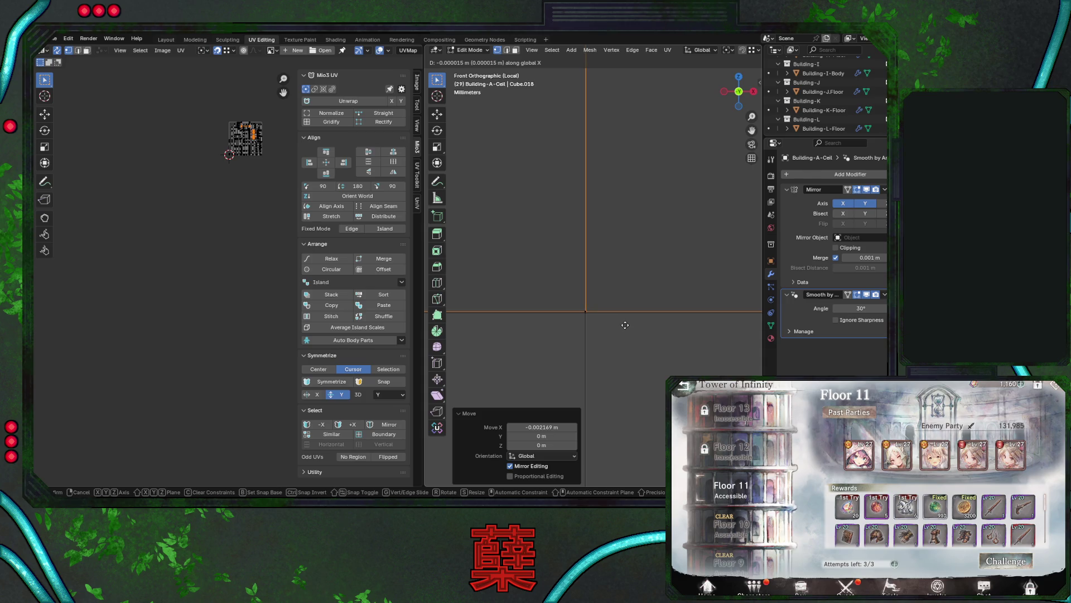
left_click(625, 325)
key("KP_Decimal")
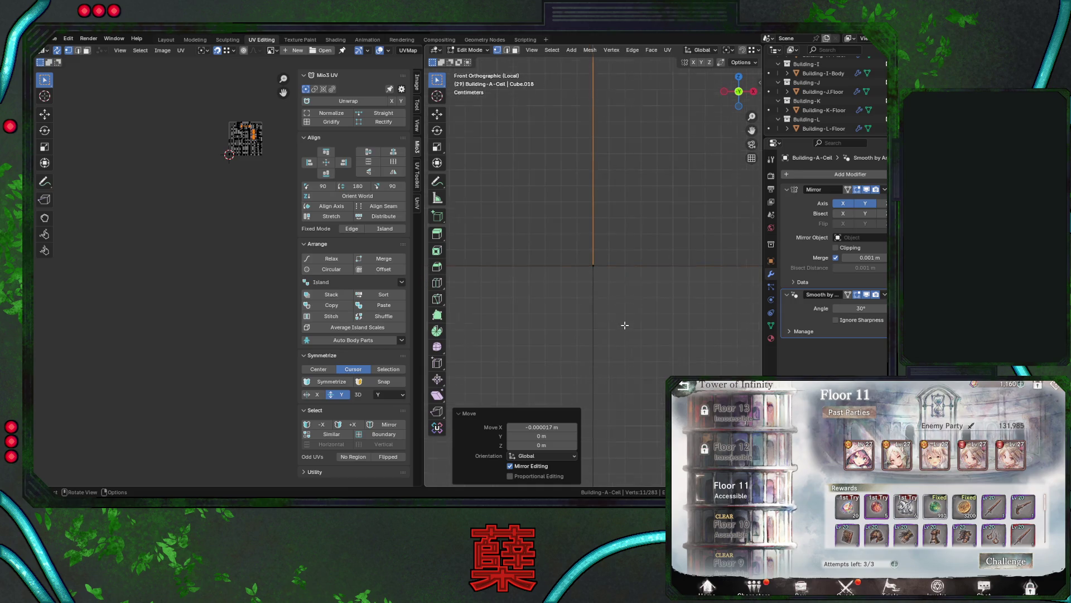
scroll(622, 323, "down", 5)
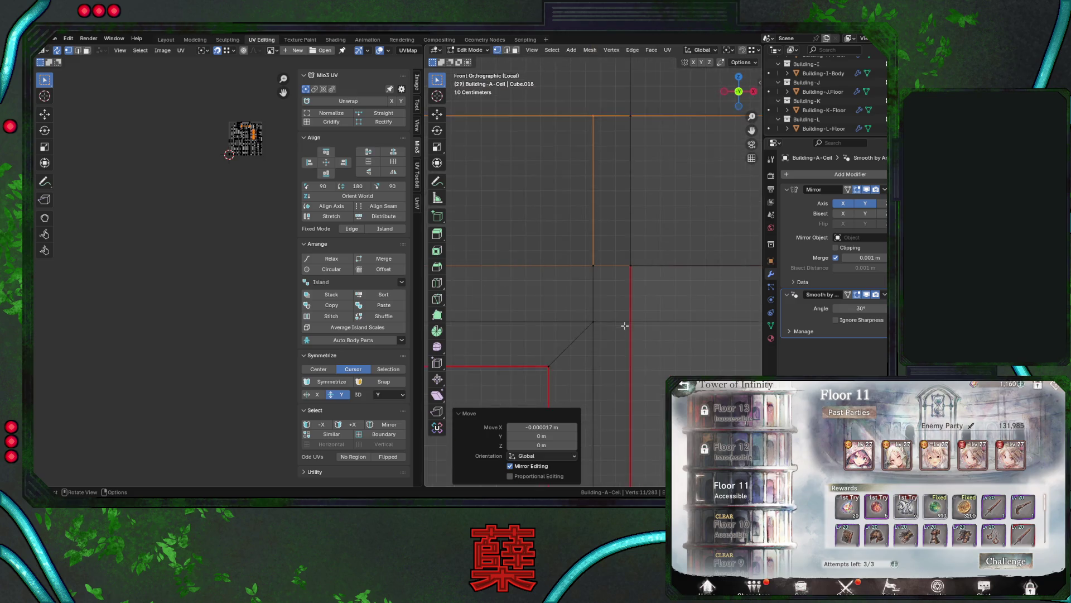
middle_click_drag(524, 297, 611, 301, "shift")
key("ctrl+r")
Place the vertical loop cut and slide it along X into position.
left_click(613, 220)
right_click(613, 221)
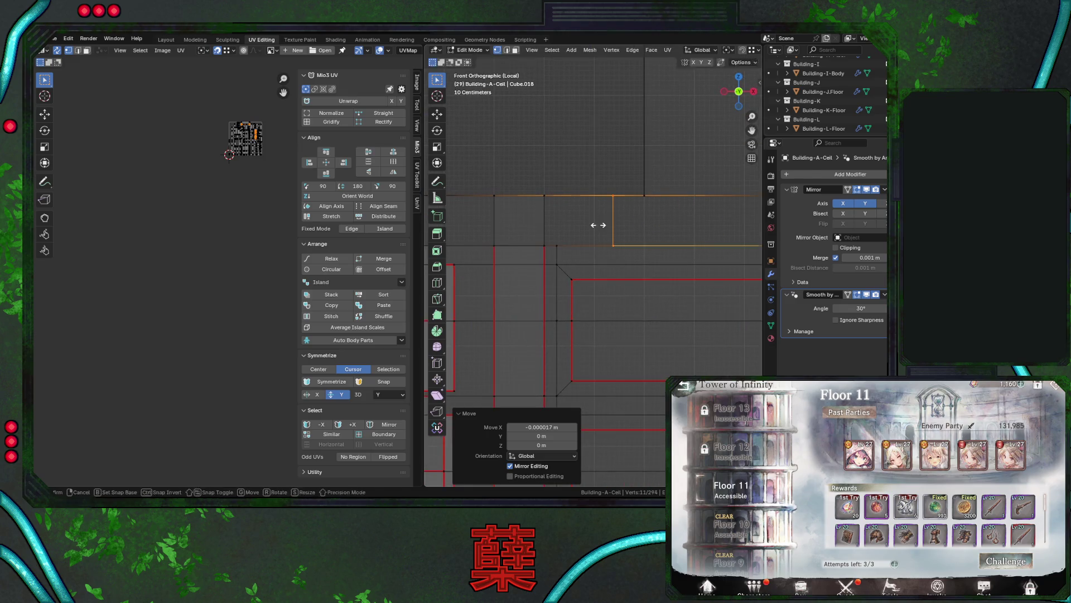
left_click(751, 53)
key("g")
key("x")
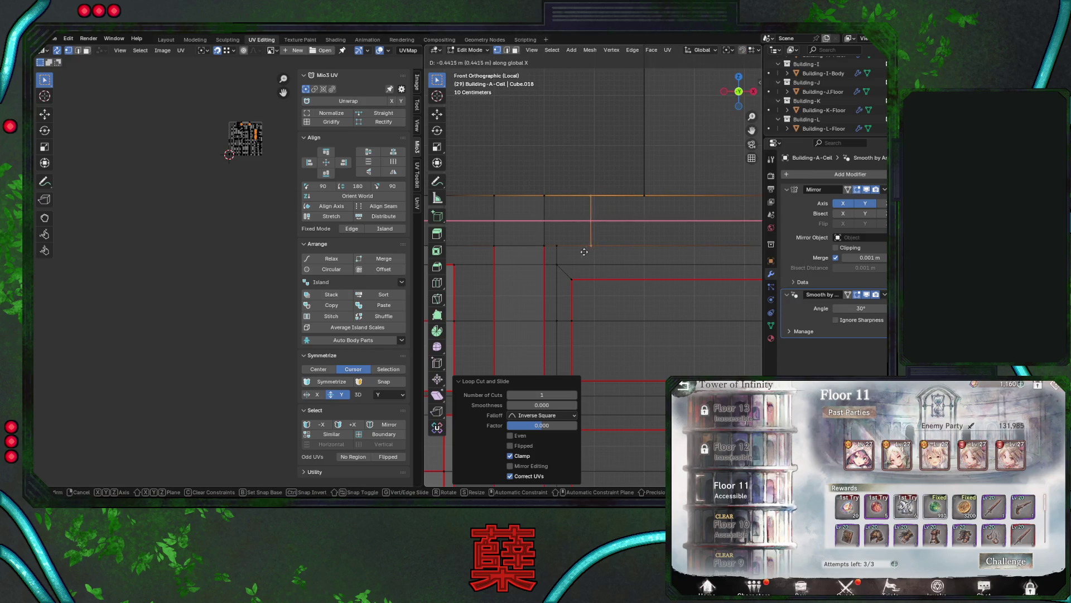
left_click(548, 253)
scroll(554, 239, "up", 5)
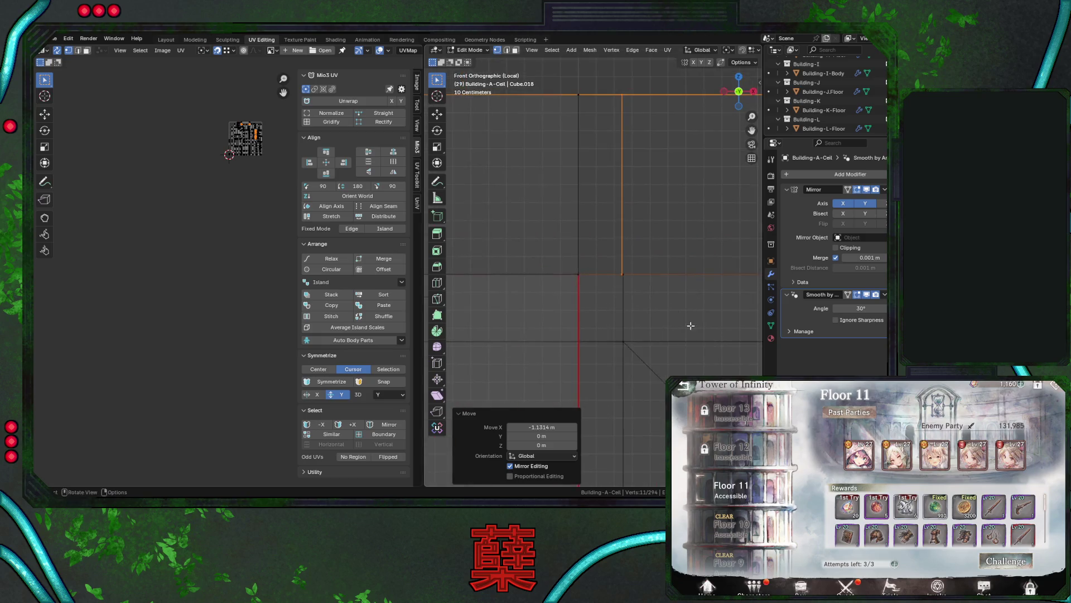
scroll(676, 306, "up", 2)
key("g")
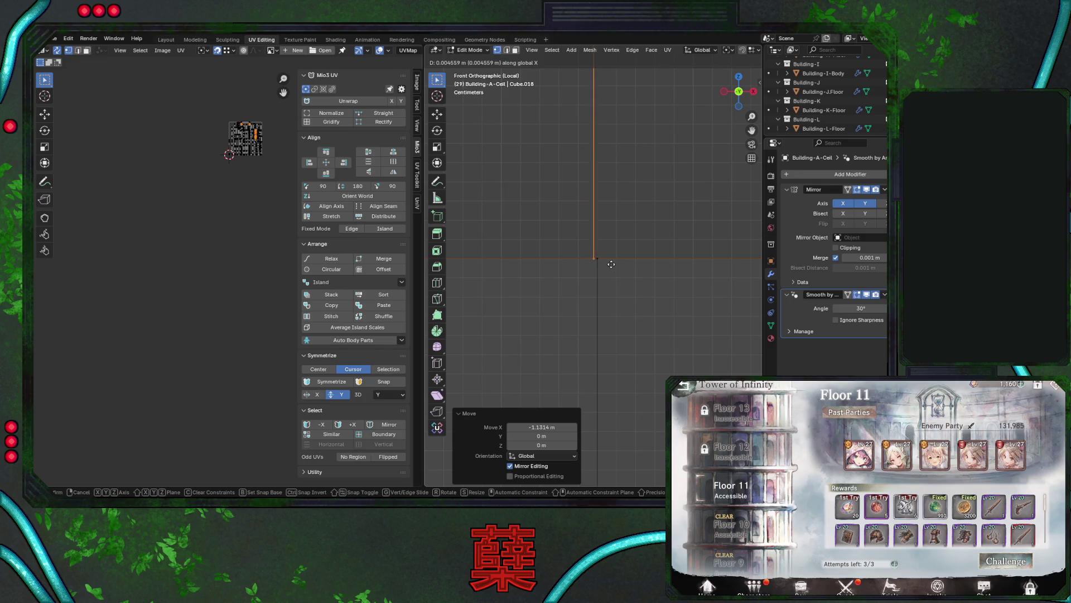
left_click(614, 264)
scroll(622, 253, "up", 3)
Make fine X adjustments to the loop edges along the ledge.
key("g")
key("x")
left_click(577, 268)
mouse_move(578, 268)
middle_mouse_down("shift")
mouse_move(539, 274)
mouse_move(629, 279)
mouse_move(644, 262)
mouse_move(567, 277)
mouse_move(596, 262)
mouse_move(635, 300)
mouse_move(618, 282)
mouse_move(593, 303)
middle_mouse_up("shift")
key("g")
key("x")
left_click(620, 280)
key("g")
key("x")
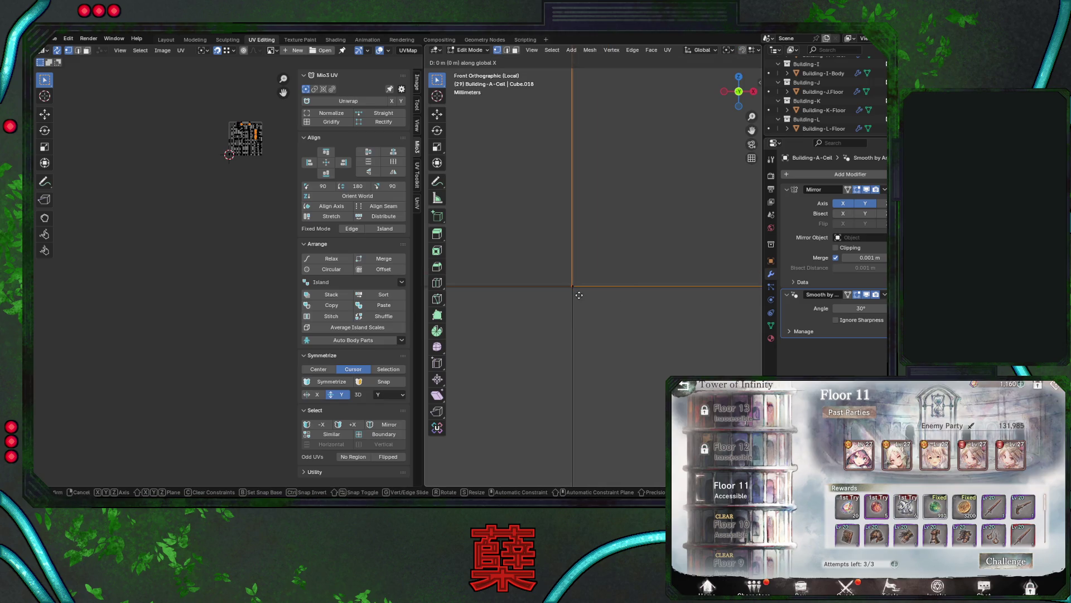
left_click(580, 296)
middle_click_drag(579, 295, 586, 305, "shift")
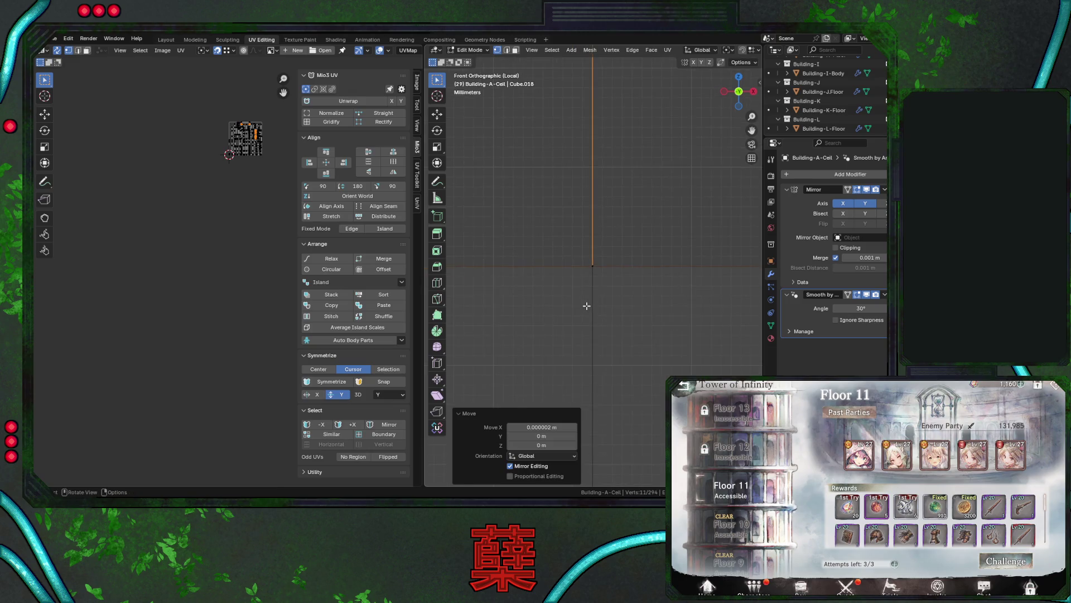
scroll(586, 305, "down", 8)
Save City.blend, return to Object Mode, save again, and select the roof object.
key("alt+a")
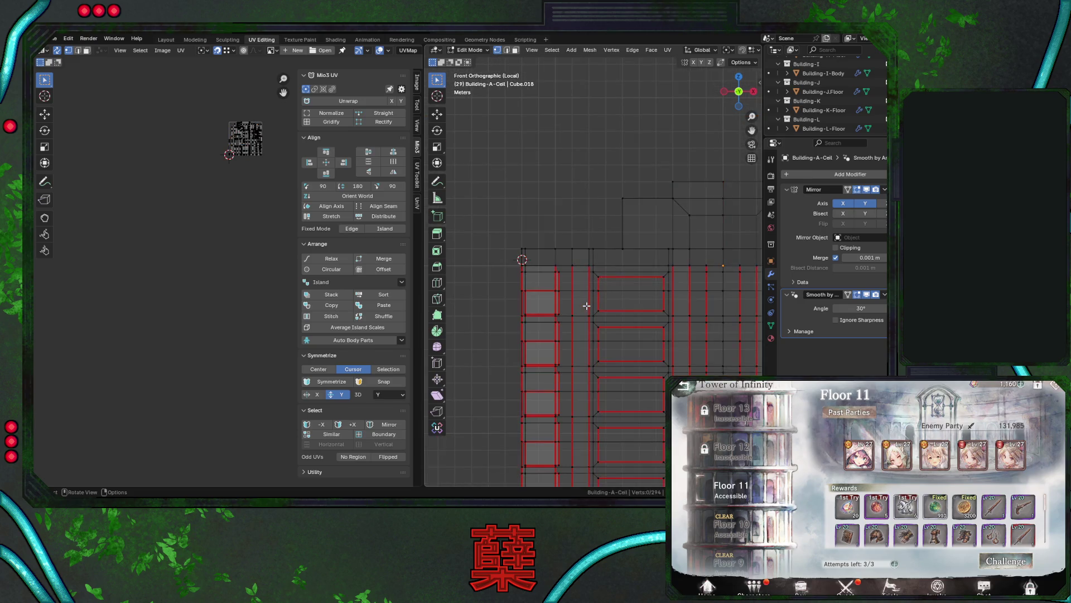
middle_click_drag(584, 303, 614, 313)
key("ctrl+s")
scroll(630, 303, "down", 3)
key("a")
key("alt+a")
scroll(647, 329, "down", 2)
mouse_move(648, 329)
middle_mouse_down()
mouse_move(650, 302)
mouse_move(639, 317)
mouse_move(597, 326)
mouse_move(614, 307)
middle_mouse_up()
key("a")
key("Tab")
key("ctrl+s")
left_click(623, 240)
Assign M_Building_Entrance to the roof's second slot and M_Building_Concrete to its first.
left_click(771, 338)
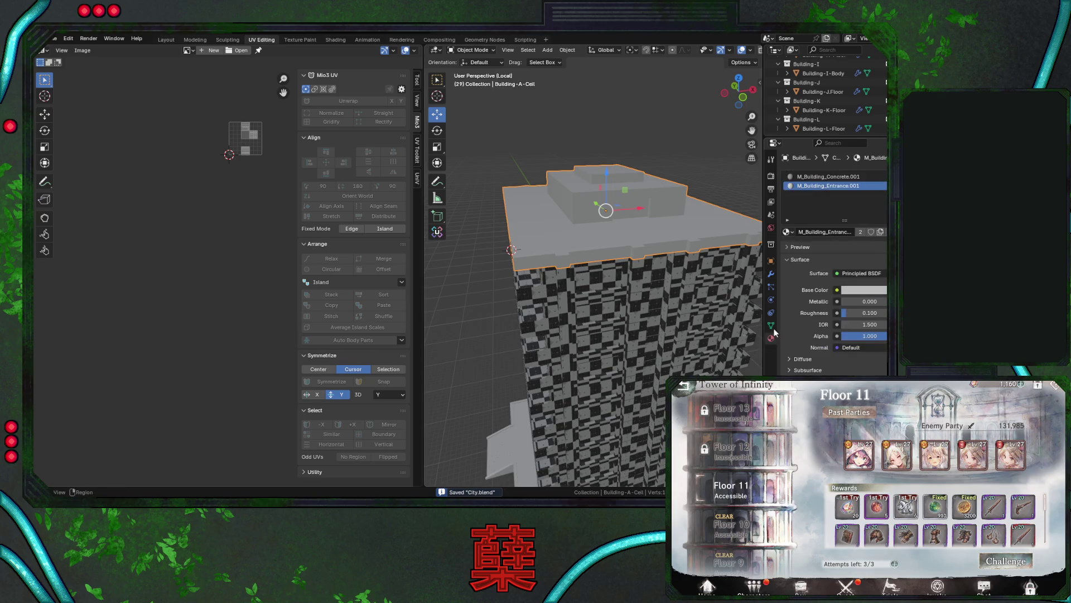
left_click(787, 233)
left_click(763, 266)
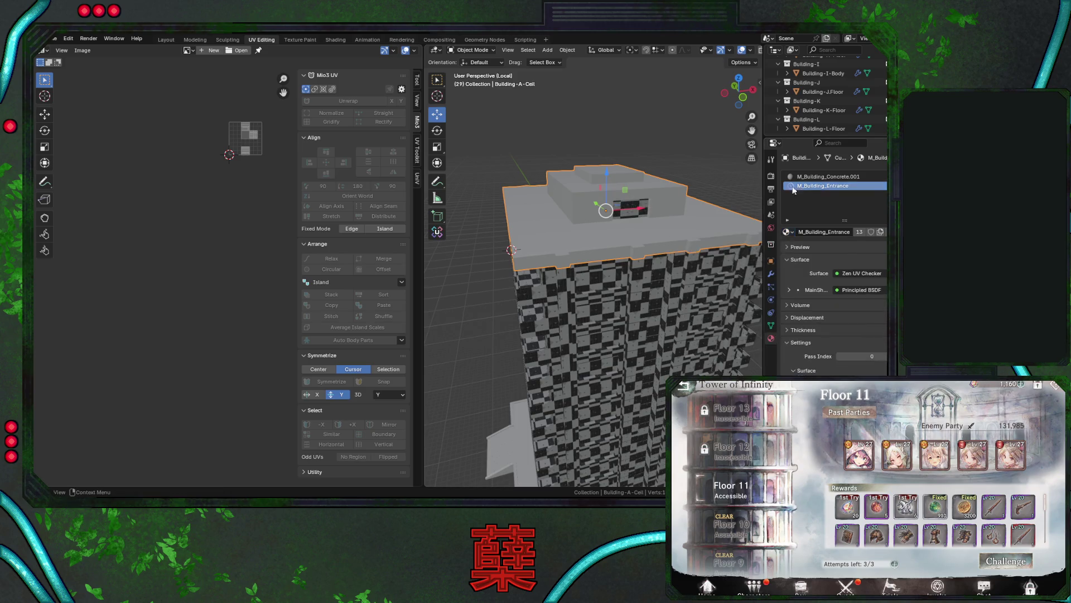
left_click(809, 177)
left_click(786, 232)
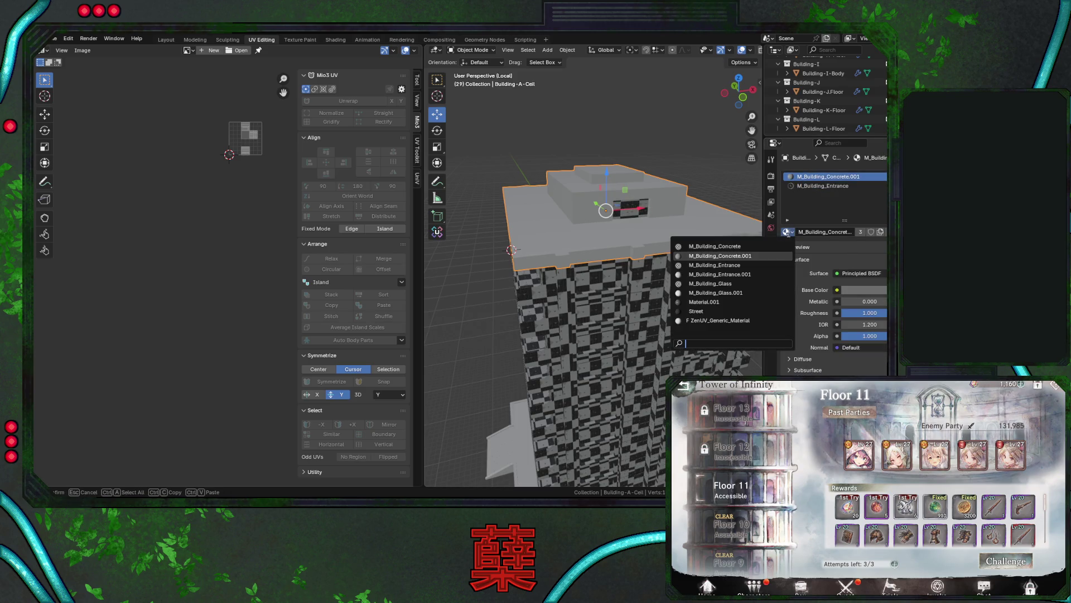
left_click(780, 245)
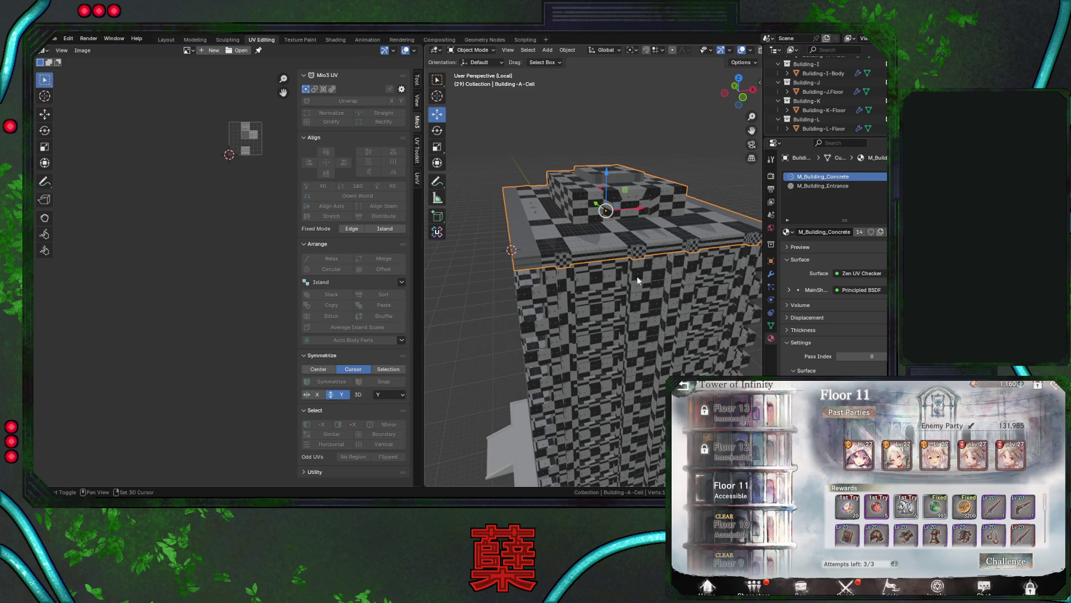
Reassign Building-A-1Floor's slots to M_Building_Concrete and M_Building_Glass.
middle_click_drag(644, 301, 644, 198, "shift")
scroll(642, 347, "down", 5, "shift")
left_click(681, 360)
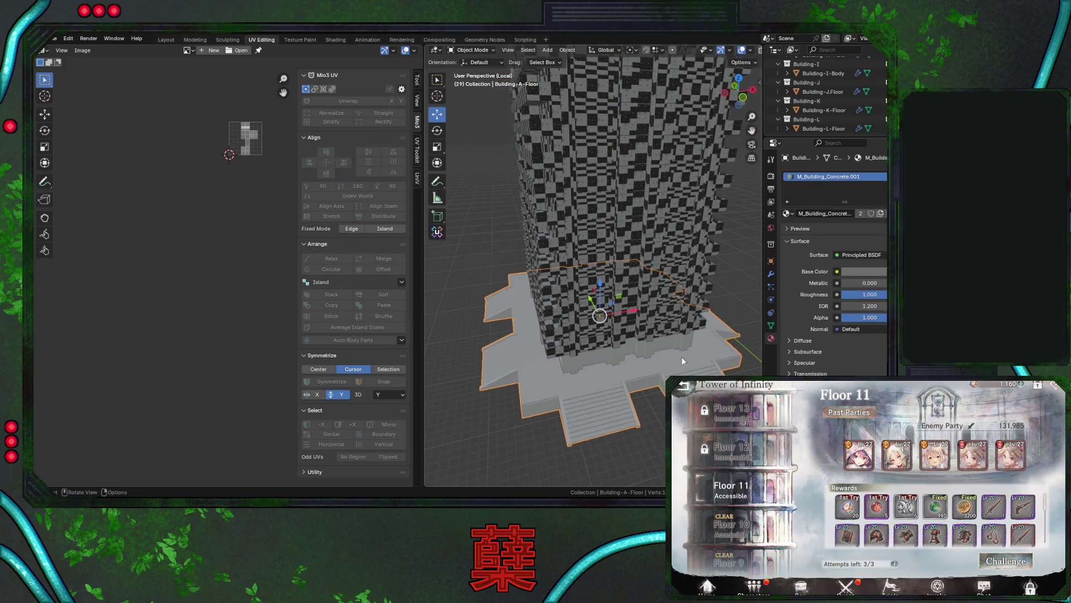
left_click(669, 346)
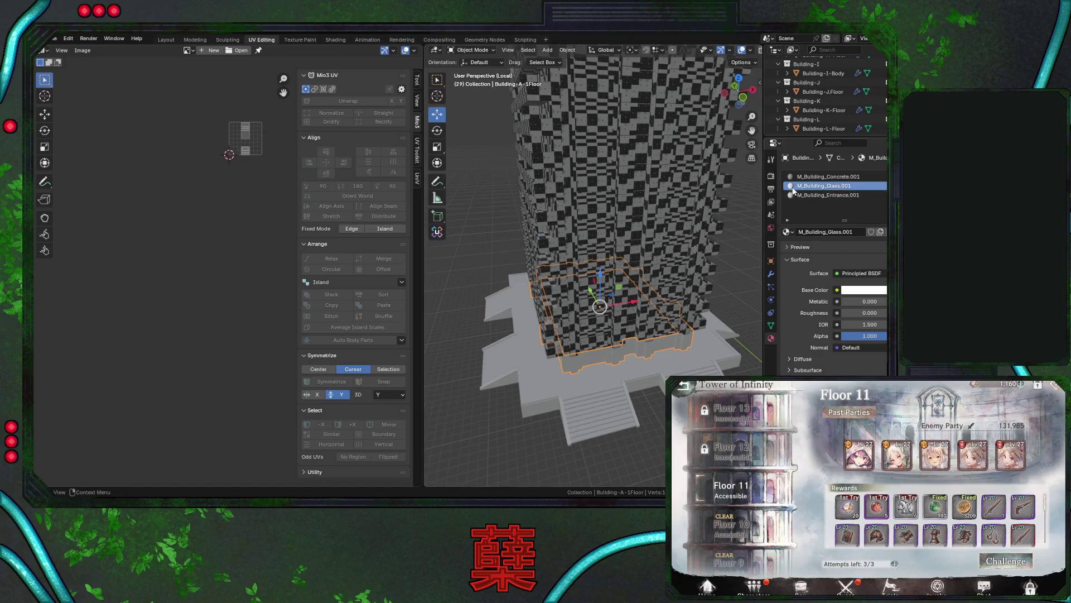
left_click(787, 231)
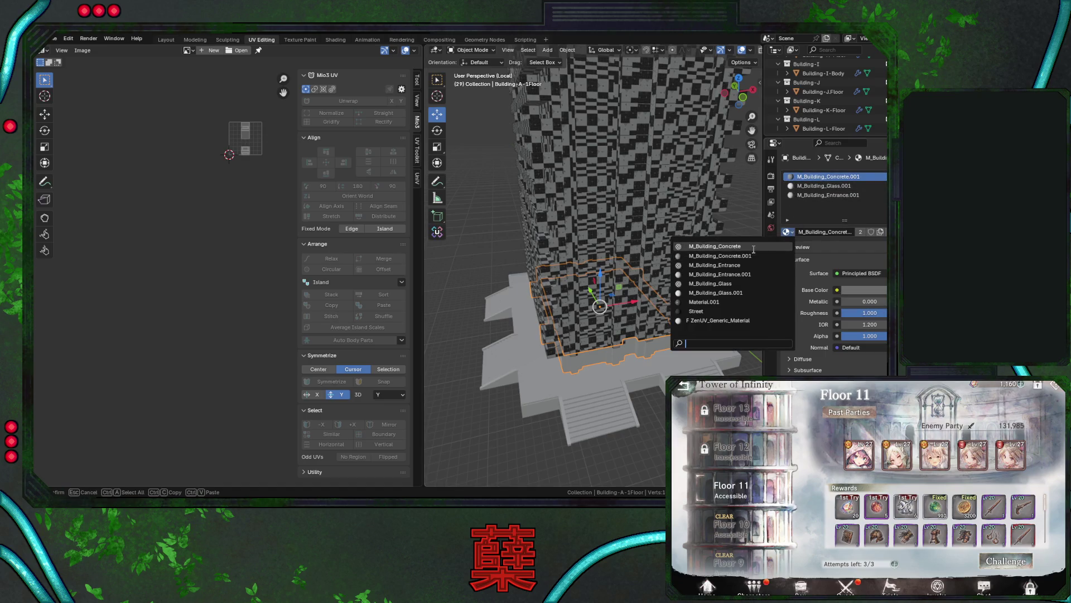
left_click(753, 246)
left_click(825, 186)
left_click(786, 232)
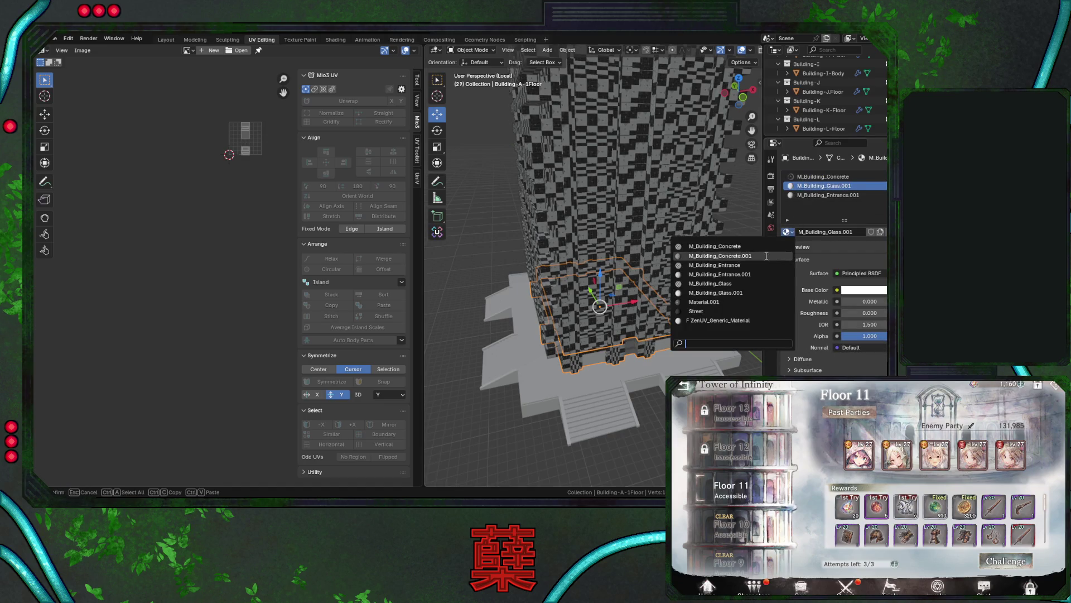
left_click(744, 283)
left_click(825, 195)
left_click(787, 232)
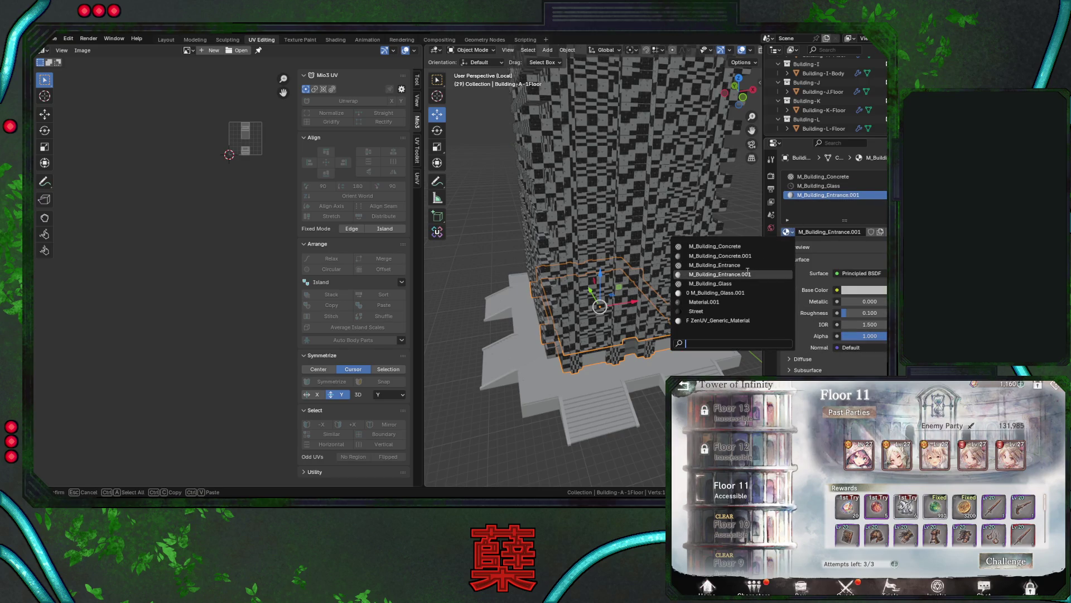
Assign M_Building_Concrete to the base Building-A-Floor and save City.blend.
left_click(720, 349)
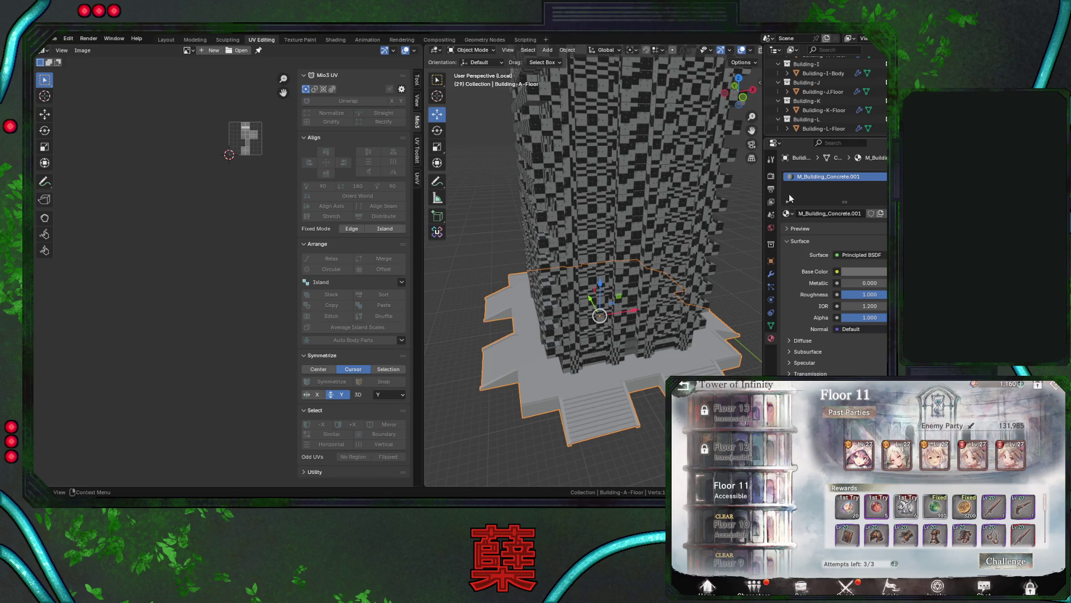
left_click(787, 213)
left_click(823, 228)
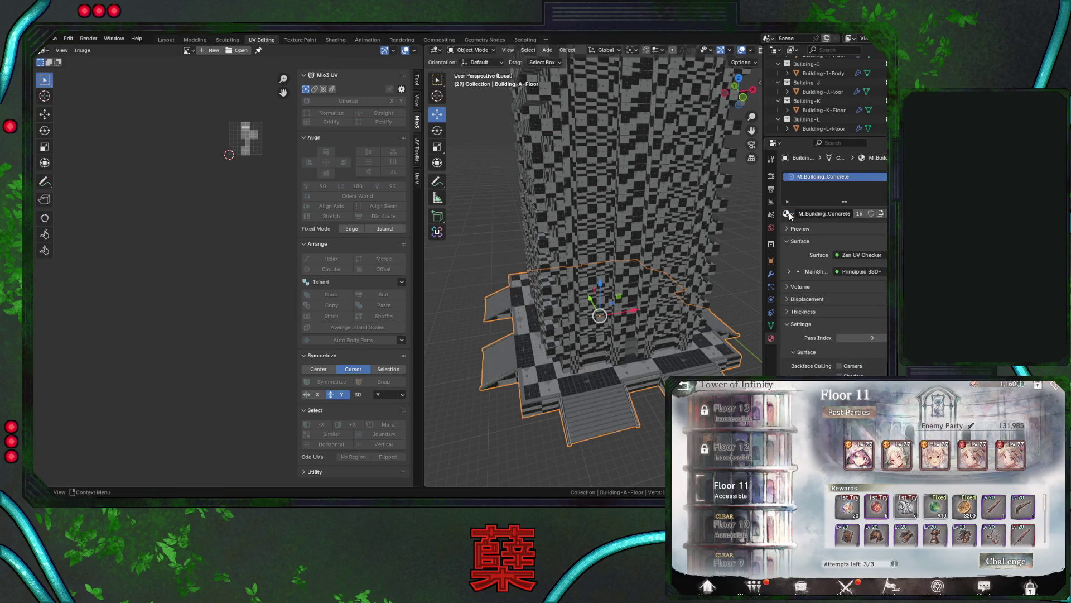
left_click(561, 450)
scroll(560, 426, "down", 4)
mouse_move(560, 426)
middle_mouse_down()
mouse_move(638, 269)
mouse_move(657, 272)
mouse_move(654, 260)
mouse_move(635, 282)
middle_mouse_up()
key("ctrl+s")
scroll(663, 292, "up", 4)
scroll(663, 290, "up", 3)
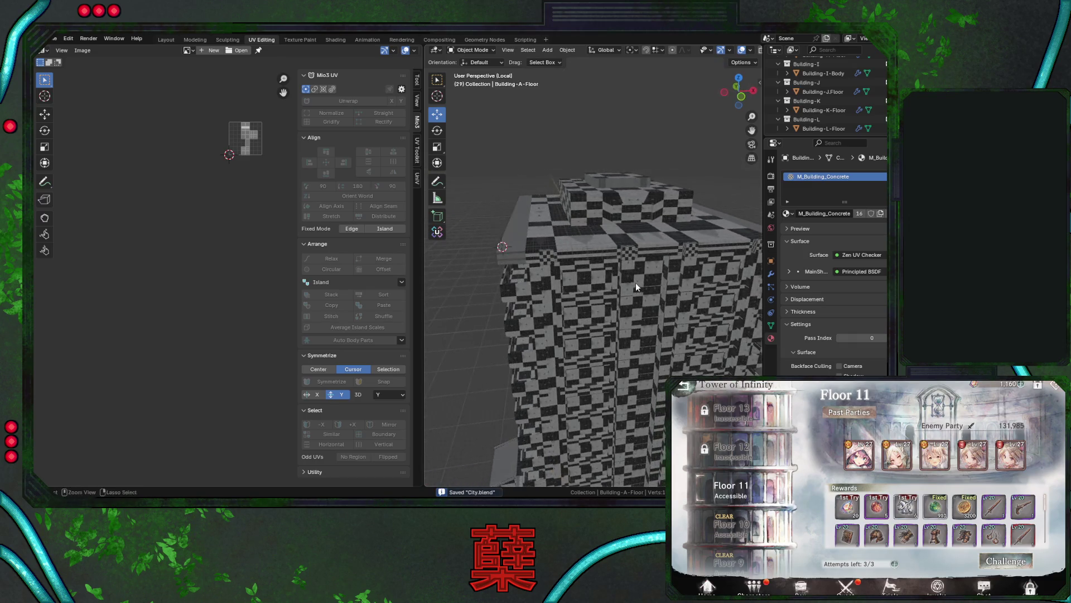
left_click(608, 249)
Switch the viewport to wireframe shading and orbit down to inspect the building's base.
key("shift+z")
mouse_move(466, 314)
middle_mouse_down()
mouse_move(550, 330)
mouse_move(569, 384)
mouse_move(585, 318)
middle_mouse_up()
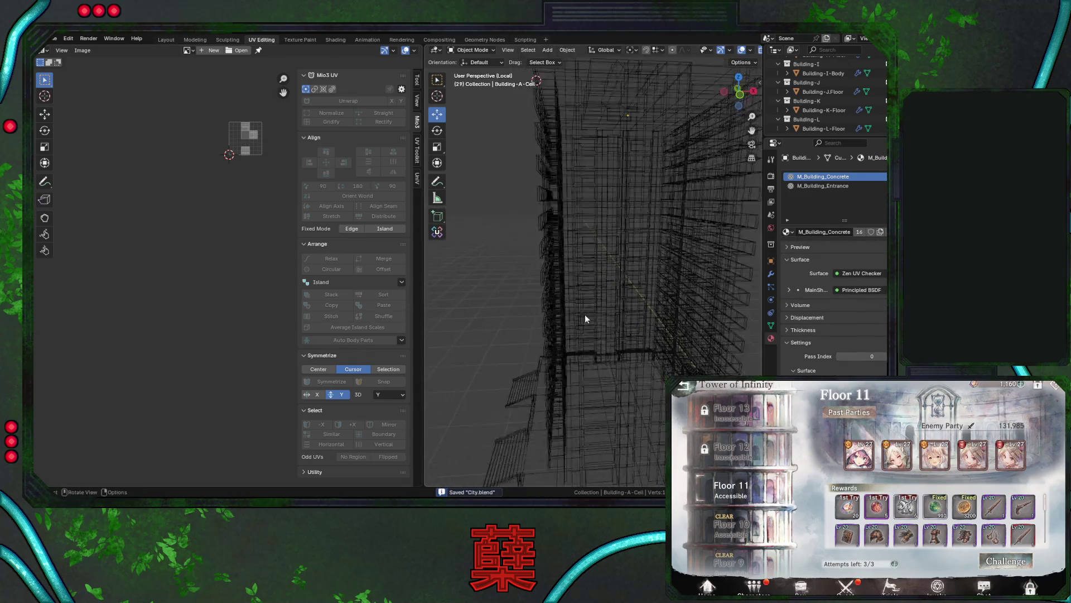
scroll(584, 318, "down", 3)
mouse_move(605, 276)
middle_mouse_down()
mouse_move(631, 317)
mouse_move(611, 328)
middle_mouse_up()
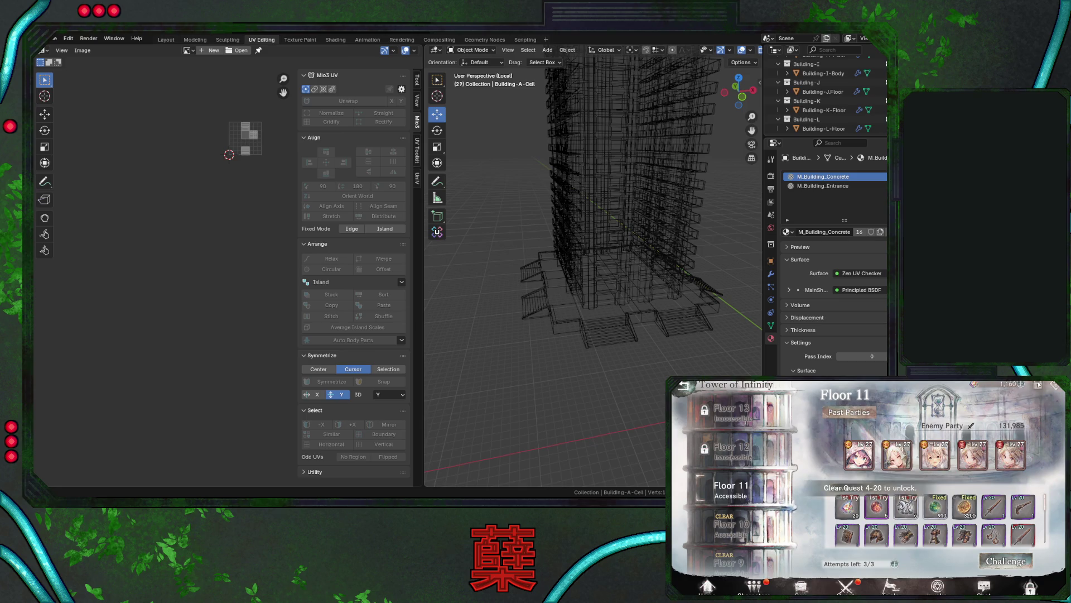
left_click(1019, 556)
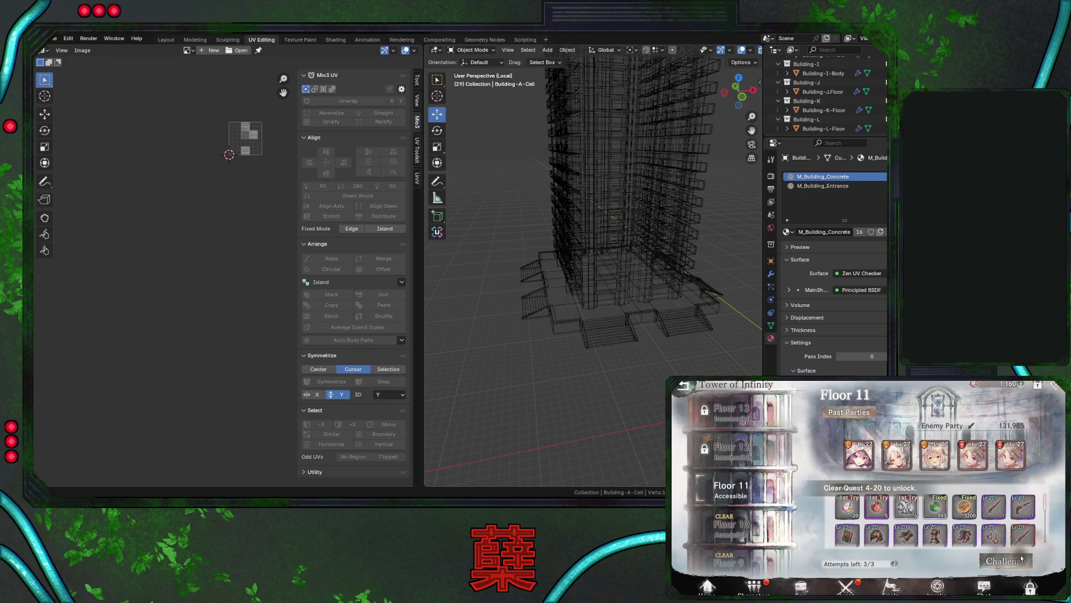
left_click(1009, 575)
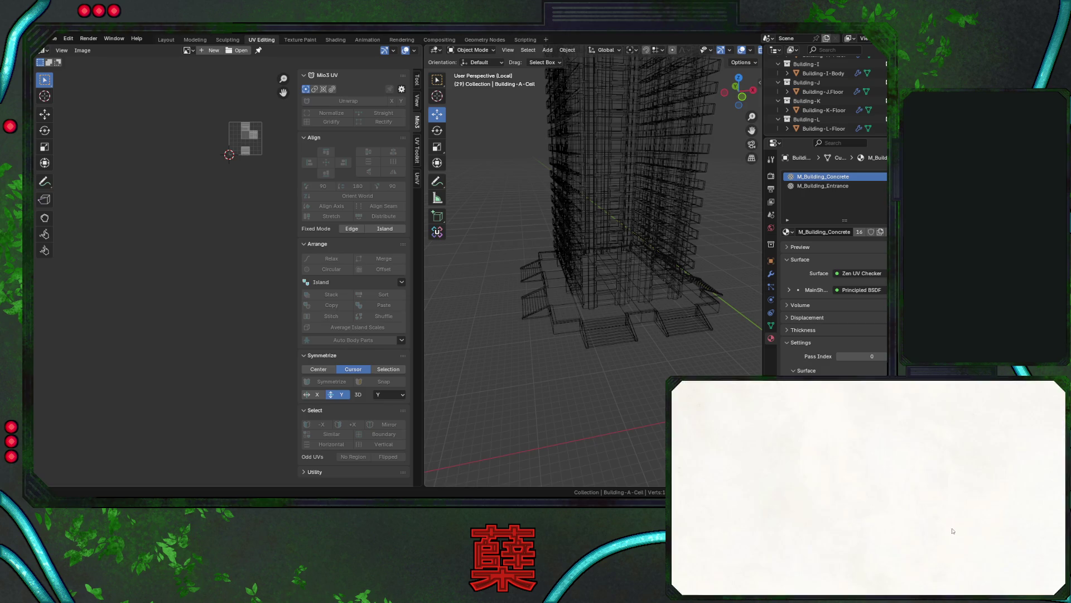
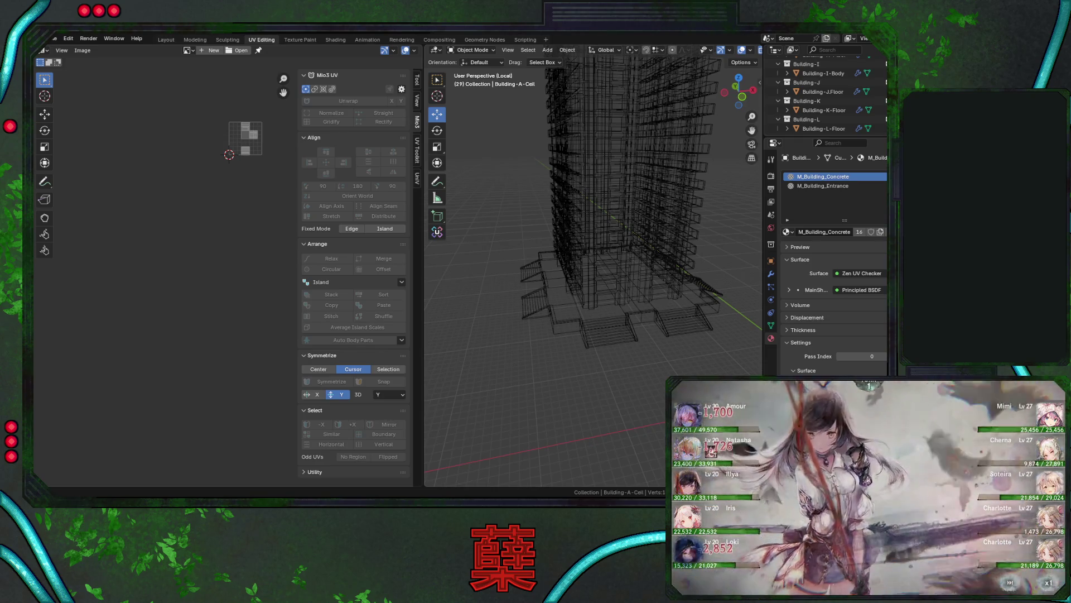
Show the office tower in Material Preview with its checker texture and save City.blend.
mouse_move(526, 216)
middle_mouse_down()
mouse_move(564, 286)
mouse_move(598, 279)
mouse_move(611, 220)
middle_mouse_up()
key("shift+z")
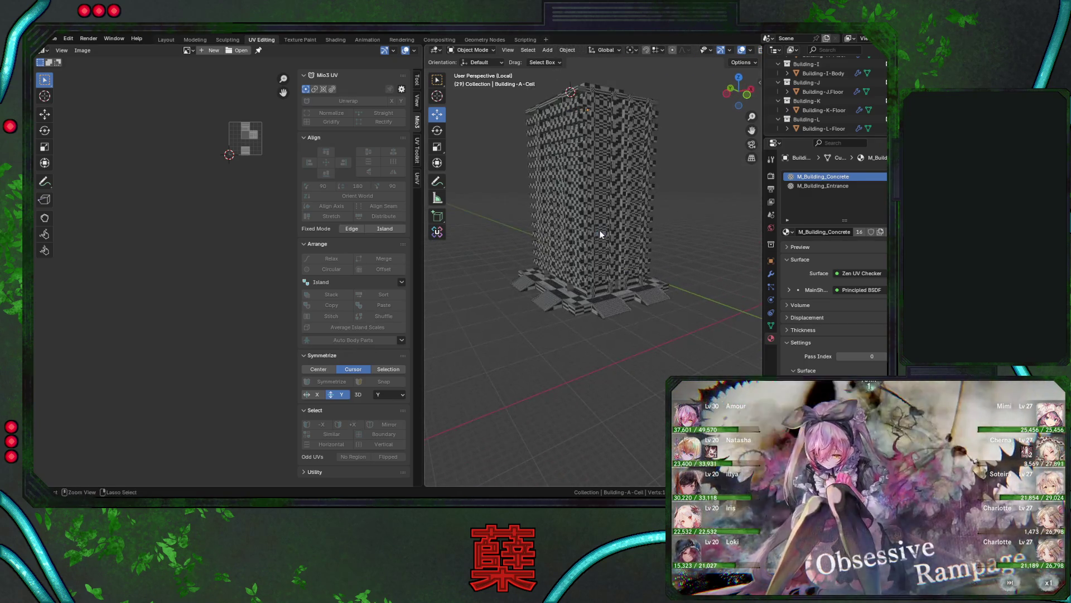
key("ctrl+s")
Select Building-A-Body and put it into Edit Mode.
left_click(605, 209)
scroll(635, 283, "up", 4)
key("Tab")
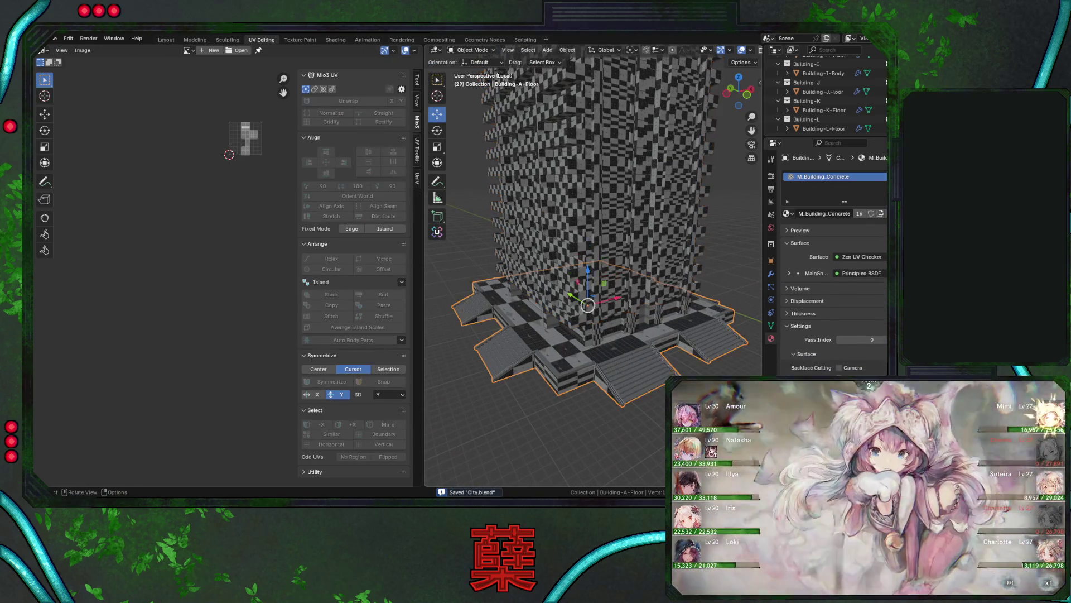
scroll(632, 271, "up", 2)
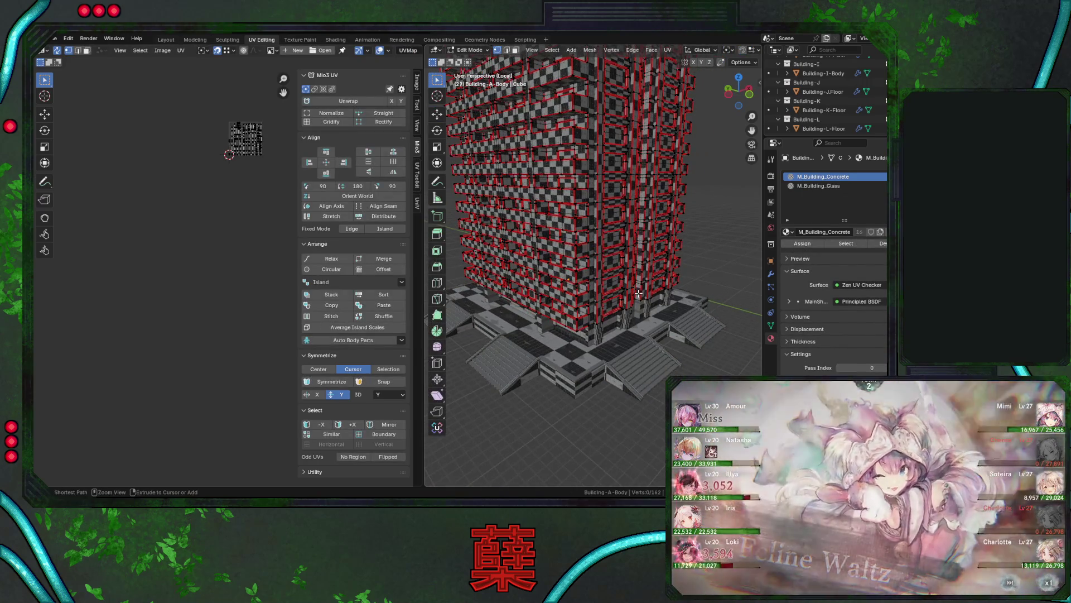
Select all of the tower body and straighten its UV islands with Mio3 Align Rotation.
key("a")
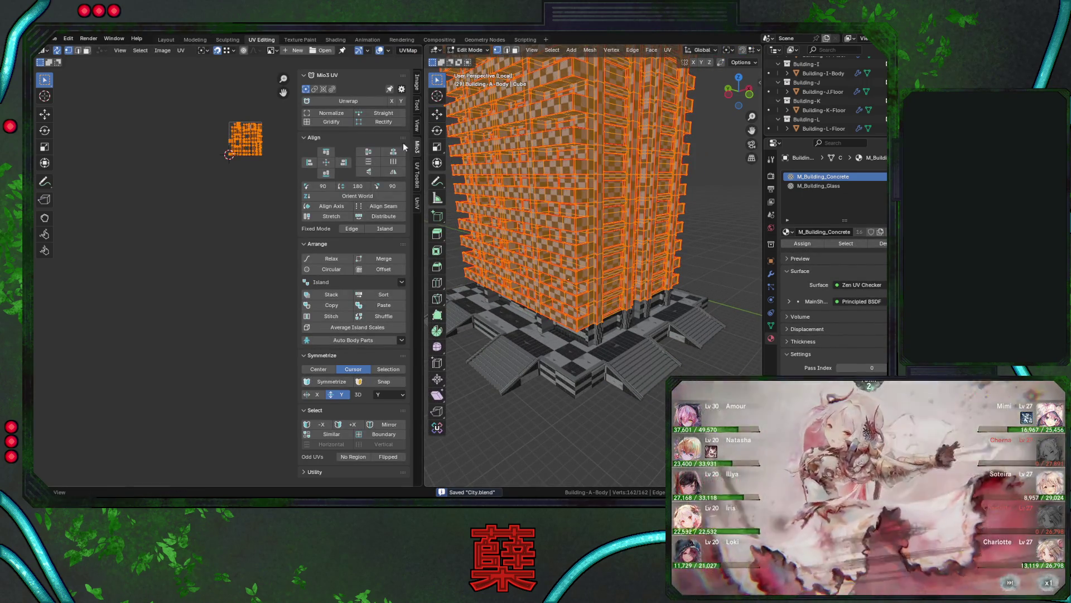
left_click(357, 196)
middle_click_drag(284, 208, 279, 301)
scroll(237, 258, "up", 8)
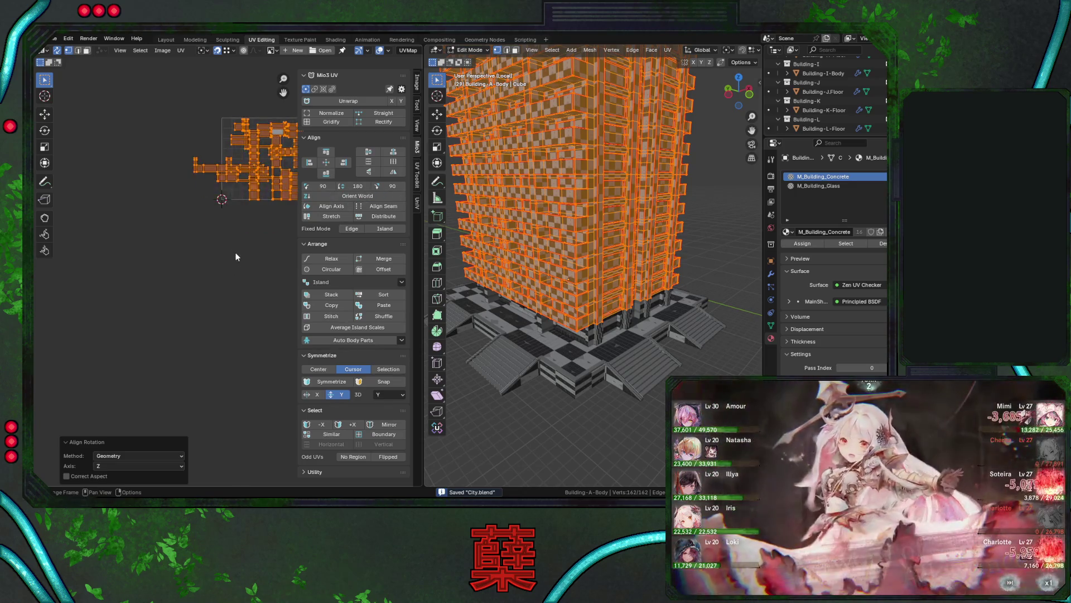
scroll(234, 253, "down", 5)
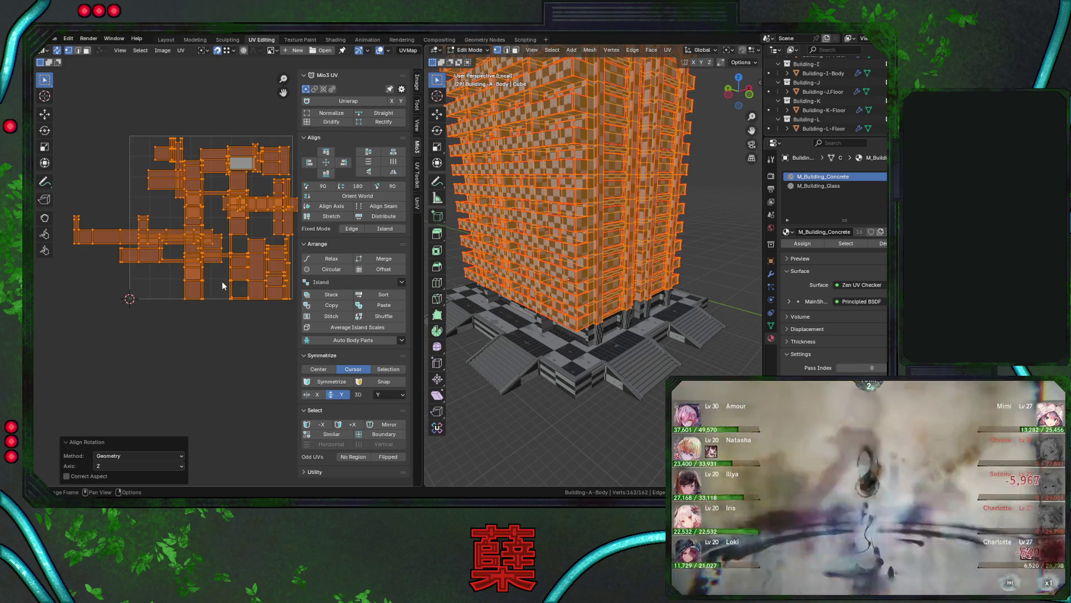
Re-unwrap the tower body Angle Based, re-align the islands' rotation, and show the modifier stack.
key("u")
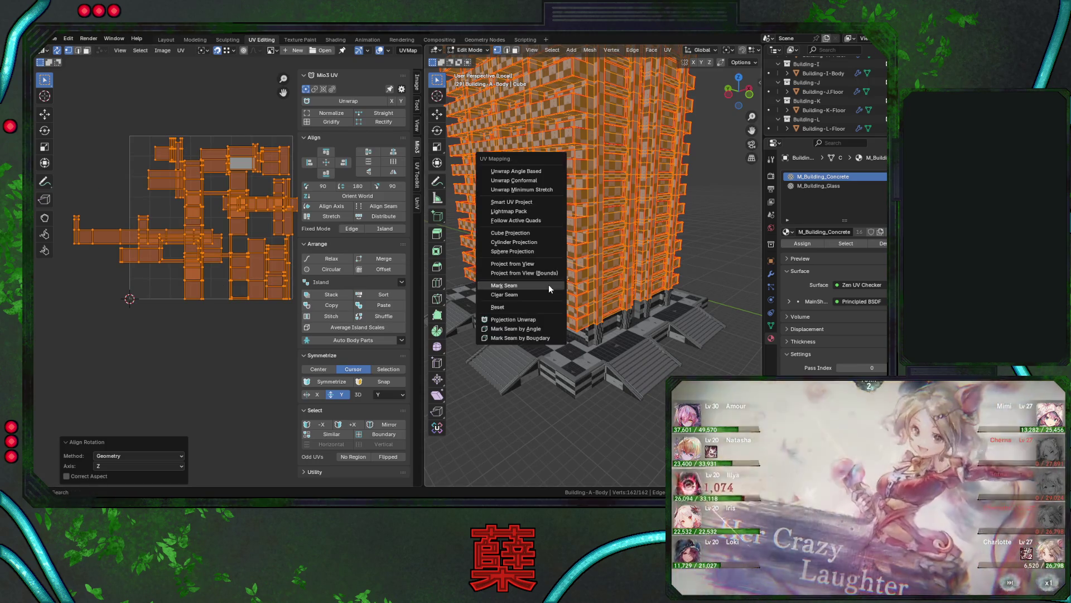
left_click(538, 171)
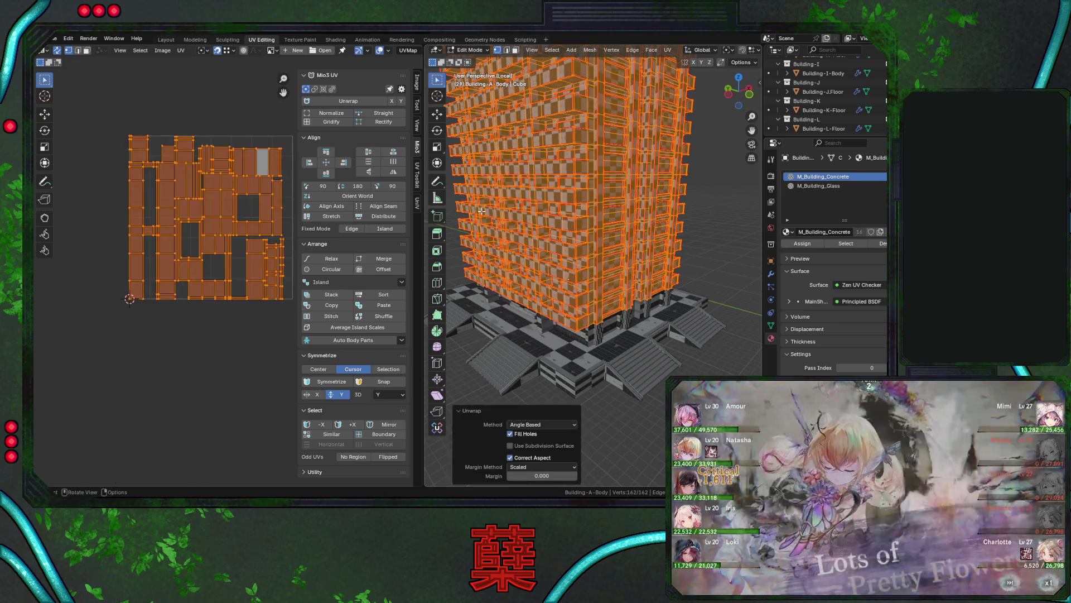
left_click(358, 196)
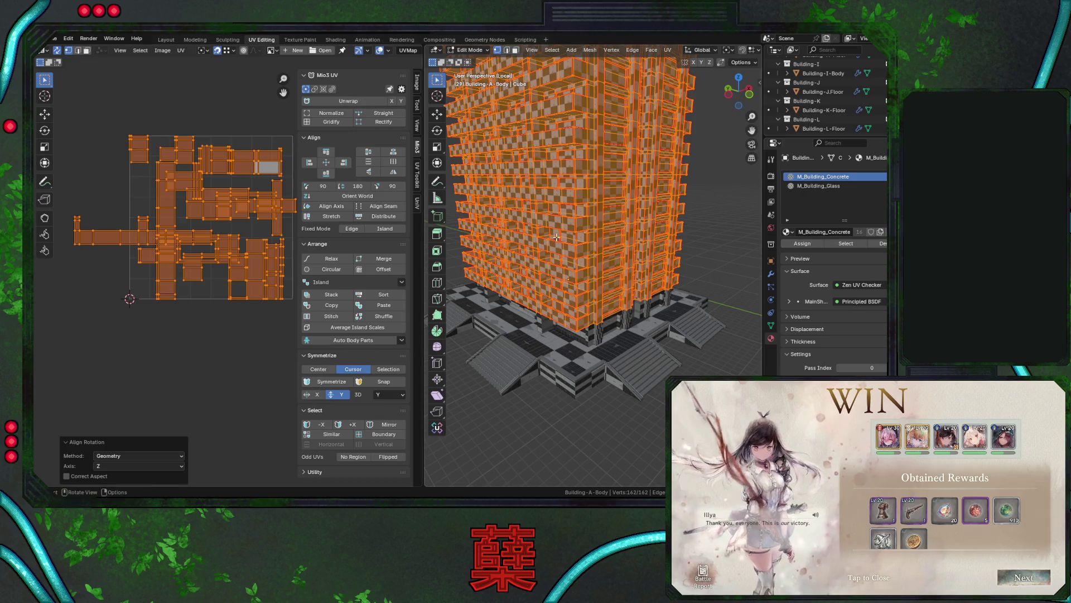
left_click(771, 274)
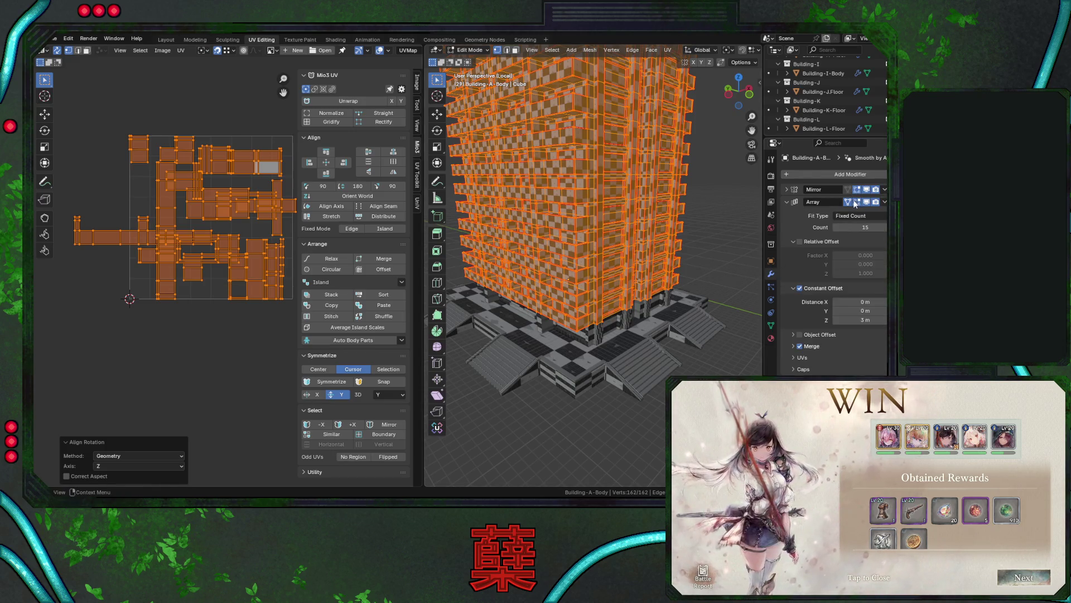
Turn off the Array's on-cage display so only the base floor shows, in face select mode.
left_click(853, 202)
middle_click_drag(650, 298, 650, 267)
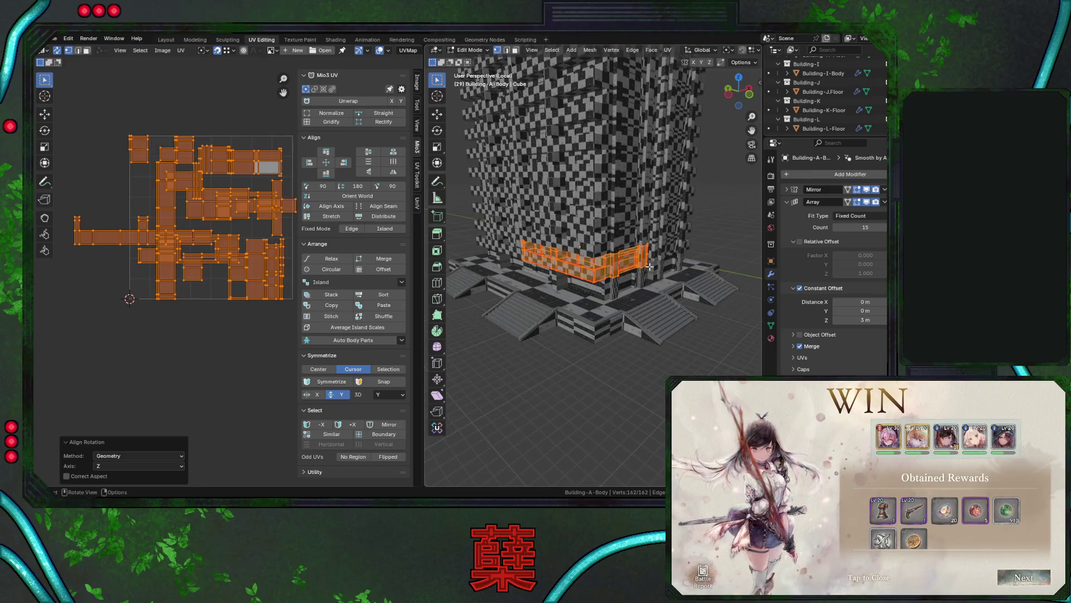
left_click(516, 50)
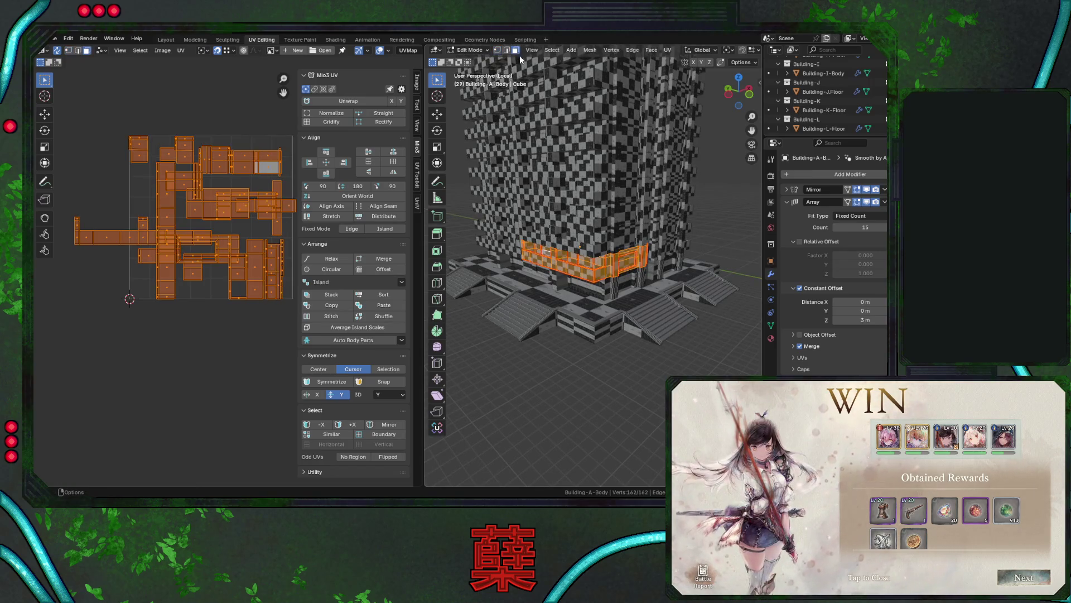
Select the ground-floor facade's UV island and move it below the main layout (0.054498, -0.73165).
left_click(599, 274)
key("ctrl+l")
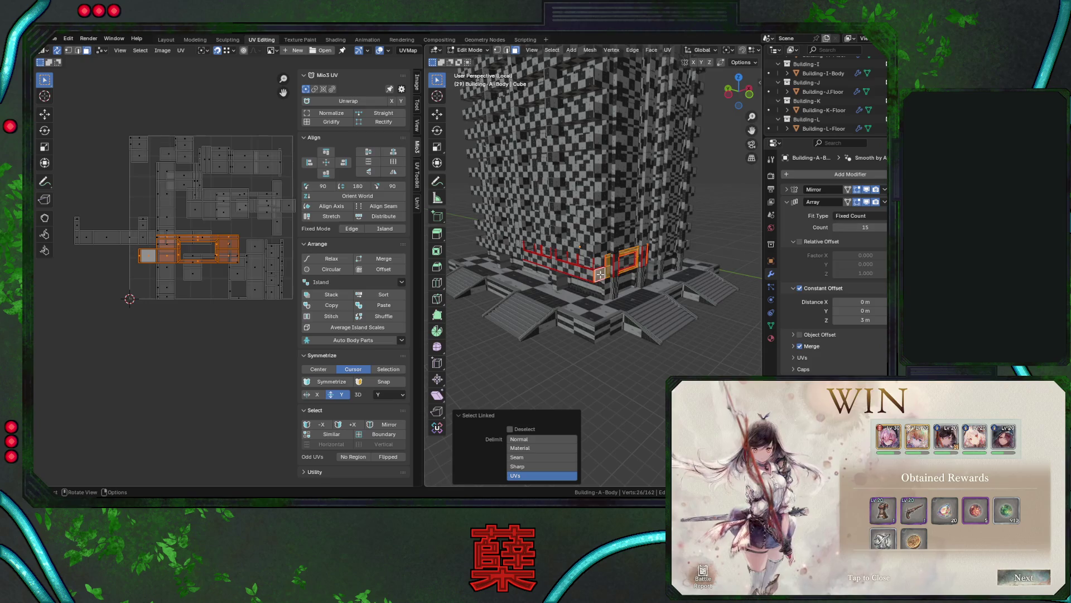
key("g")
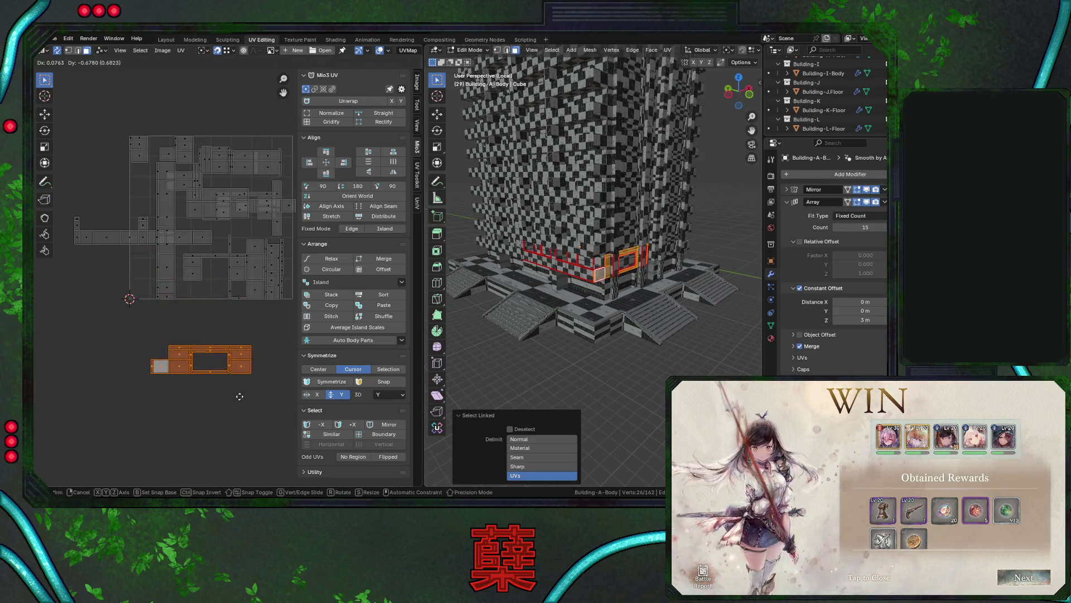
left_click(236, 403)
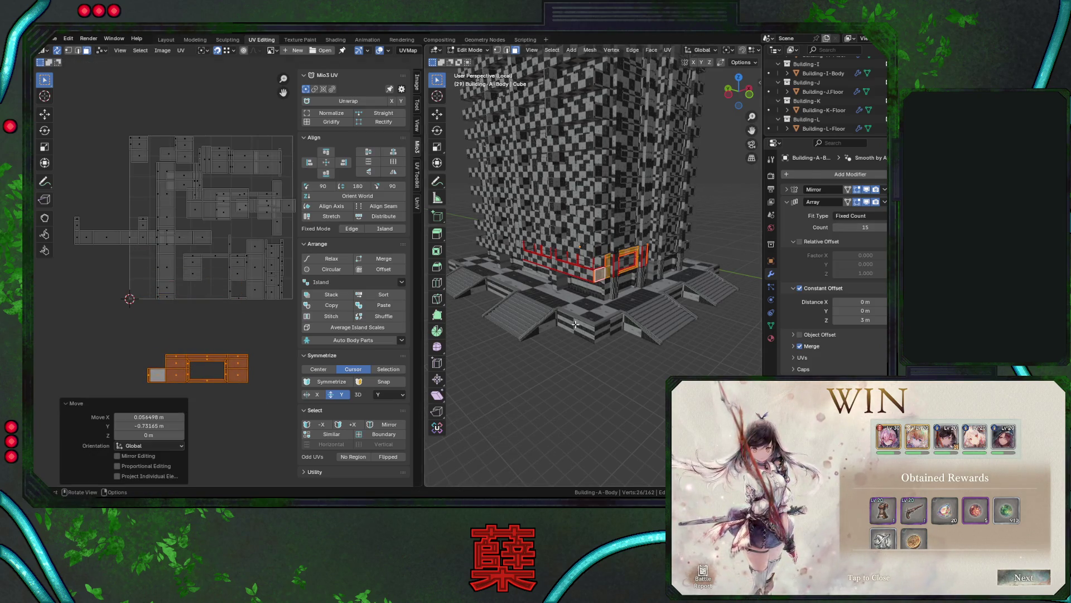
mouse_move(608, 279)
middle_mouse_down()
mouse_move(618, 288)
mouse_move(647, 277)
middle_mouse_up()
scroll(618, 288, "up", 5)
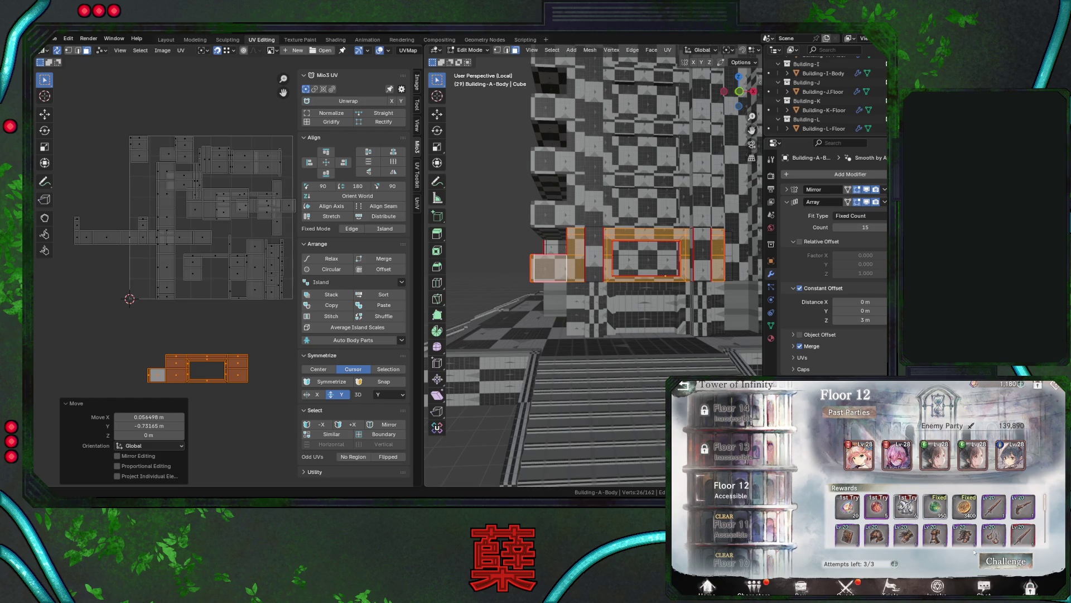
Select the long ground-floor facade strip island and move it beside the first separated island.
left_click(1006, 561)
left_click(1007, 574)
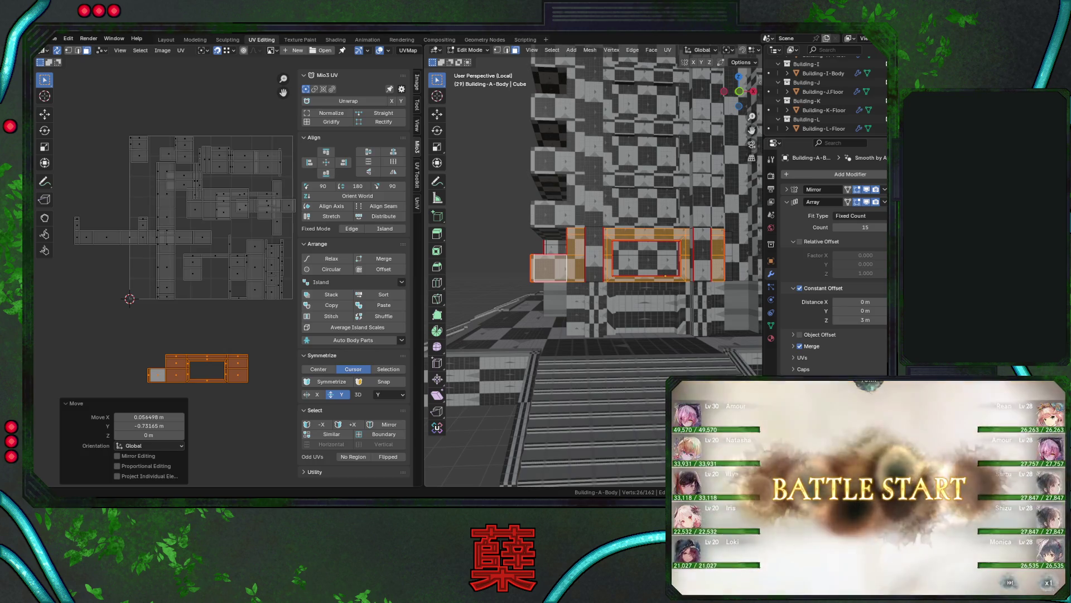
mouse_move(603, 291)
middle_mouse_down()
mouse_move(613, 290)
mouse_move(577, 243)
mouse_move(558, 268)
middle_mouse_up()
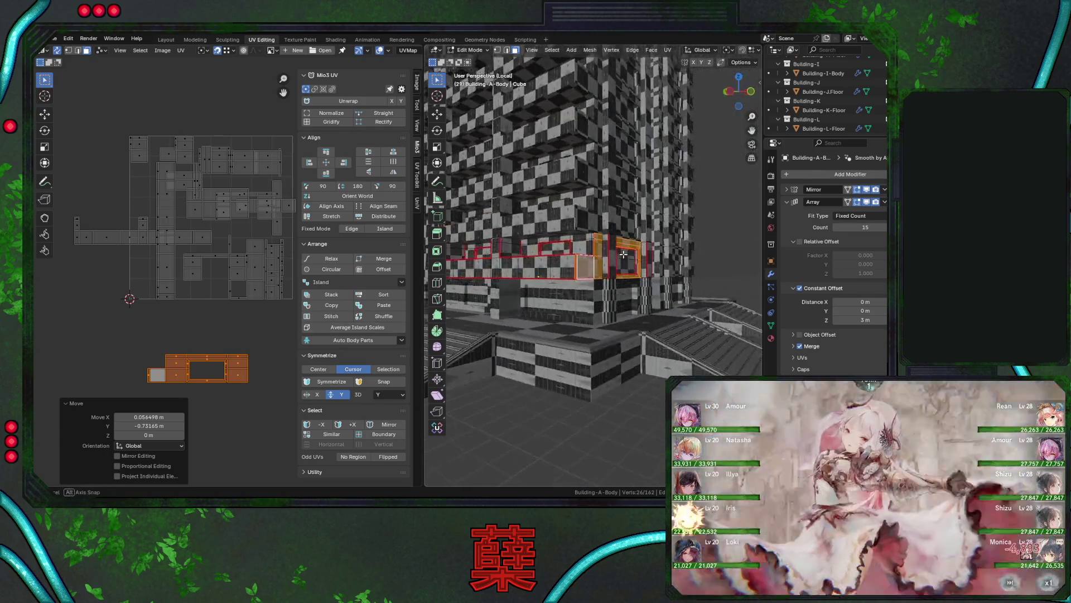
key("l")
scroll(266, 320, "down", 2)
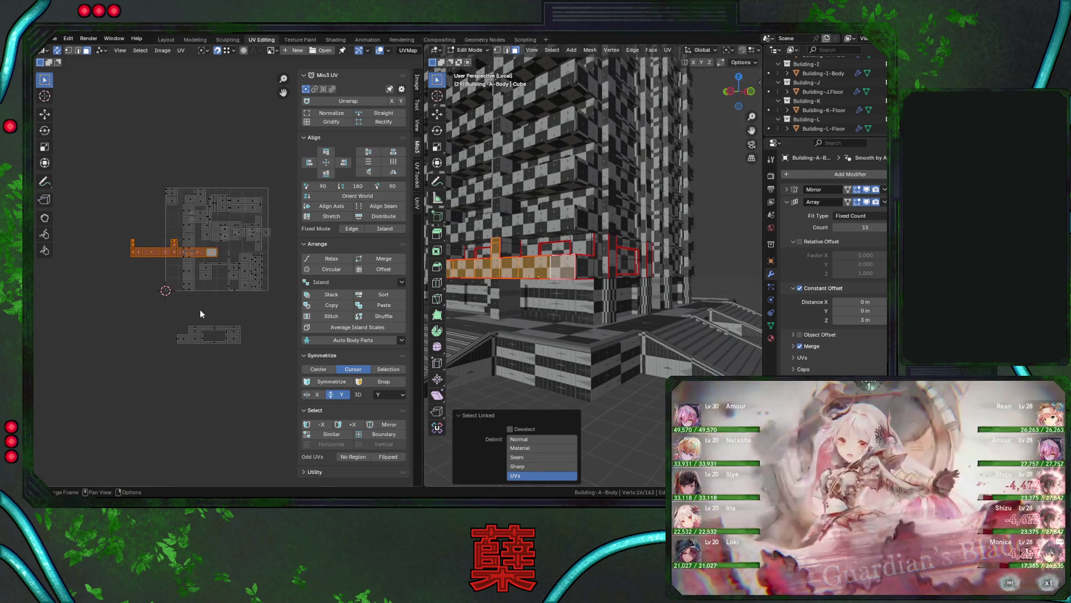
key("g")
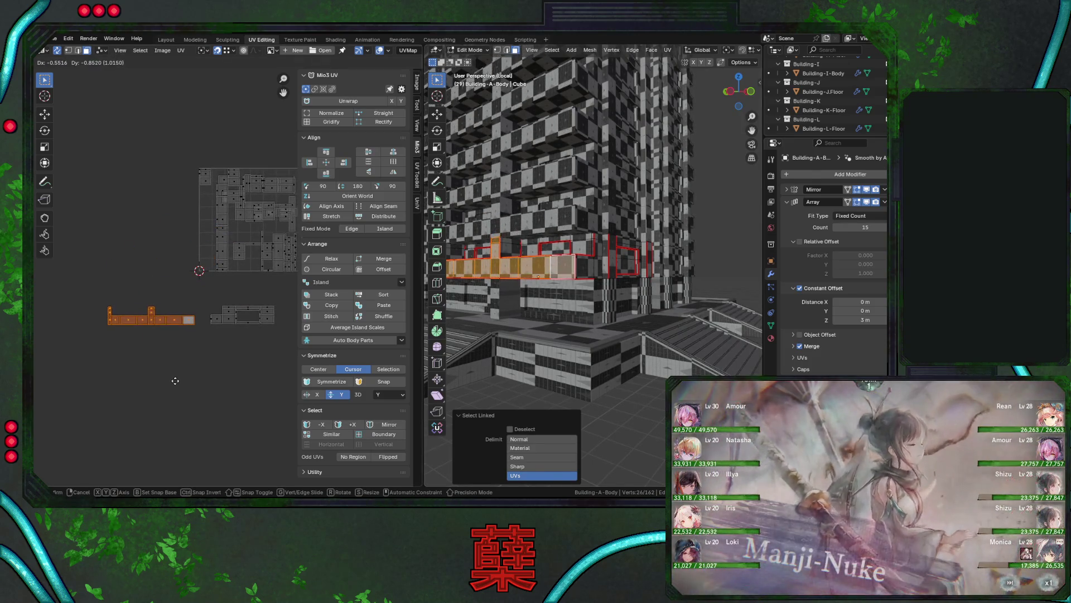
left_click(175, 380)
middle_click_drag(217, 290, 203, 287)
Select a window-frame UV island and place it near the facade strip.
middle_click_drag(609, 295, 637, 291)
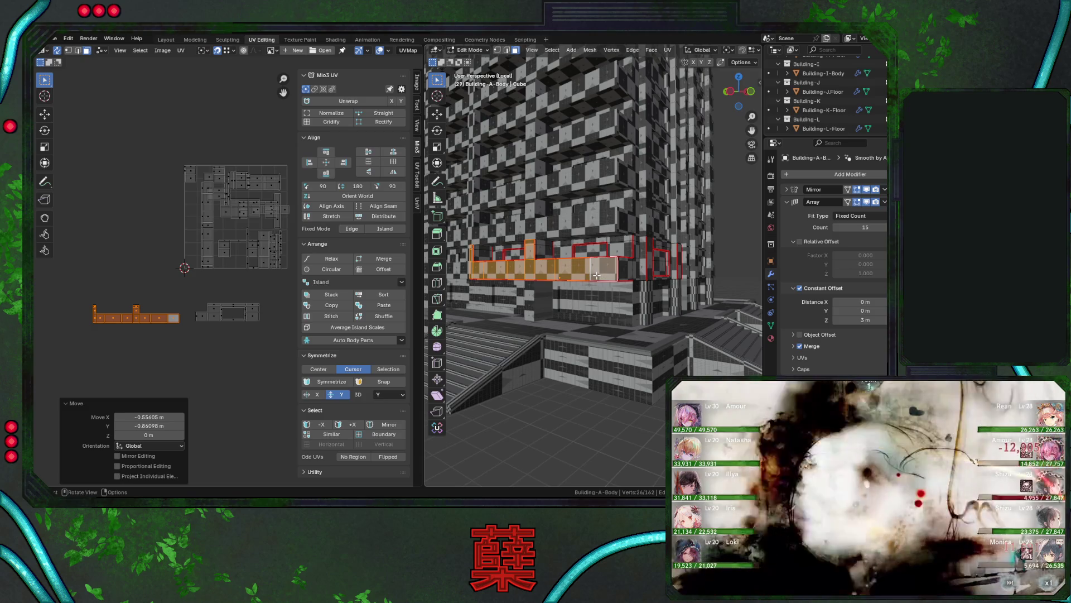
middle_click_drag(609, 274, 583, 274)
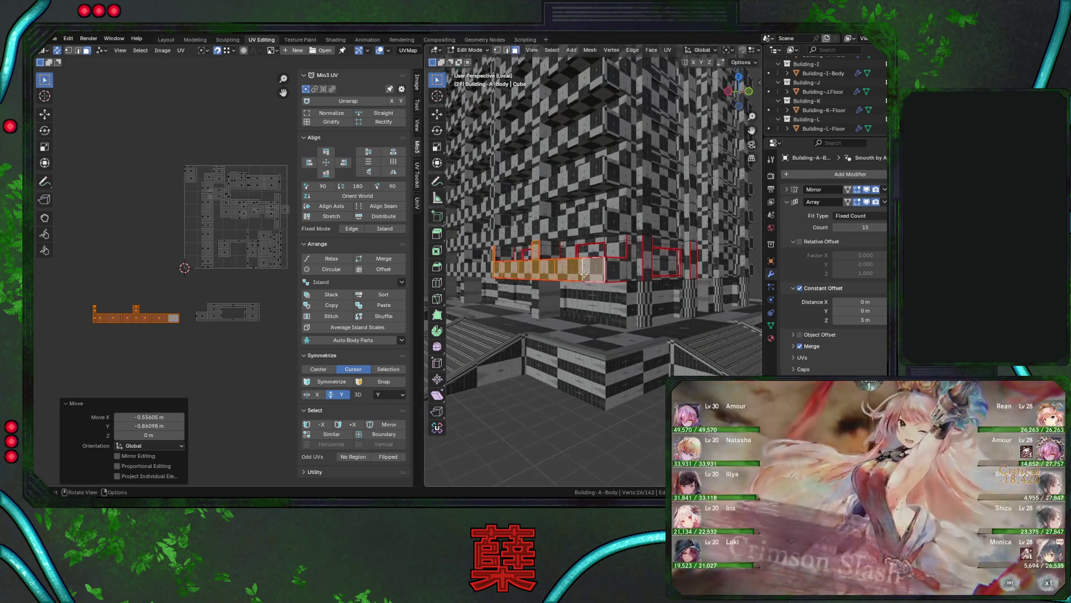
left_click(552, 252)
key("l")
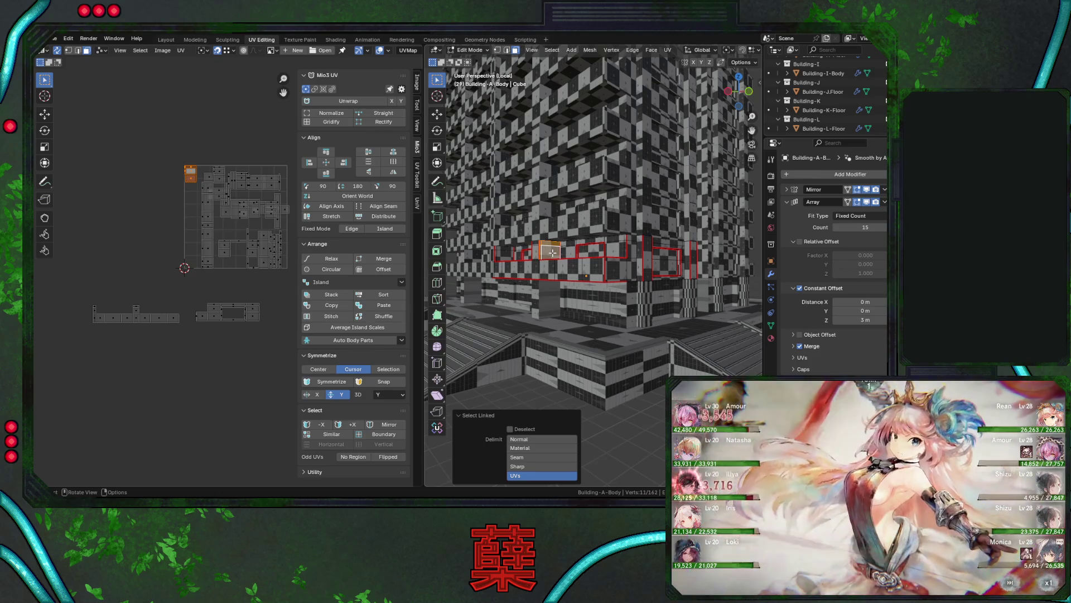
key("g")
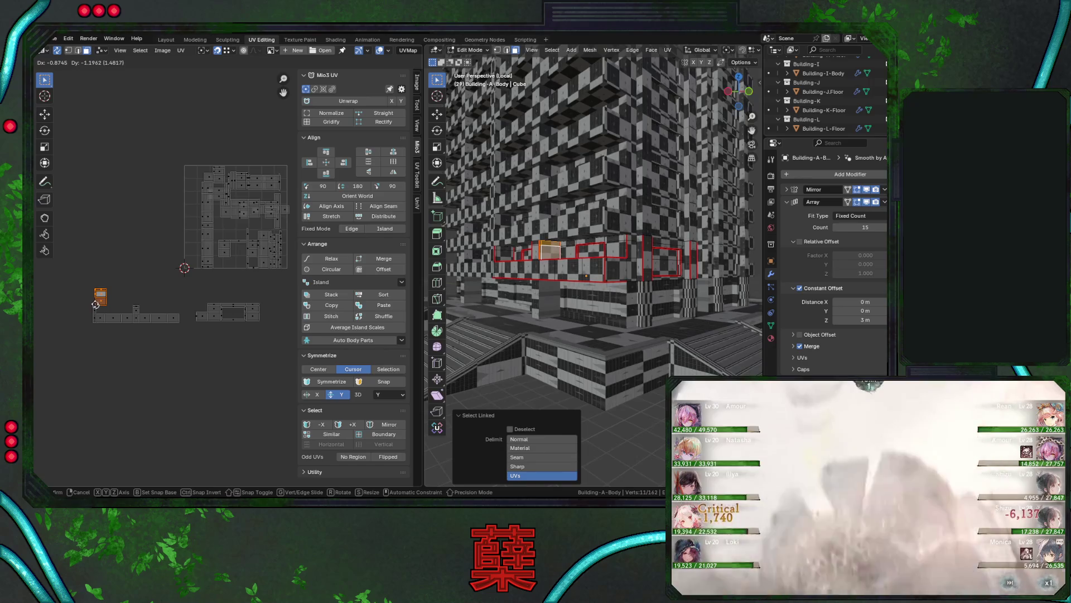
left_click(93, 304)
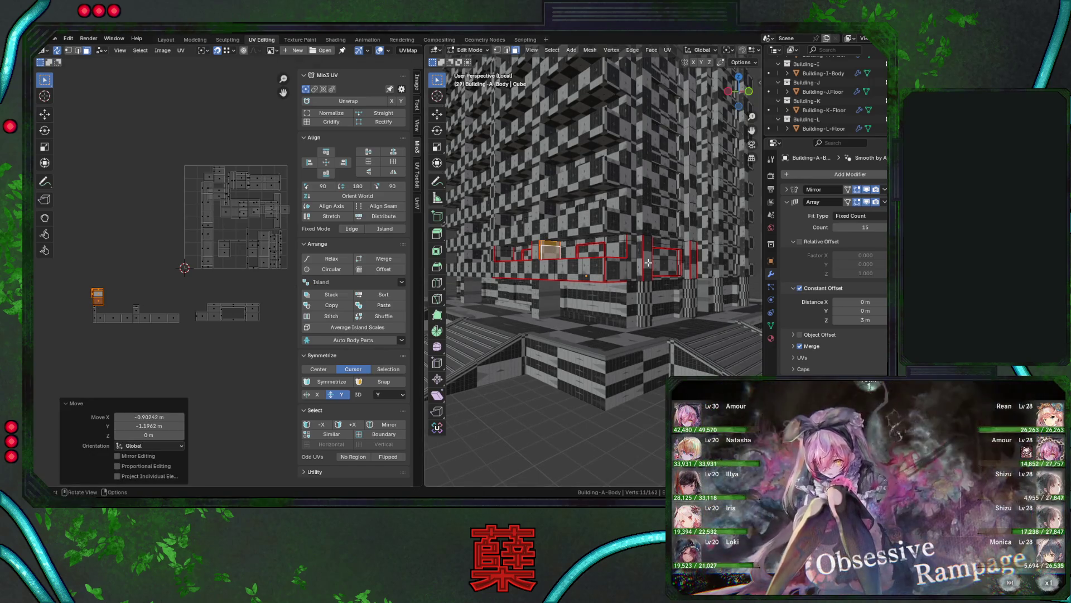
scroll(268, 293, "up", 2)
scroll(225, 269, "up", 2)
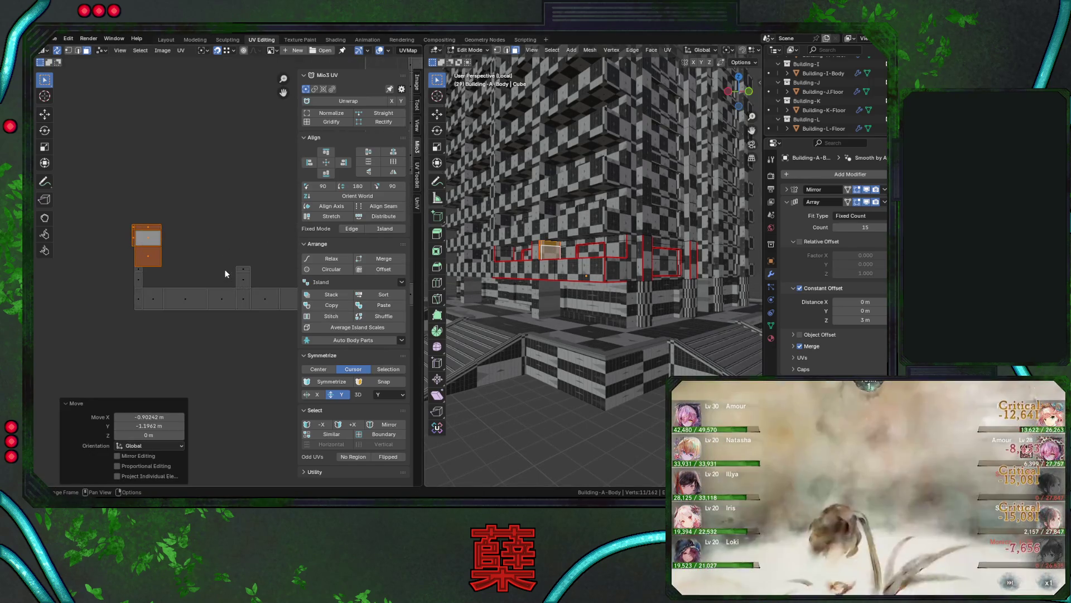
middle_click_drag(218, 270, 210, 272)
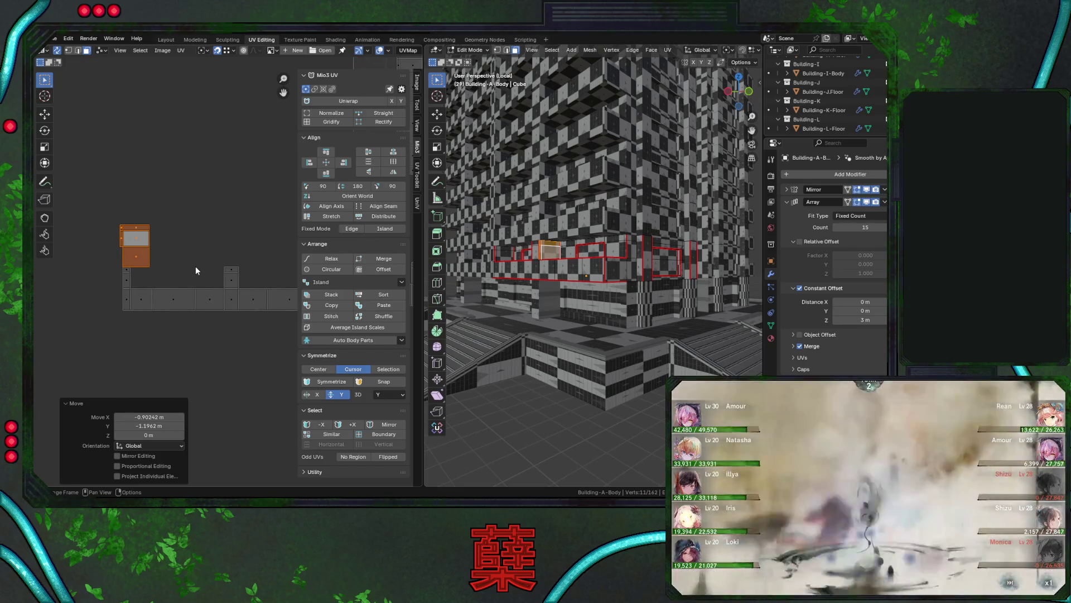
Set the window-frame island snug atop the strip's left end with a small vertical nudge.
key("g")
left_click(130, 273)
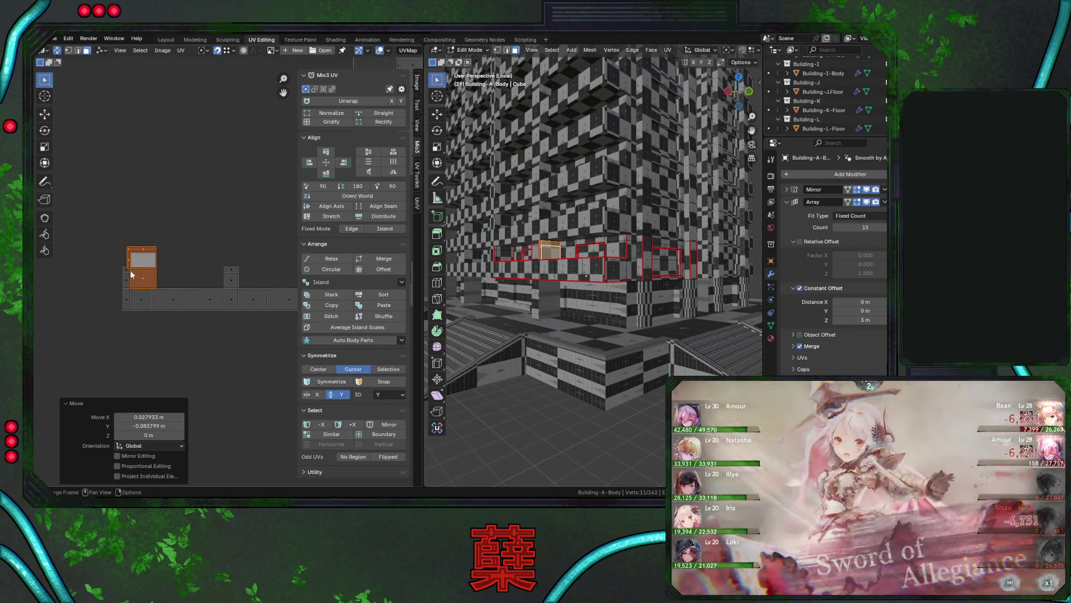
key("g")
key("y")
left_click(135, 270)
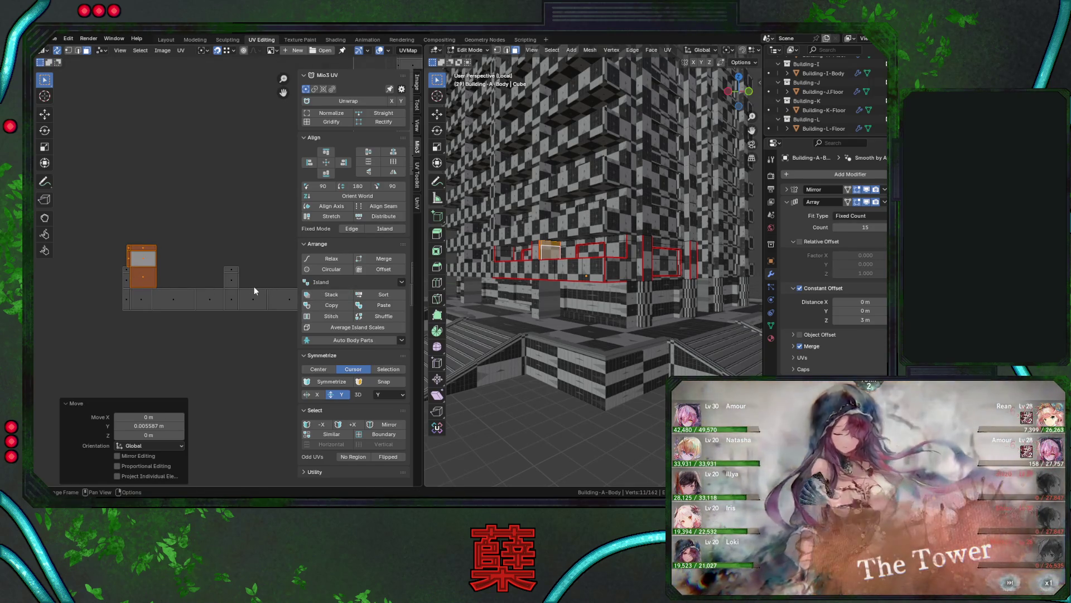
middle_click_drag(578, 282, 530, 279)
key("a")
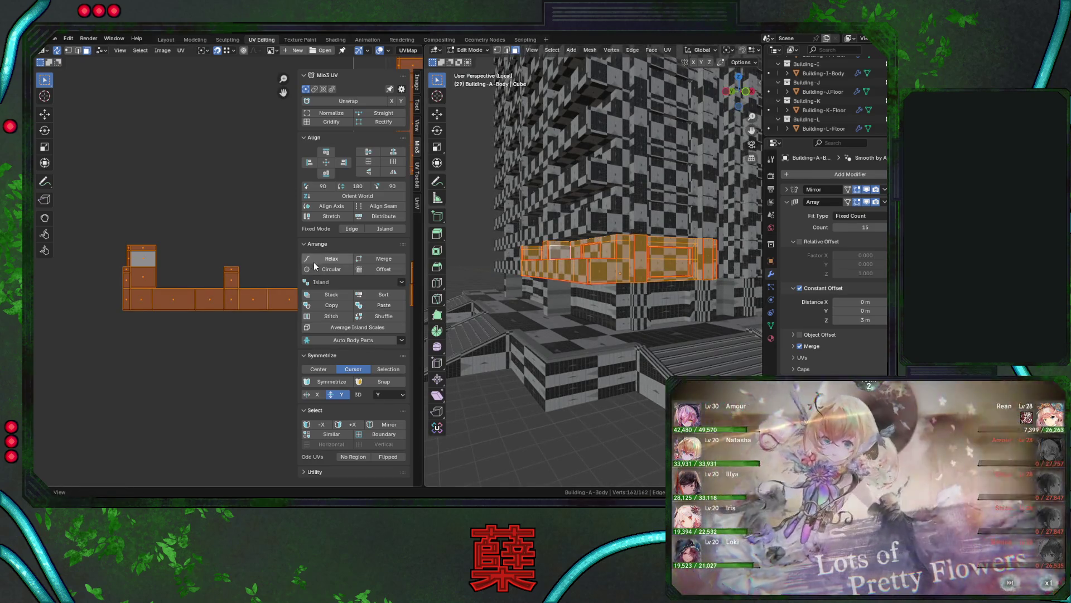
Equalize the UV islands' scale, then select the ground-floor band islands and reposition them.
left_click(353, 327)
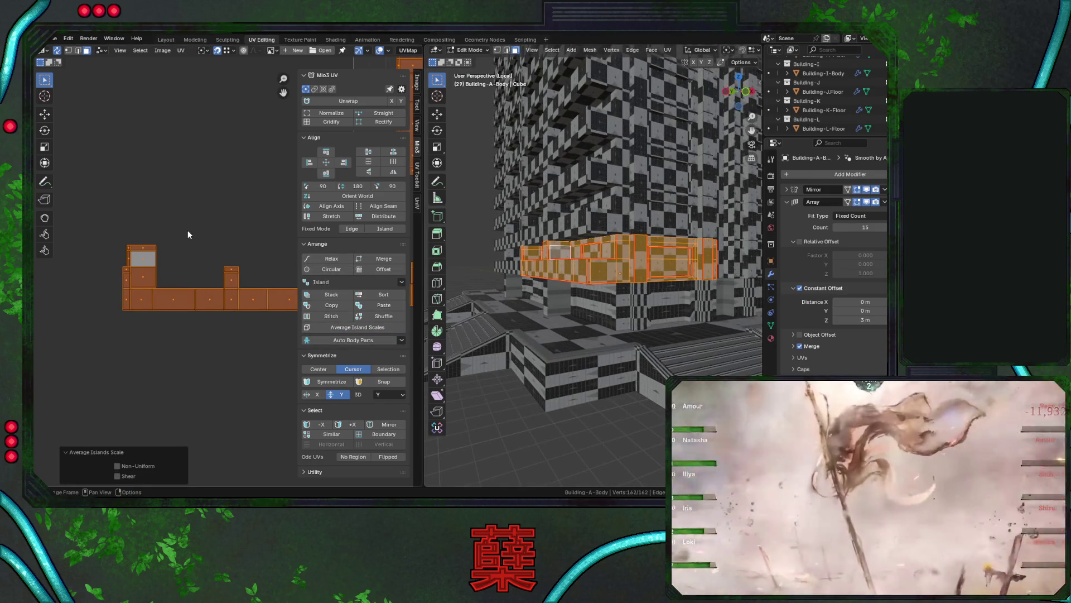
left_click(188, 234)
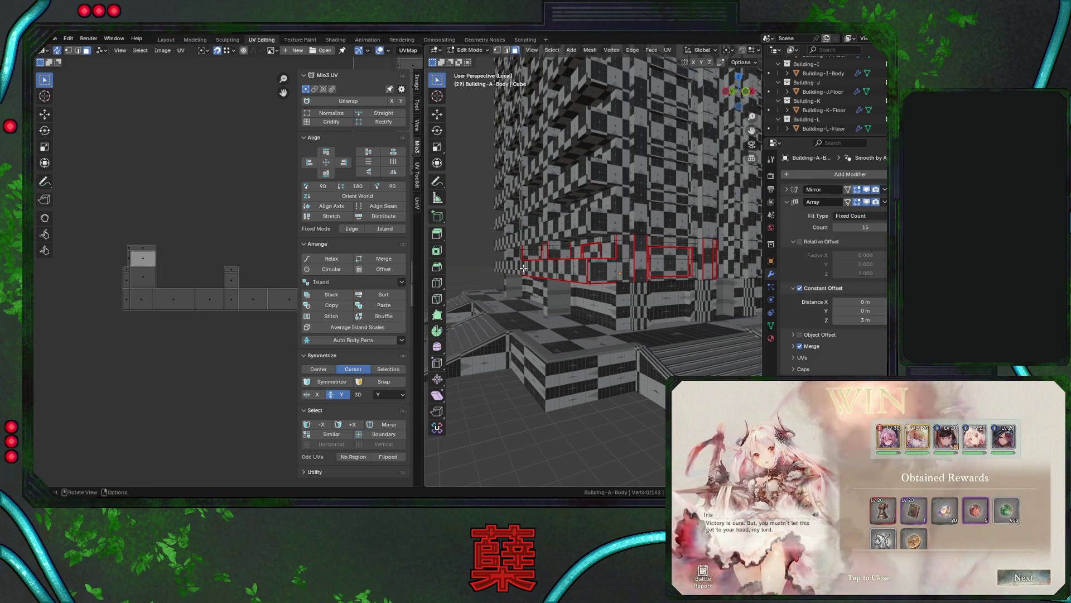
key("l")
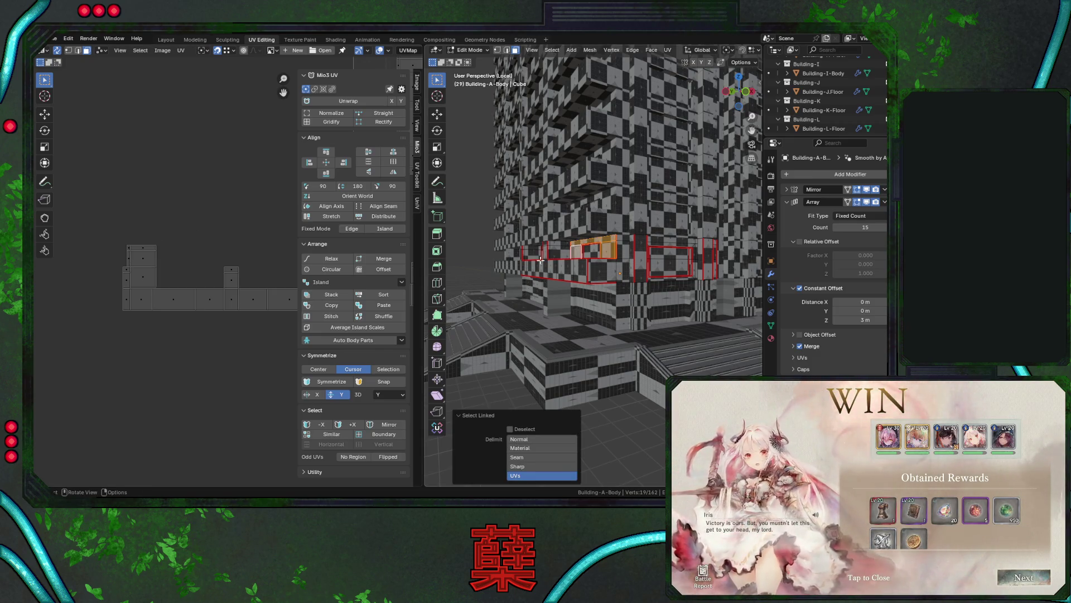
key("g")
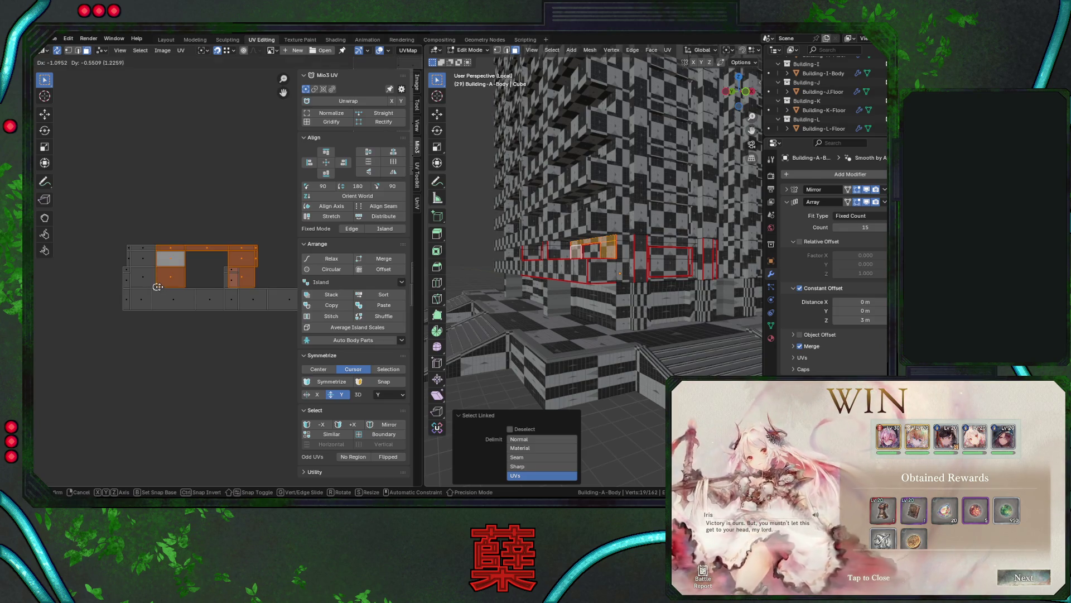
left_click(157, 286)
scroll(157, 287, "down", 1)
middle_click_drag(157, 287, 93, 270)
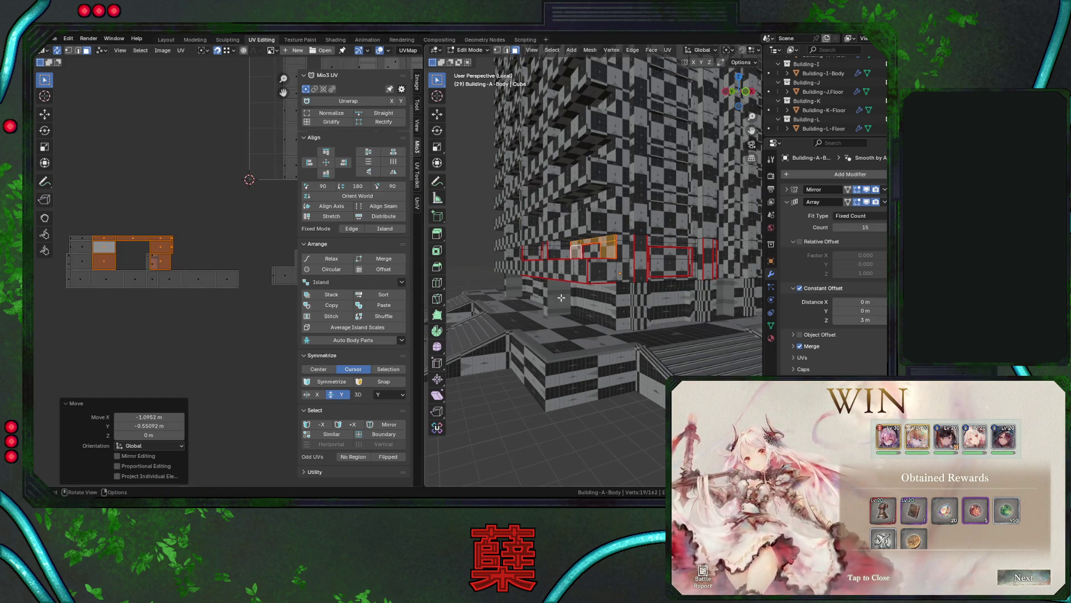
Select three ground-floor band faces and drop the upper island onto the grey strip.
middle_click_drag(560, 297, 580, 285)
left_click(614, 275)
left_click(572, 276, "shift")
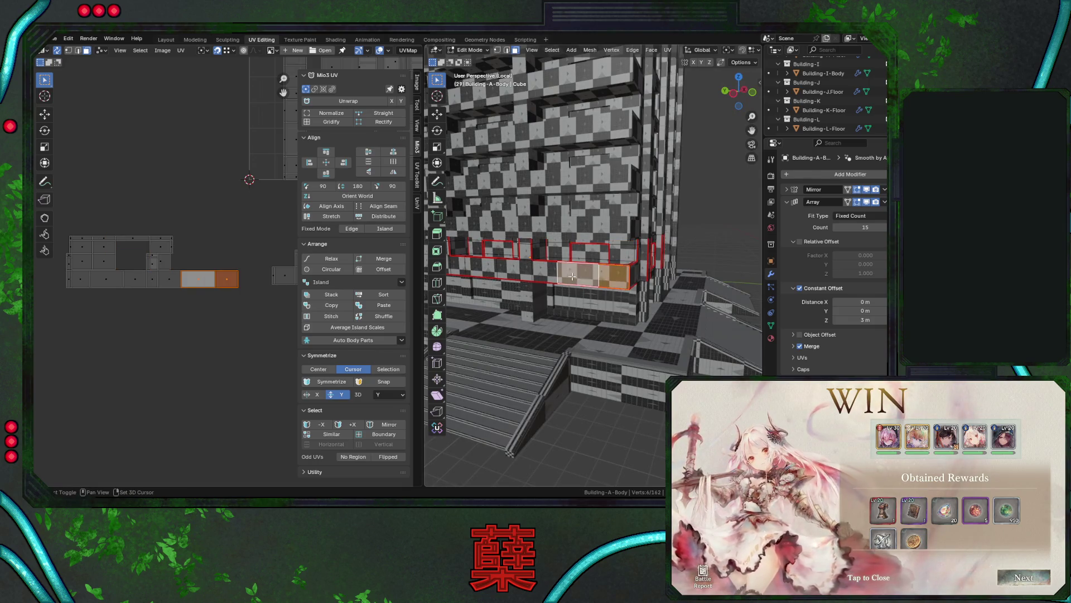
left_click(543, 271, "shift")
left_click(174, 246)
key("l")
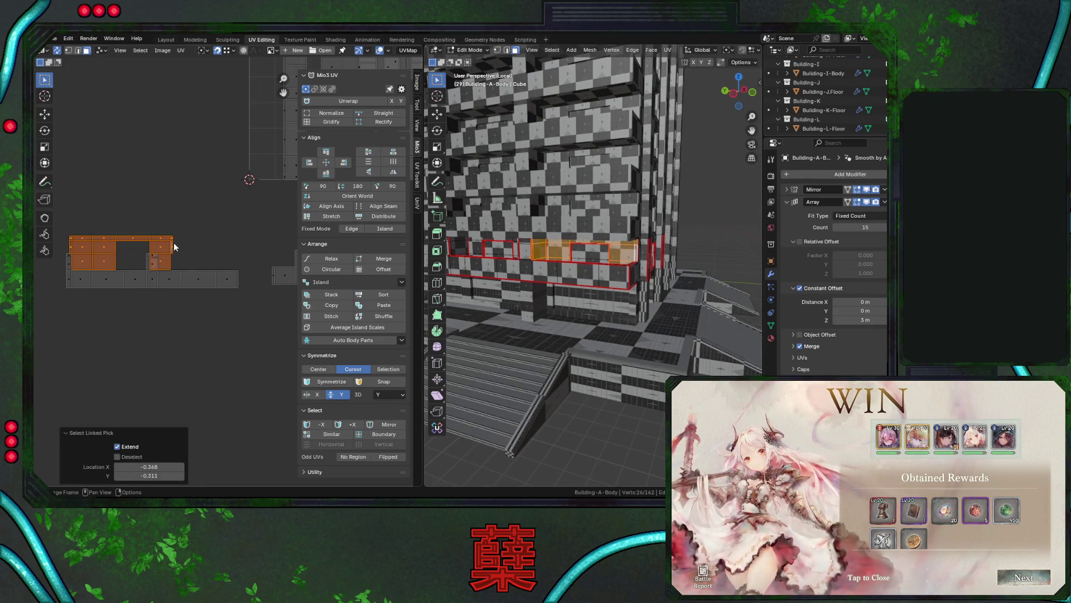
key("g")
left_click(246, 254)
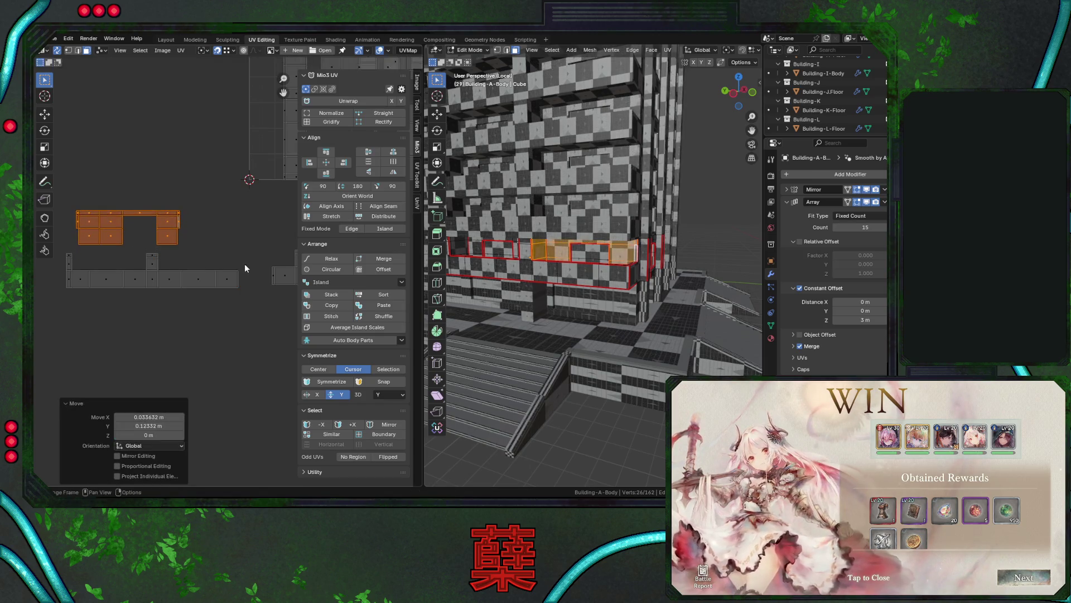
Adjust the islands' position until they line up with the strip.
key("g")
left_click(238, 298)
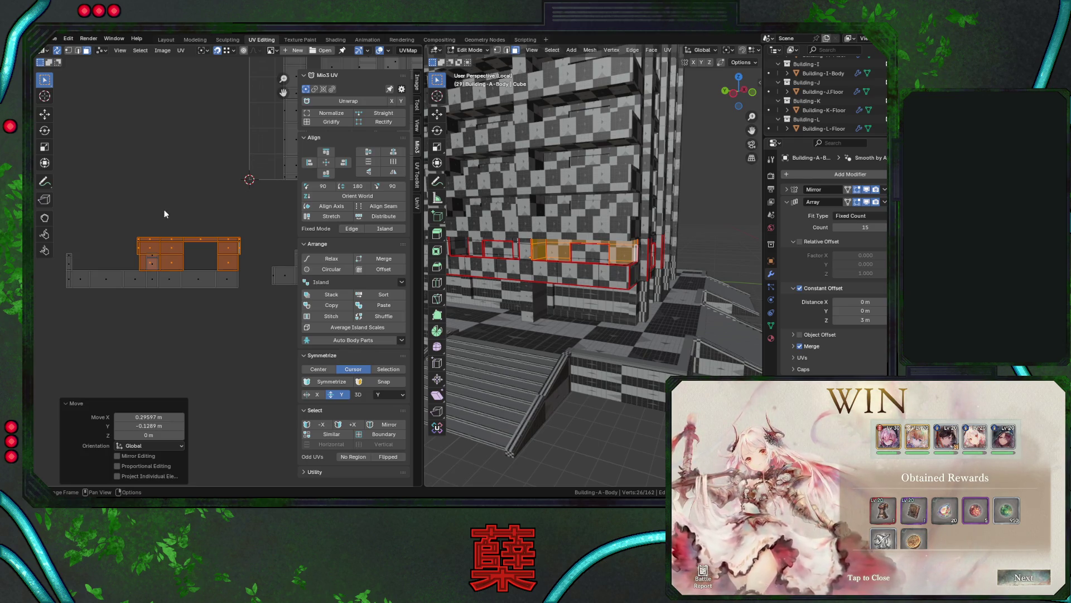
scroll(173, 215, "up", 3)
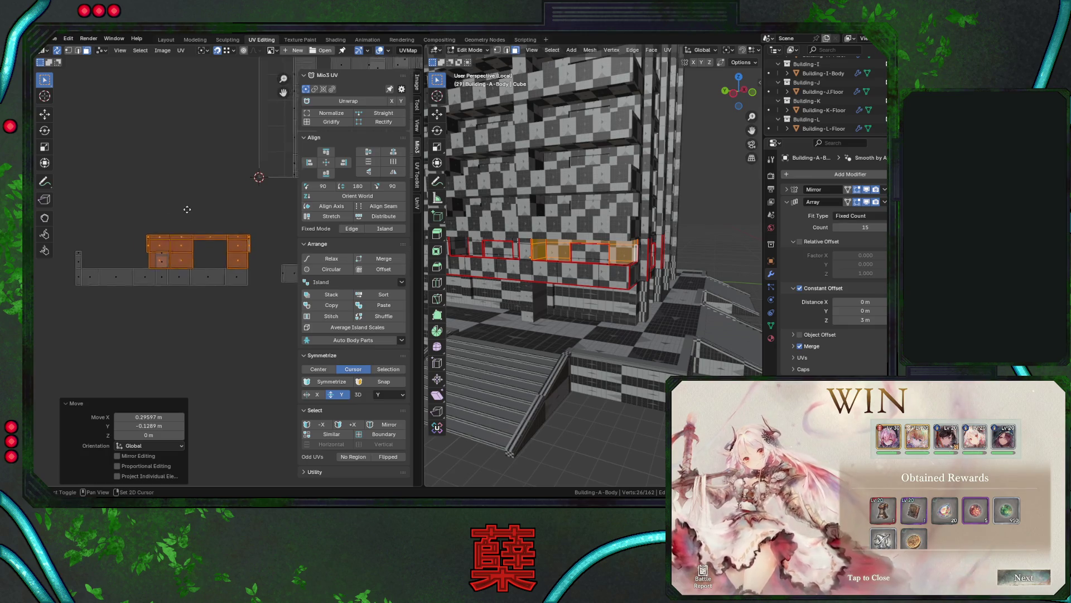
key("g")
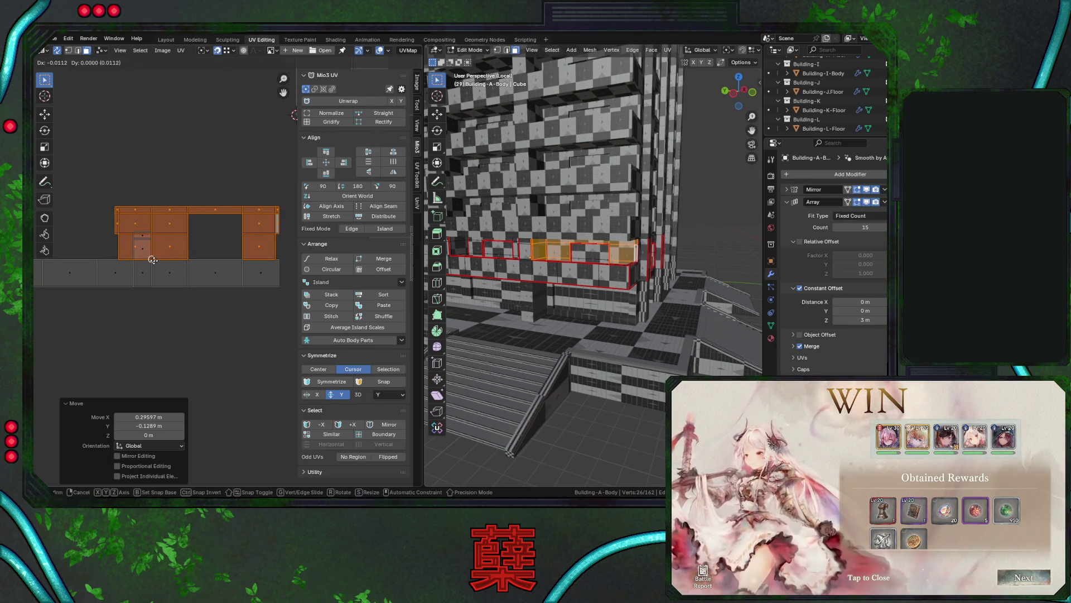
left_click(152, 260)
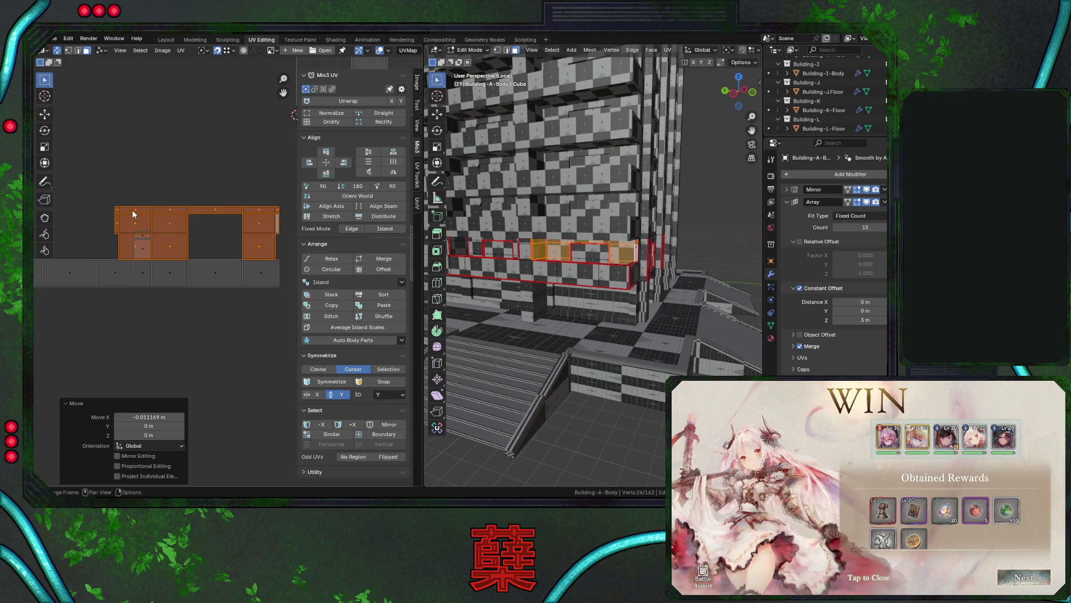
Select the small window-frame island and set it apart above the strip, beside the band.
key("l")
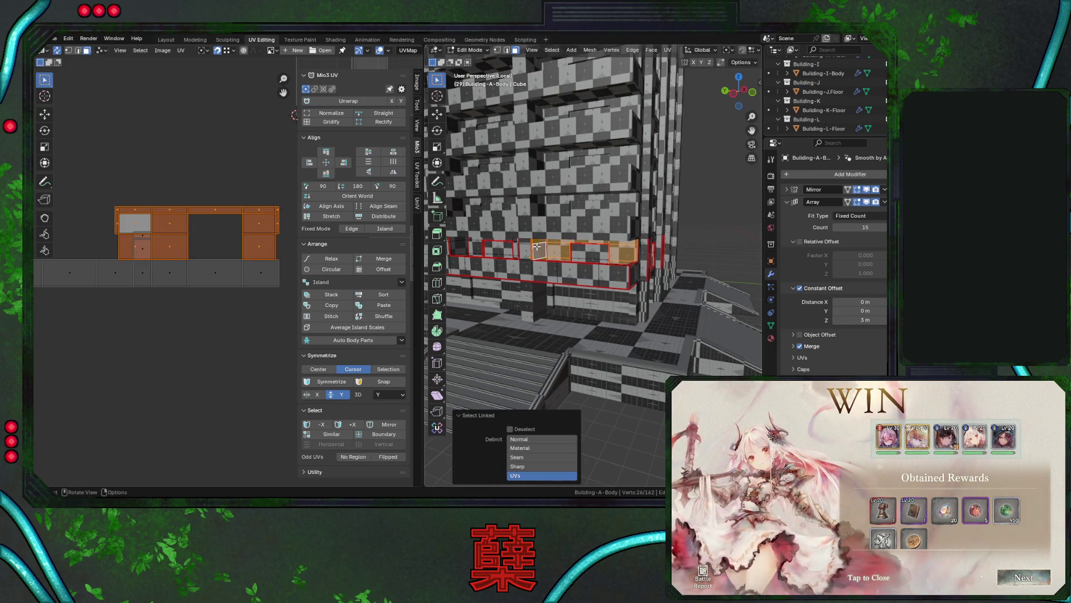
left_click(537, 246)
left_click_drag(112, 185, 138, 252)
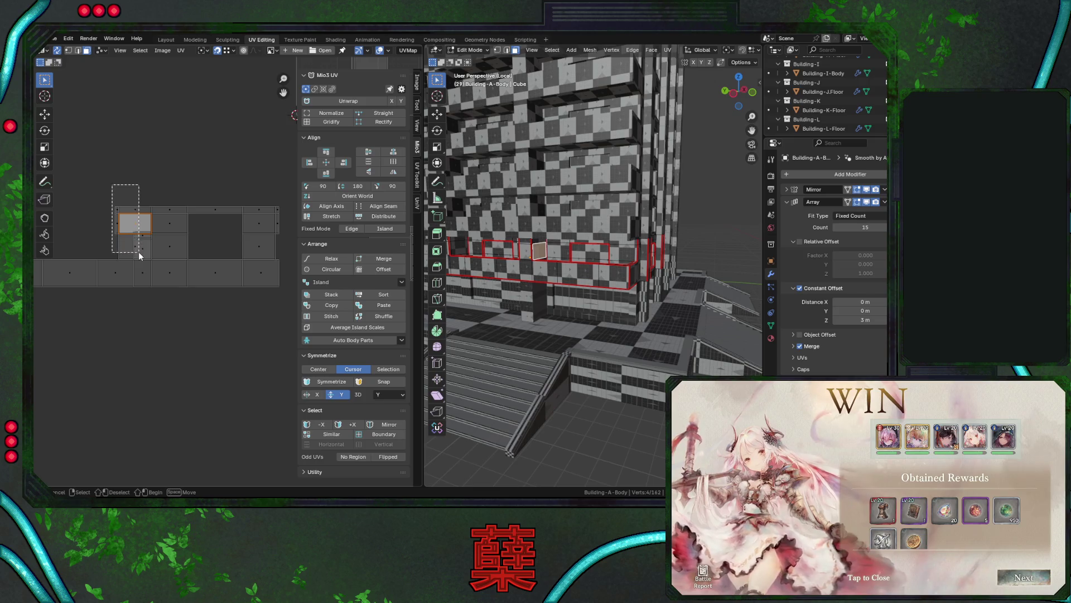
key("g")
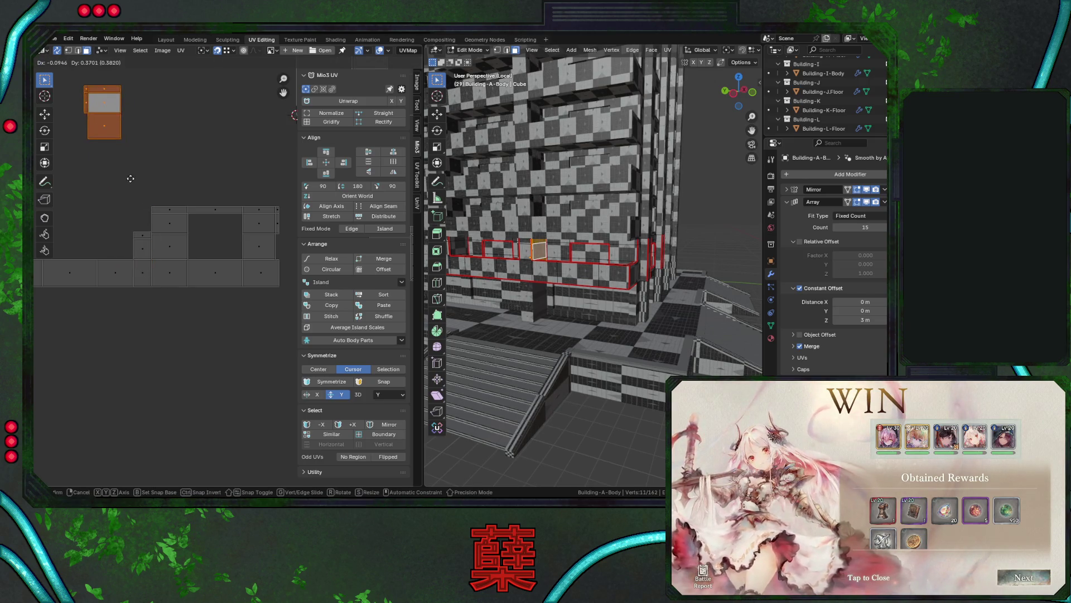
left_click(130, 185)
scroll(175, 272, "down", 4)
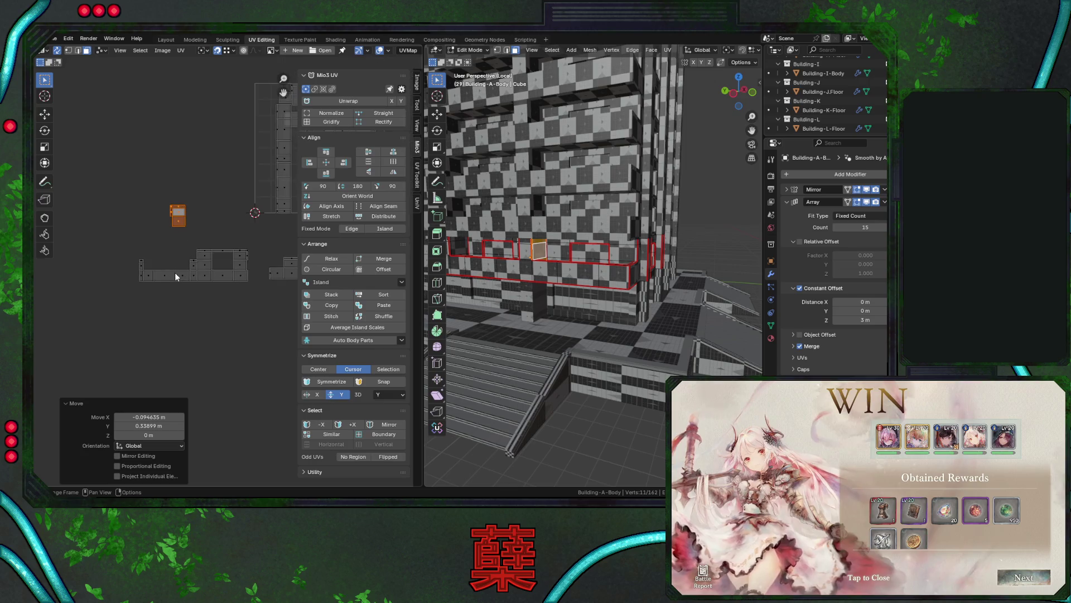
scroll(193, 273, "up", 3)
key("g")
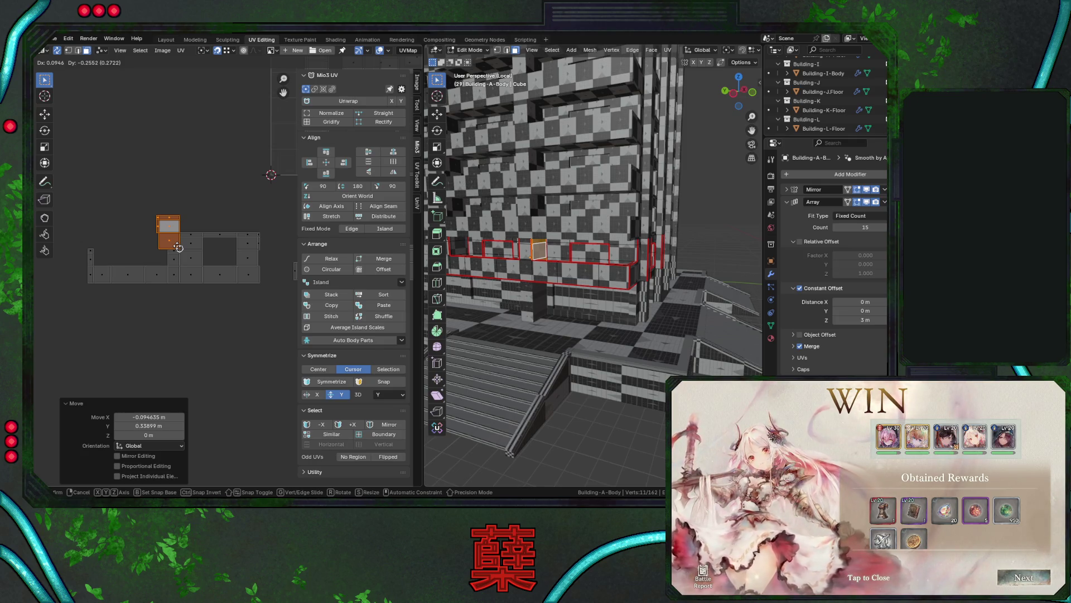
left_click(164, 207)
Box-select the band islands and join them at the end of the strip.
left_click(173, 252)
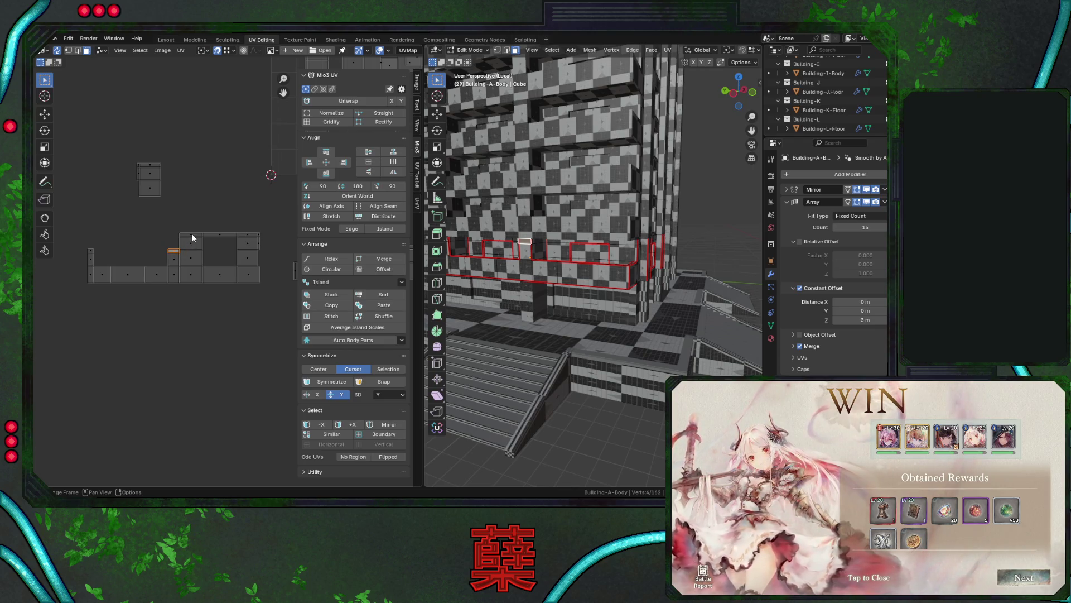
key("b")
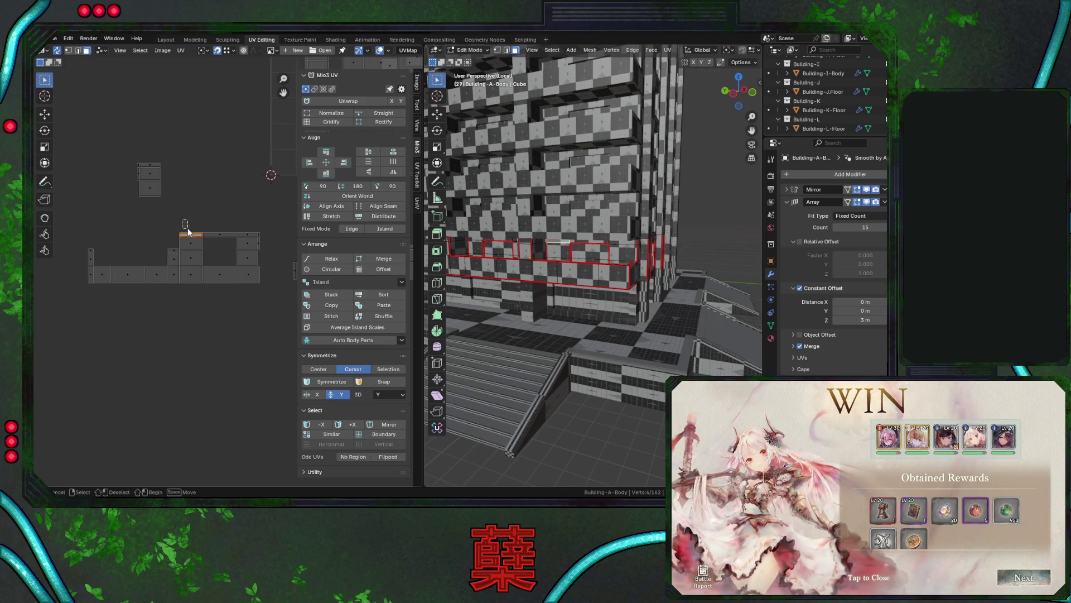
left_click_drag(250, 256, 256, 261)
key("b")
left_click_drag(188, 223, 272, 259)
key("g")
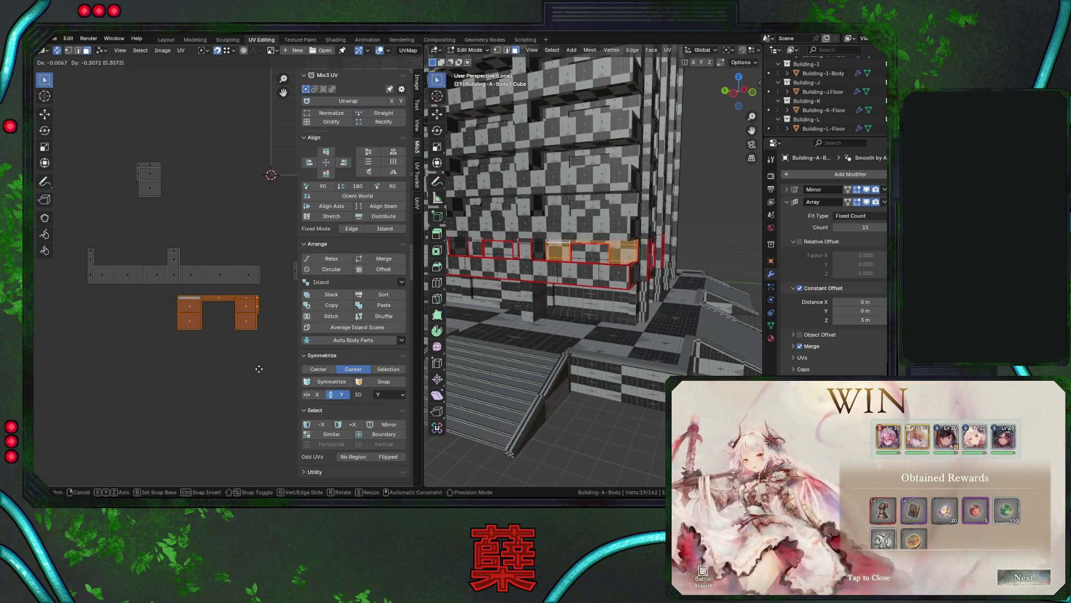
left_click(264, 352)
key("g")
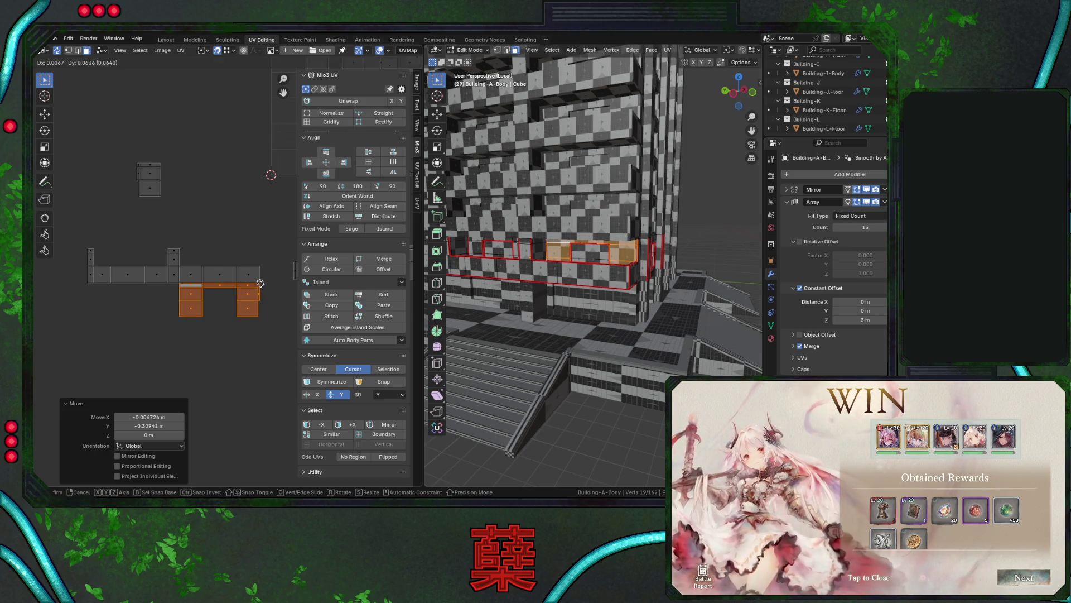
right_click(261, 285)
key("ctrl+z")
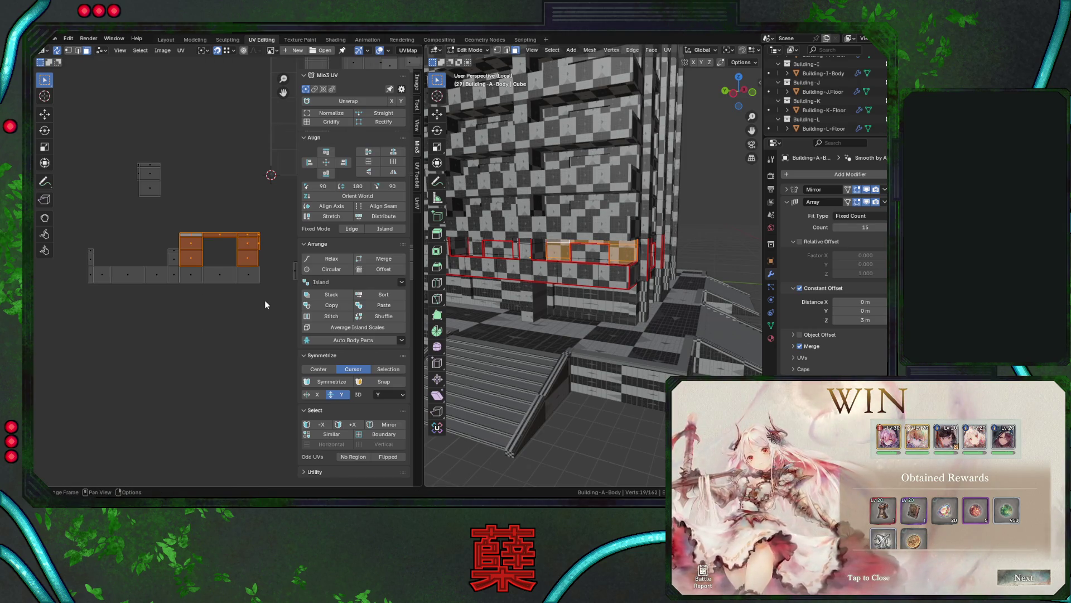
key("g")
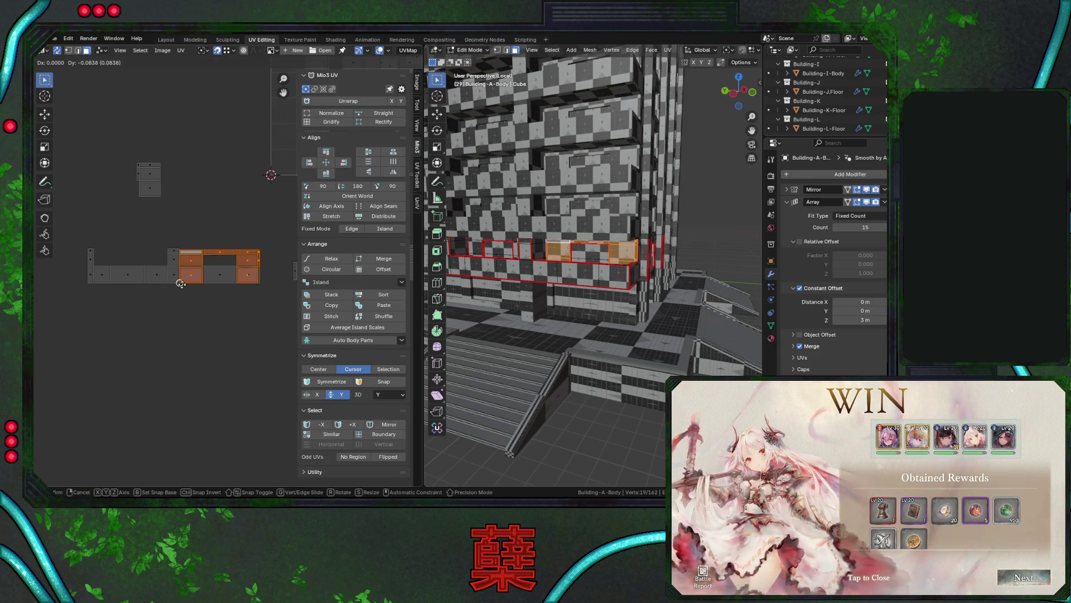
left_click(180, 283)
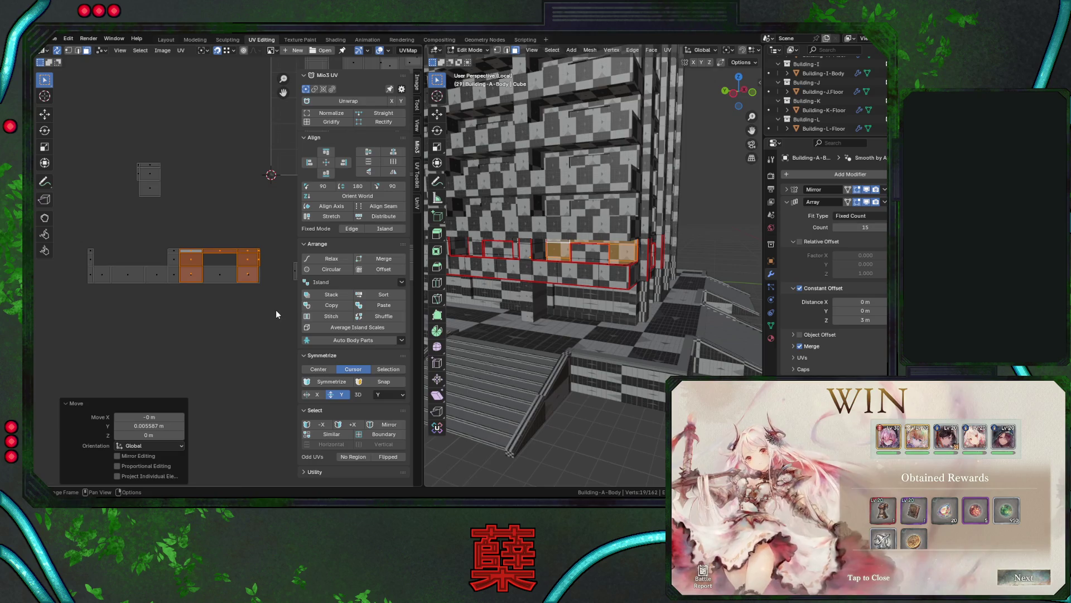
Move the selected UV island to a new position below the layout.
key("g")
key("Escape")
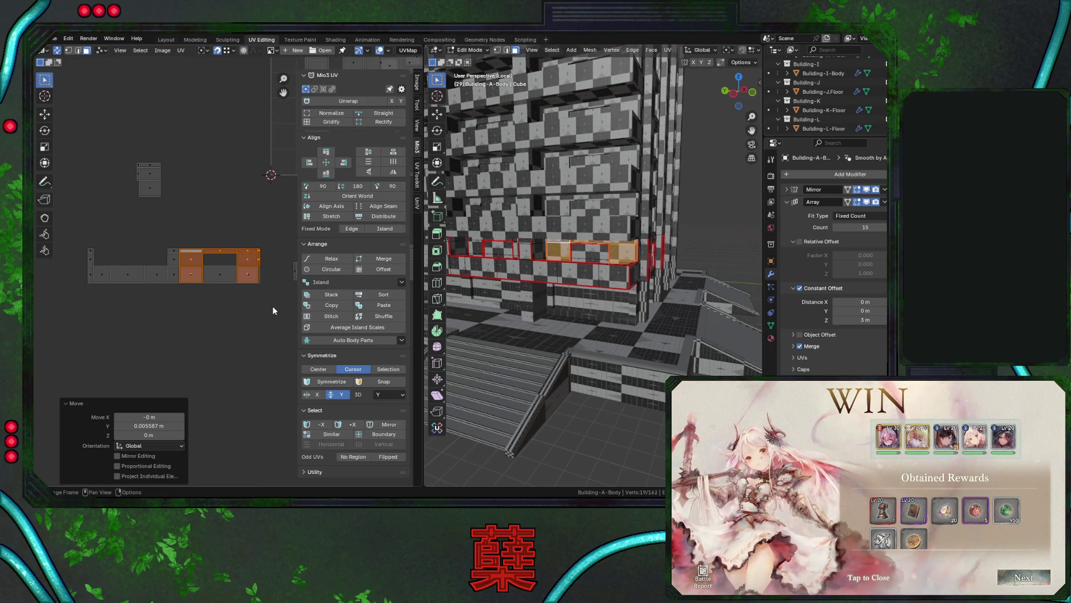
mouse_move(580, 262)
middle_mouse_down()
mouse_move(592, 240)
mouse_move(595, 287)
middle_mouse_up()
key("g")
left_click(231, 431)
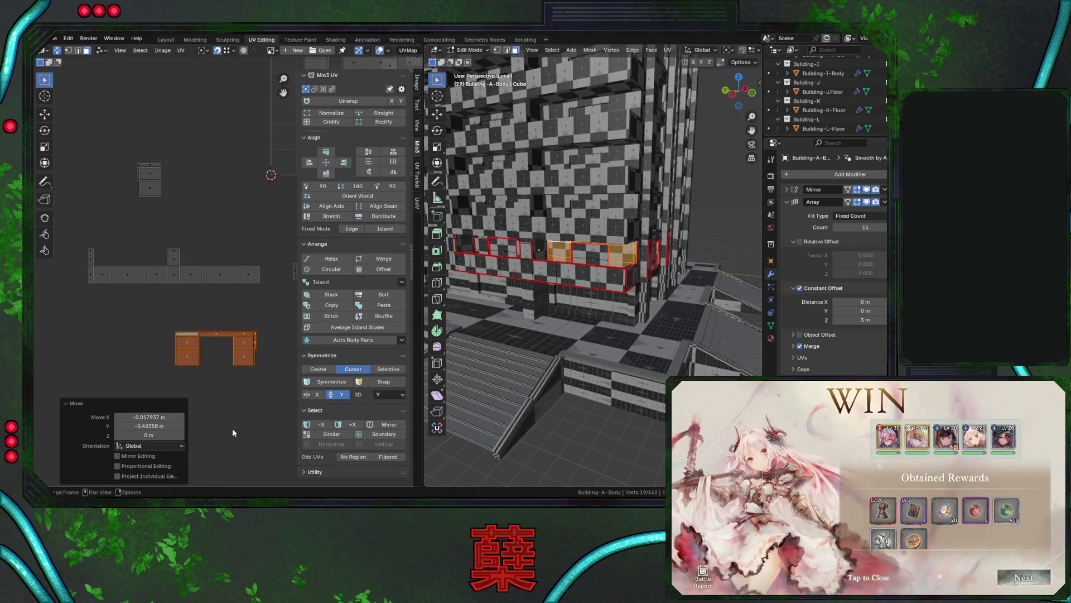
Select three band faces, move their island near the layout and rotate it 90°.
middle_click_drag(580, 273, 568, 240)
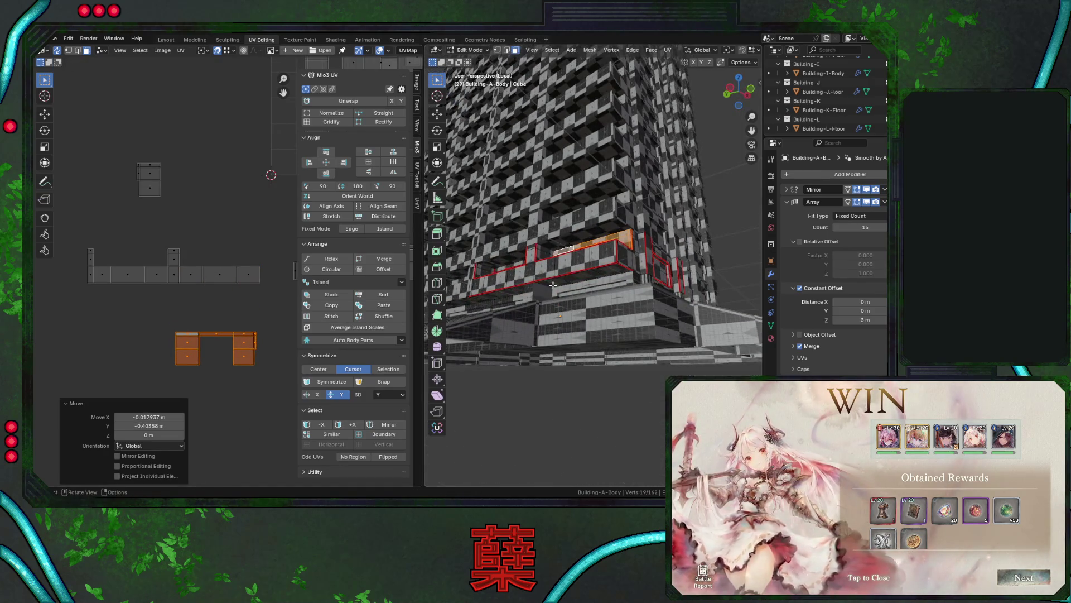
left_click(558, 279)
left_click(583, 276, "shift")
left_click(611, 271, "shift")
key("g")
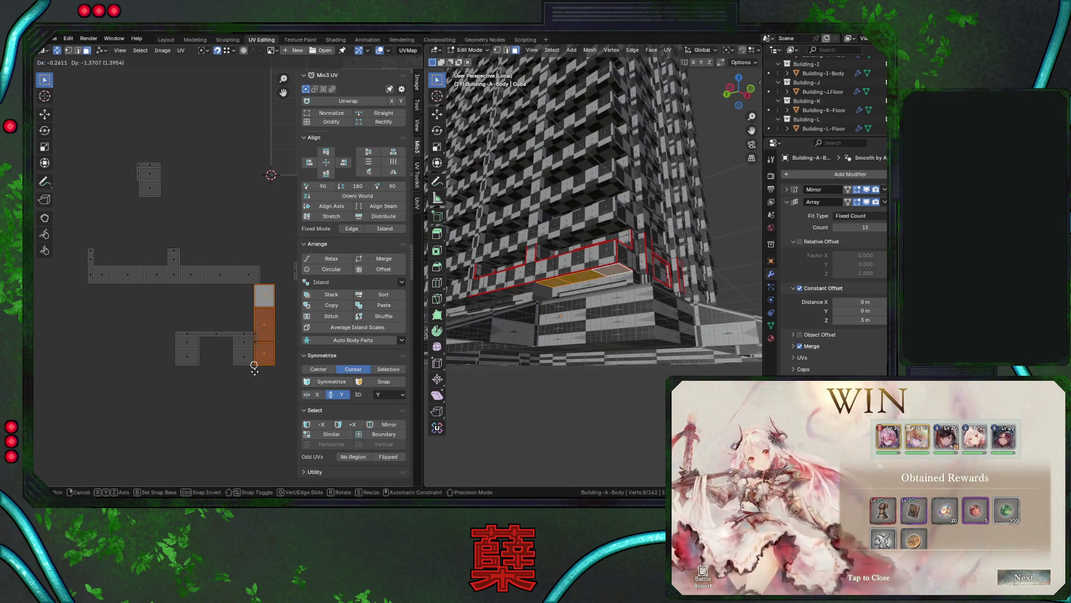
left_click(154, 479)
type("r90")
key("Return")
Move the rotated island down and select all three faces of the bottom strip.
key("g")
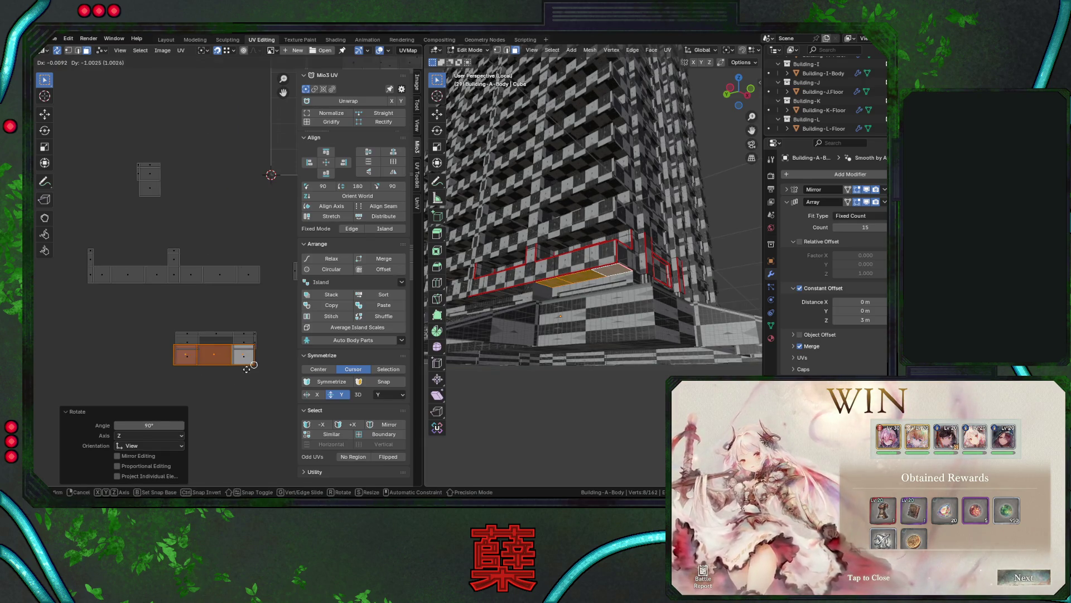
left_click(245, 387)
left_click(247, 391)
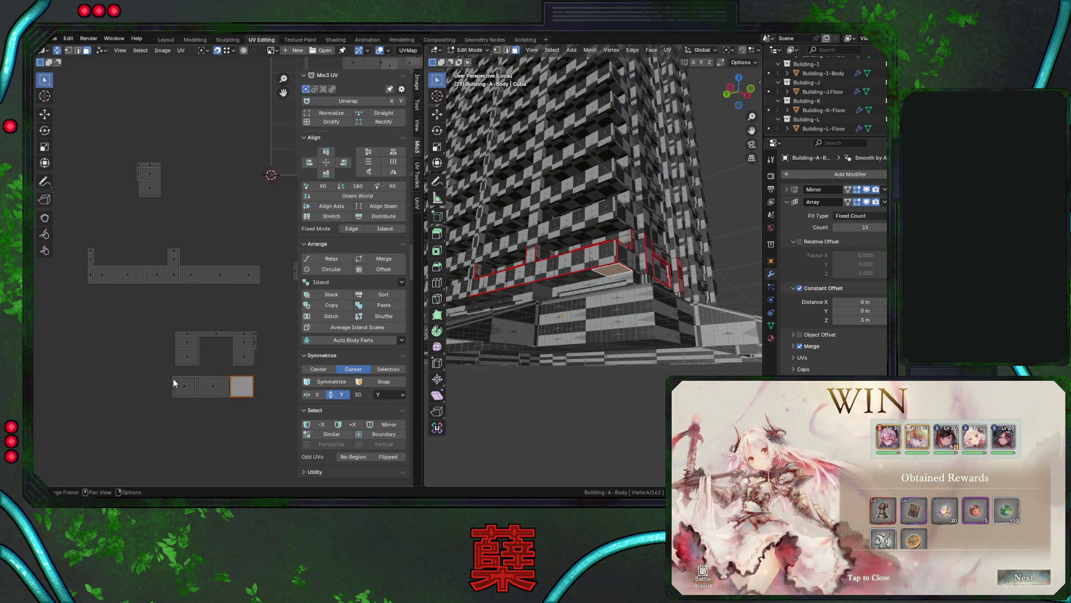
left_click_drag(173, 378, 238, 394)
left_click(242, 386, "shift")
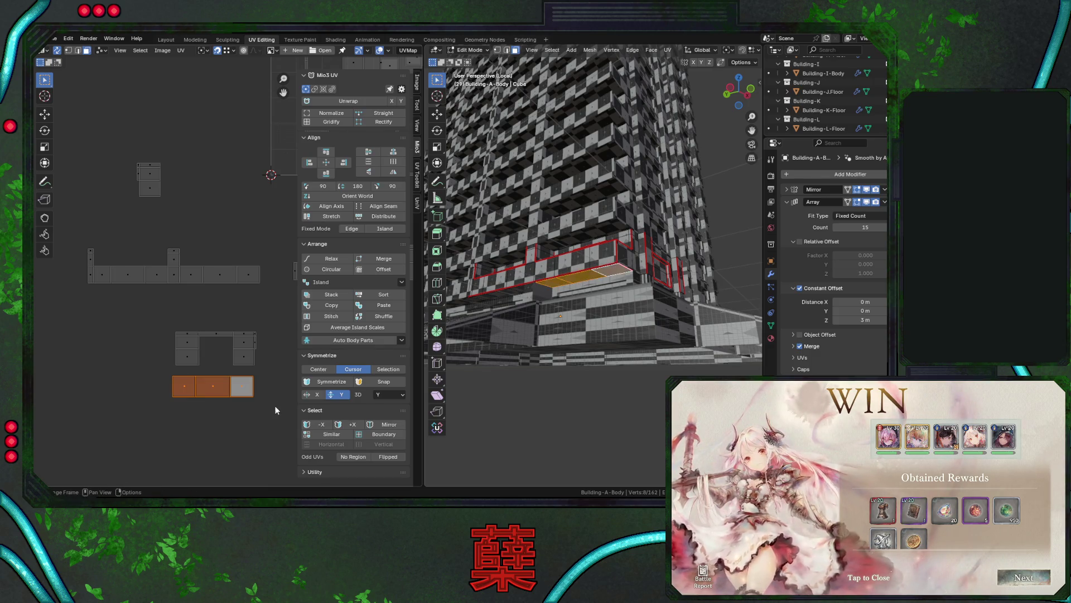
Move the bottom strip up under the U-shaped island and nudge it slightly right along X.
key("g")
left_click(258, 371)
key("g")
key("x")
left_click(179, 363)
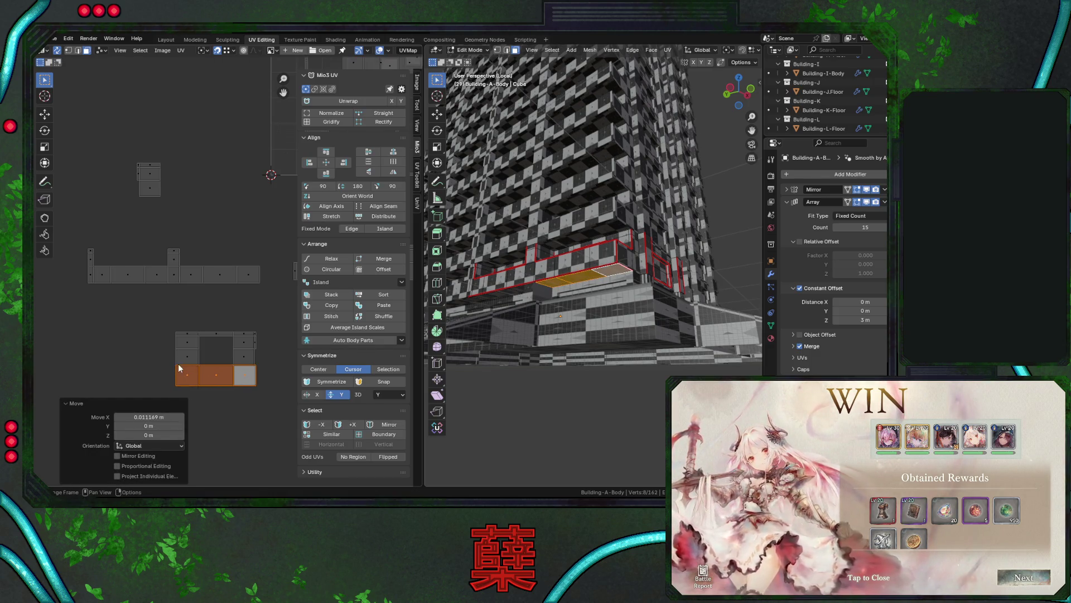
left_click_drag(128, 140, 178, 205)
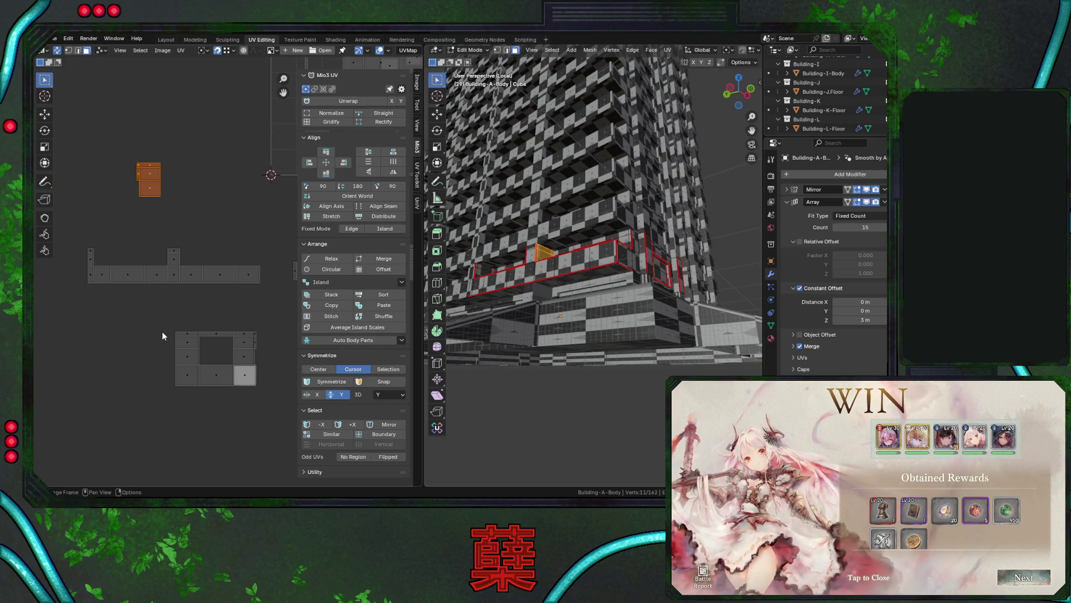
Place the small island beside the strip, select the lower island, and save City.blend.
key("g")
left_click(171, 363)
mouse_move(134, 322)
left_mouse_down()
mouse_move(266, 397)
mouse_move(277, 383)
left_mouse_up()
mouse_move(564, 312)
middle_mouse_down()
mouse_move(576, 303)
mouse_move(569, 287)
middle_mouse_up()
key("ctrl+s")
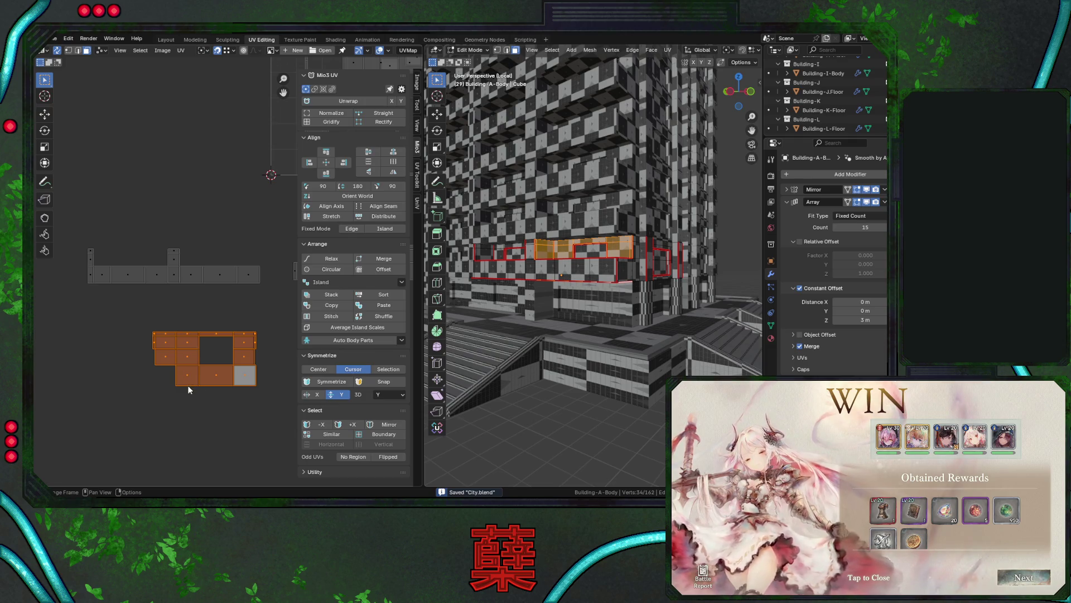
Move the island's bottom row of faces up into the group and save.
left_click_drag(273, 401, 179, 369)
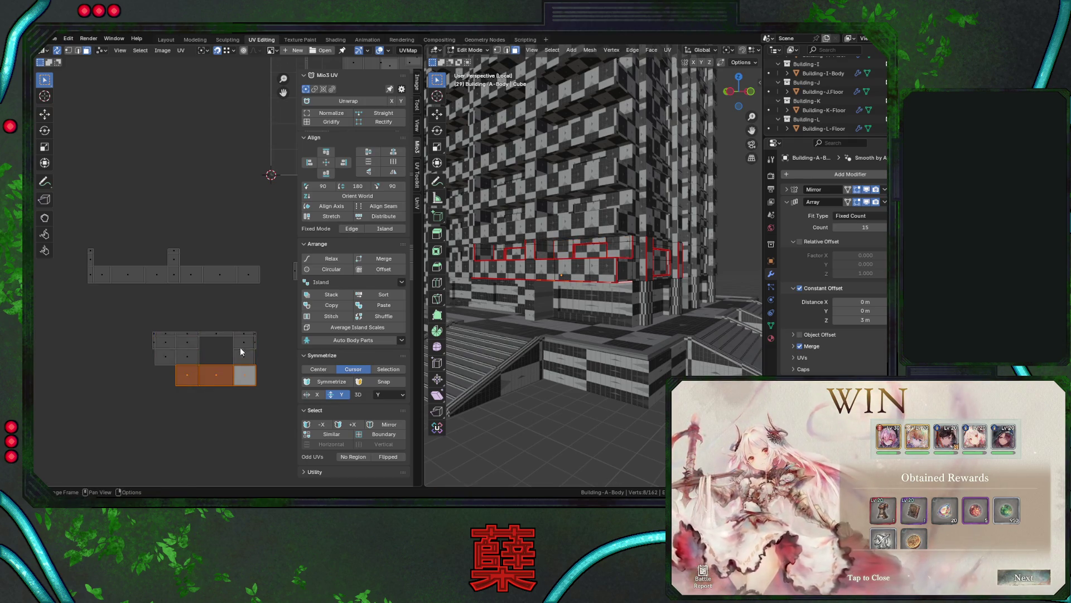
key("g")
left_click(177, 303)
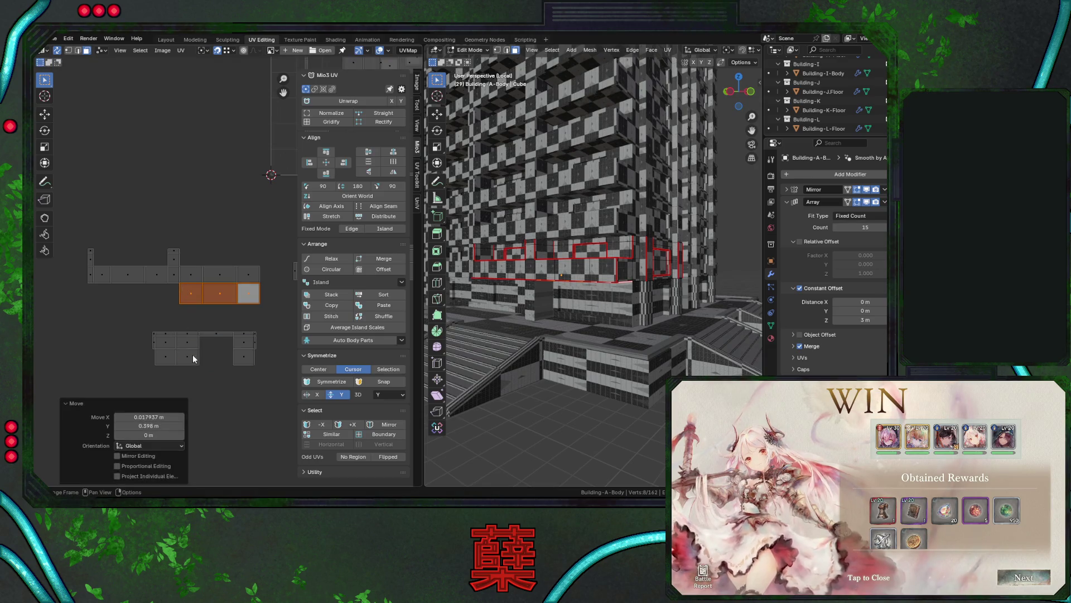
key("g")
left_click(177, 328)
key("ctrl+s")
Reselect the island's faces, the lower facade row, and the left strip of faces.
left_click_drag(143, 306, 266, 376)
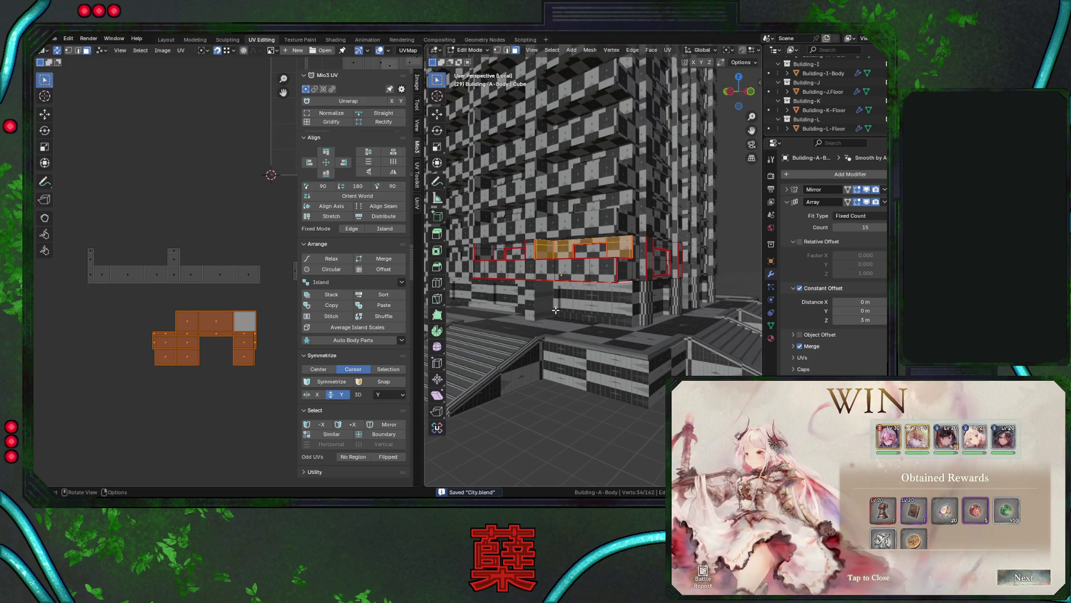
left_click_drag(530, 259, 588, 279)
left_click(604, 270, "shift")
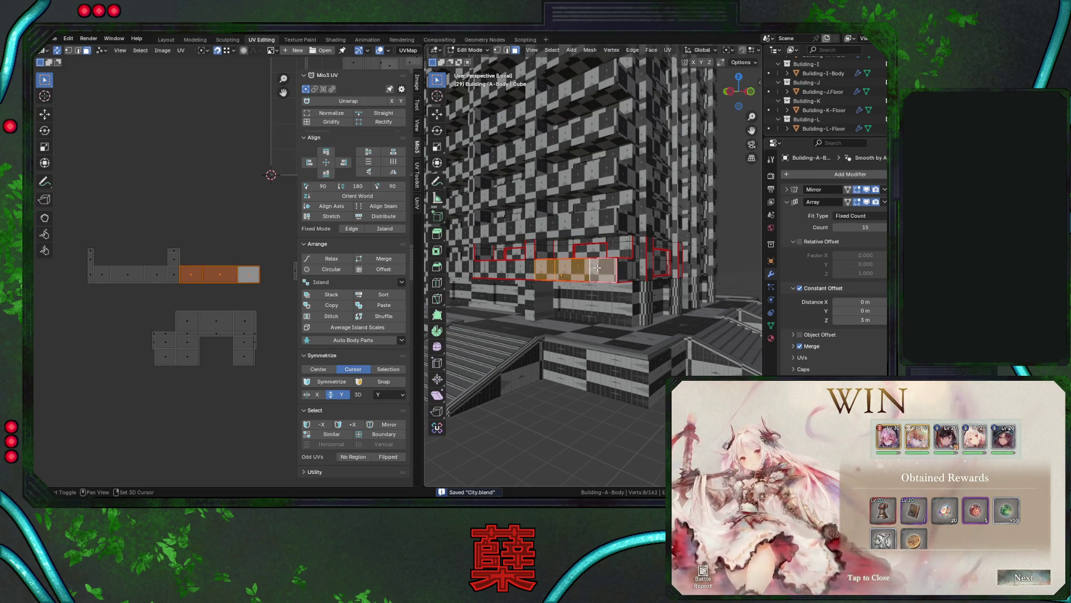
left_click_drag(80, 229, 265, 287)
Move the combined U-shaped island below the long ground-floor strip.
middle_click_drag(589, 291, 624, 280)
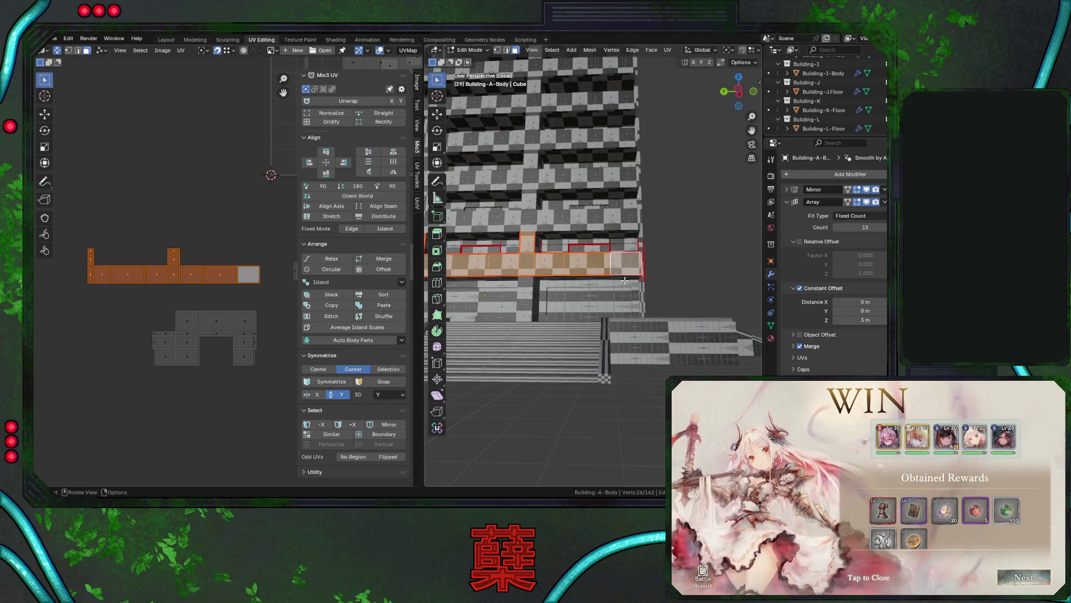
left_click_drag(142, 300, 264, 387)
key("g")
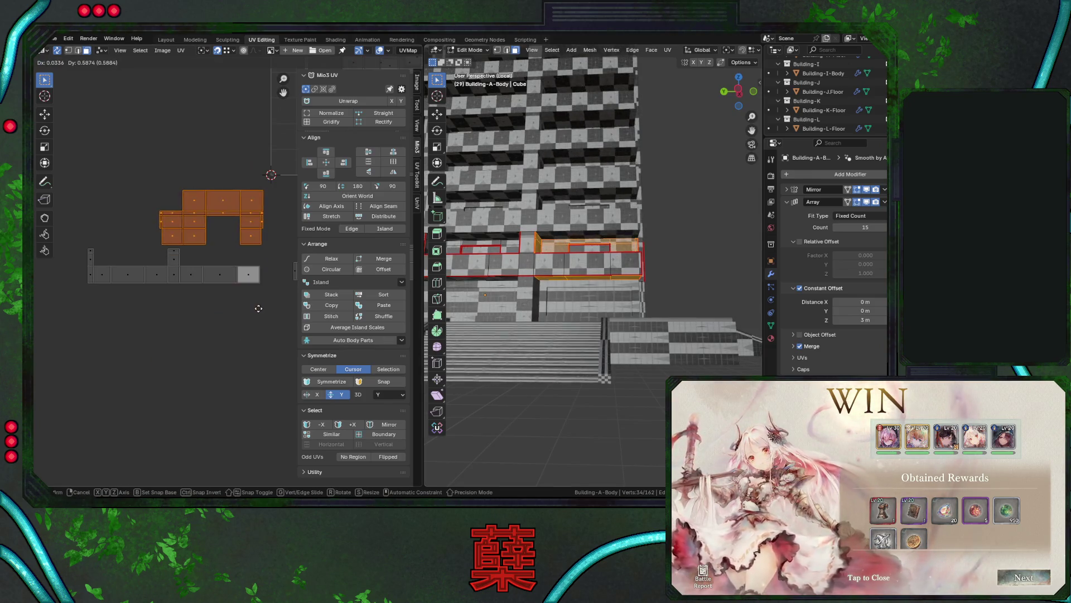
left_click(258, 313)
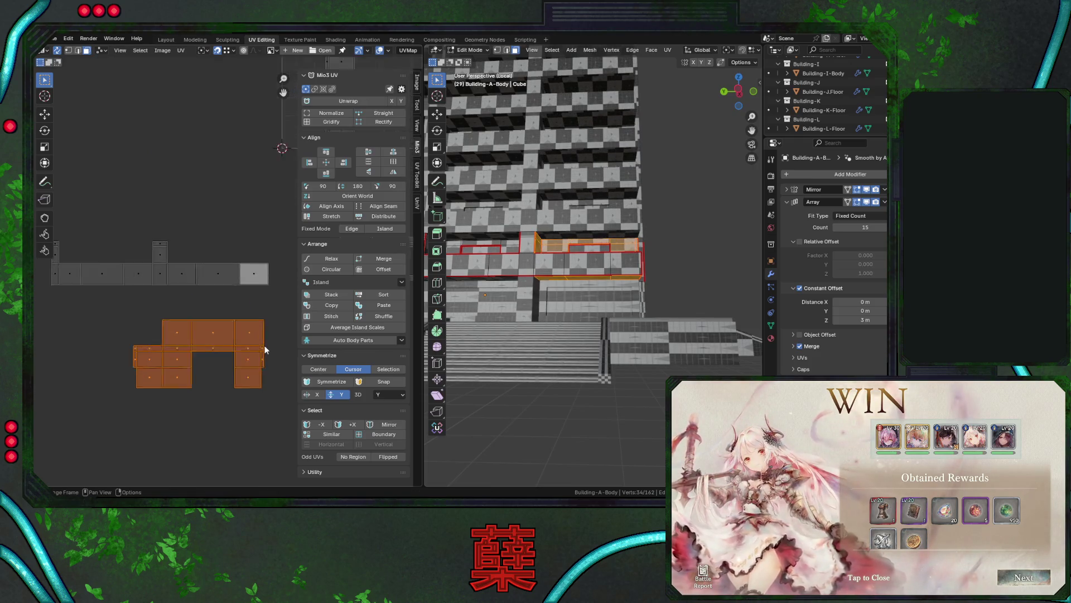
scroll(264, 354, "down", 1)
mouse_move(527, 287)
middle_mouse_down("shift")
mouse_move(604, 289)
mouse_move(587, 252)
middle_mouse_up("shift")
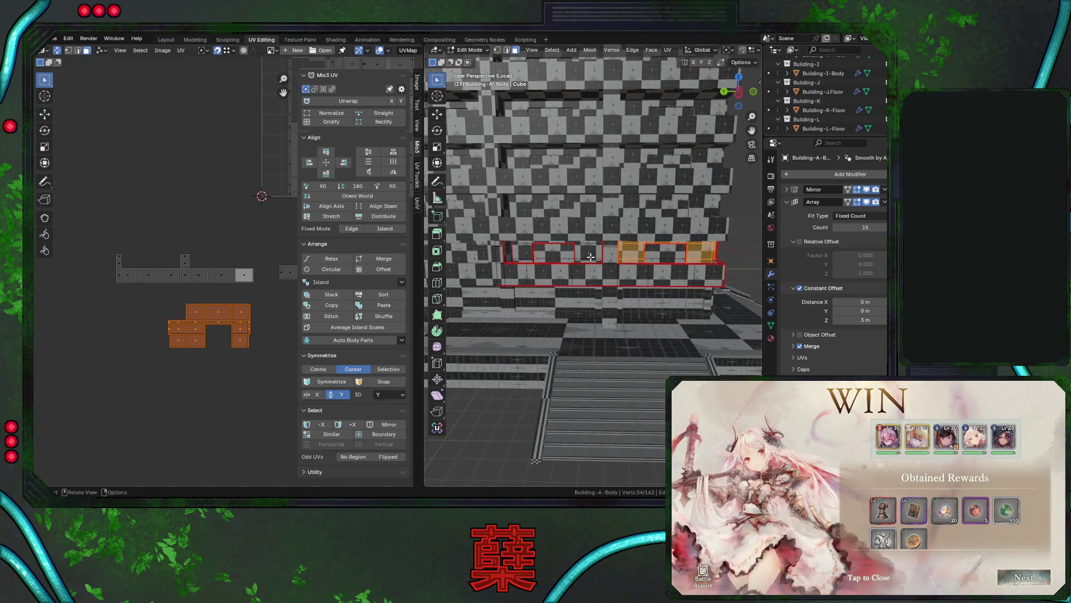
Select the linked frame island and dock it up against the long facade strip.
left_click(587, 253)
key("l")
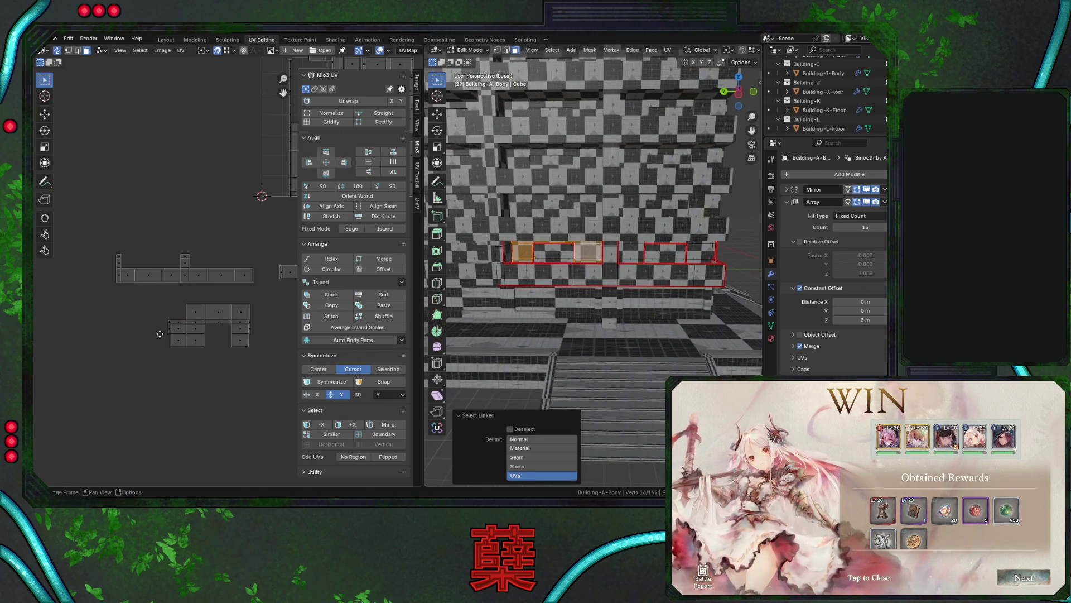
key("l")
key("g")
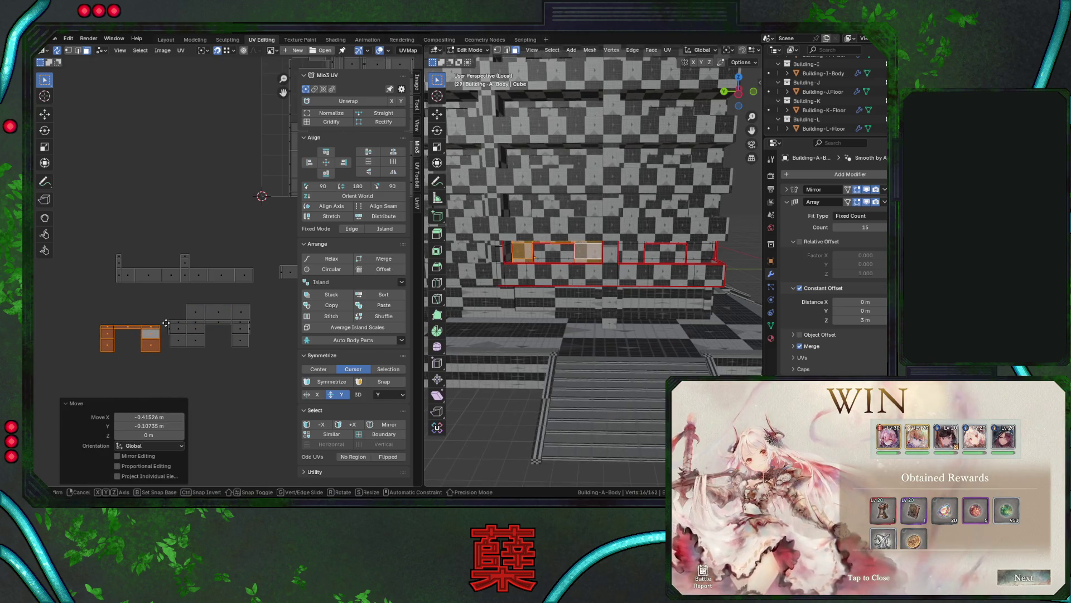
left_click(174, 319)
middle_click_drag(574, 254, 479, 292)
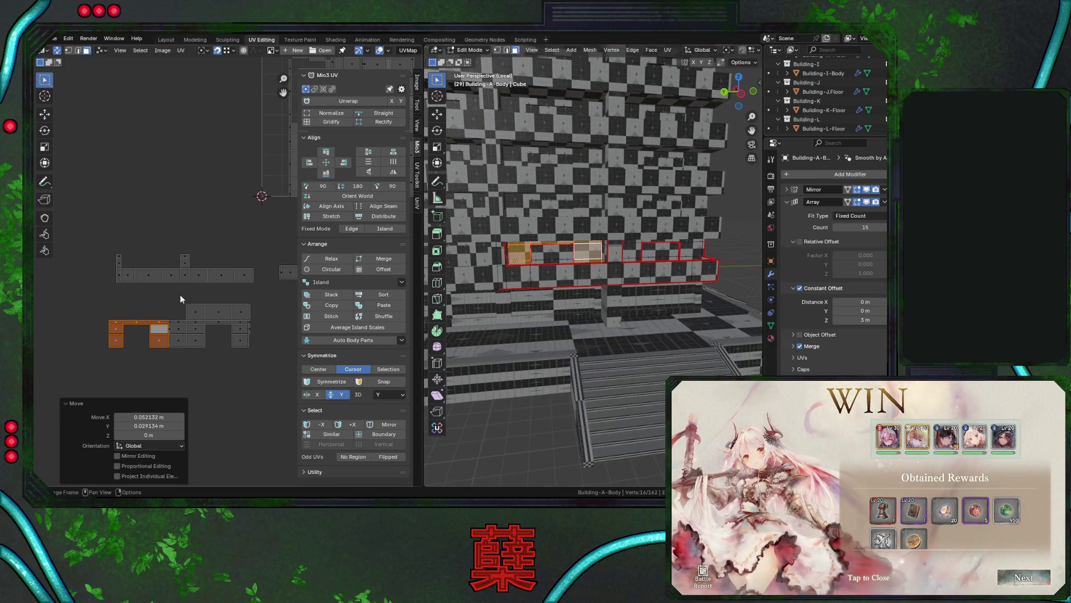
key("g")
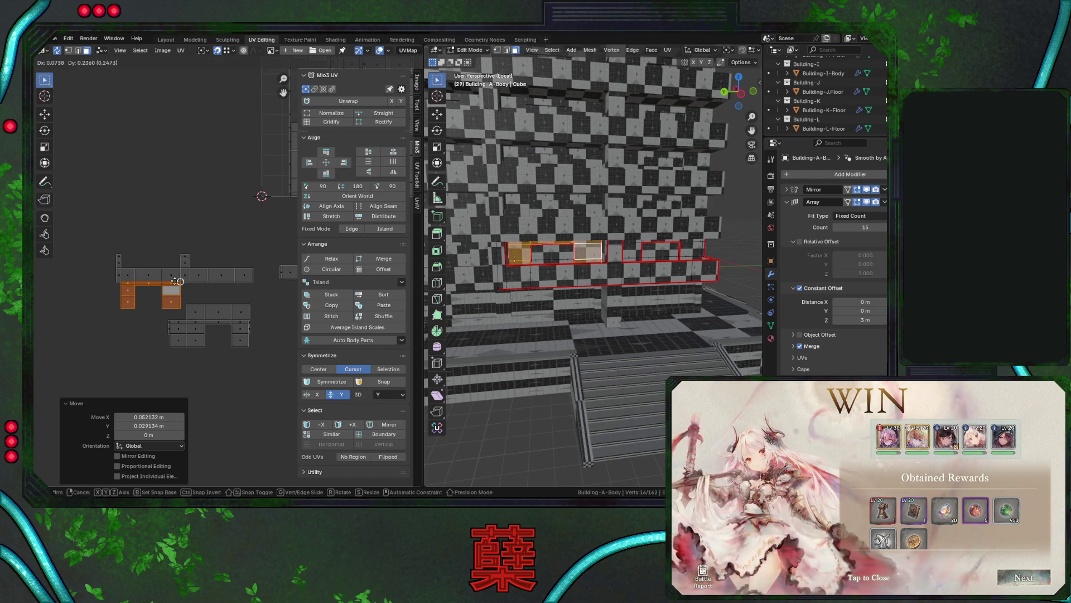
left_click(176, 282)
Move the three-face strip down, out of the way of the other islands.
left_click(249, 328)
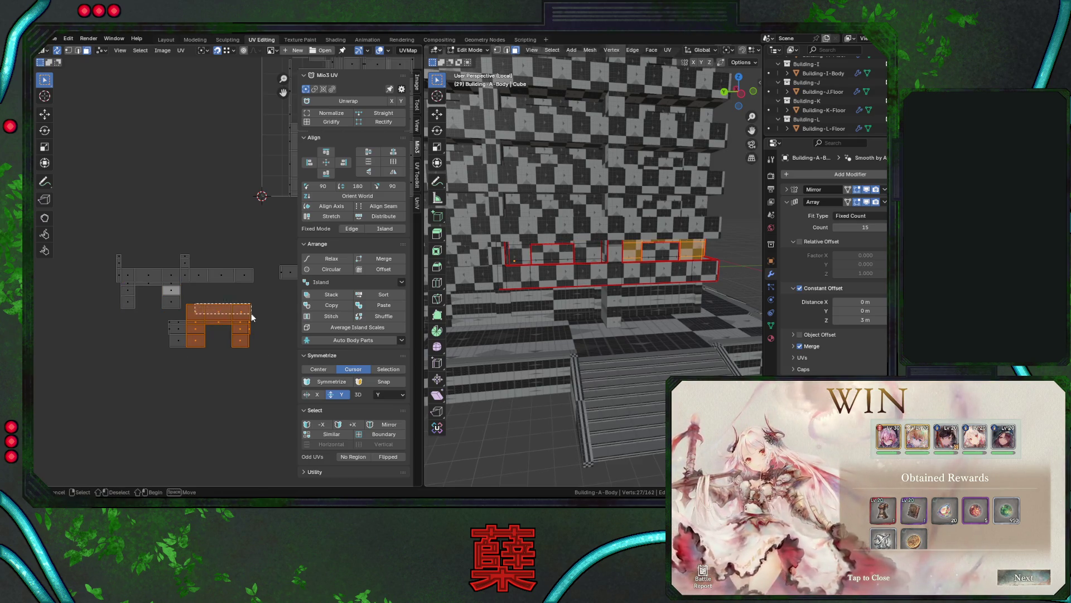
left_click(217, 325)
key("g")
left_click(206, 343)
Move four faces of the U-shaped island up beneath the long strip.
left_click_drag(193, 317, 262, 357)
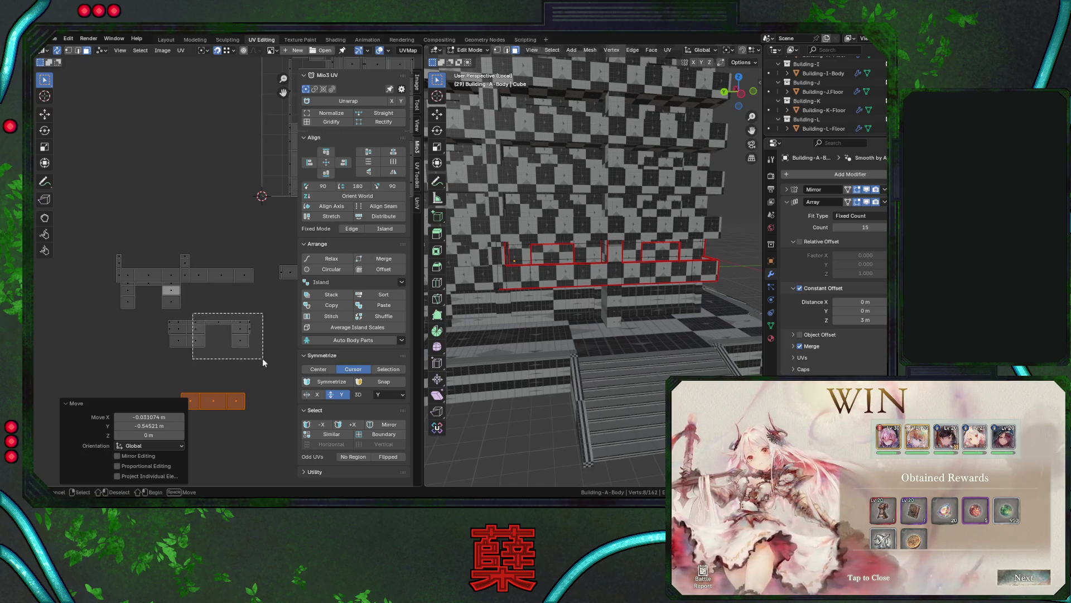
key("g")
left_click(209, 311)
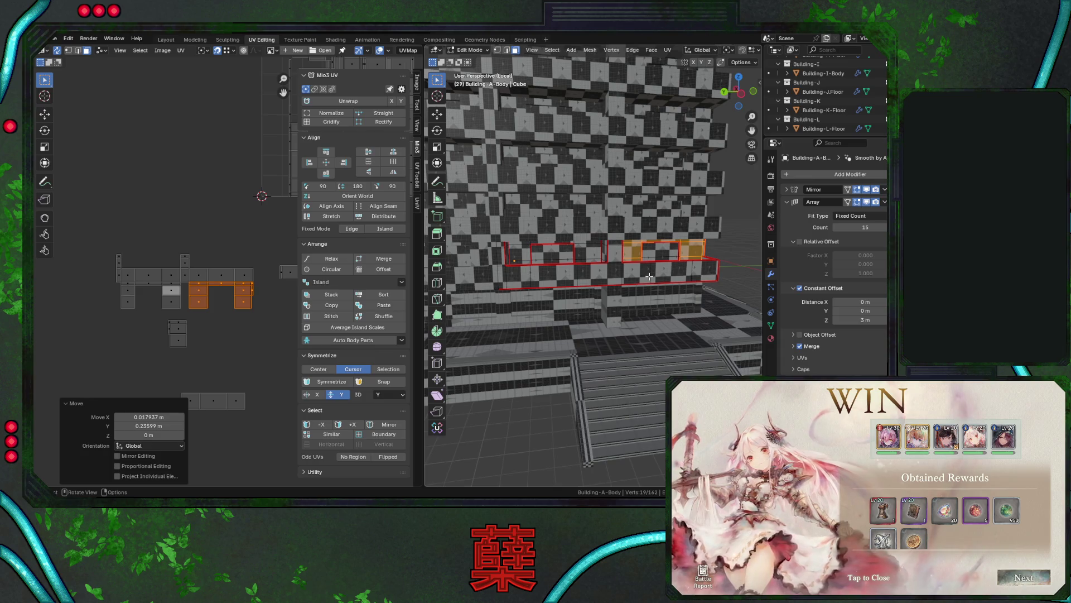
Switch the viewport through front and right to the left orthographic view.
key("KP_1")
key("KP_3")
key("ctrl+KP_3")
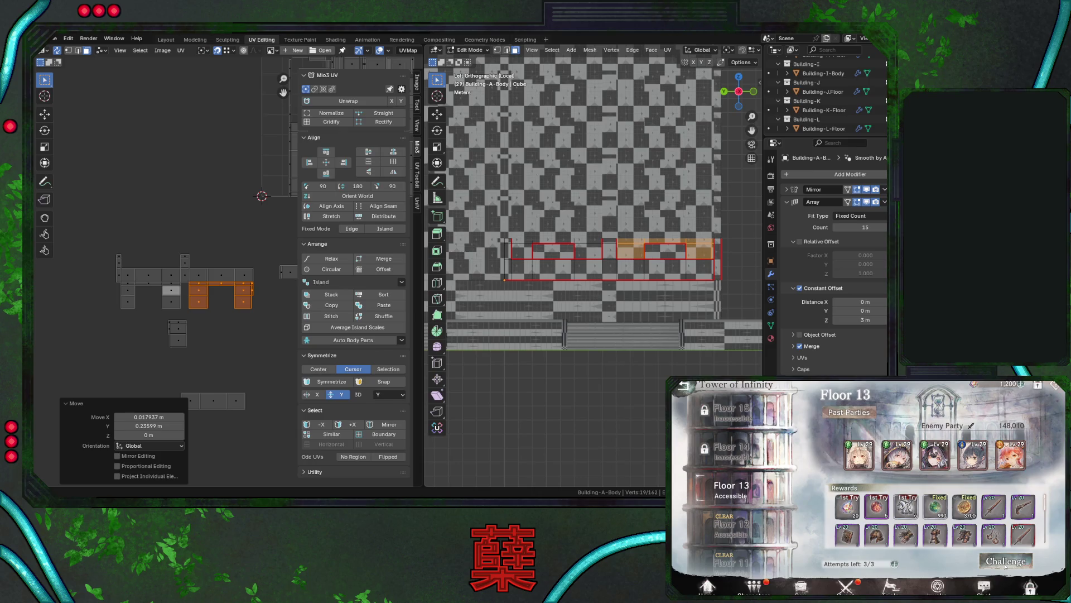
left_click(1005, 562)
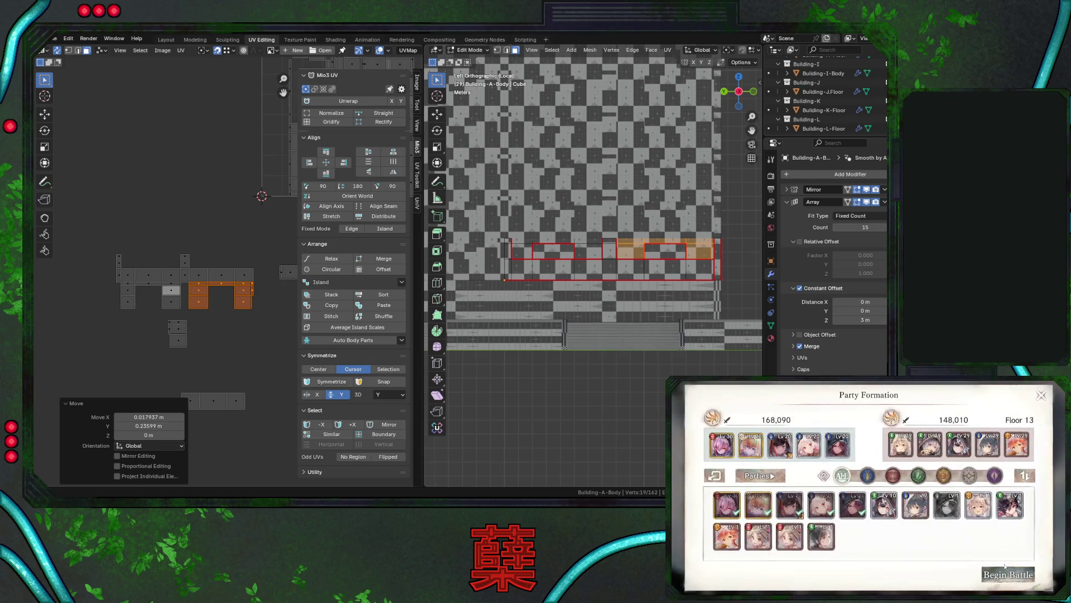
left_click(1006, 569)
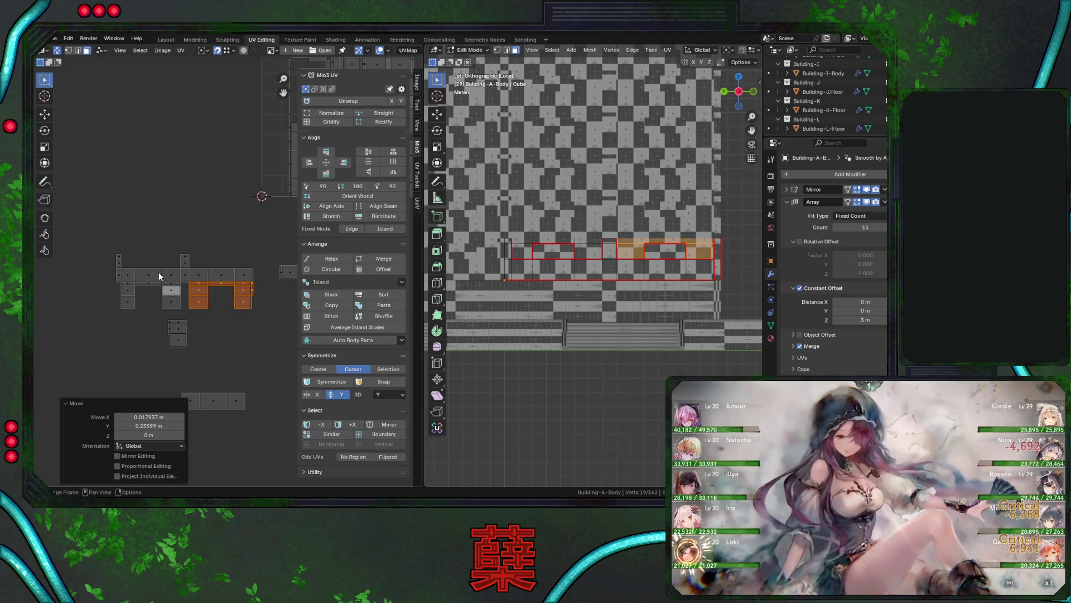
left_click_drag(157, 316, 204, 363)
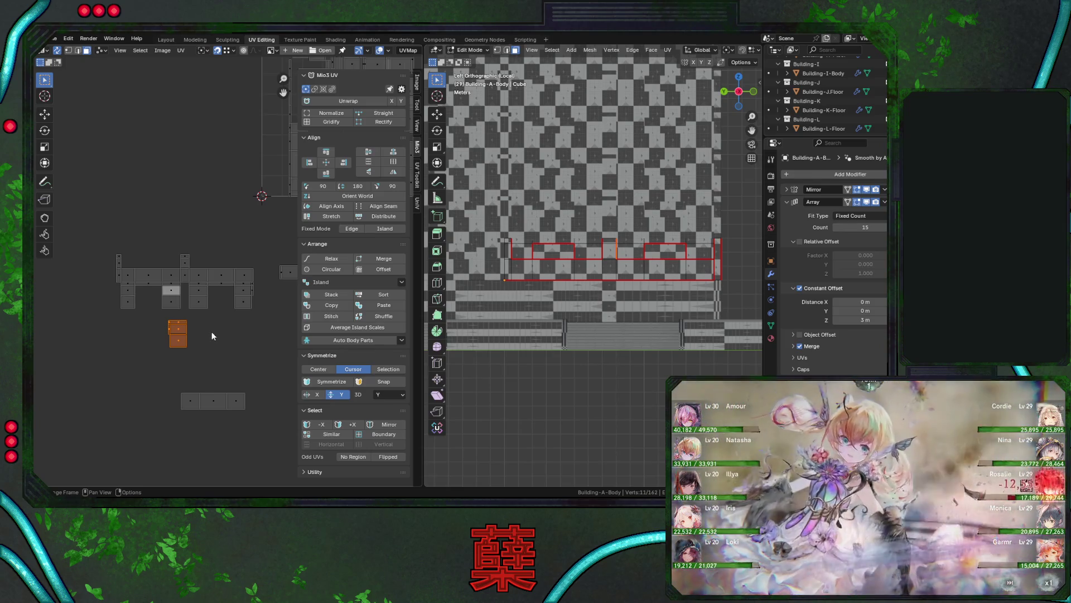
key("alt+a")
left_click_drag(158, 316, 216, 369)
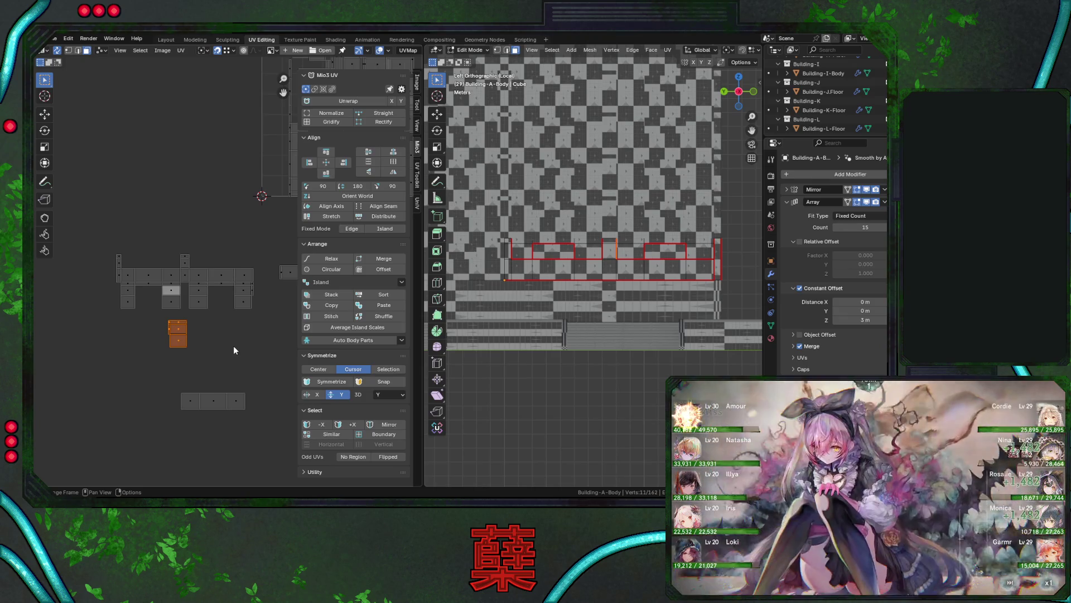
Move the U-shaped island lower and raise the two small vertical strips.
left_click(259, 284)
key("g")
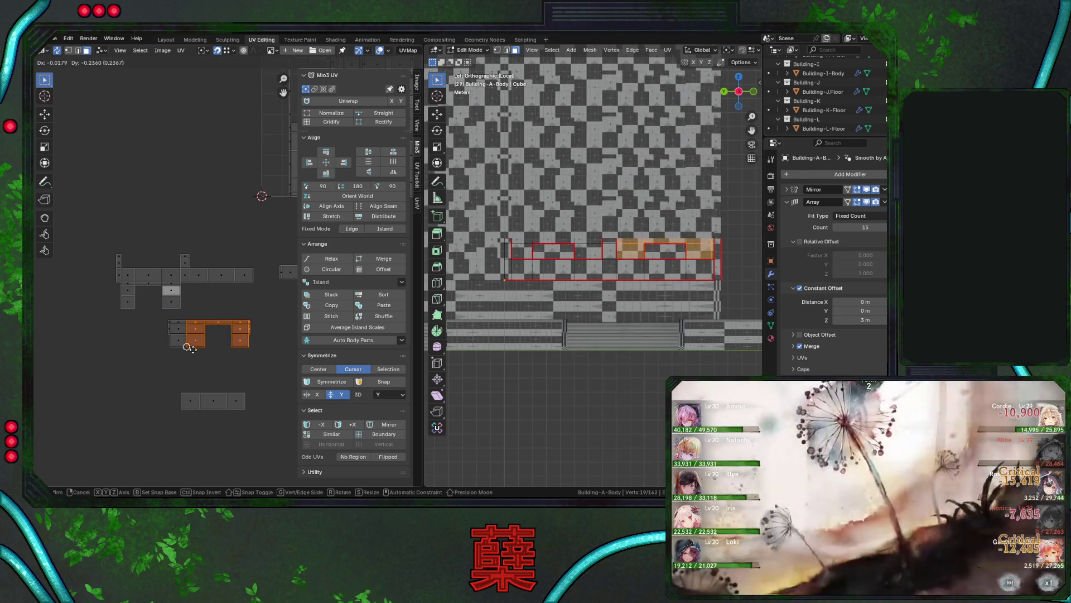
left_click(168, 324)
mouse_move(114, 317)
left_mouse_down()
mouse_move(134, 287)
mouse_move(168, 282)
mouse_move(189, 319)
left_mouse_up()
key("g")
left_click(134, 319)
Shift the selected island to the lower left, then move its left part further left.
key("g")
left_click(136, 357)
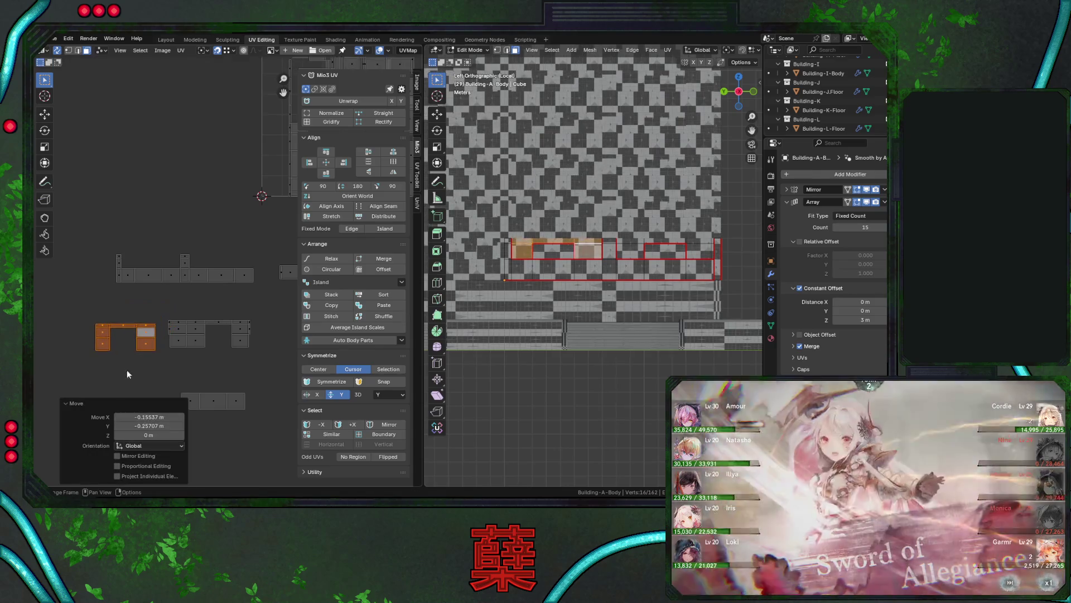
key("g")
left_click(165, 323)
left_click_drag(170, 322, 168, 371)
mouse_move(564, 274)
middle_mouse_down()
mouse_move(596, 285)
mouse_move(583, 269)
middle_mouse_up()
left_click(137, 370)
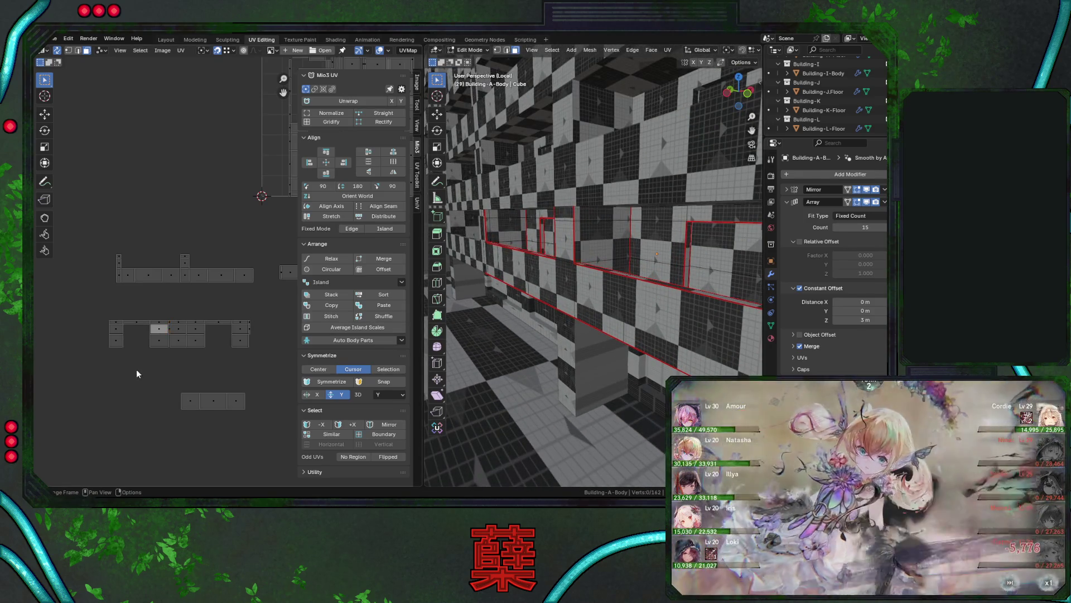
left_click_drag(109, 307, 164, 366)
key("g")
left_click(136, 369)
Select a wall face's linked island with L and drop it in a new UV spot.
middle_click_drag(603, 268, 626, 229)
left_click(626, 229)
key("l")
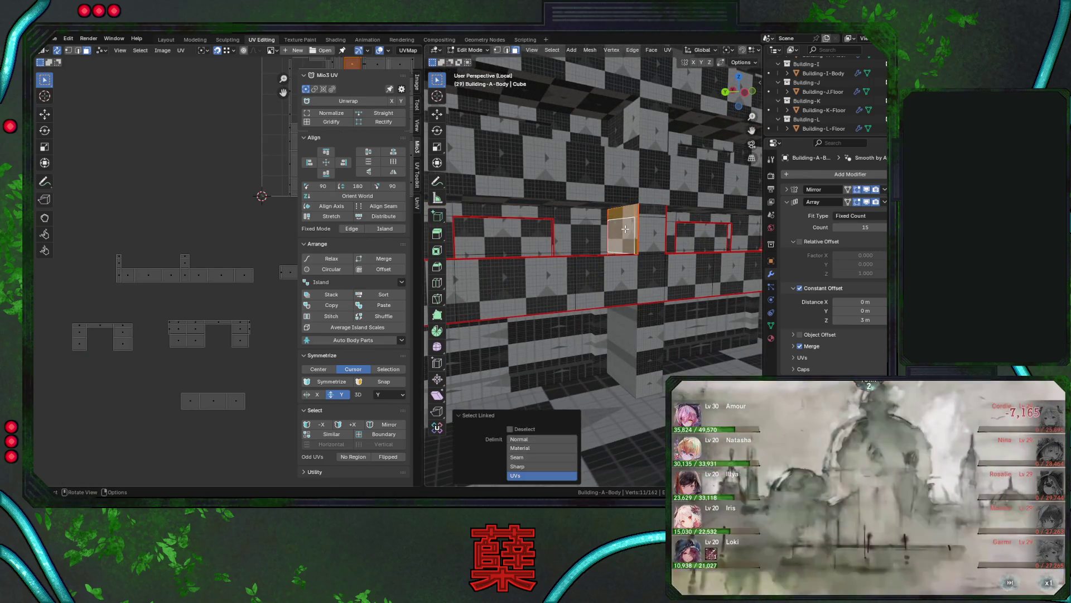
key("g")
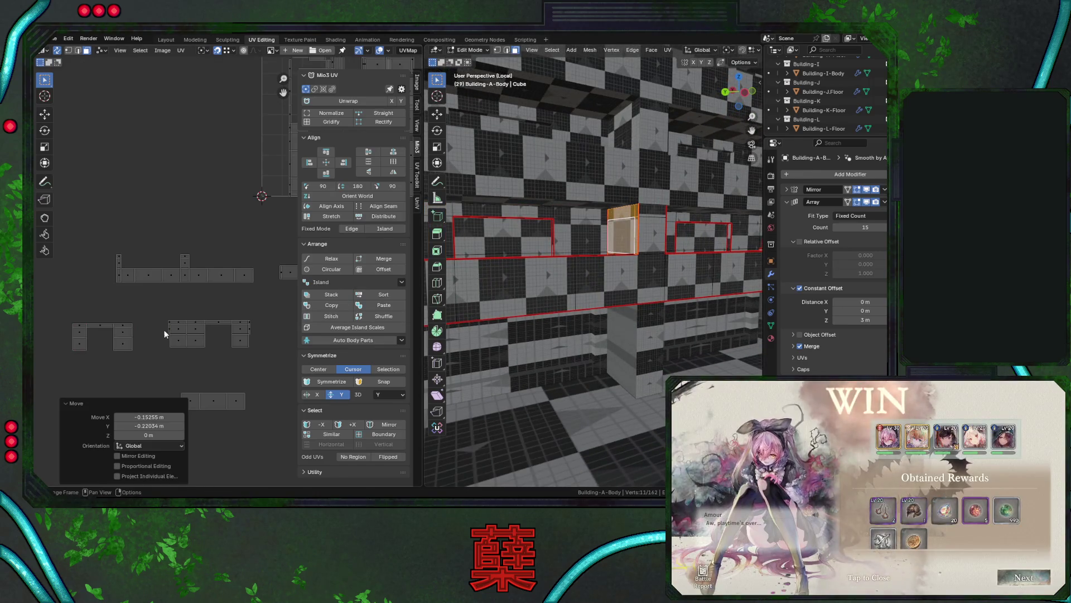
left_click(153, 328)
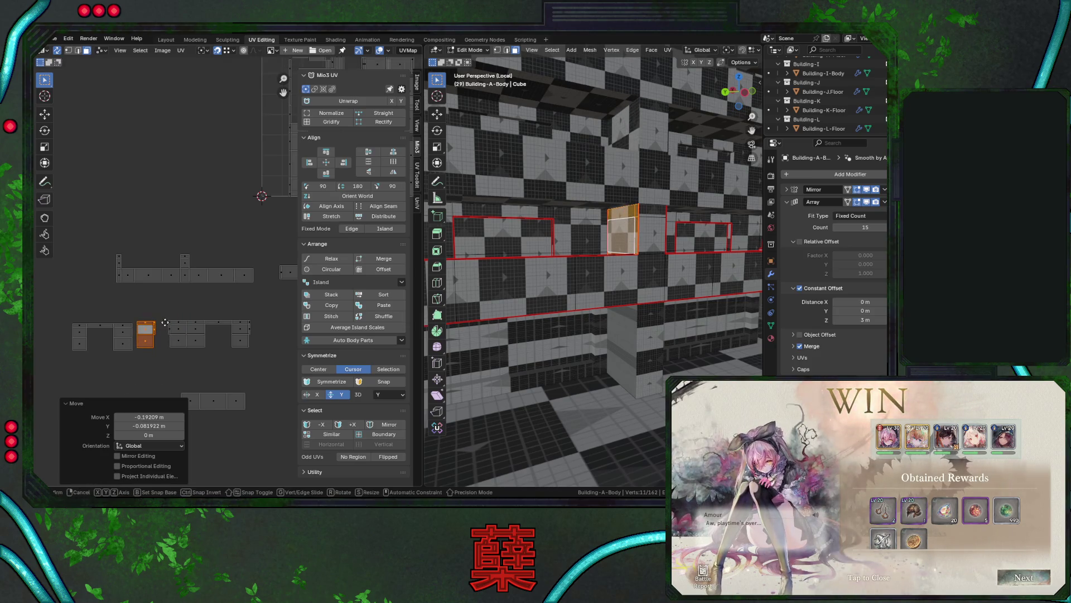
Place the U-shaped island flush against its neighbour, leaving the lower row in place.
left_click(68, 317)
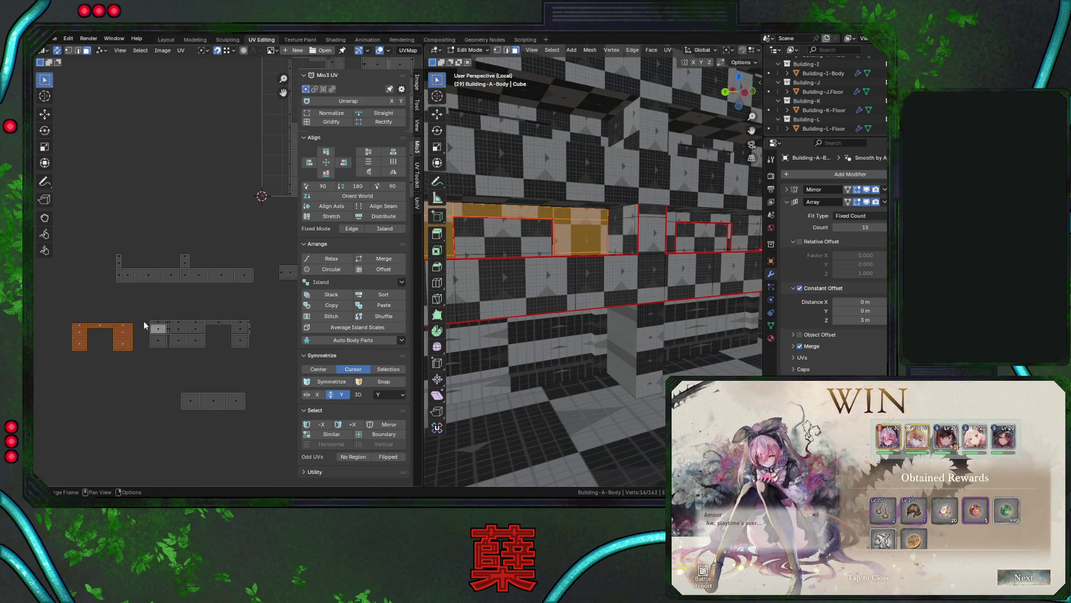
key("g")
left_click(67, 306)
left_click_drag(66, 307, 259, 354)
key("g")
key("Escape")
left_click(228, 381)
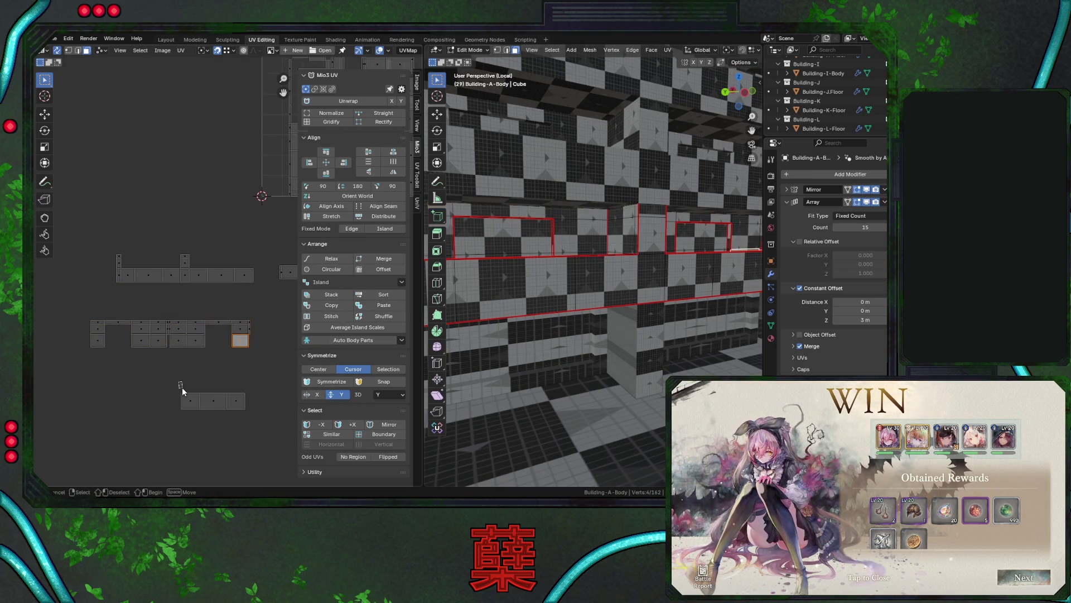
Move the small bottom island up beside the lower row and nudge it slightly down-right.
left_click_drag(179, 382, 258, 427)
mouse_move(642, 309)
middle_mouse_down()
mouse_move(688, 306)
mouse_move(581, 193)
mouse_move(556, 72)
mouse_move(593, 285)
mouse_move(439, 314)
middle_mouse_up()
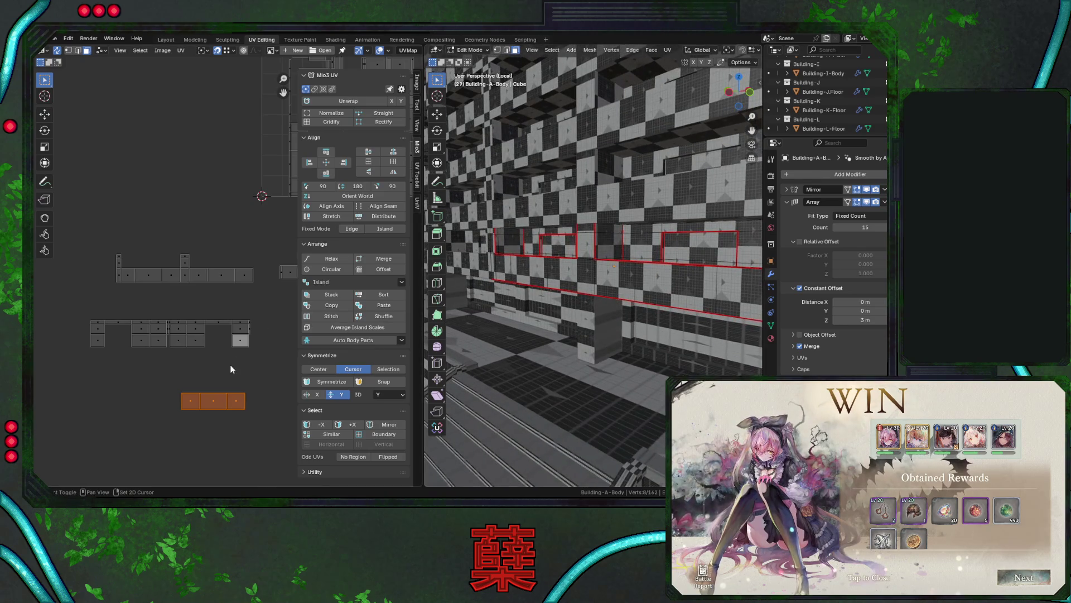
middle_click_drag(230, 368, 187, 360)
key("g")
left_click(214, 333)
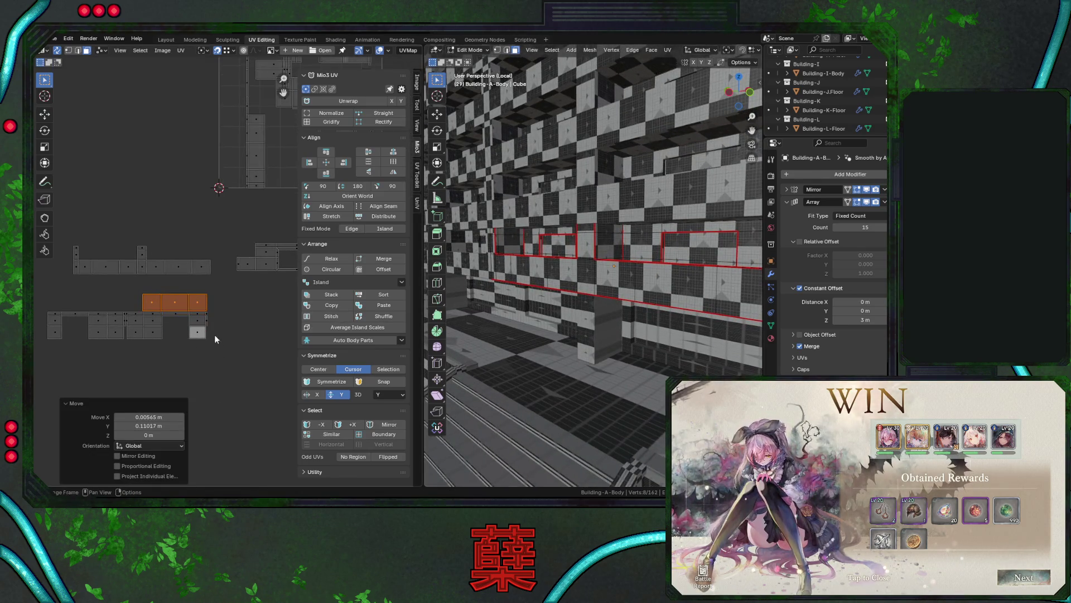
key("g")
left_click(210, 312)
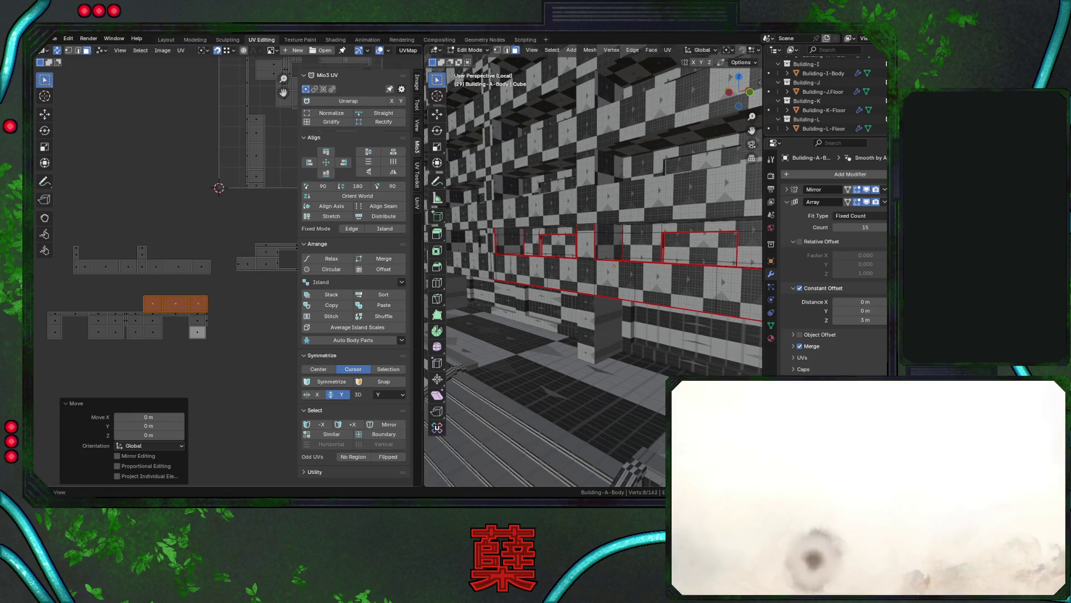
mouse_move(563, 262)
middle_mouse_down()
mouse_move(553, 236)
mouse_move(561, 279)
middle_mouse_up()
left_click(563, 283)
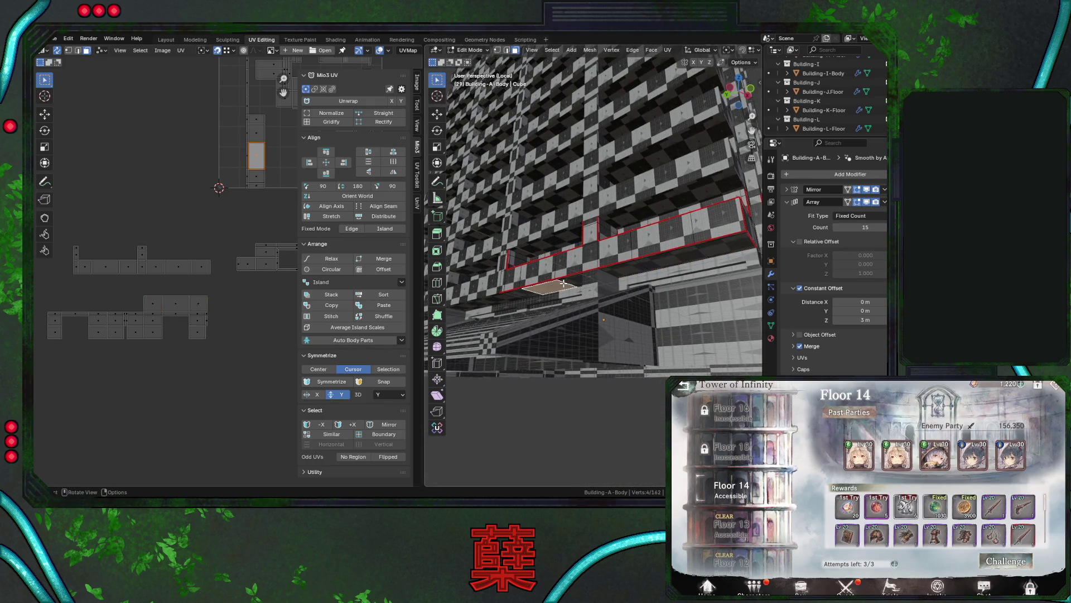
Move the ceiling-strip island down, rotate it 90°, and drop it onto the lower row.
key("ctrl+l")
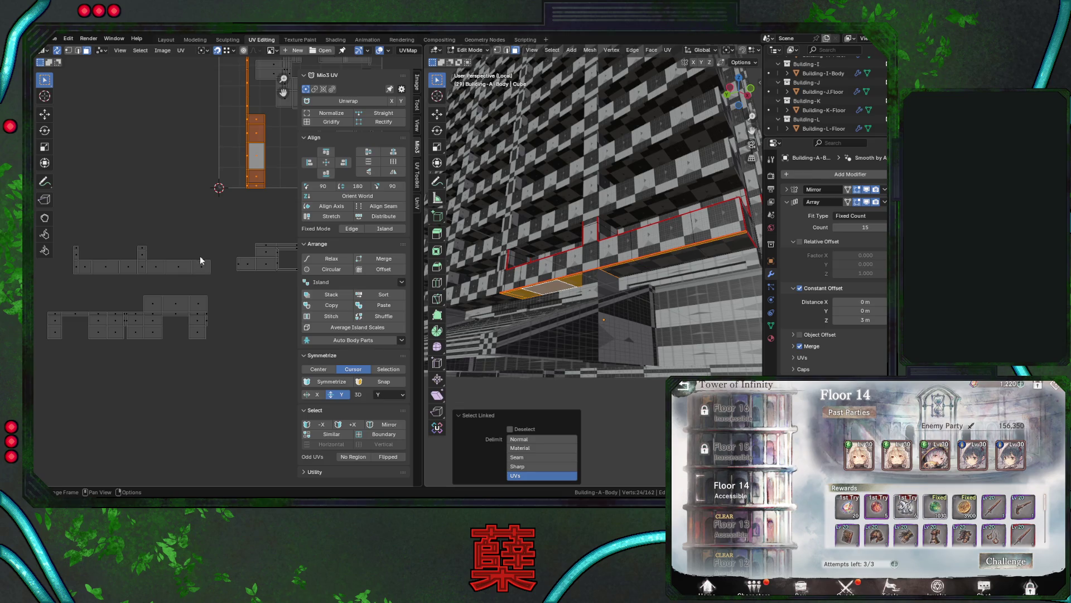
mouse_move(551, 306)
middle_mouse_down()
mouse_move(550, 290)
mouse_move(575, 268)
middle_mouse_up()
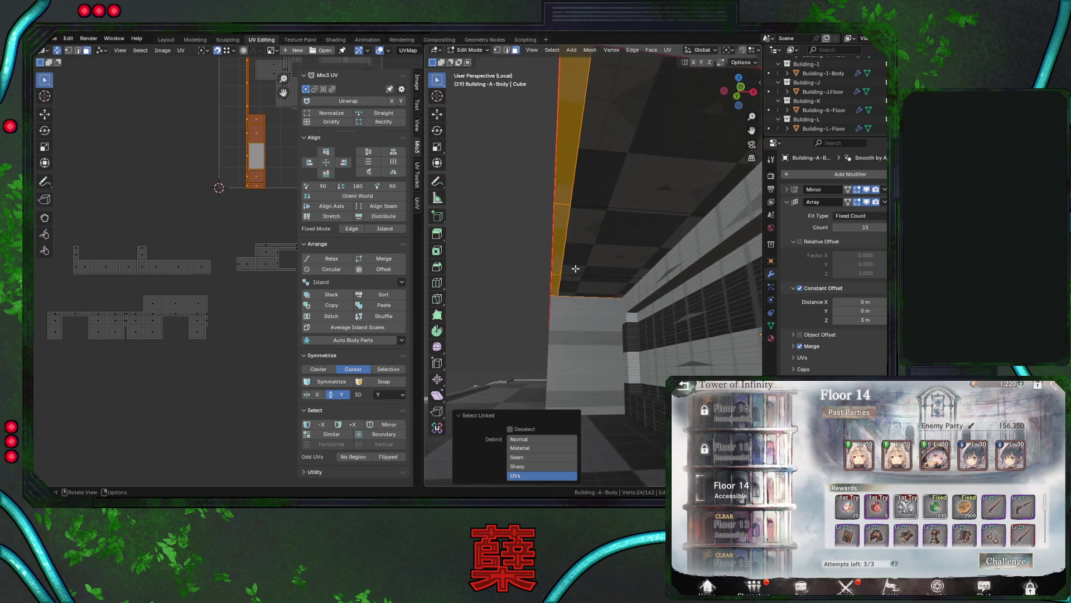
mouse_move(247, 180)
left_mouse_down()
mouse_move(138, 297)
mouse_move(107, 303)
left_mouse_up()
key("r")
key("9")
key("0")
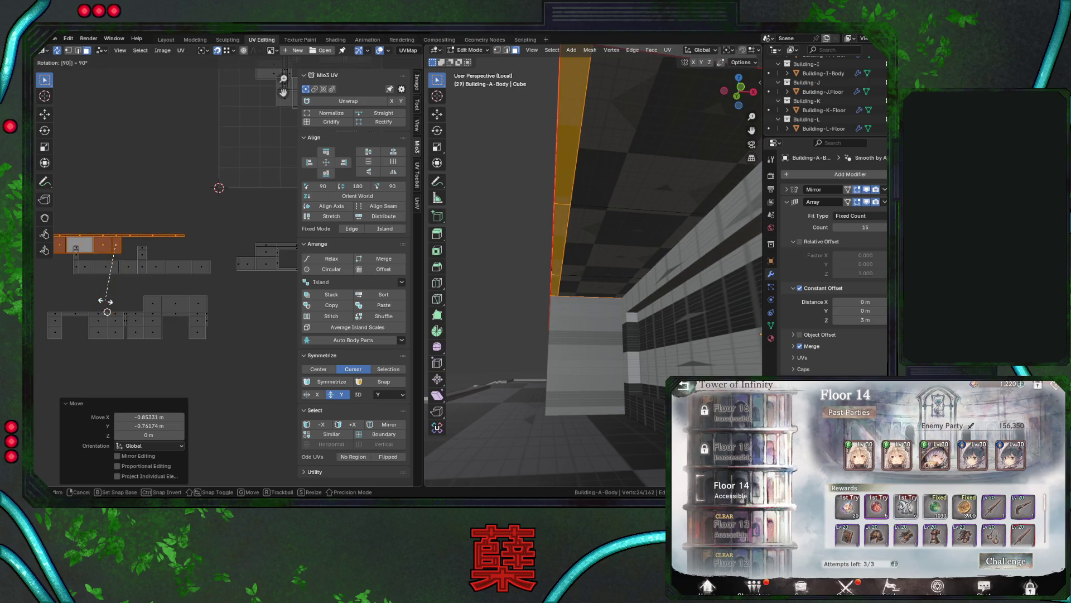
key("Return")
left_click_drag(129, 249, 143, 315)
Add the rest of the top island row, then select the ceiling face strip from below.
left_click_drag(54, 280, 216, 310)
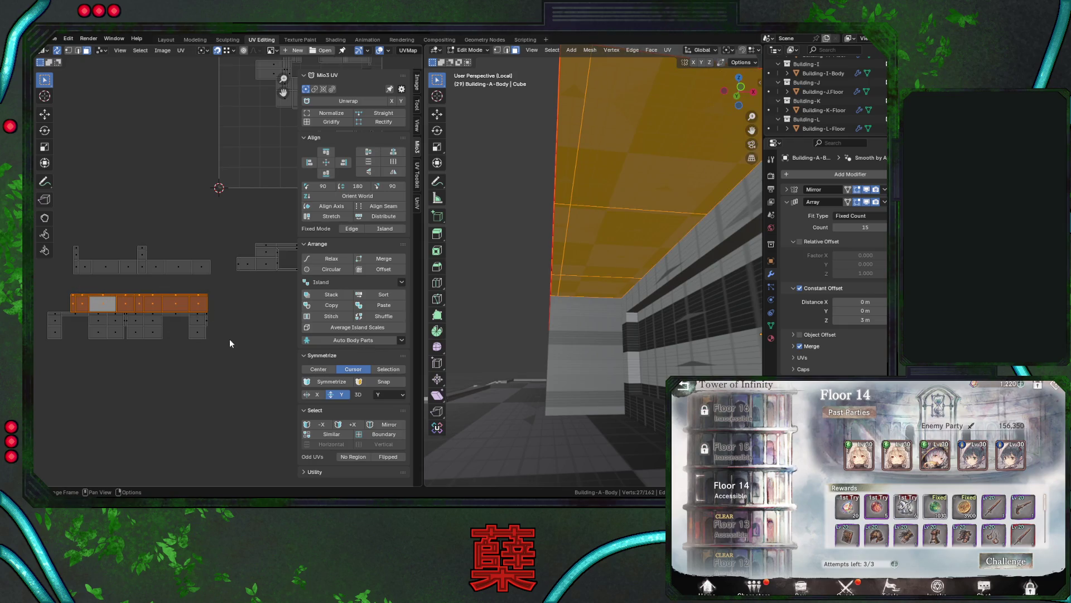
mouse_move(550, 335)
middle_mouse_down()
mouse_move(577, 318)
mouse_move(645, 312)
mouse_move(585, 287)
mouse_move(563, 298)
middle_mouse_up()
left_click(563, 299)
left_click(551, 291, "alt")
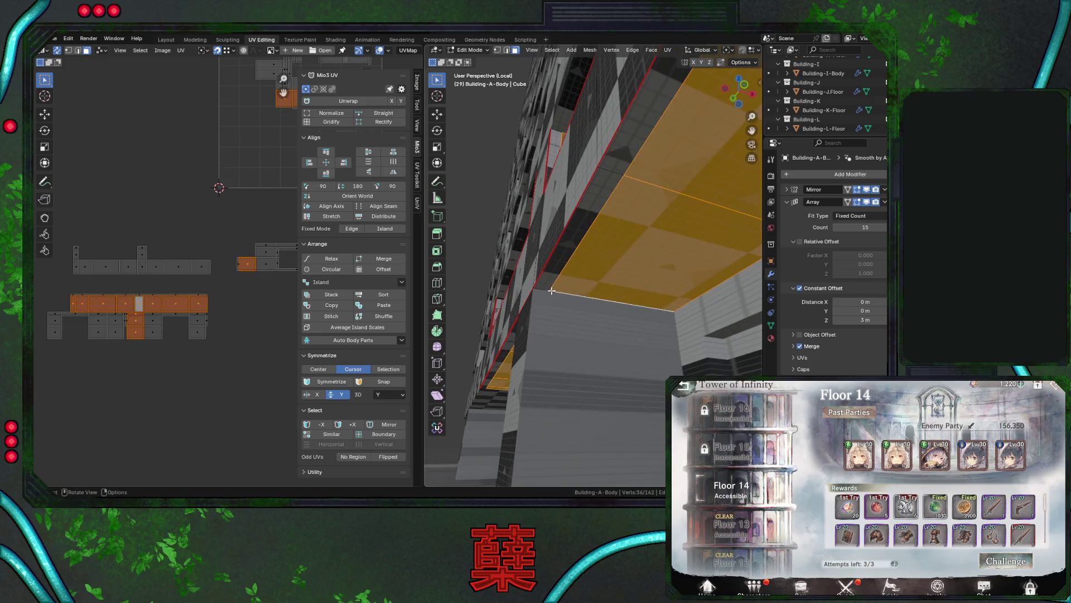
Try a Z-constrained move on a ceiling edge, cancel it, and return to face-only selection.
left_click(507, 51, "shift")
left_click(546, 288)
mouse_move(545, 288)
middle_mouse_down()
mouse_move(619, 285)
mouse_move(580, 269)
middle_mouse_up()
key("g")
key("z")
right_click(623, 266)
left_click(517, 50)
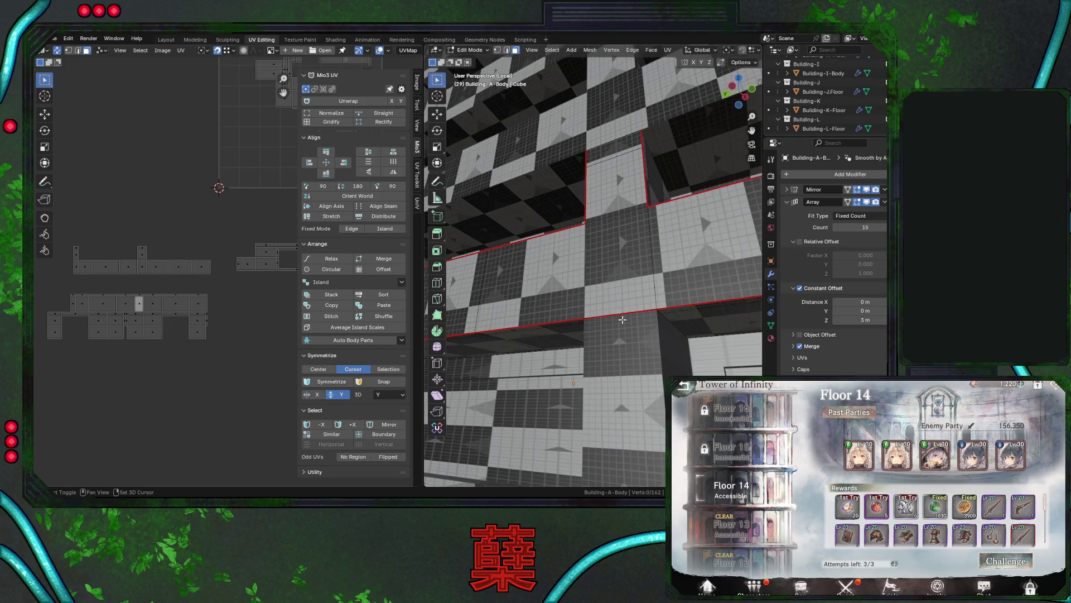
Pick a building face through wireframe view, then return to solid shading.
key("shift+z")
mouse_move(636, 335)
middle_mouse_down()
mouse_move(644, 365)
mouse_move(630, 316)
mouse_move(616, 325)
mouse_move(627, 324)
middle_mouse_up()
left_click(642, 354)
key("shift+z")
right_click(631, 316)
left_click(617, 285)
Save City.blend and move the linked facade strip's island further left in the lower row.
key("ctrl+s")
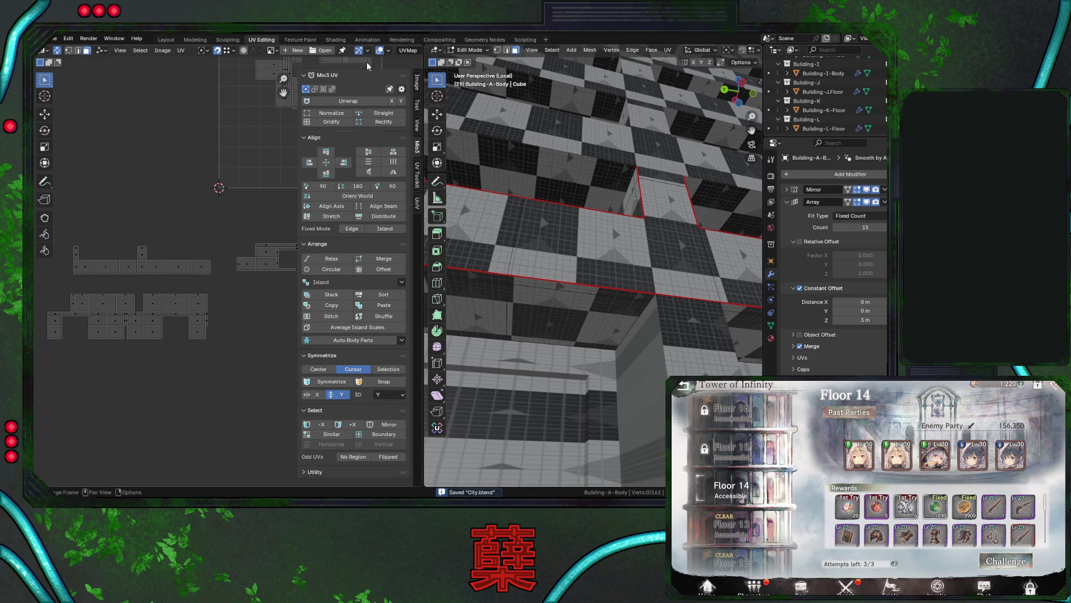
key("l")
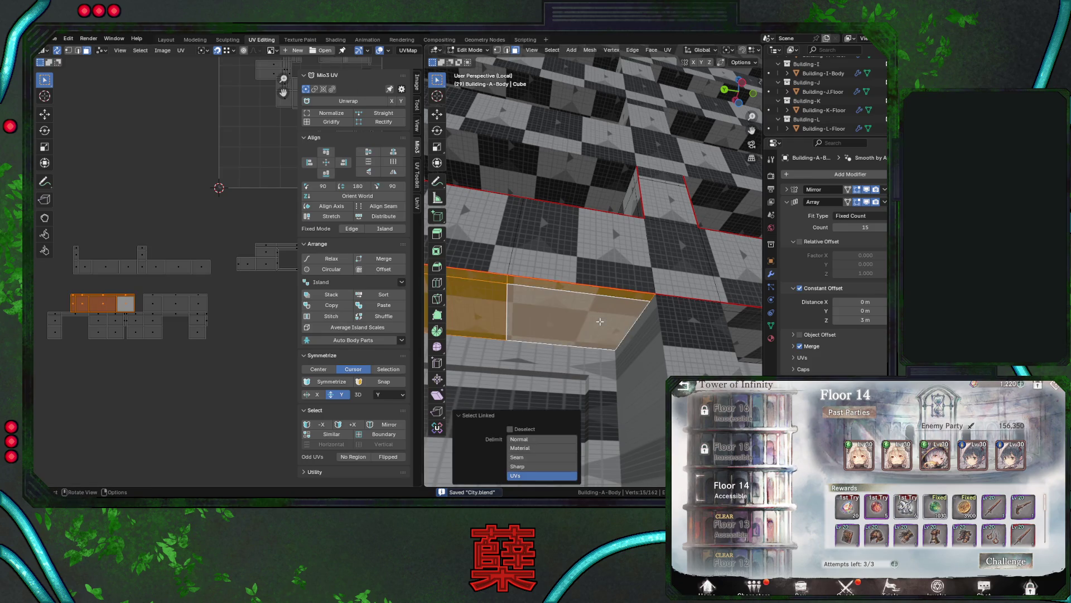
middle_click_drag(600, 321, 603, 341)
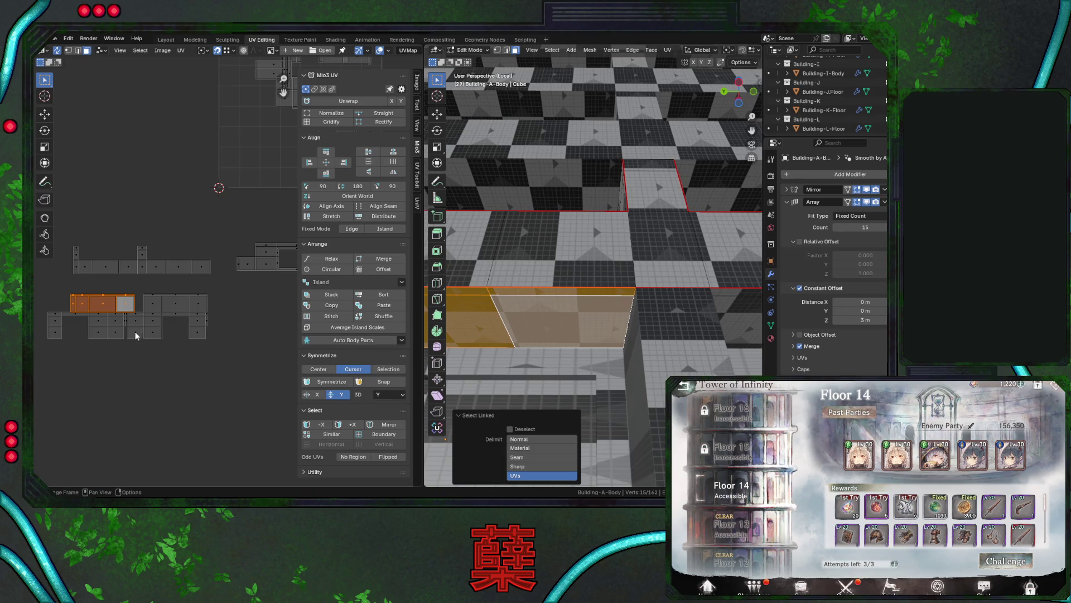
middle_click_drag(136, 335, 183, 328)
key("g")
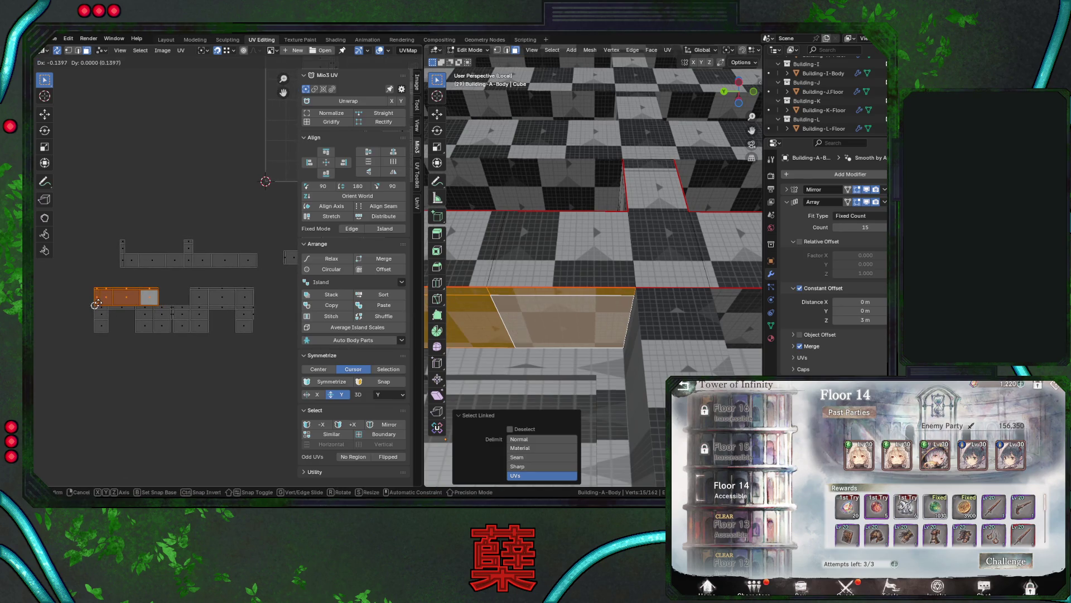
left_click(100, 306)
Reselect the left UV island and pick a single ground-floor face from a front view.
left_click_drag(187, 277, 273, 304)
left_click_drag(71, 277, 167, 305)
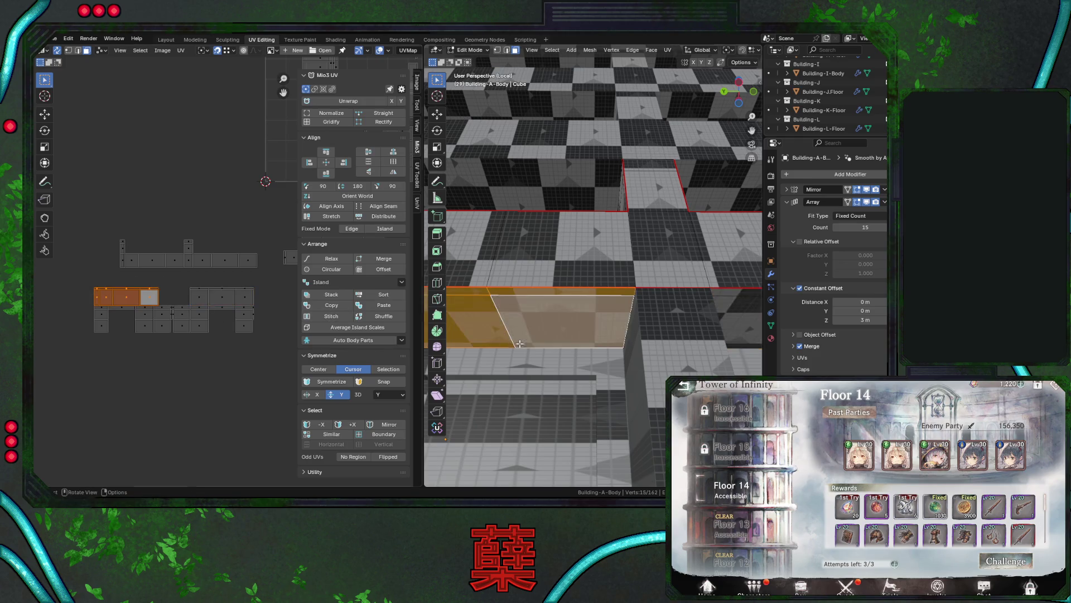
scroll(519, 344, "down", 5)
mouse_move(554, 347)
middle_mouse_down()
mouse_move(640, 335)
mouse_move(615, 309)
middle_mouse_up()
scroll(641, 335, "up", 6)
left_click(621, 262)
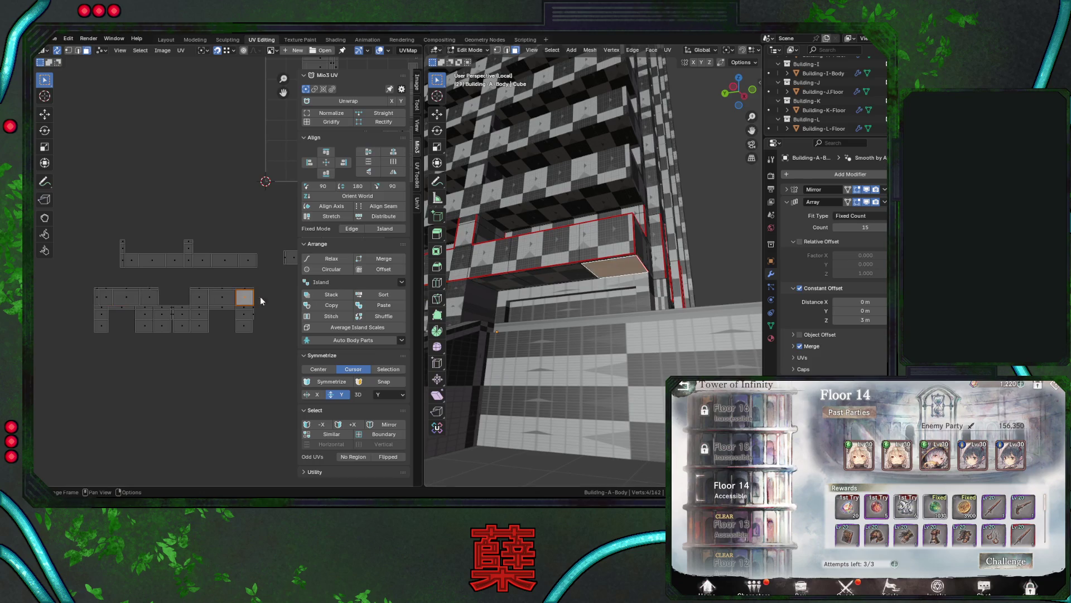
Select the window-frame island with L, then box-select only its top three UV faces.
left_click(102, 300)
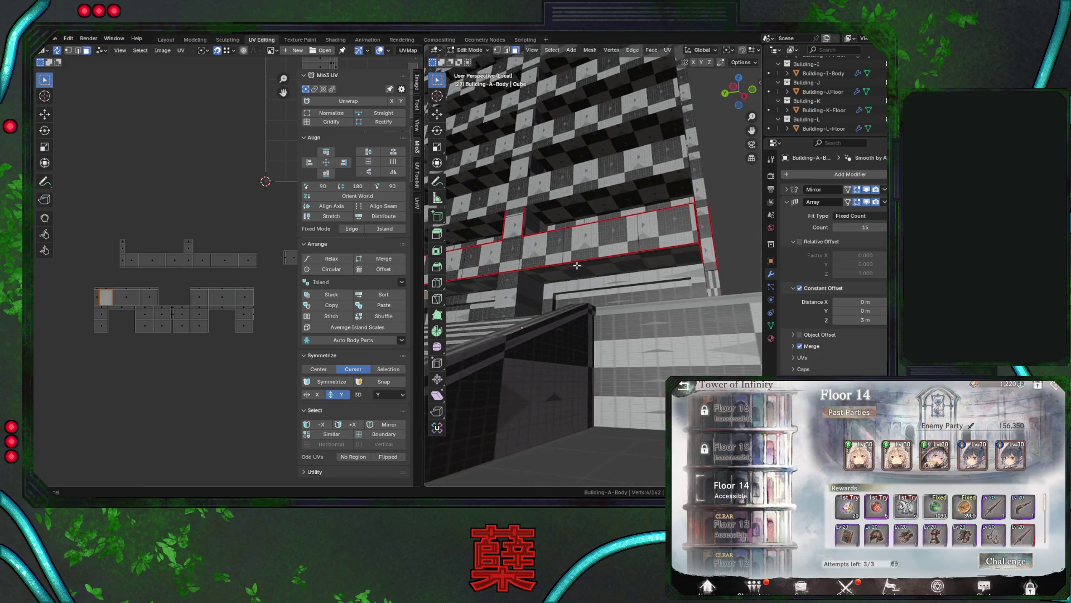
left_click_drag(92, 279, 167, 309)
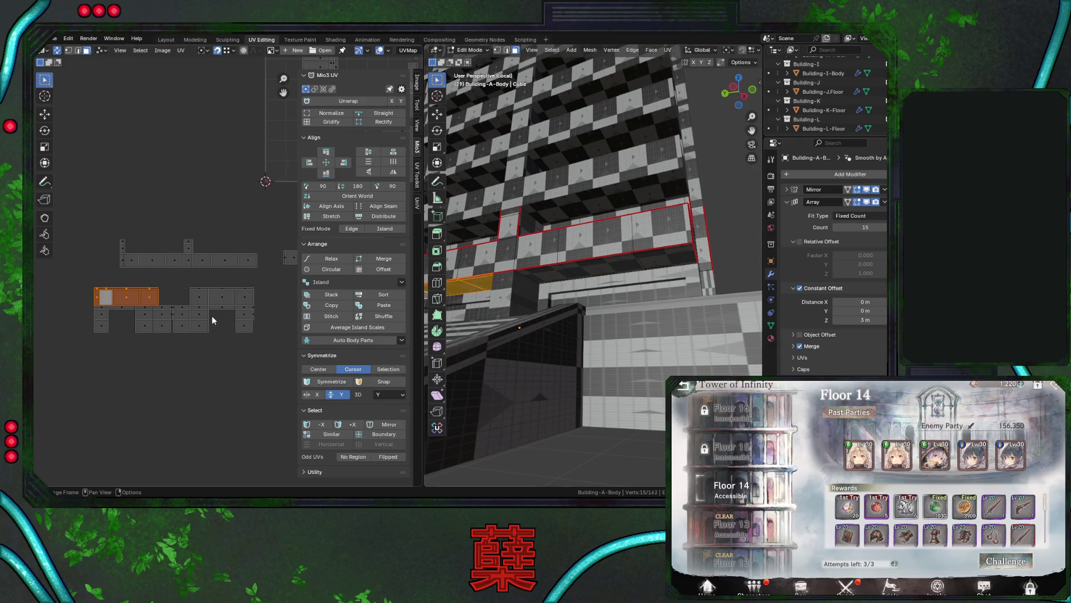
mouse_move(580, 268)
middle_mouse_down()
mouse_move(579, 298)
mouse_move(537, 270)
middle_mouse_up()
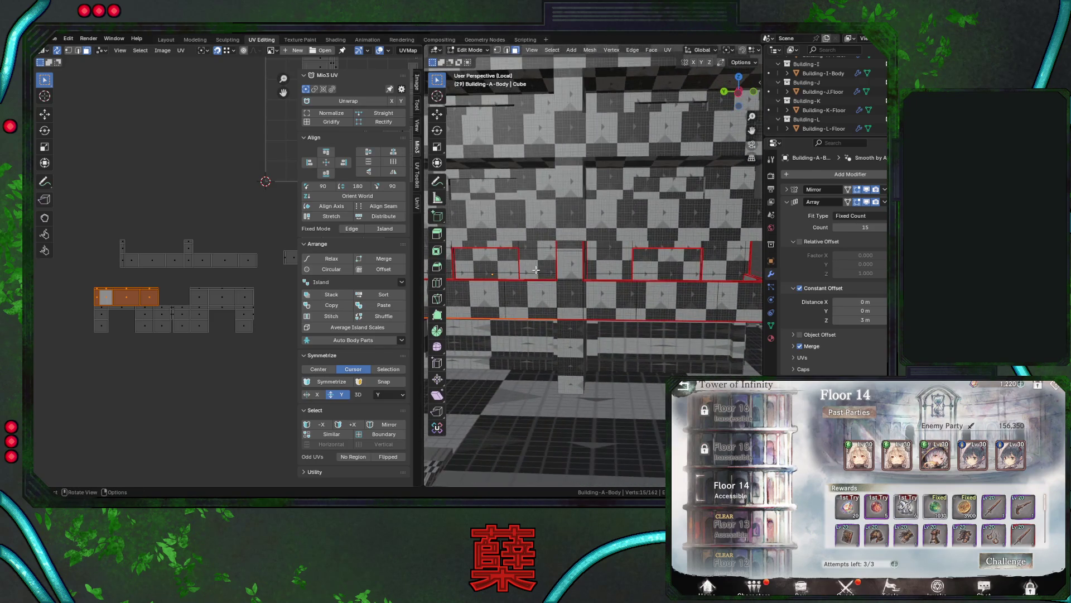
key("l")
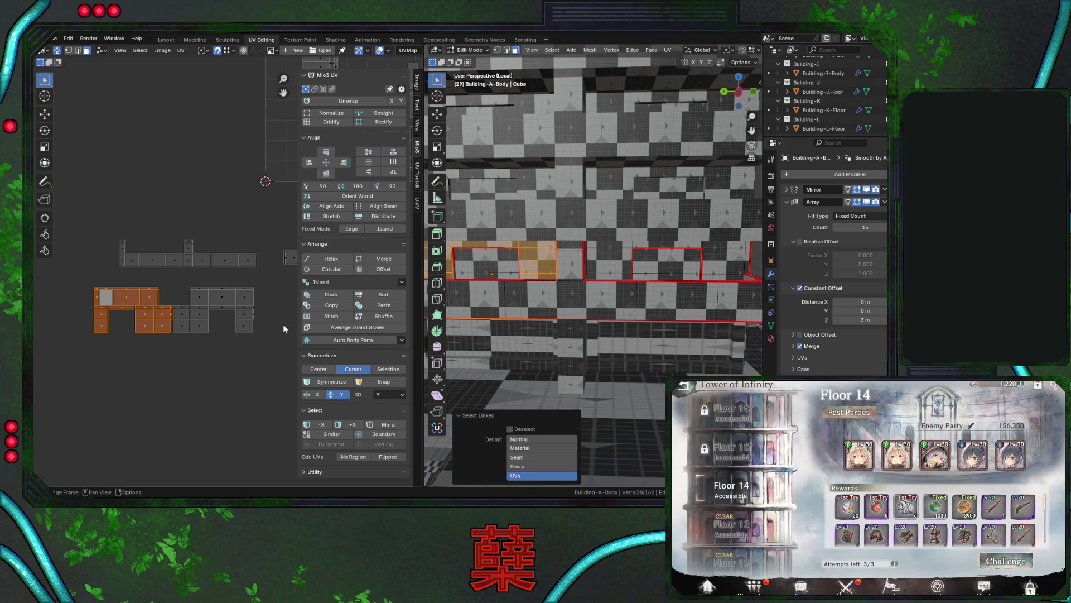
scroll(645, 335, "down", 3)
scroll(625, 331, "down", 2)
mouse_move(625, 332)
middle_mouse_down()
mouse_move(589, 285)
mouse_move(575, 235)
middle_mouse_up()
left_click(106, 294)
left_click_drag(73, 271, 176, 314)
Move the window-frame top strip left, then nudge it slightly right into line.
key("g")
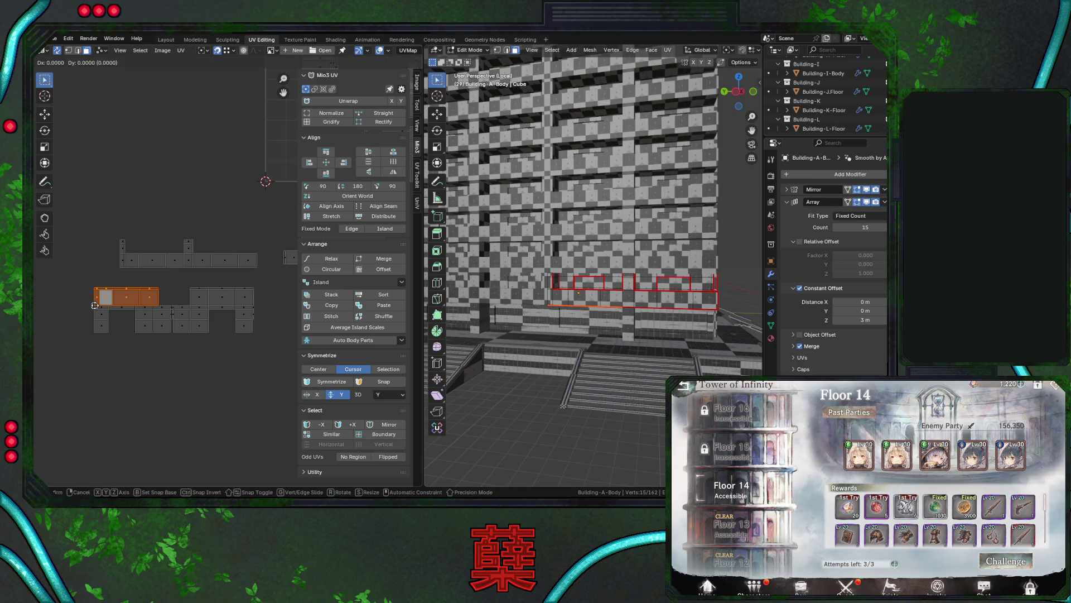
left_click(79, 299)
key("g")
left_click(100, 309)
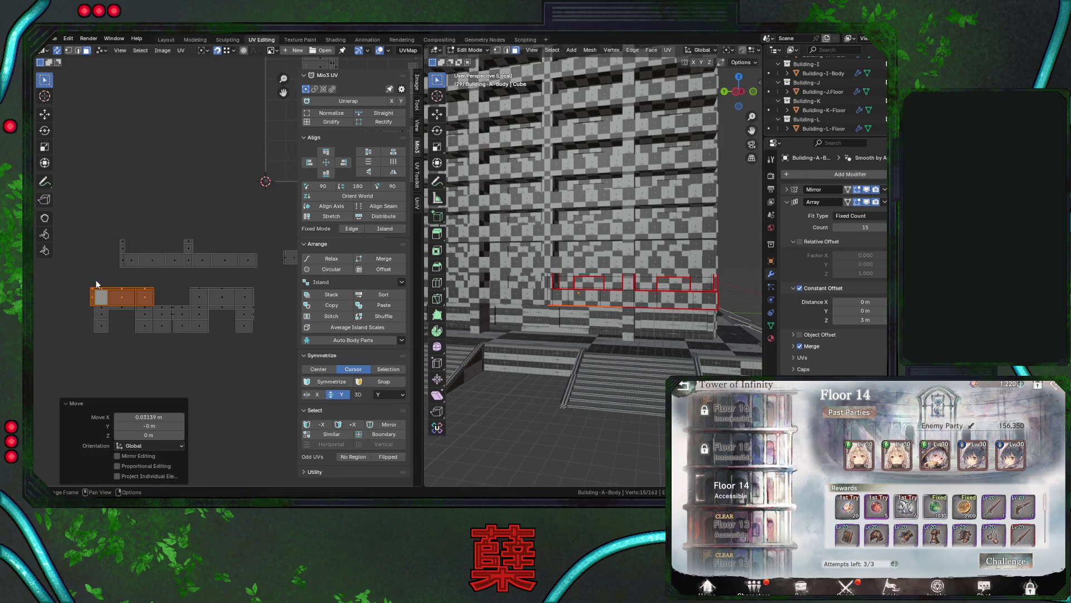
Box-select the middle island and nudge it into line with its neighbours.
left_click(106, 332)
mouse_move(585, 223)
middle_mouse_down()
mouse_move(591, 265)
mouse_move(597, 244)
middle_mouse_up()
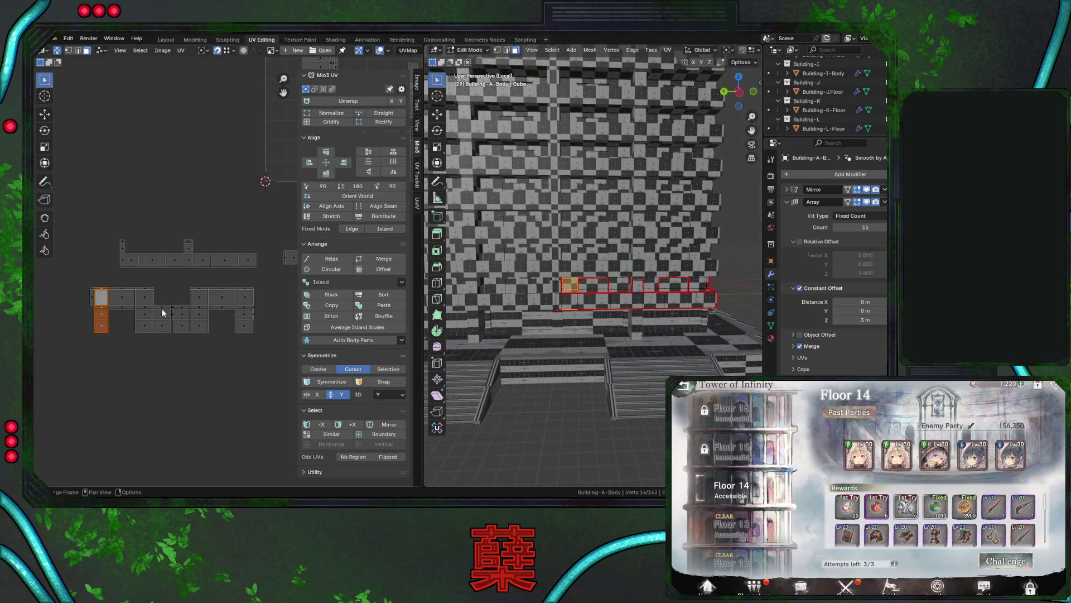
left_click(152, 345)
left_click(171, 350)
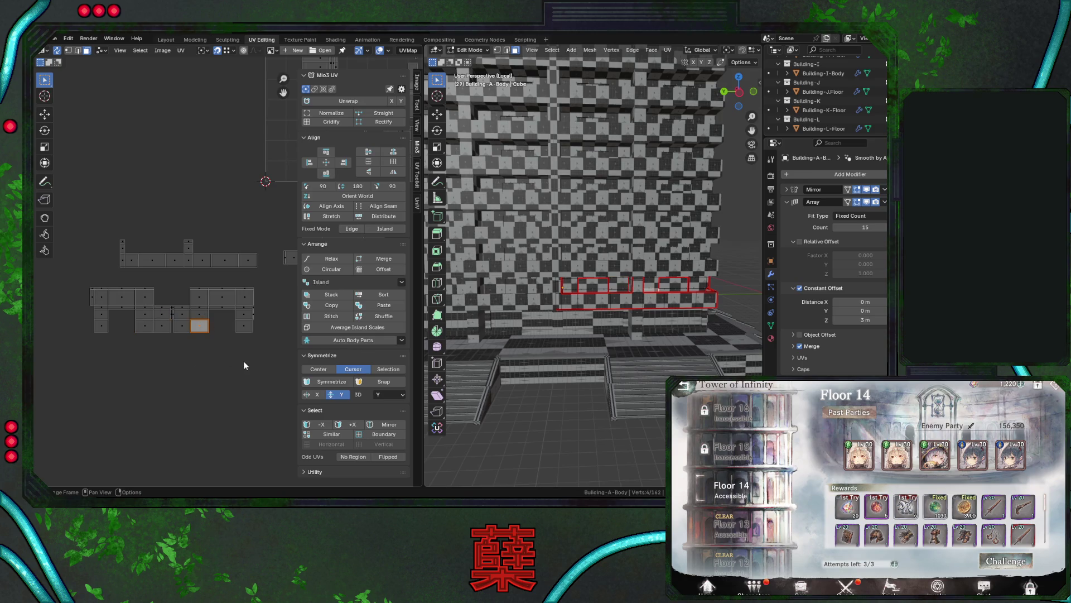
left_click_drag(115, 233, 268, 271)
middle_click_drag(240, 280, 114, 302)
mouse_move(163, 212)
left_mouse_down()
mouse_move(289, 269)
mouse_move(245, 246)
left_mouse_up()
Select the whole floor band with Ctrl+L, then clear the selection.
middle_click_drag(467, 316, 559, 330)
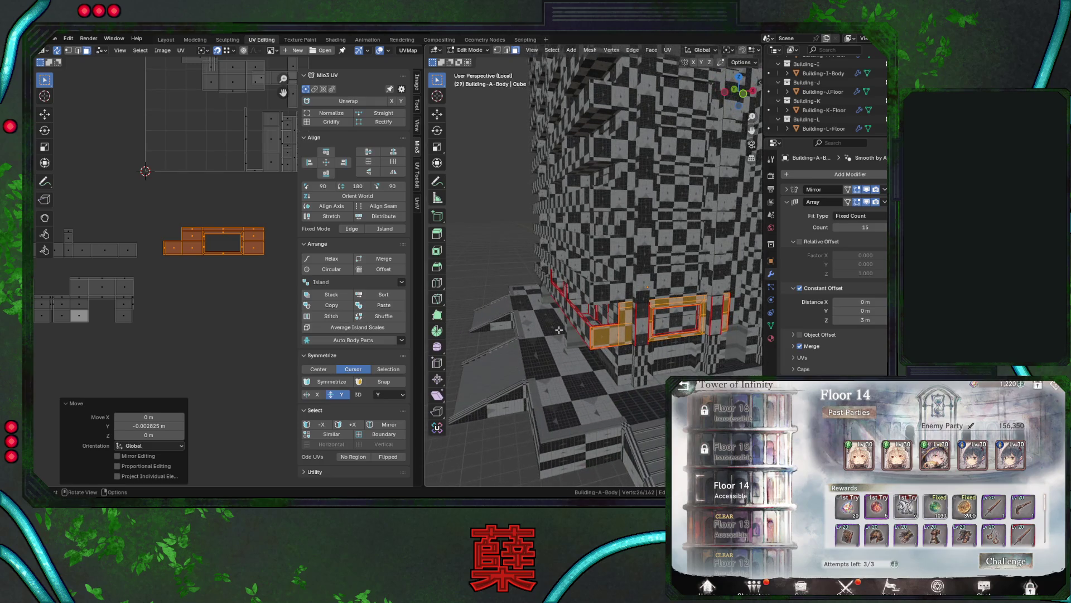
key("ctrl+l")
key("alt+a")
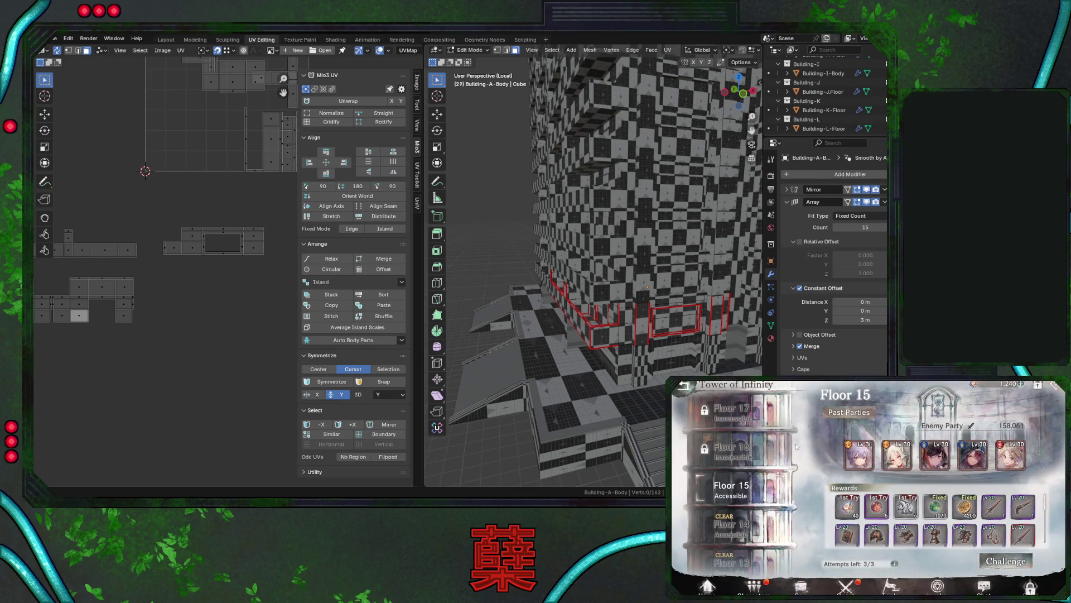
left_click(688, 387)
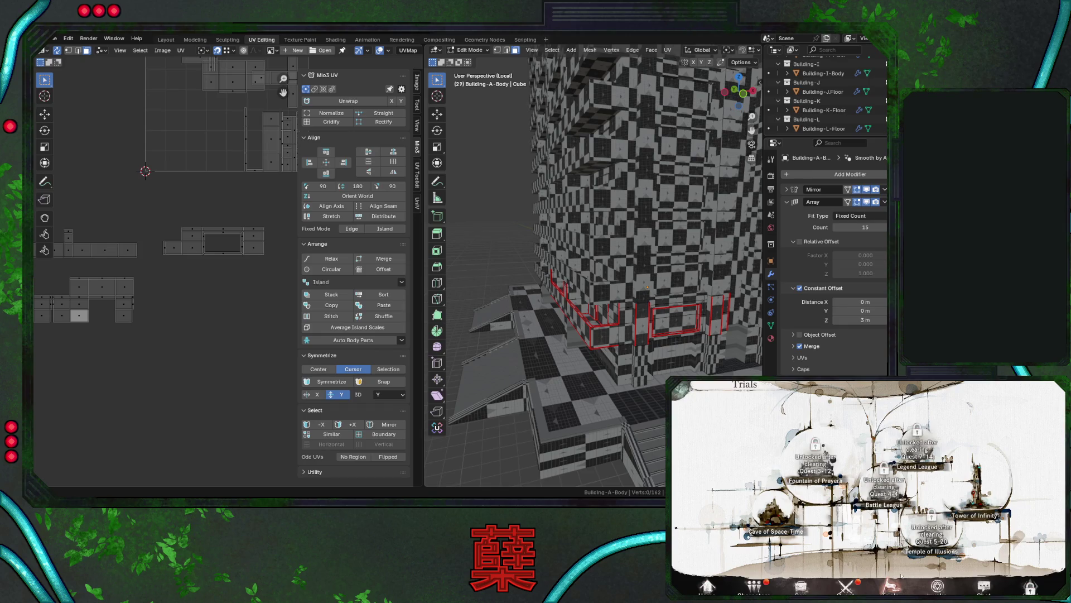
left_click(943, 588)
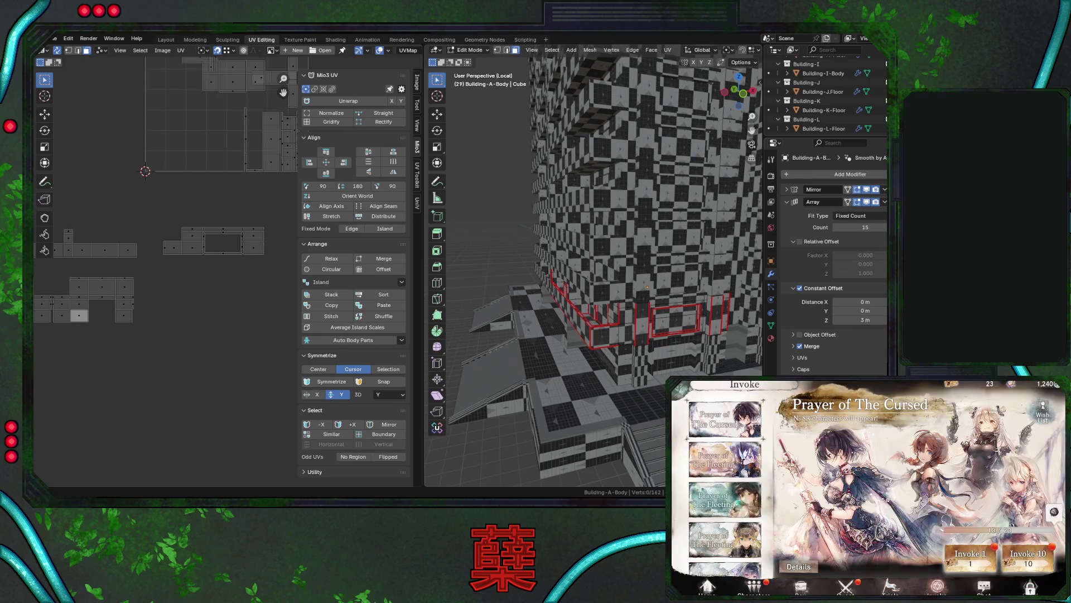
left_click(722, 501)
scroll(722, 501, "down", 2)
left_click(734, 483)
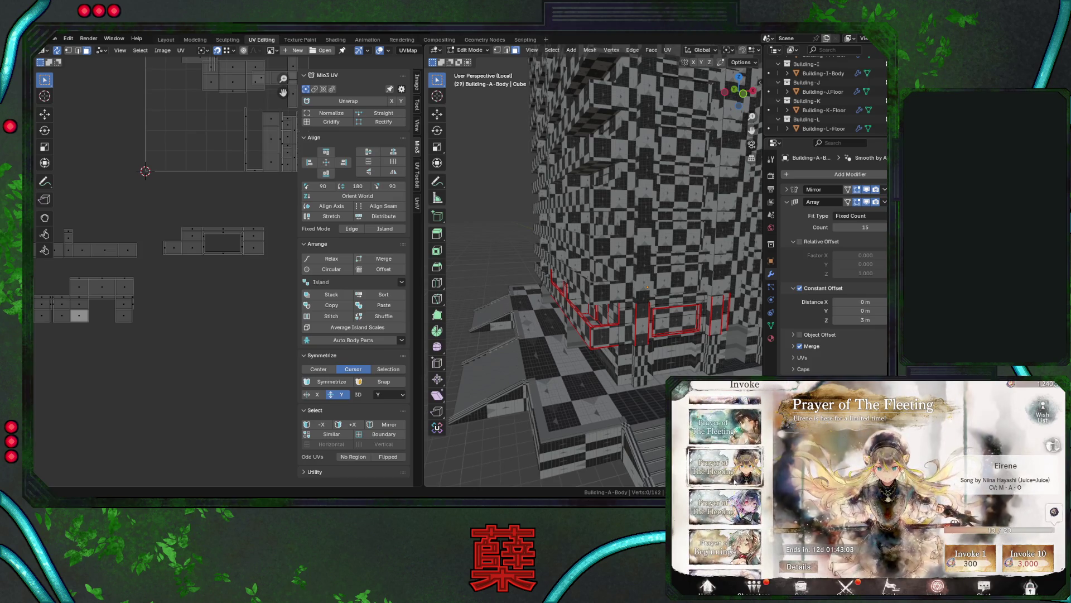
left_click(723, 430)
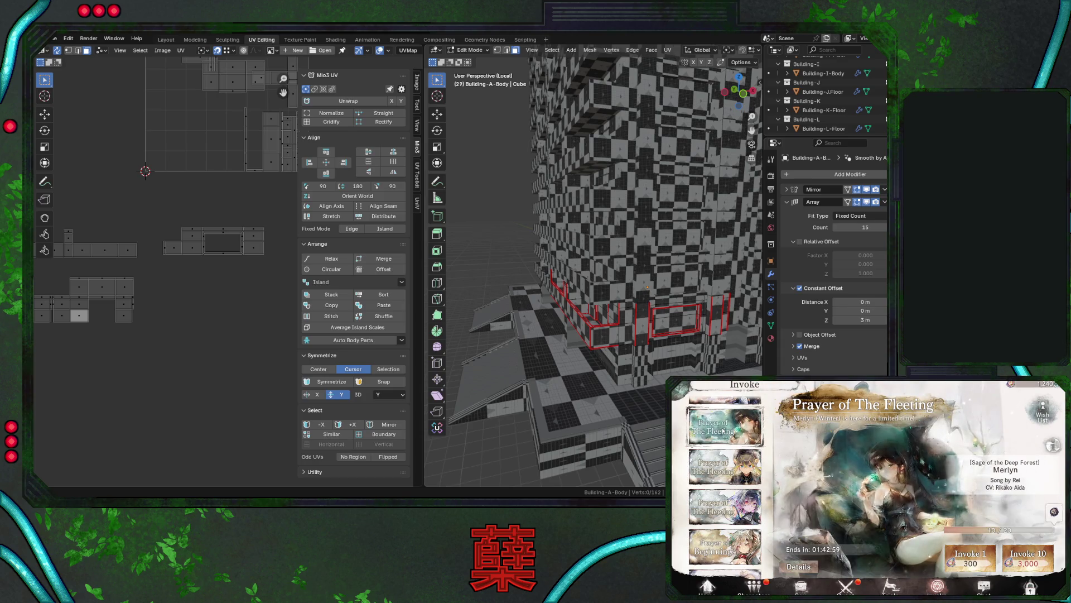
left_click(1041, 412)
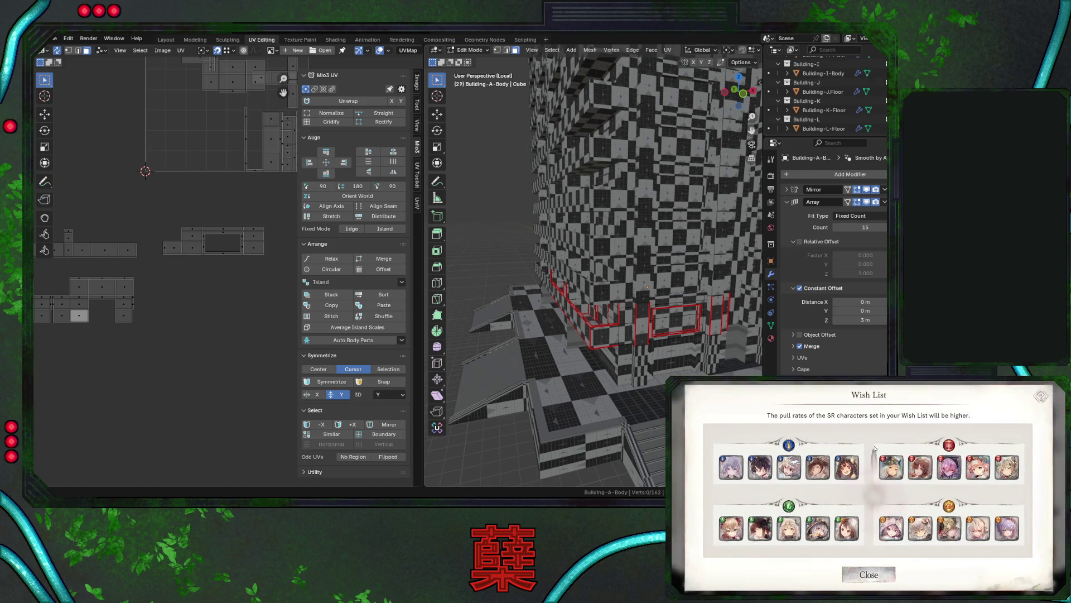
left_click(860, 565)
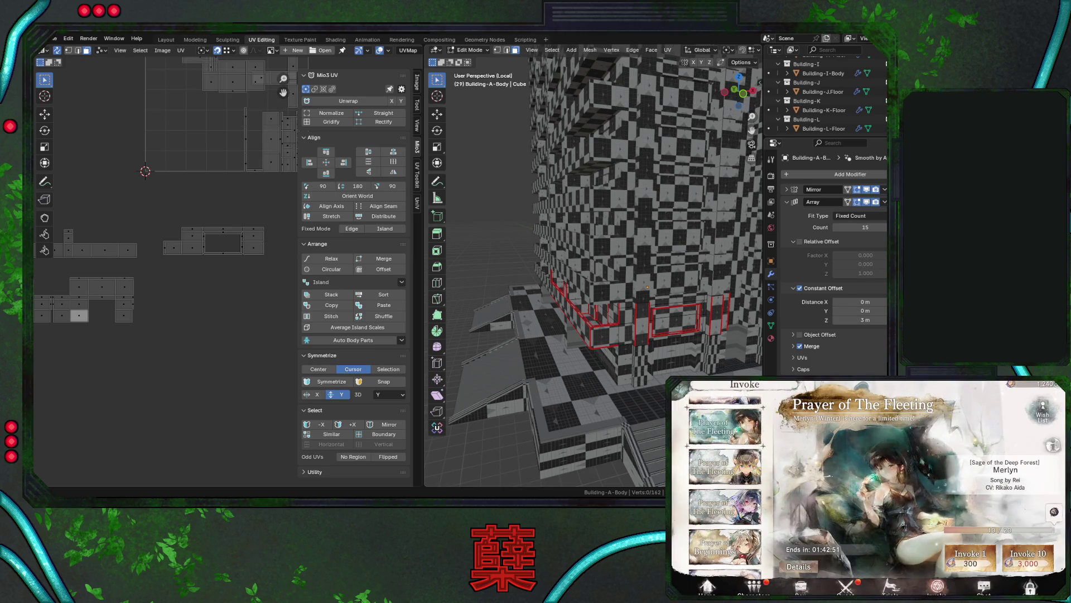
left_click(727, 501)
scroll(730, 510, "down", 1)
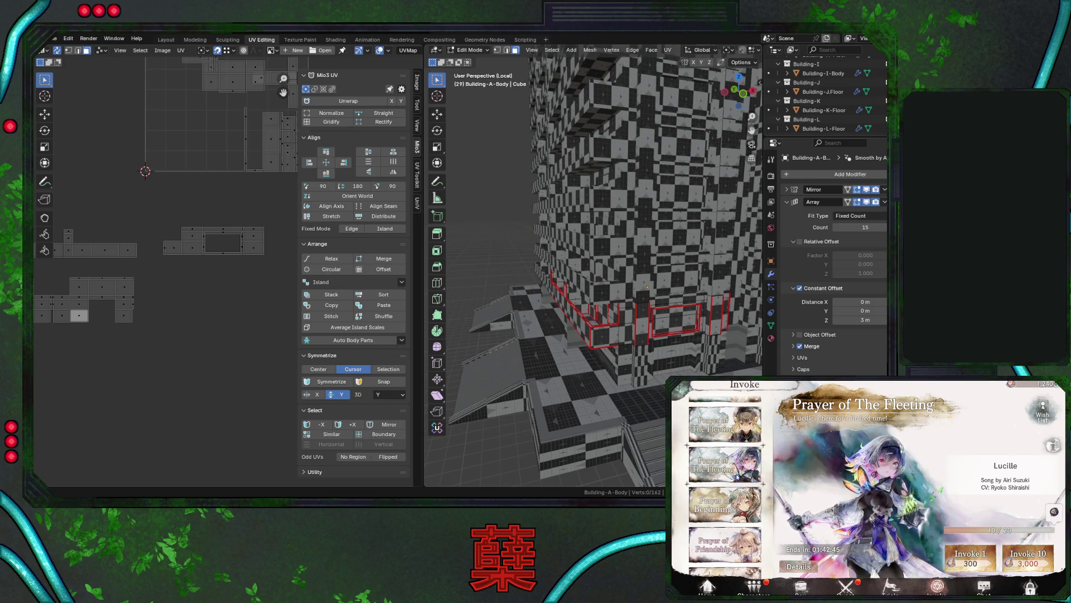
left_click(728, 429)
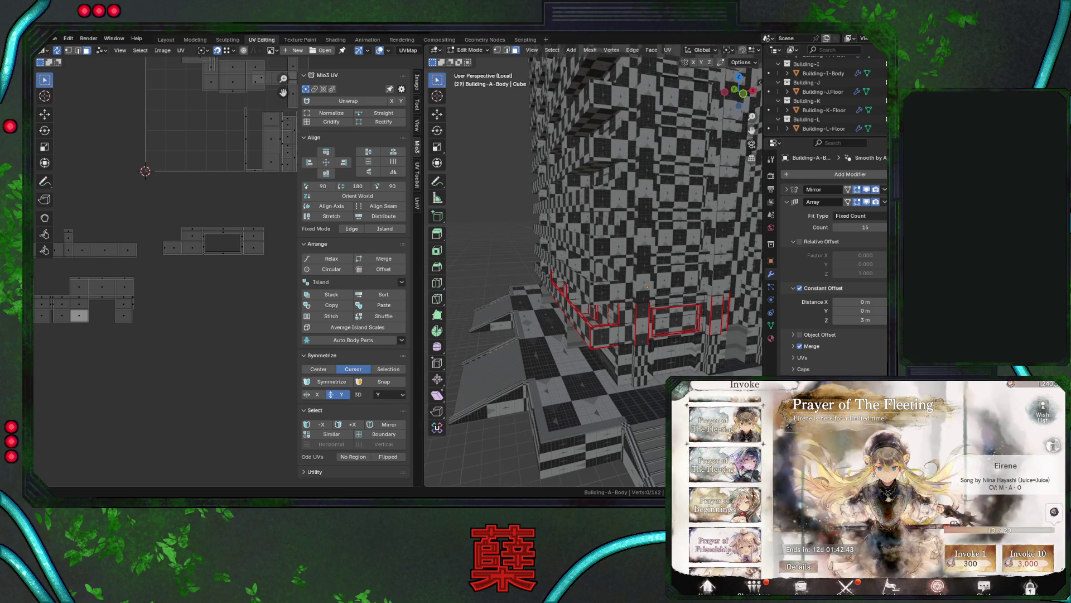
left_click(734, 513)
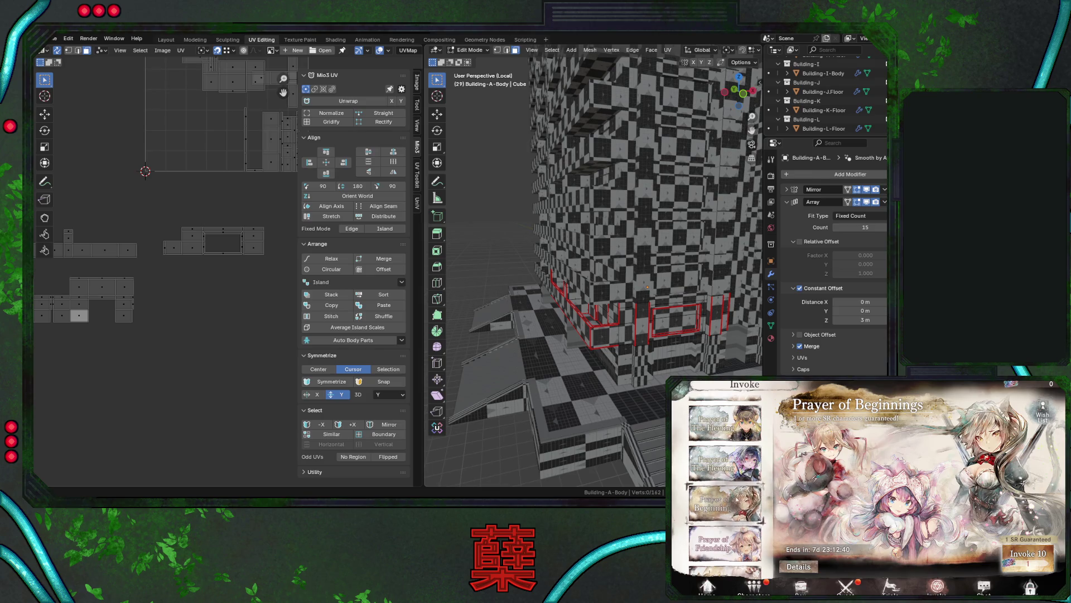
scroll(733, 508, "down", 1)
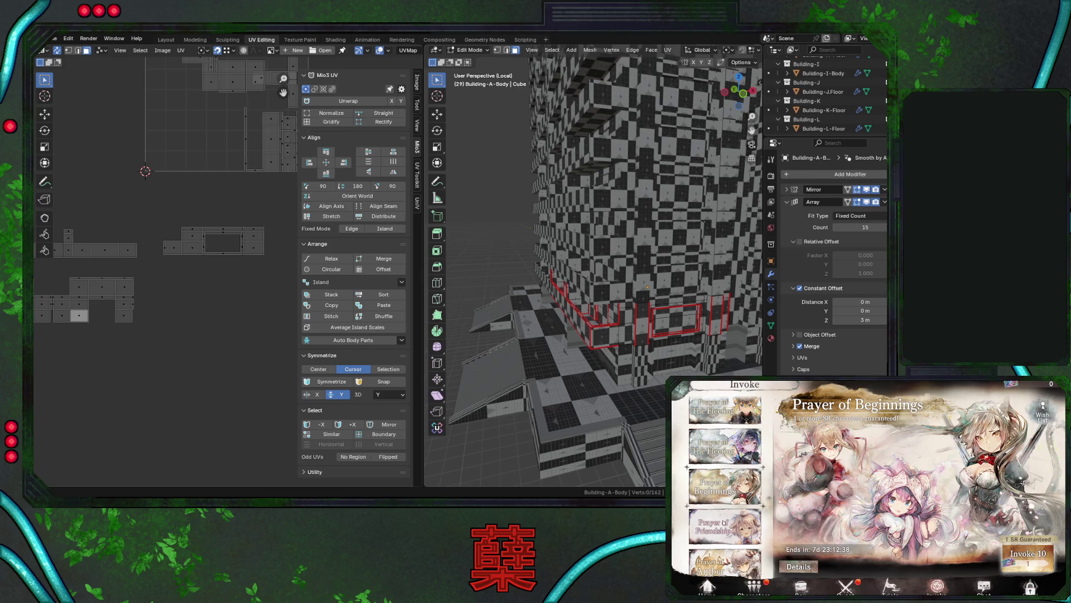
left_click(725, 523)
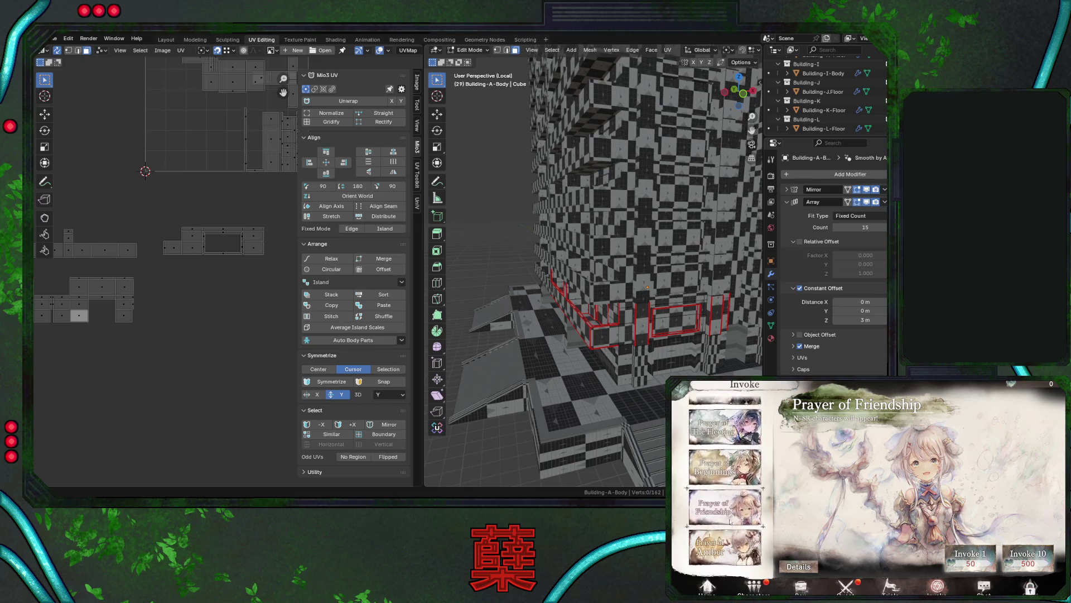
left_click(725, 562)
scroll(719, 533, "up", 2)
scroll(717, 533, "up", 2)
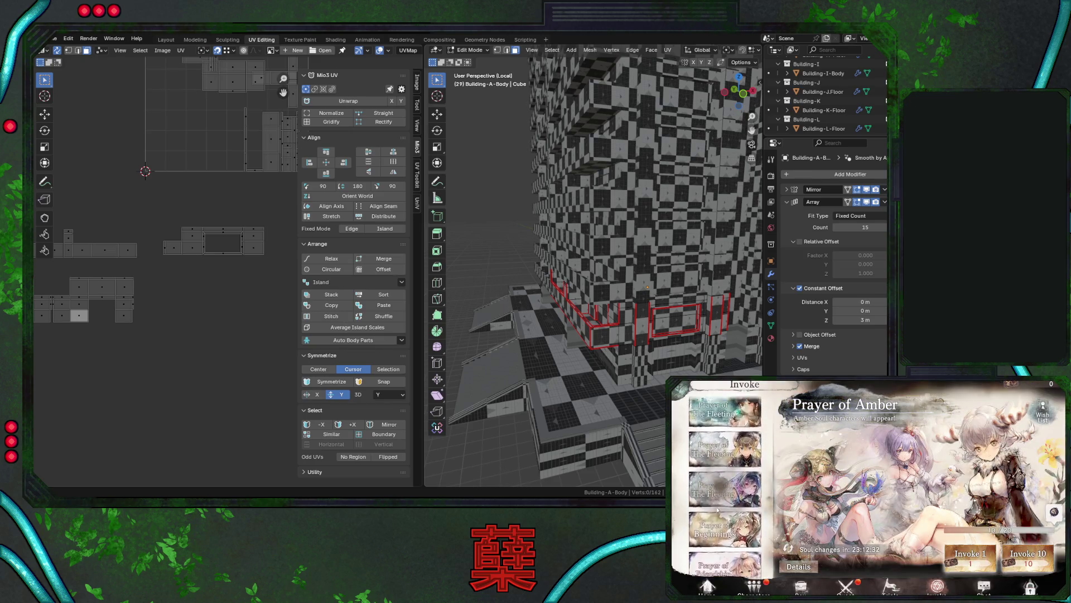
left_click(727, 469)
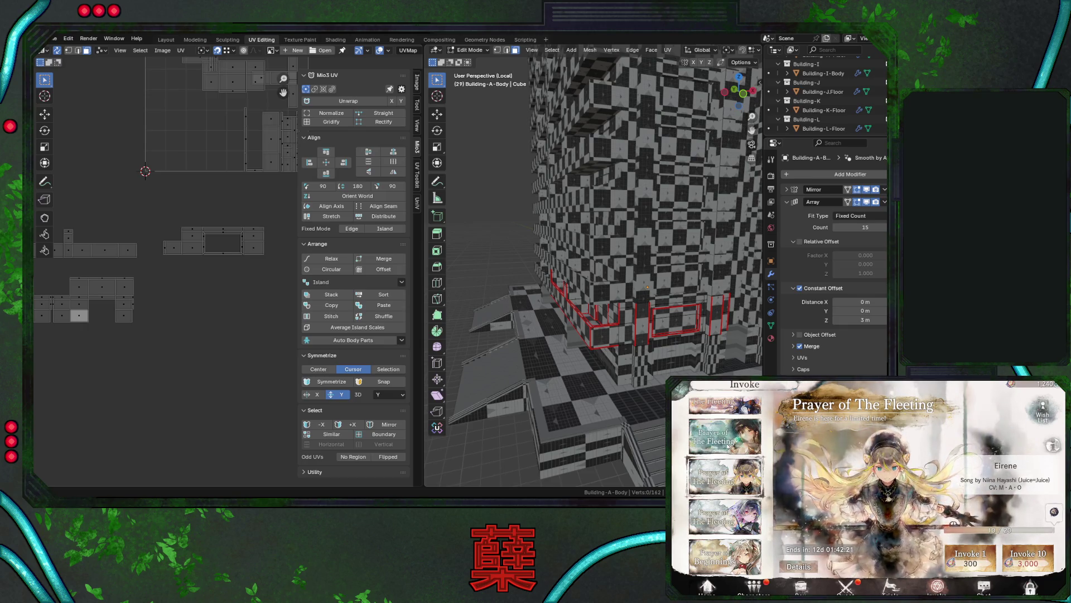
left_click(1050, 445)
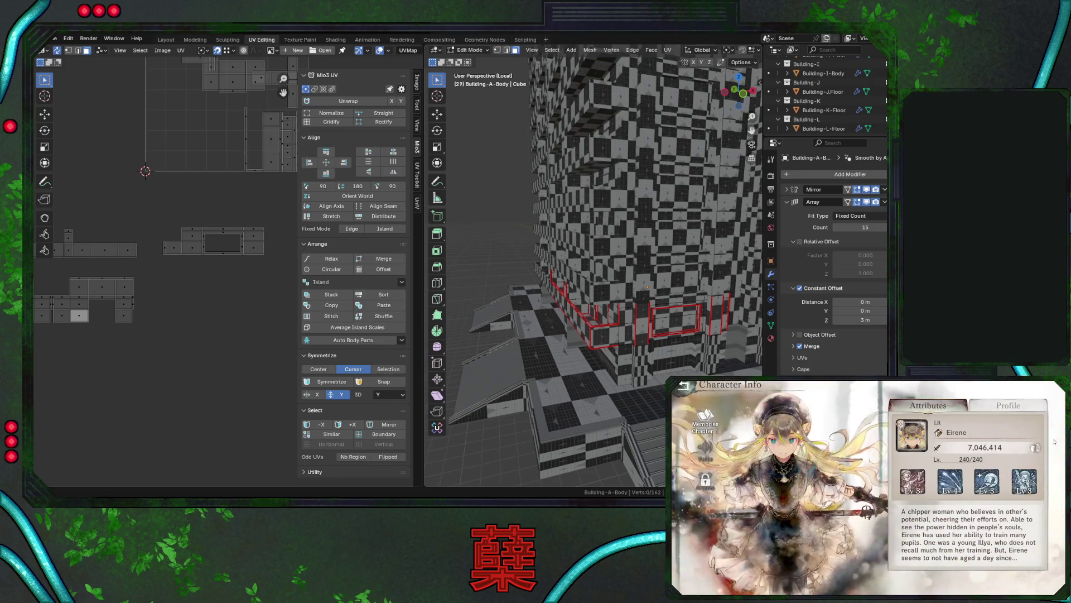
left_click(707, 420)
left_click(869, 529)
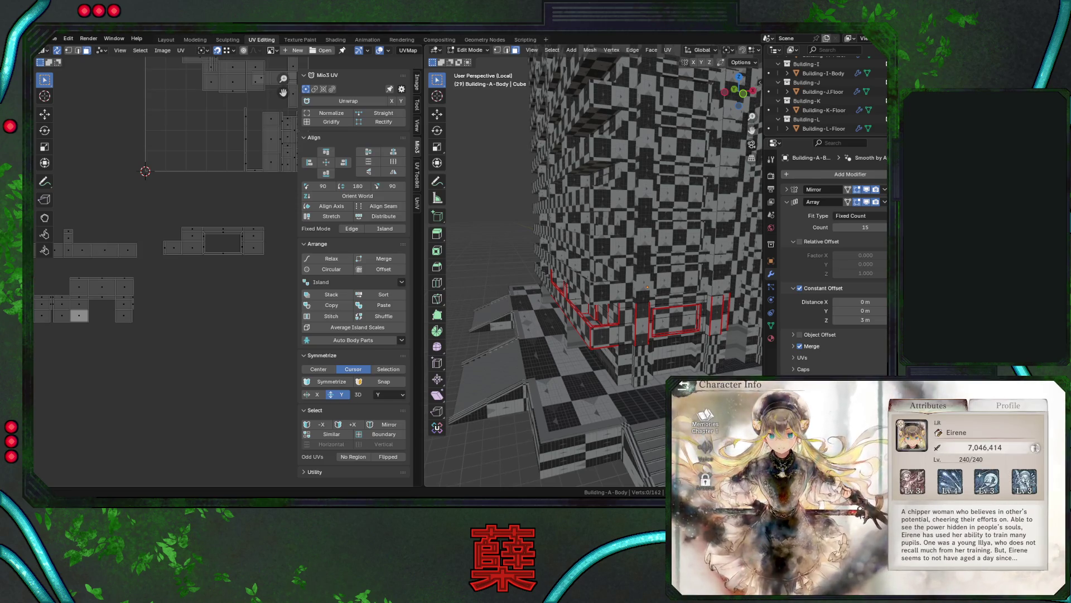
left_click(687, 386)
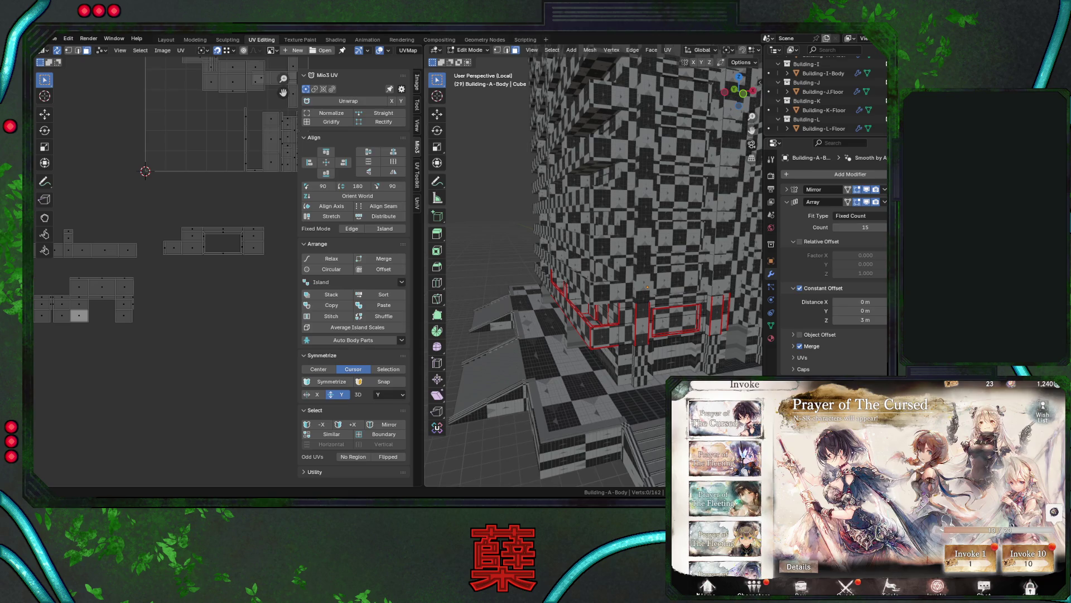
left_click(708, 586)
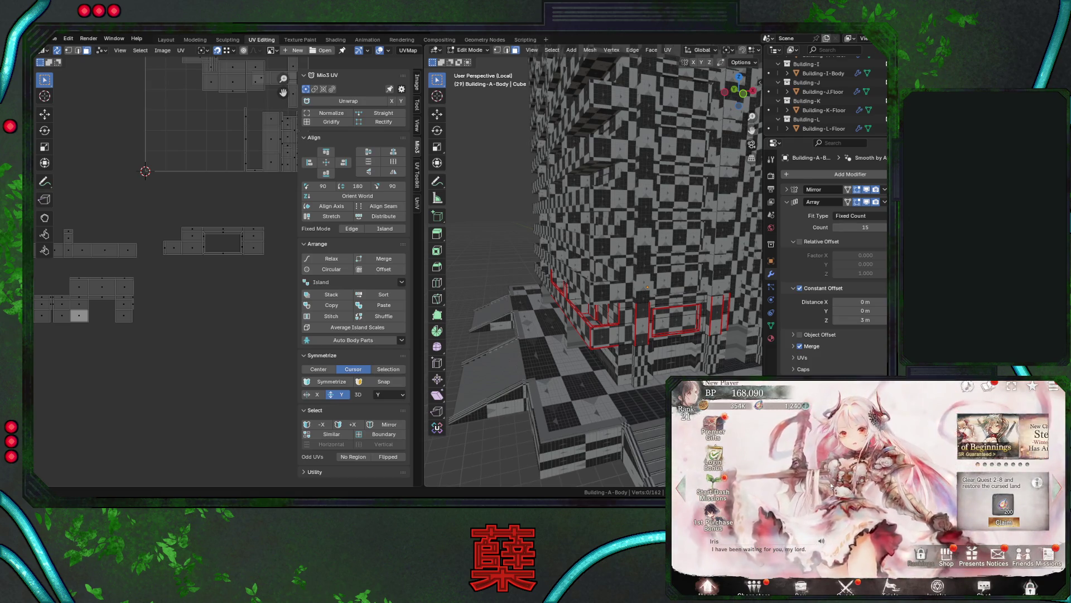
left_click(947, 554)
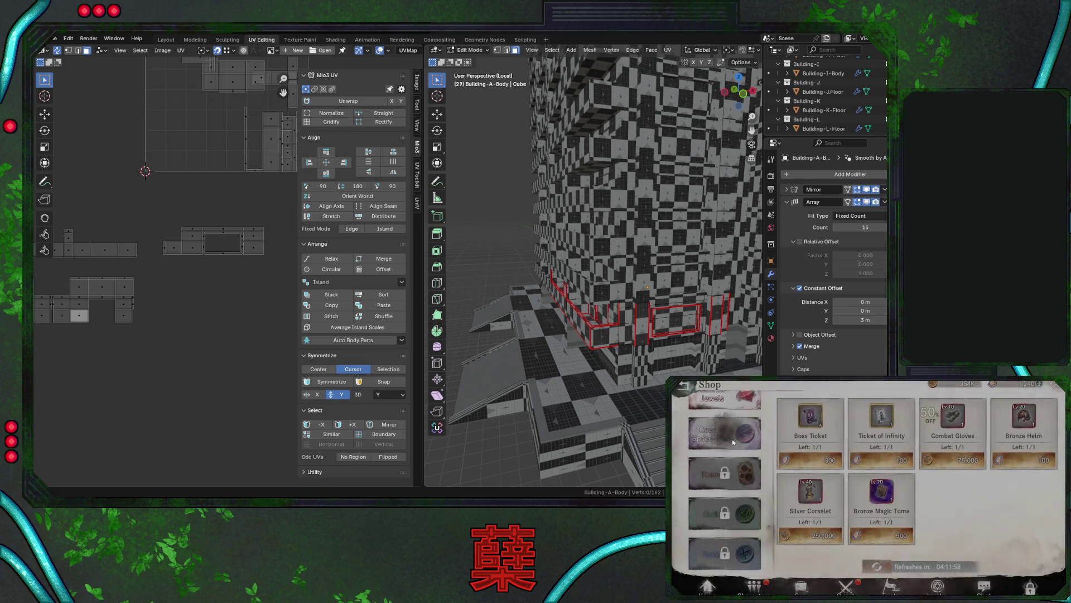
left_click(733, 440)
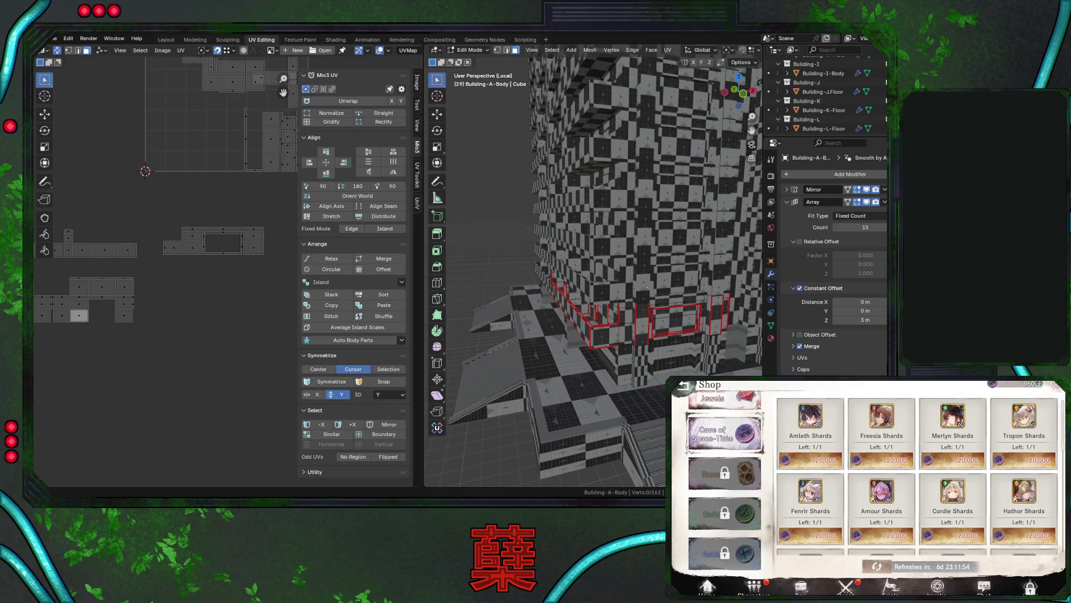
scroll(899, 500, "down", 3)
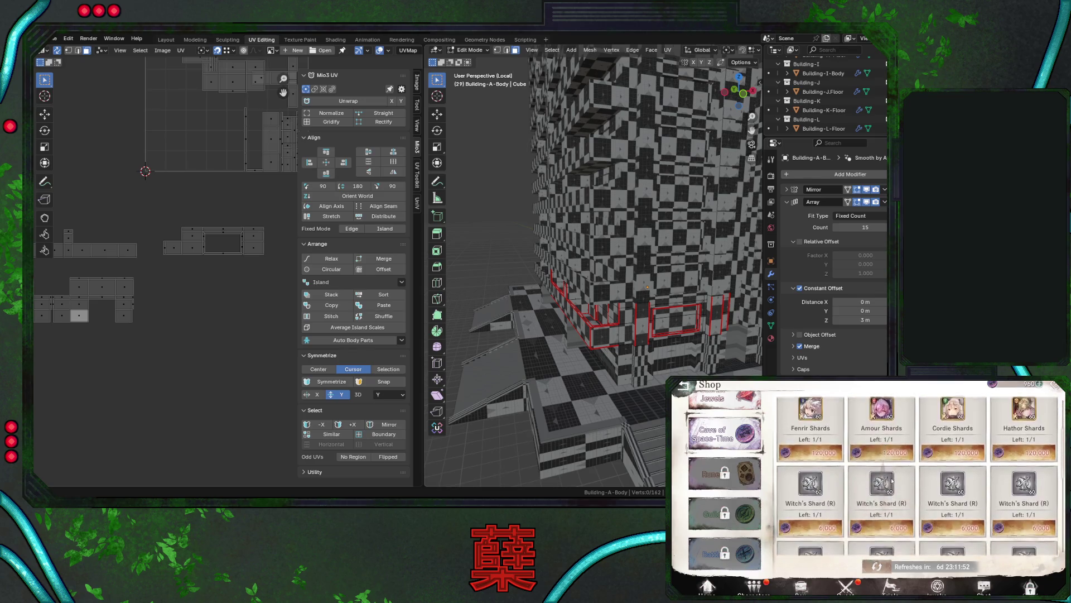
scroll(901, 508, "down", 3)
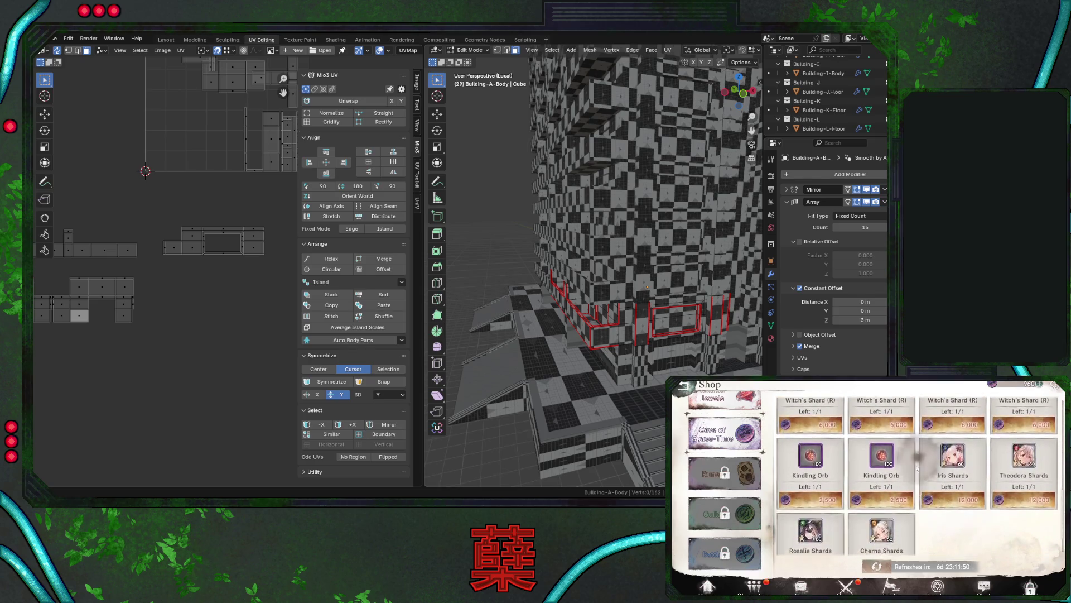
scroll(901, 519, "down", 5)
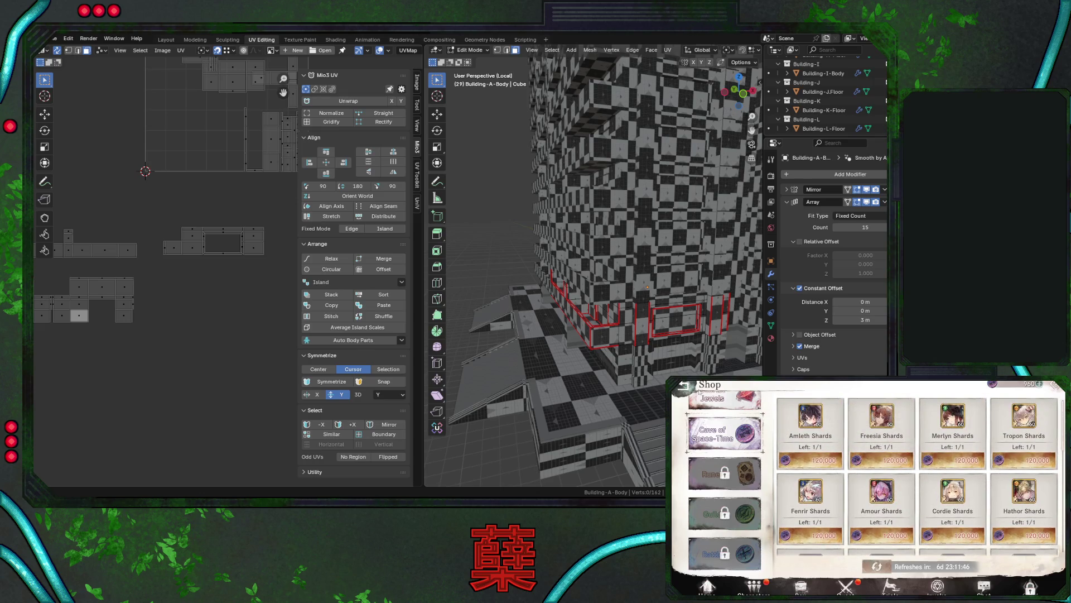
left_click(737, 410)
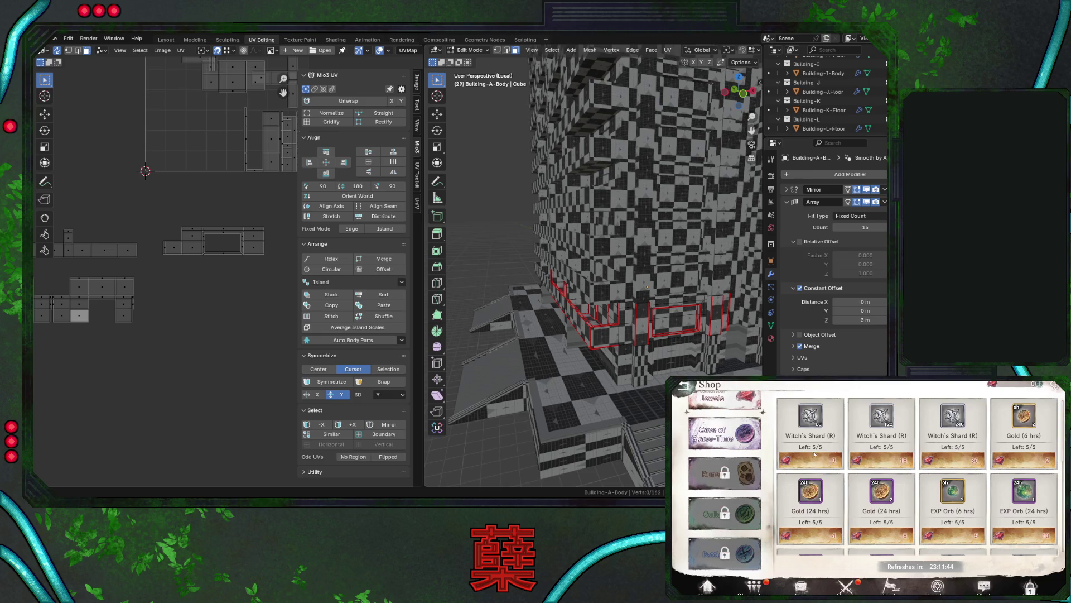
left_click(682, 385)
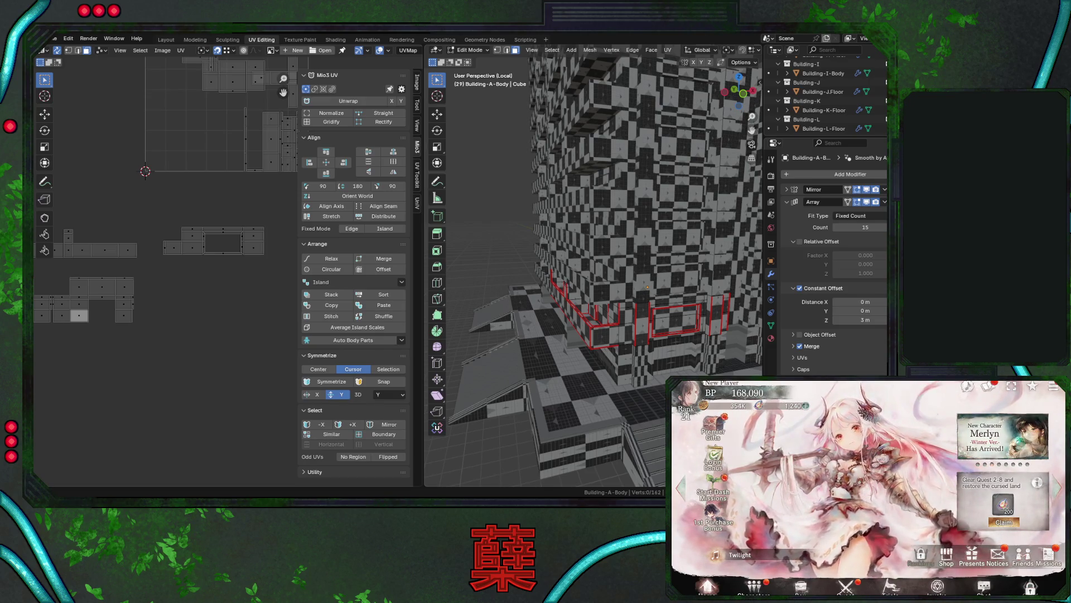
Move a linked ground-floor window-frame island to a new UV position and save City.blend.
mouse_move(538, 270)
middle_mouse_down()
mouse_move(606, 285)
mouse_move(591, 270)
middle_mouse_up()
key("ctrl+s")
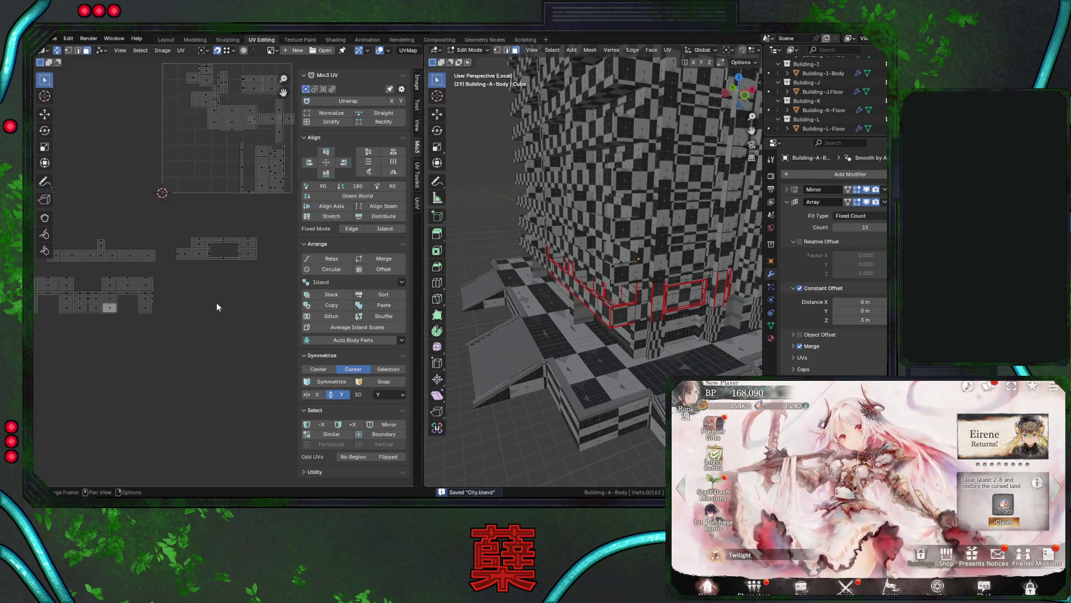
left_click(675, 297)
key("ctrl+l")
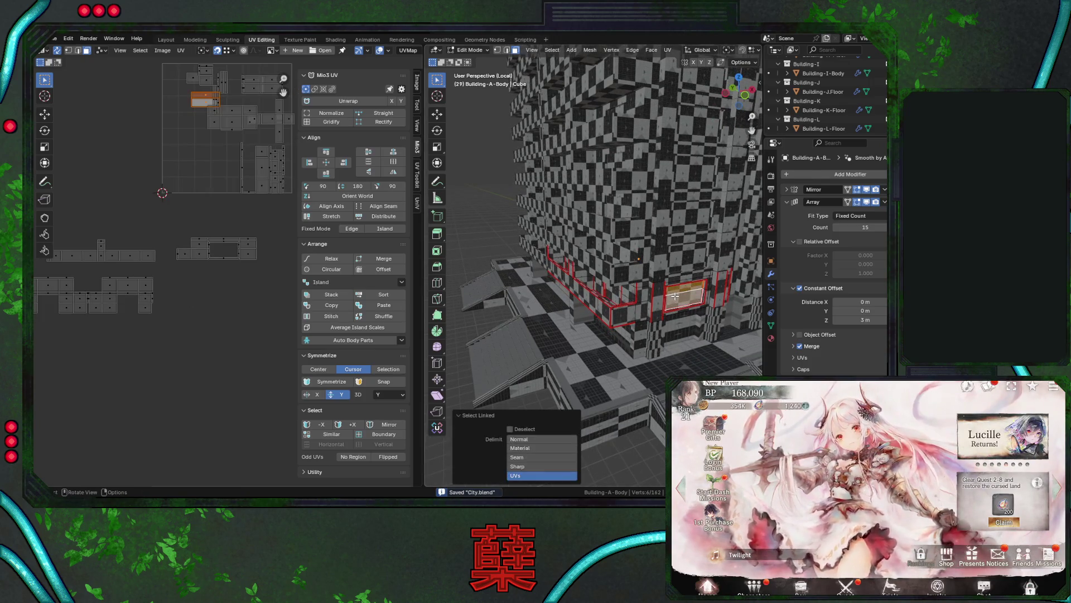
key("g")
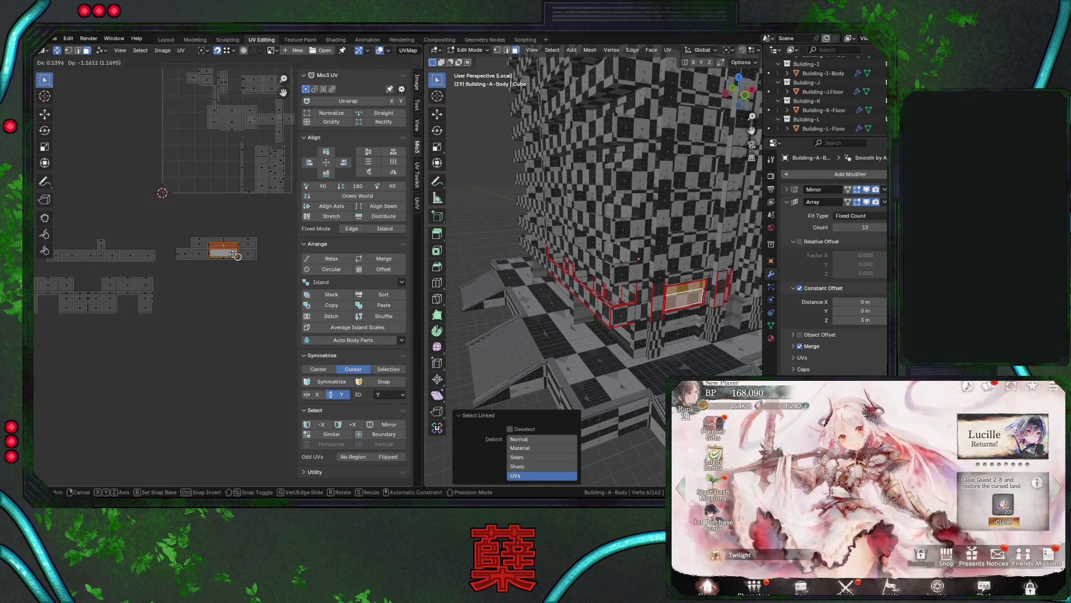
left_click(235, 247)
scroll(240, 263, "up", 3)
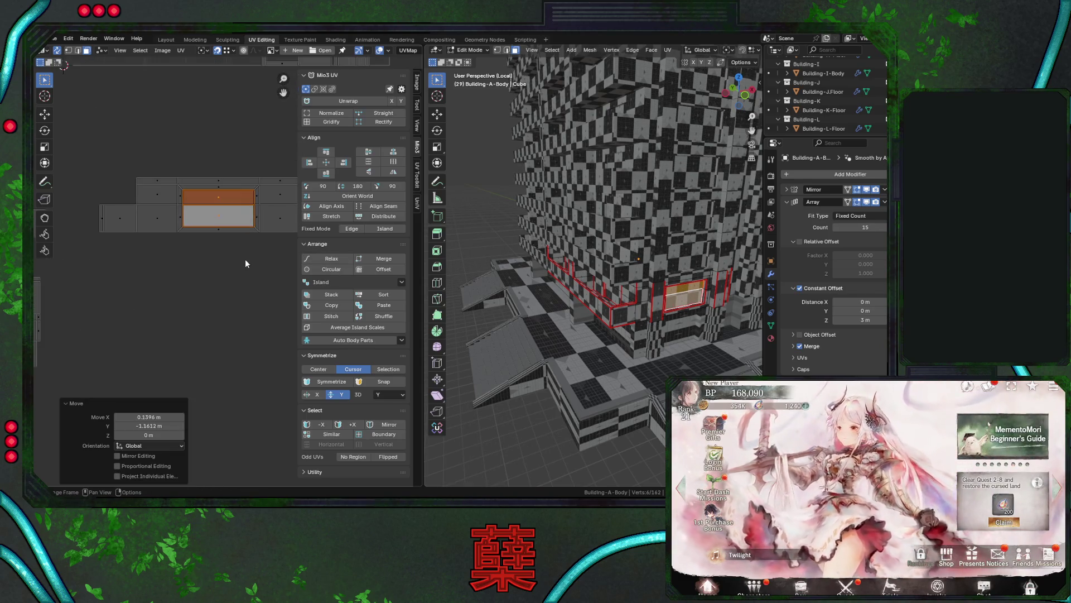
key("ctrl+s")
Rotate a window-frame UV island -90° and set it below the UV square.
scroll(235, 260, "down", 5)
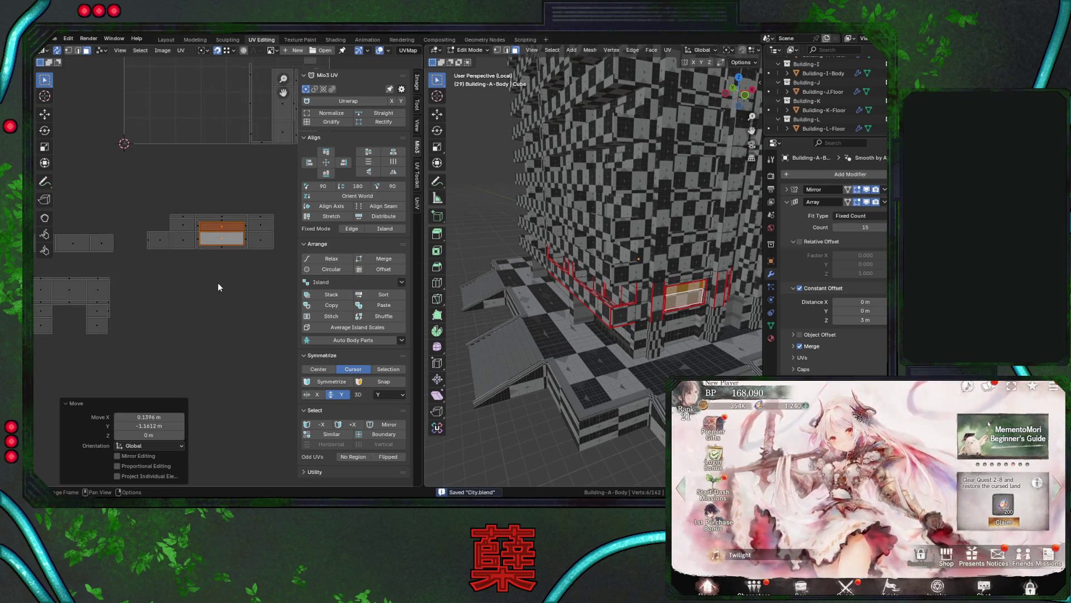
left_click(212, 254)
middle_click_drag(217, 242, 204, 252)
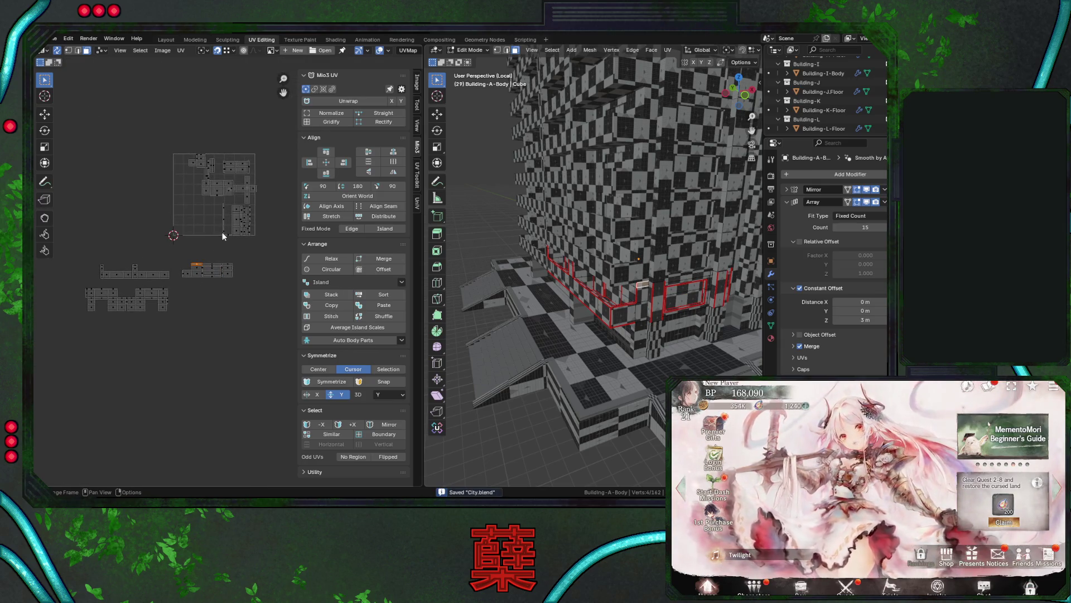
key("l")
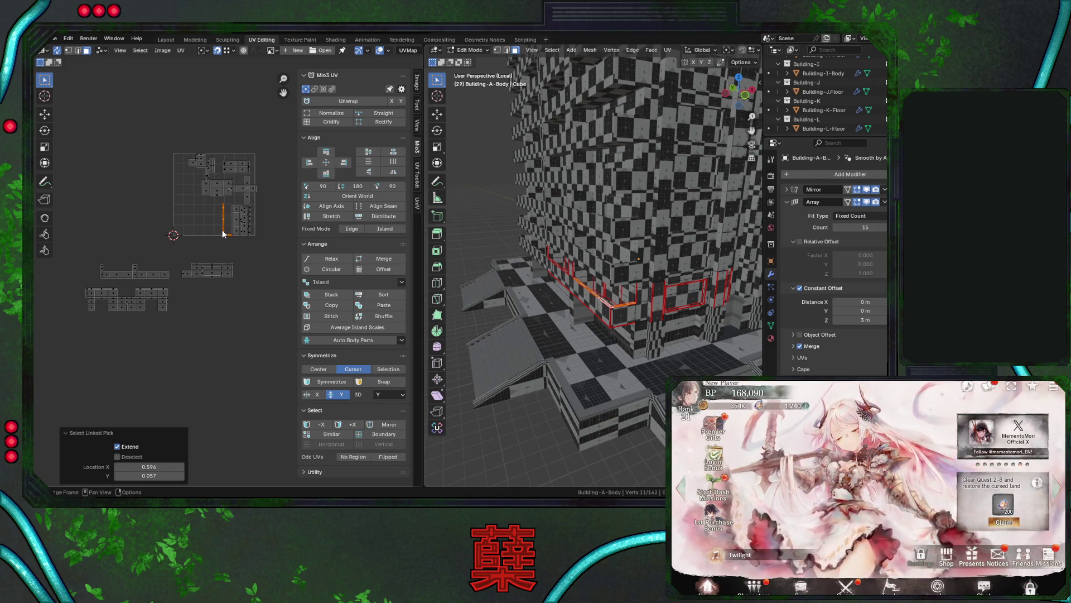
type("r-90")
key("Return")
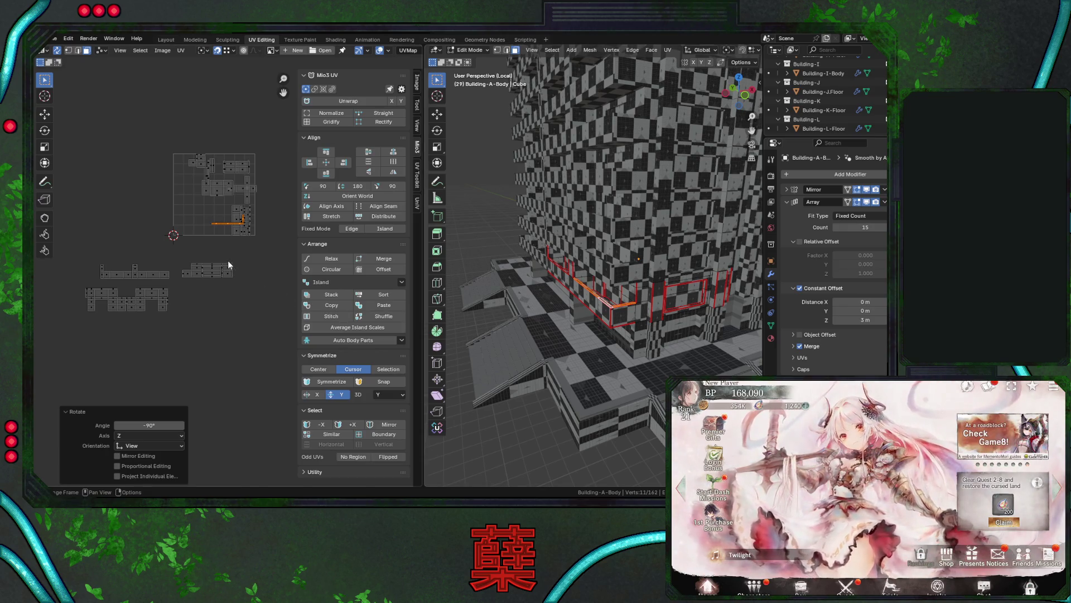
key("g")
left_click(231, 295)
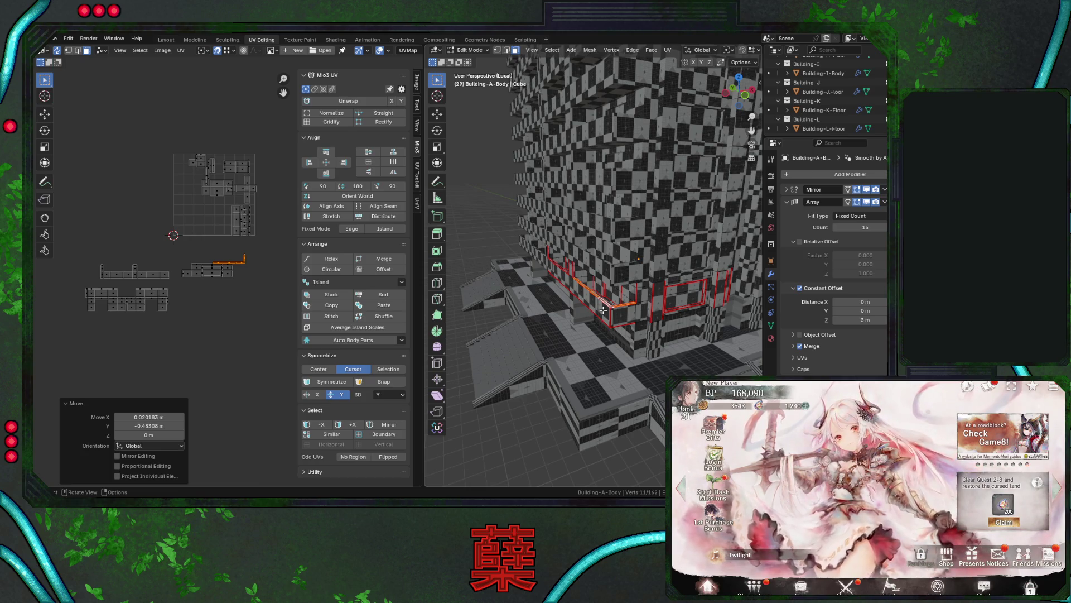
Place another linked facade island beside the lower-left strip and save City.blend.
left_click(603, 310)
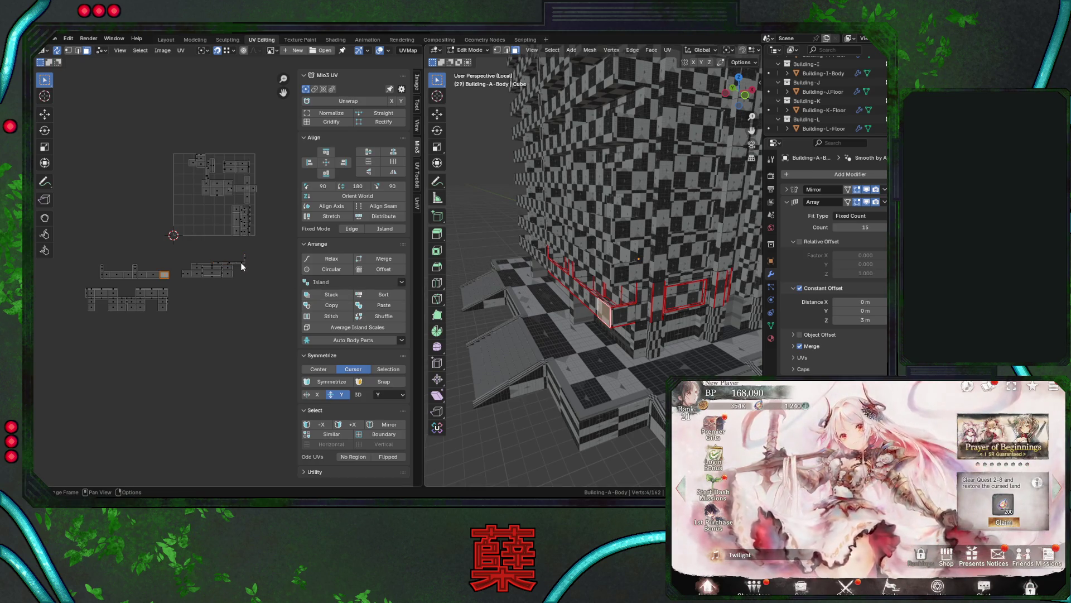
key("l")
key("g")
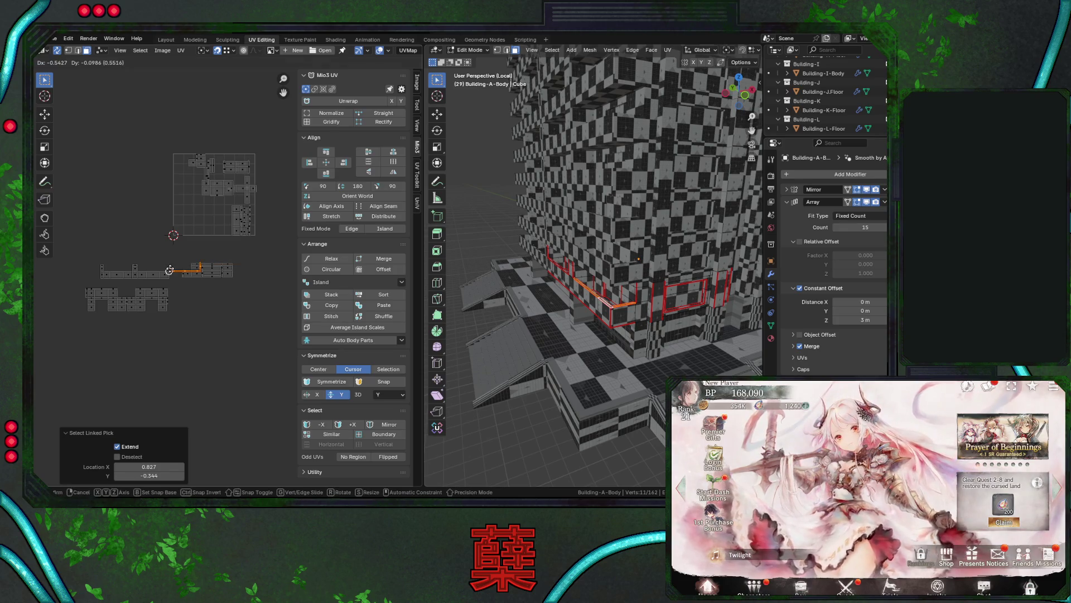
left_click(160, 278)
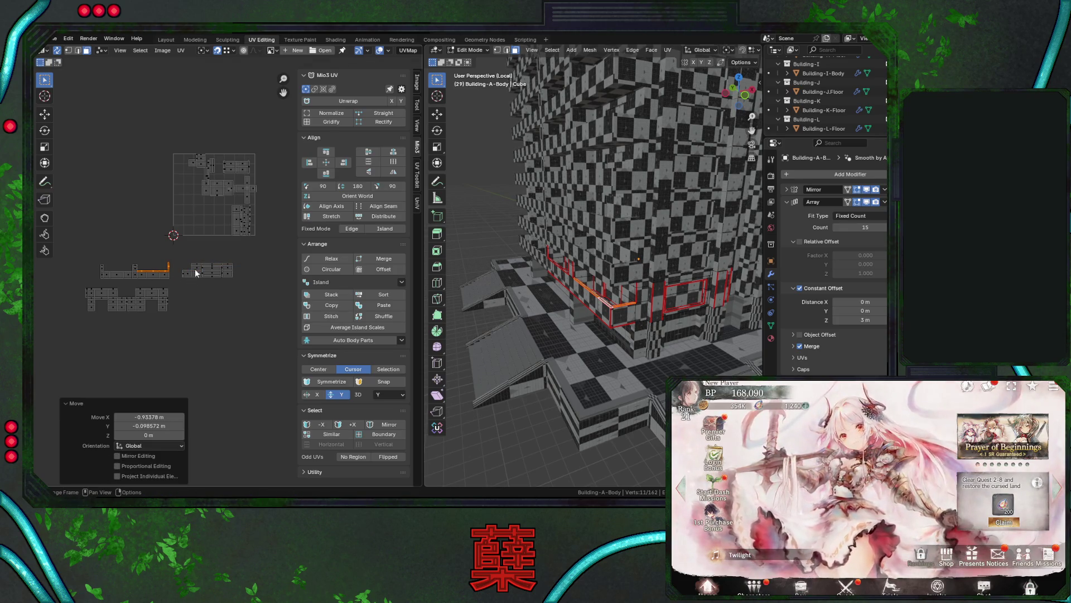
key("ctrl+s")
mouse_move(597, 320)
middle_mouse_down()
mouse_move(496, 296)
mouse_move(586, 304)
middle_mouse_up()
left_click(595, 305)
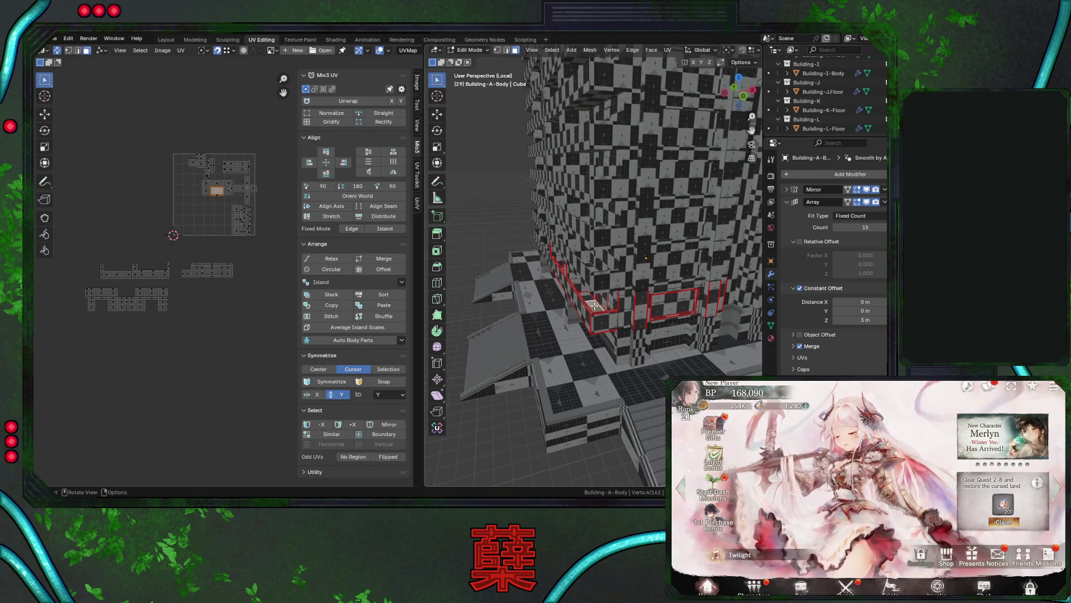
Rotate the linked window-frame island 180° and place it beside the lower-left group.
key("ctrl+l")
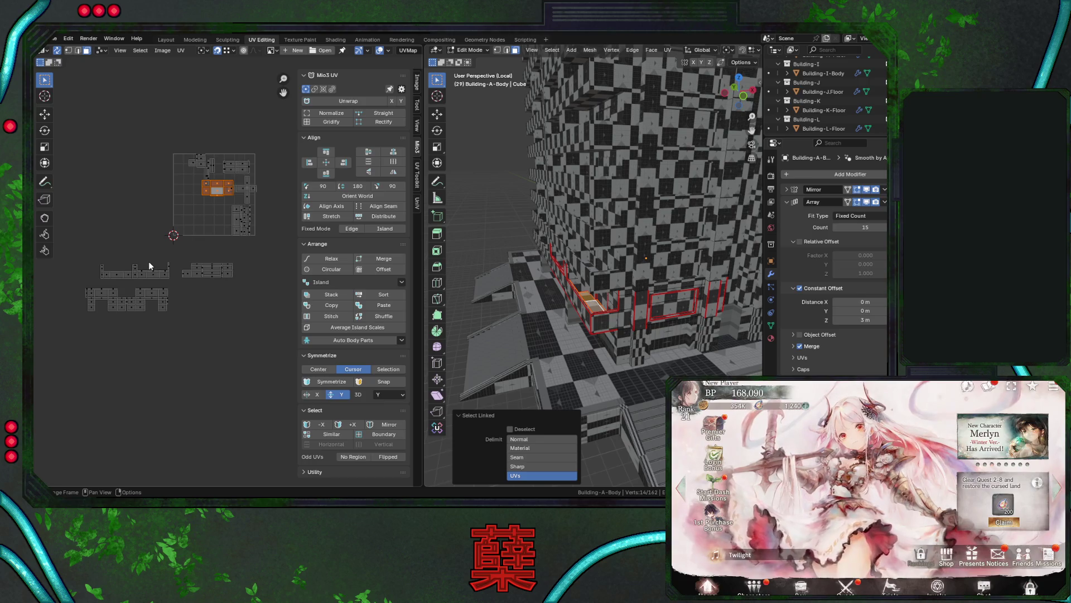
key("g")
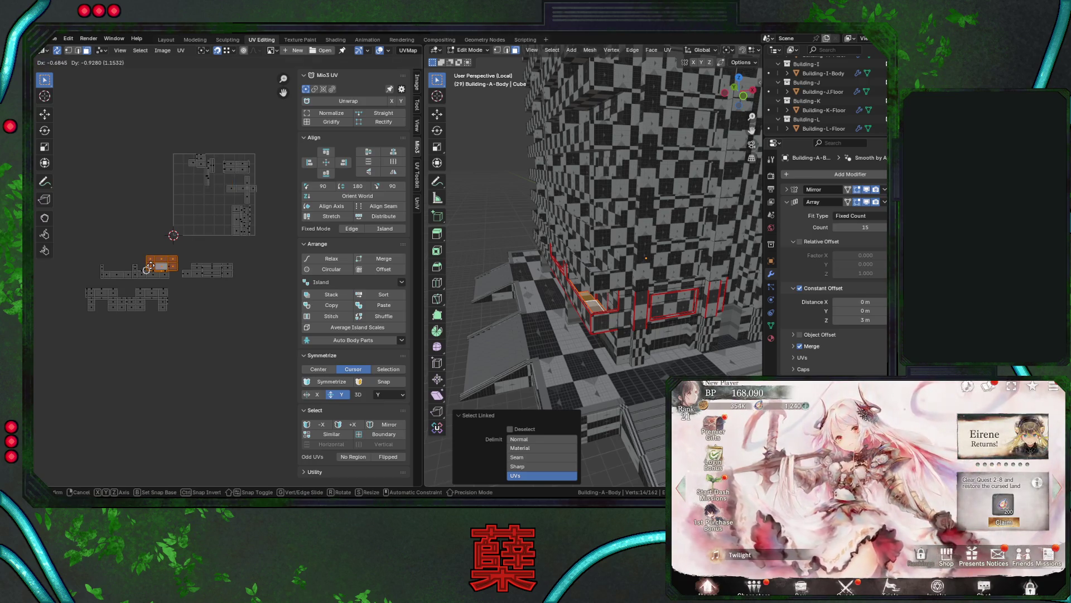
left_click(156, 272)
type("r180")
key("Return")
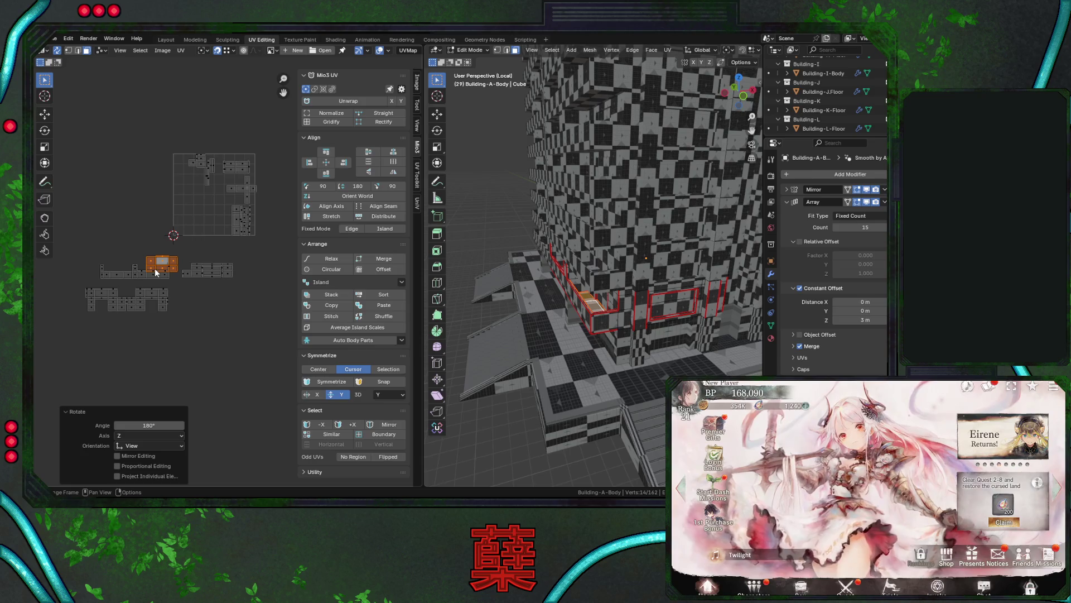
key("g")
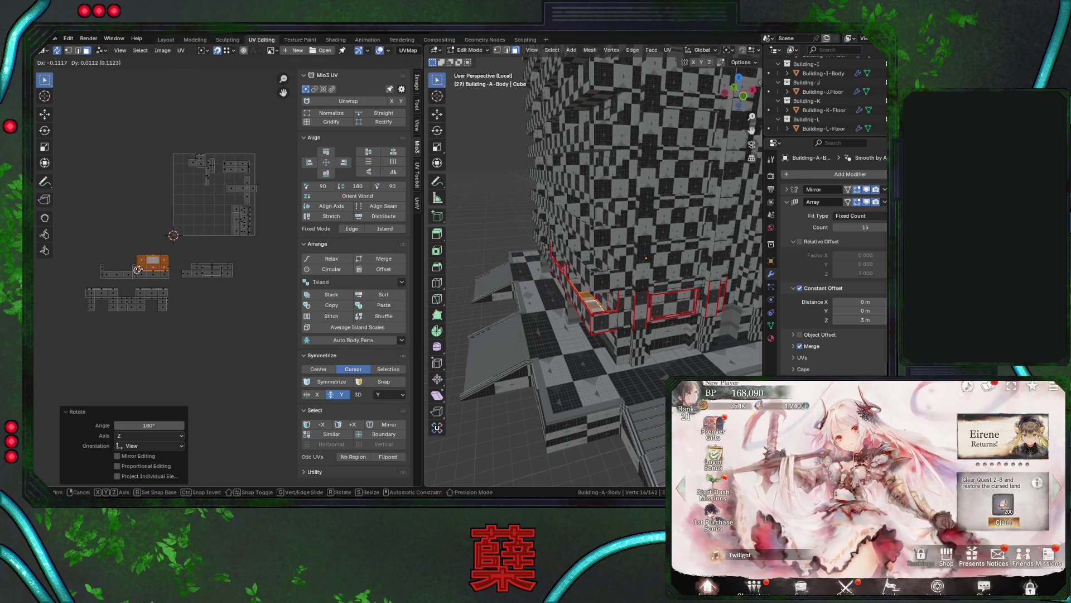
left_click(150, 277)
Select the three faces of the facade strip and move the strip higher in the layout.
middle_click_drag(149, 277, 228, 307)
scroll(249, 323, "up", 5)
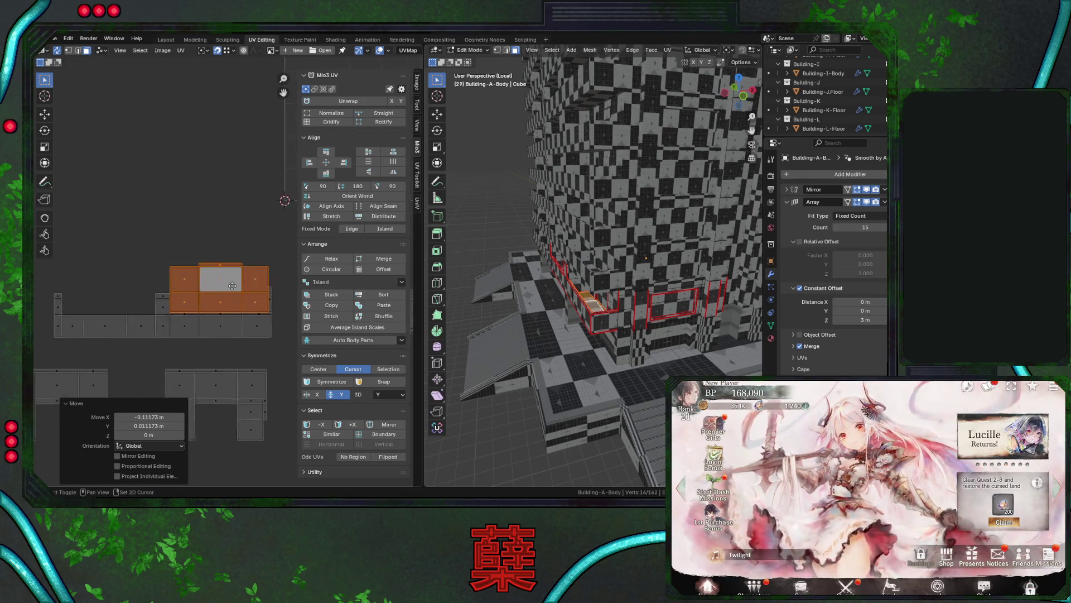
middle_click_drag(558, 288, 516, 307)
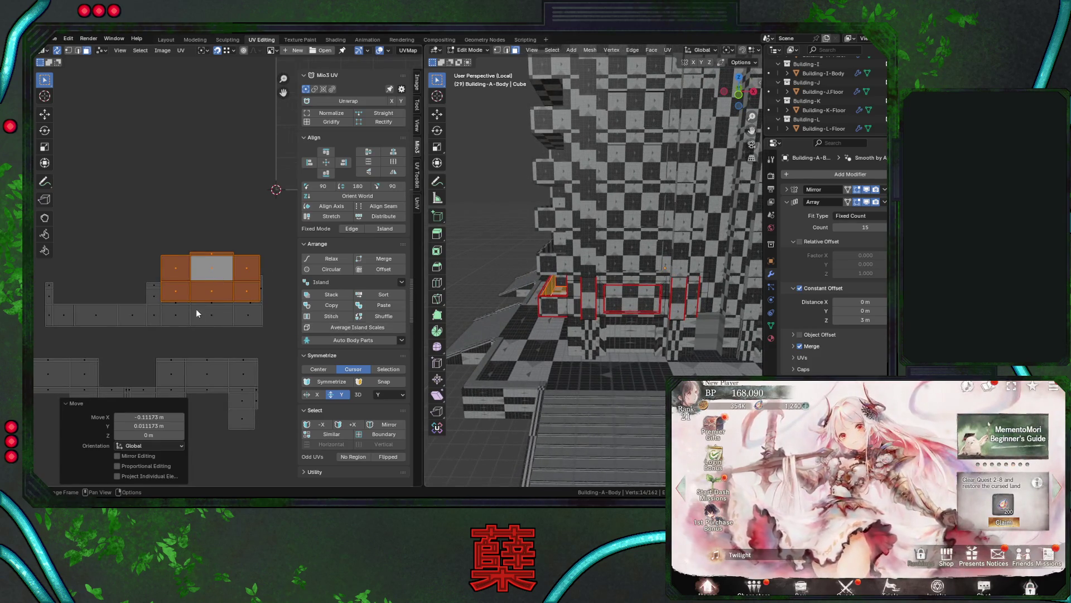
left_click(179, 294)
left_click(200, 298)
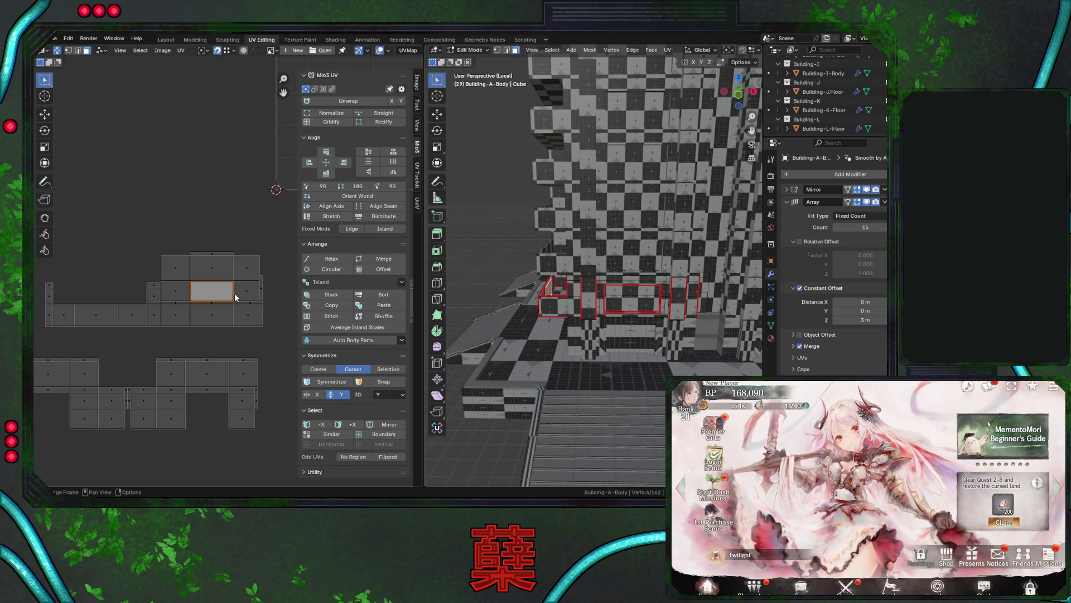
left_click(242, 285)
left_click(176, 291, "shift")
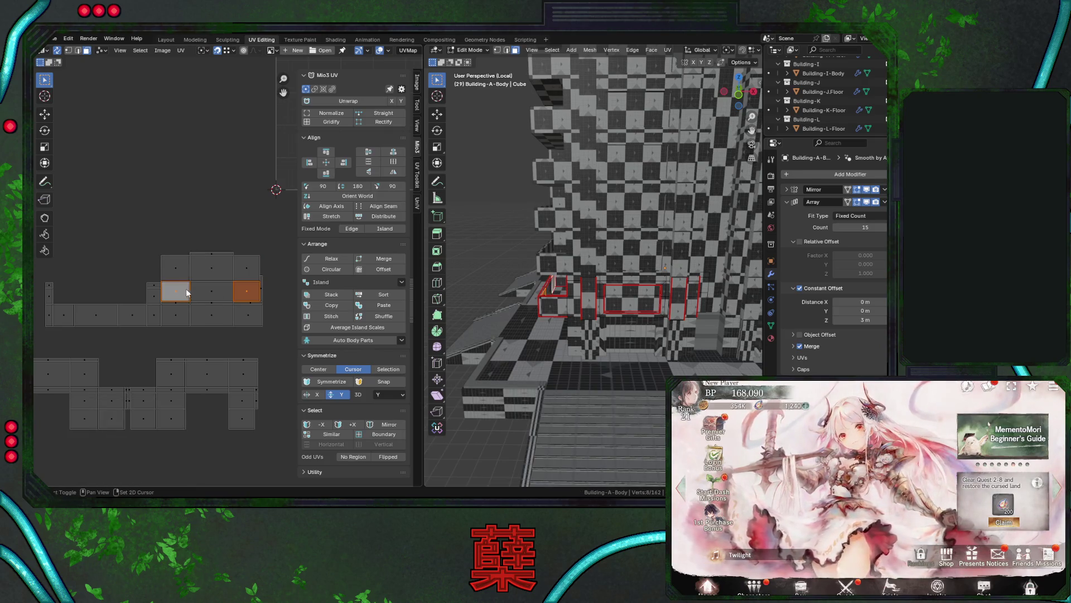
left_click(211, 290, "shift")
key("g")
left_click(187, 264)
Move the three-face strip 0.078213 down so it sits against the lower island row.
left_click(186, 263)
left_click(208, 270, "shift")
left_click(243, 273, "shift")
key("g")
right_click(252, 297)
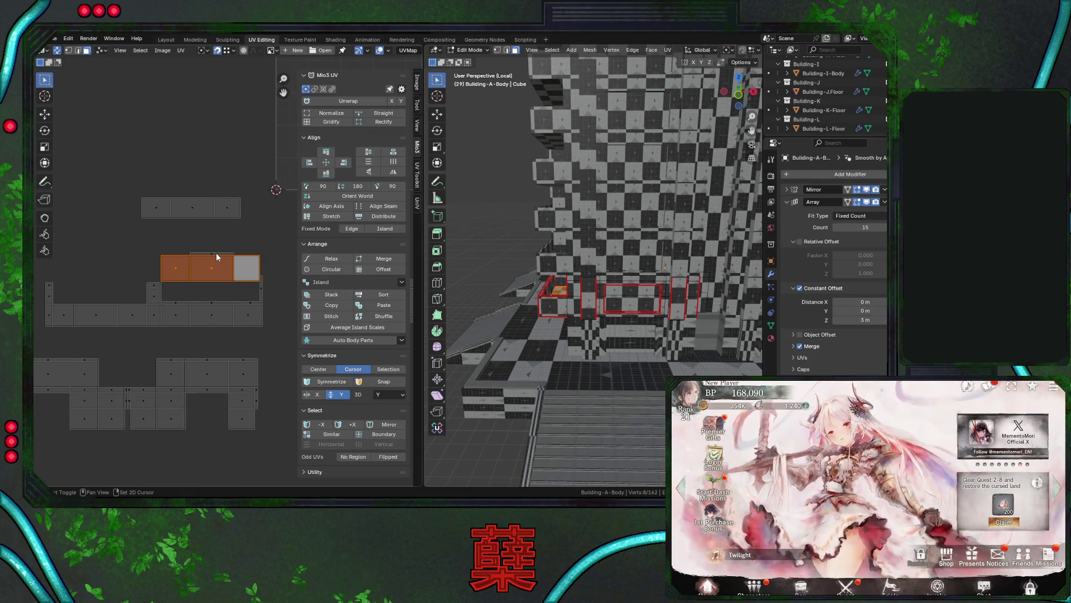
middle_click_drag(480, 318, 500, 310)
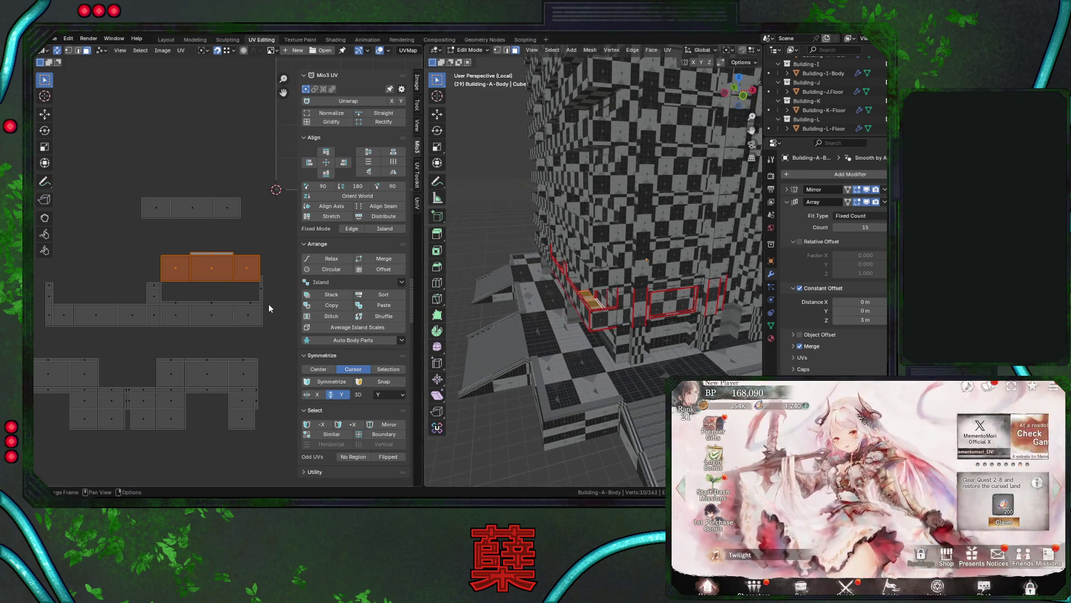
key("g")
left_click(256, 316)
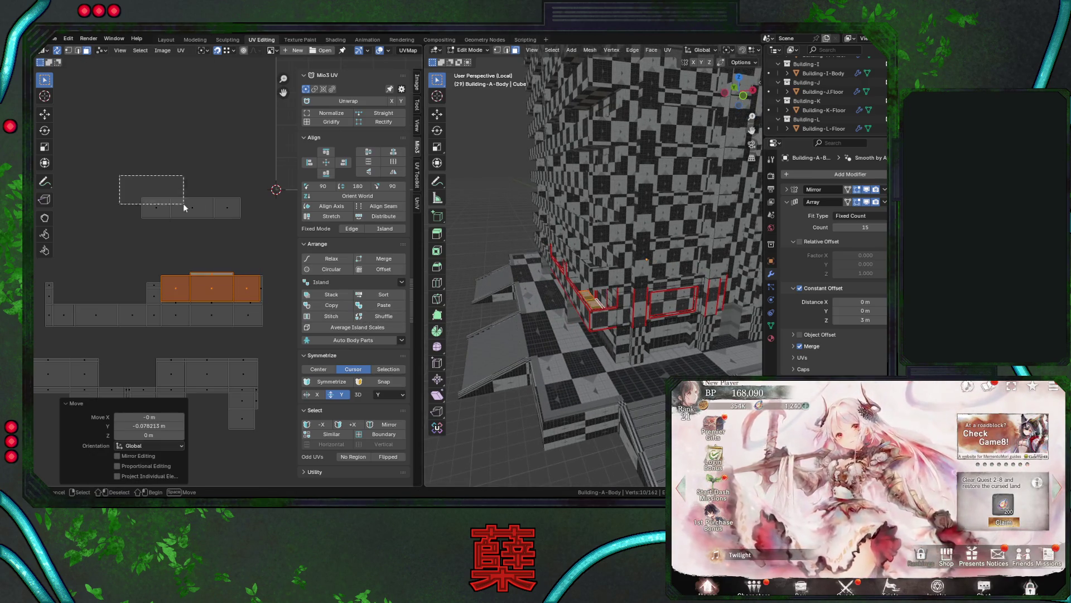
Select a single UV edge and frame it in the 3D view.
left_click(190, 207)
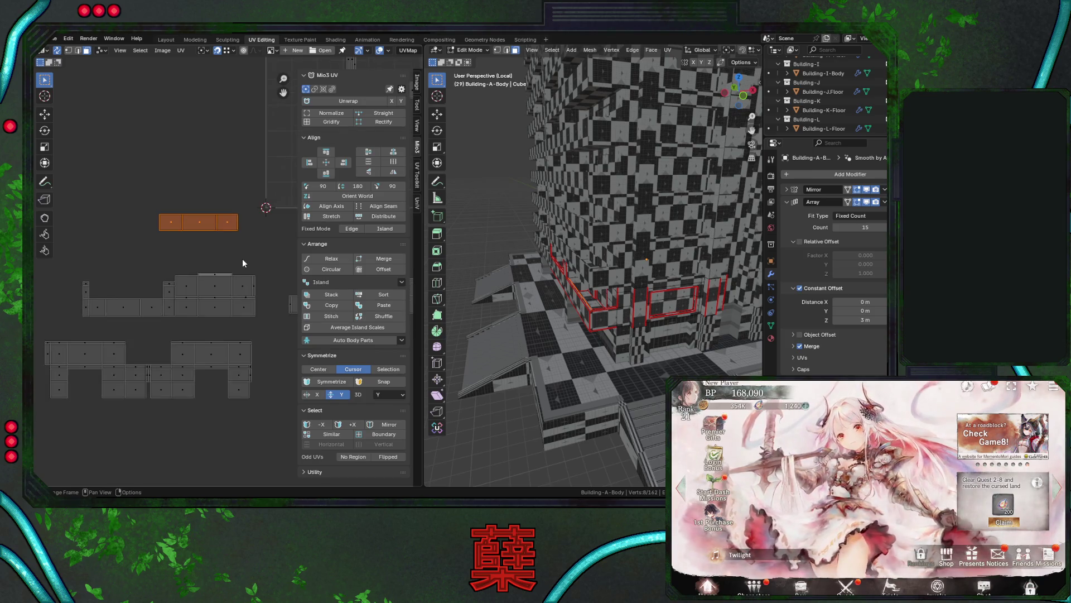
scroll(242, 262, "up", 1)
left_click(207, 273)
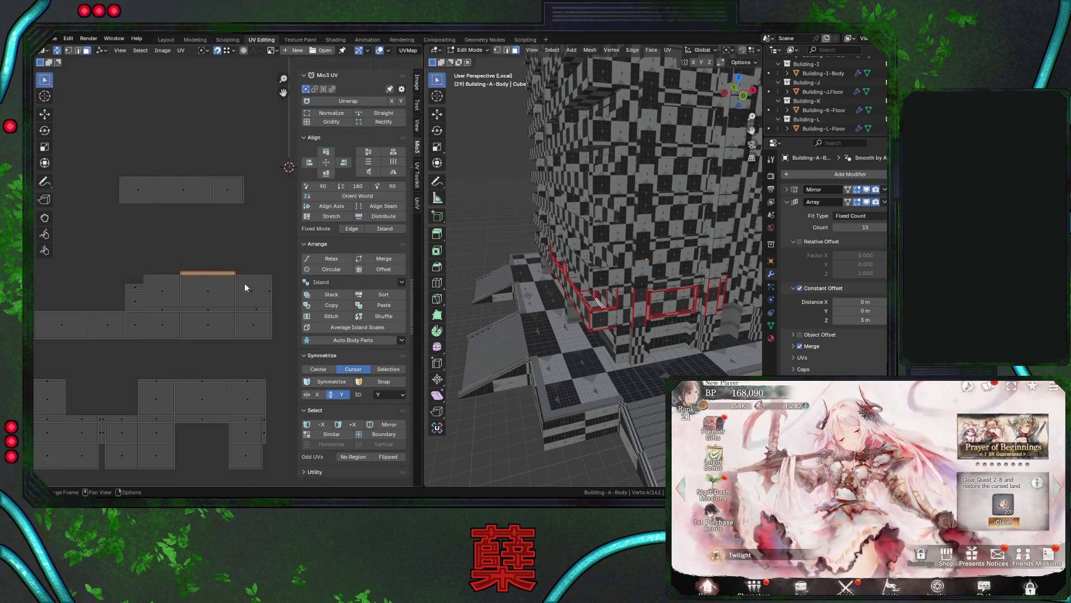
middle_click_drag(570, 323, 575, 320)
key("KP_Decimal")
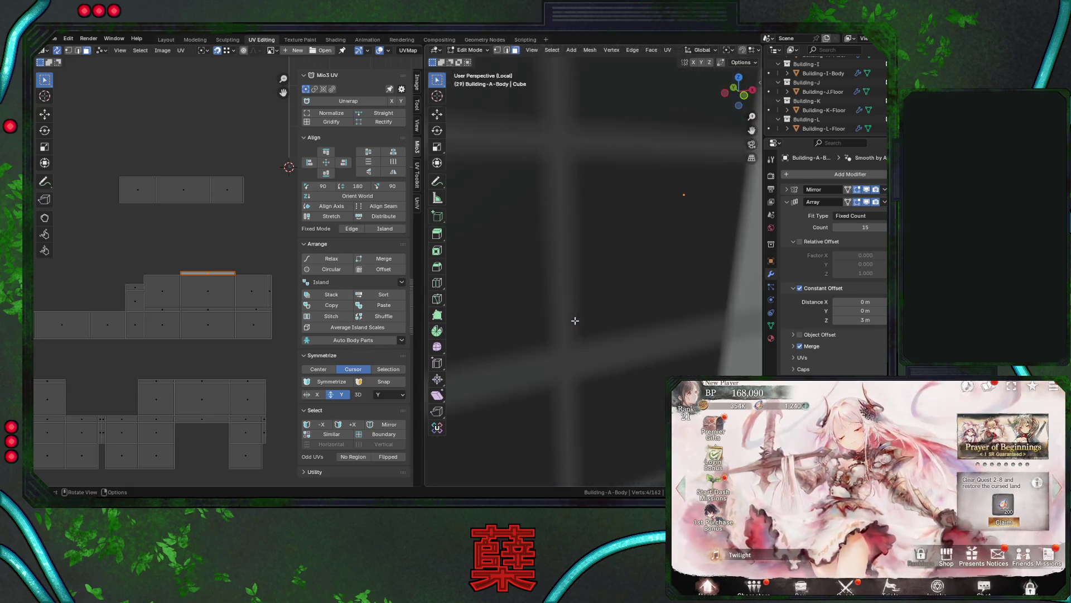
Move the top UV island onto the row below, nudging it slightly up in Y only.
scroll(586, 312, "down", 5)
left_click(597, 331)
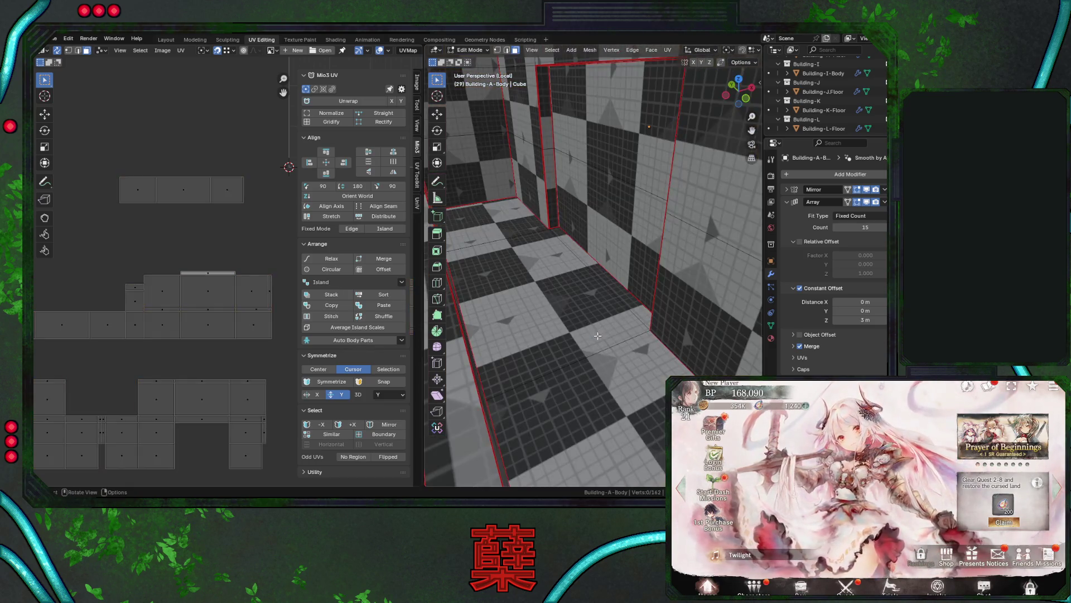
left_click_drag(126, 167, 256, 212)
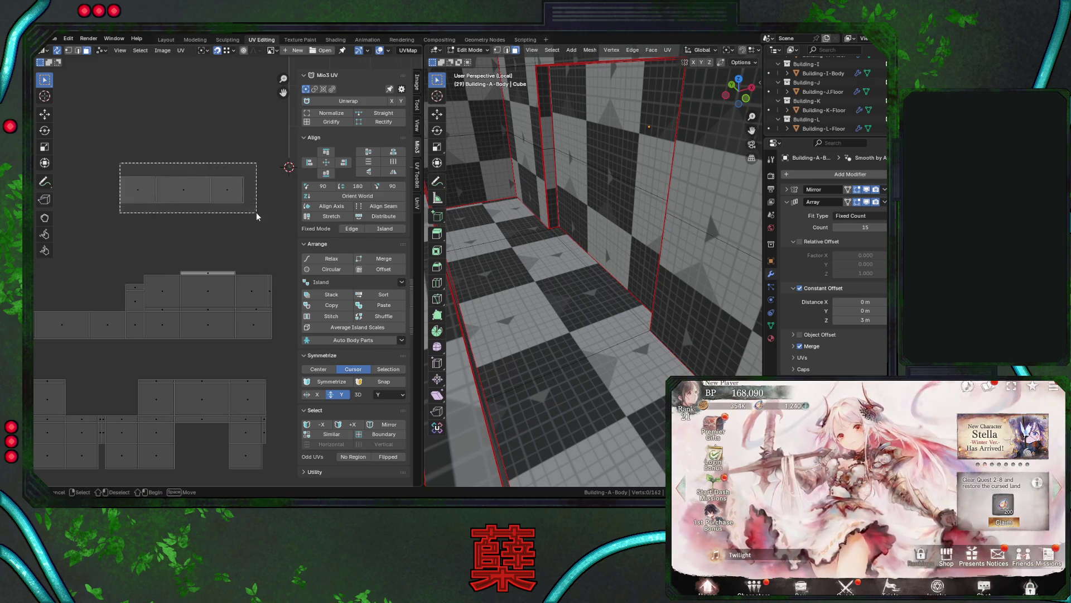
key("g")
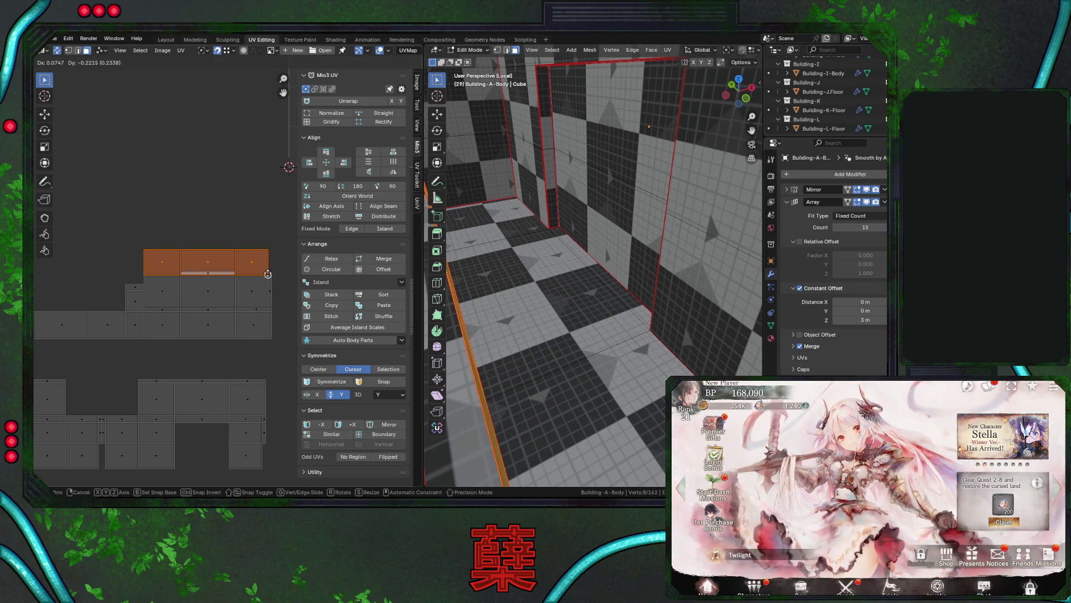
left_click(268, 274)
key("g")
key("y")
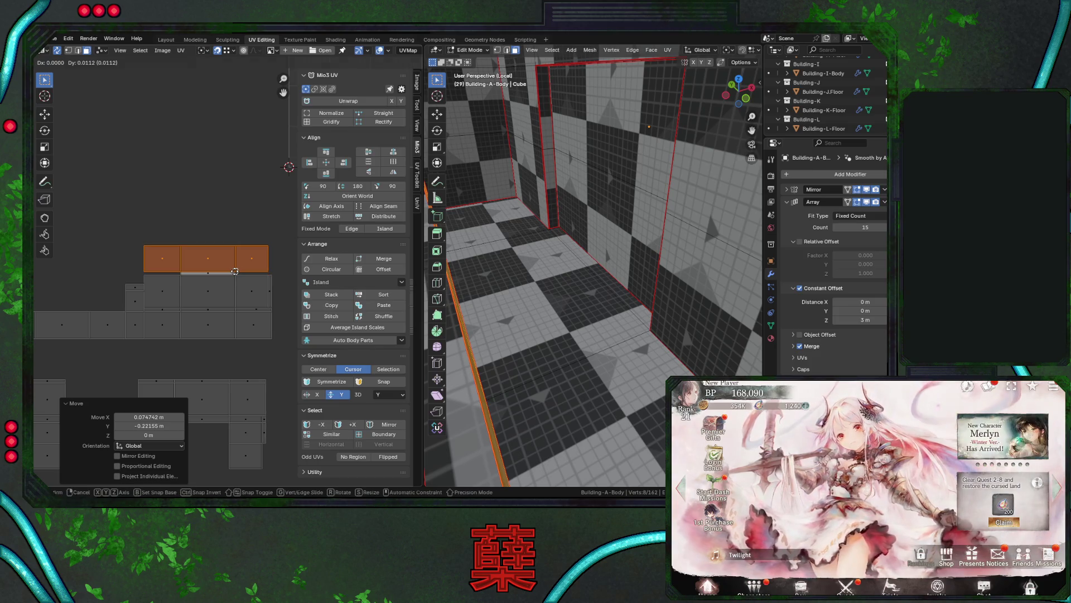
left_click(246, 267)
Rotate the connected ground-floor window-frame island -90° and drop it into the lower row.
scroll(222, 217, "down", 3)
scroll(220, 223, "up", 1)
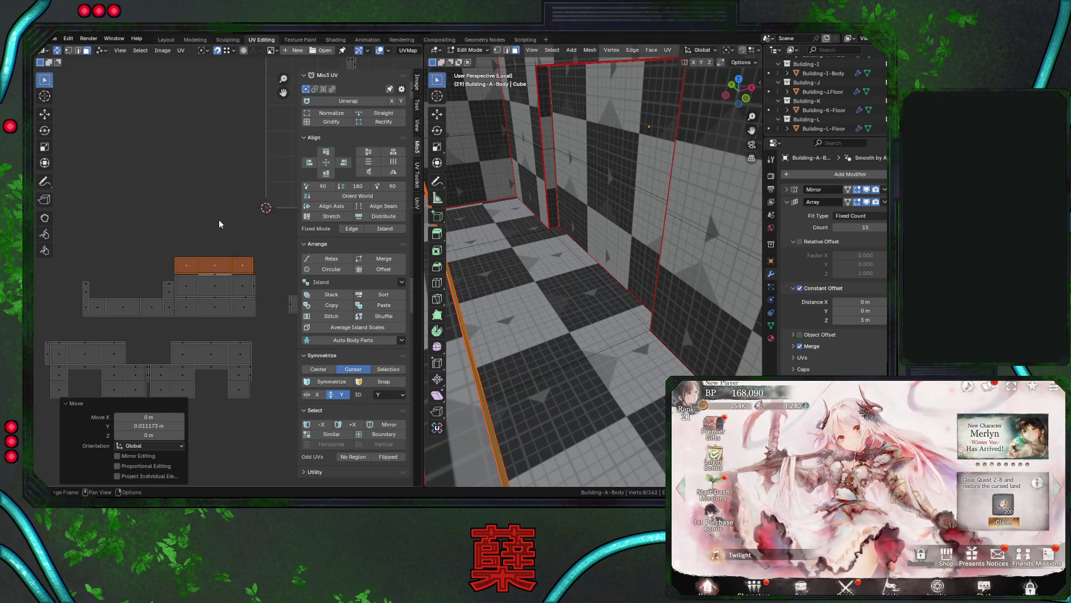
middle_click_drag(586, 251, 618, 292)
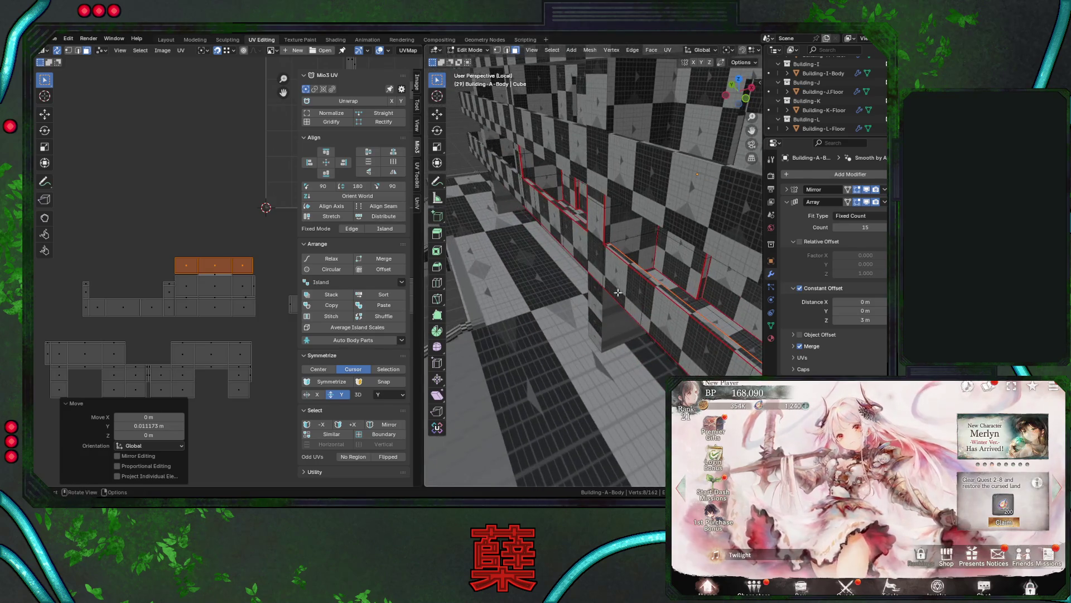
middle_click_drag(568, 214, 577, 204)
key("alt+a")
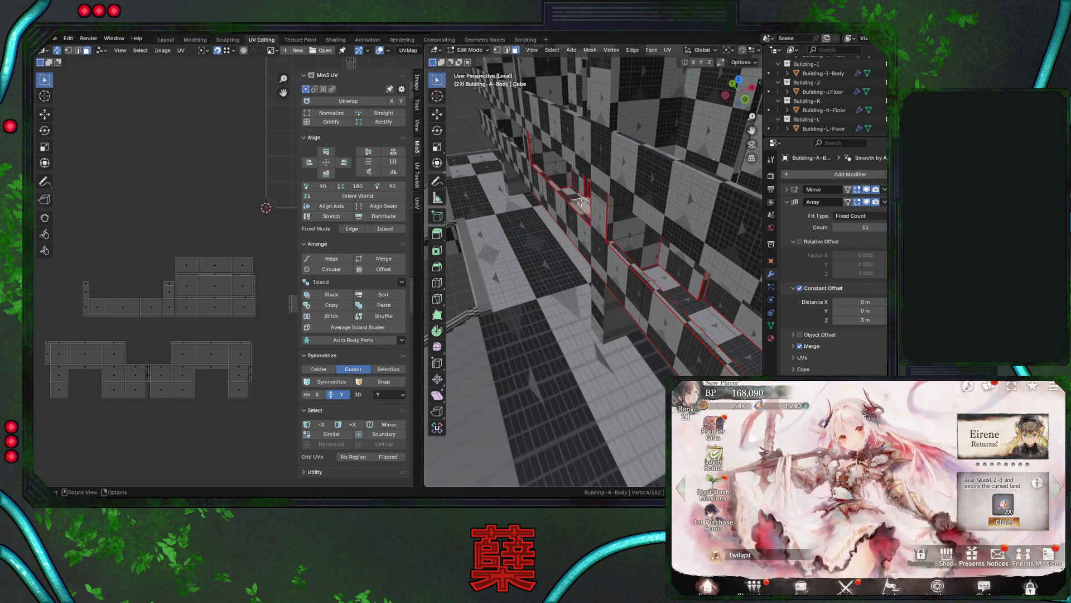
key("l")
key("g")
left_click(143, 270)
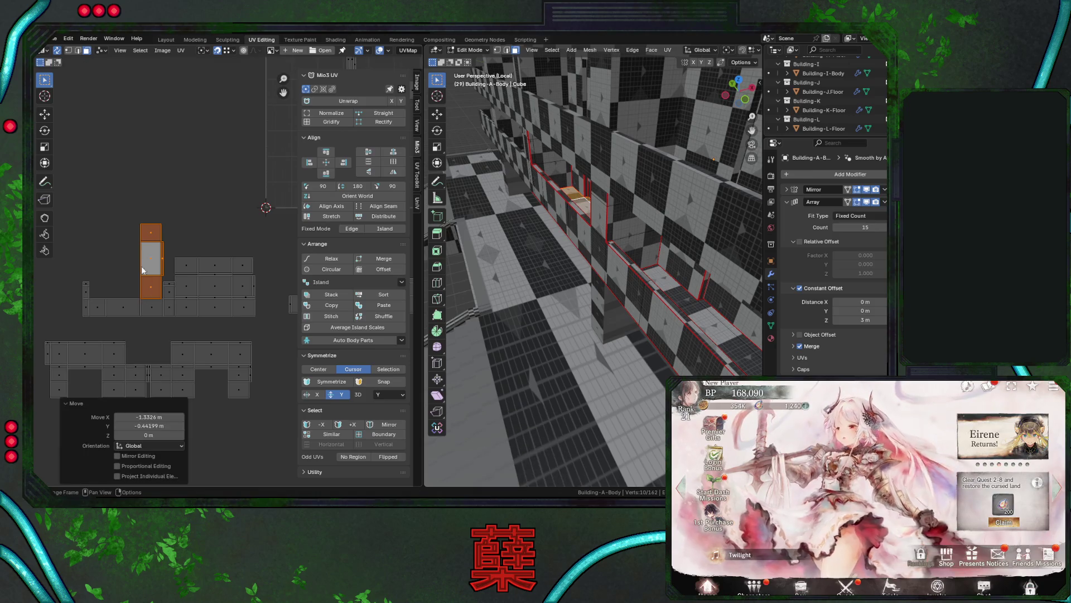
type("r-90")
key("Return")
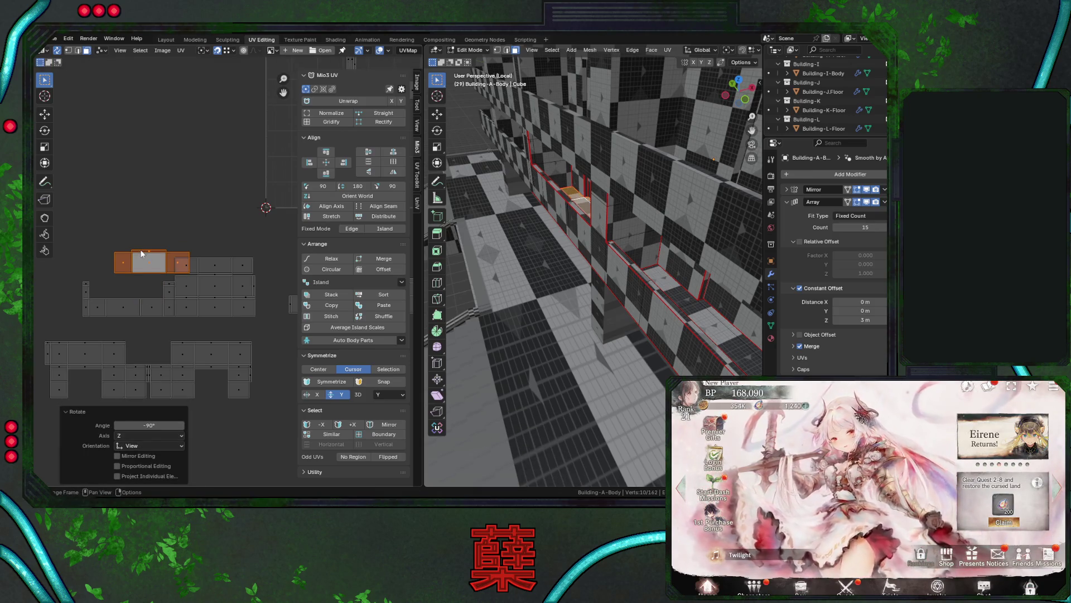
key("g")
left_click(116, 254)
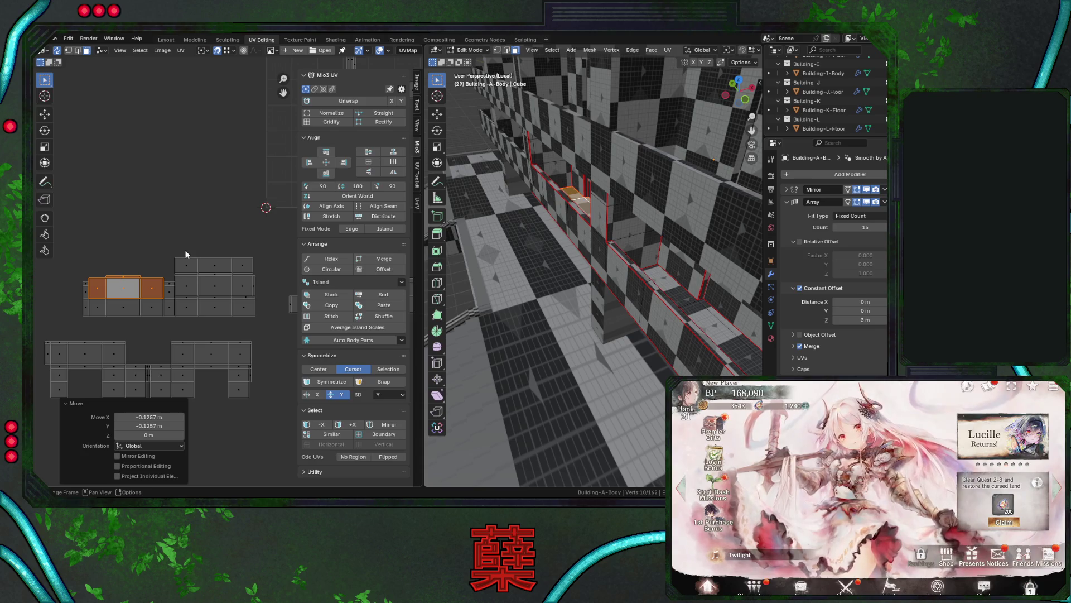
In wireframe, flip a ground-floor facade island 180° and place it beside the upper row.
mouse_move(485, 213)
middle_mouse_down()
mouse_move(596, 219)
mouse_move(721, 303)
middle_mouse_up()
key("shift+z")
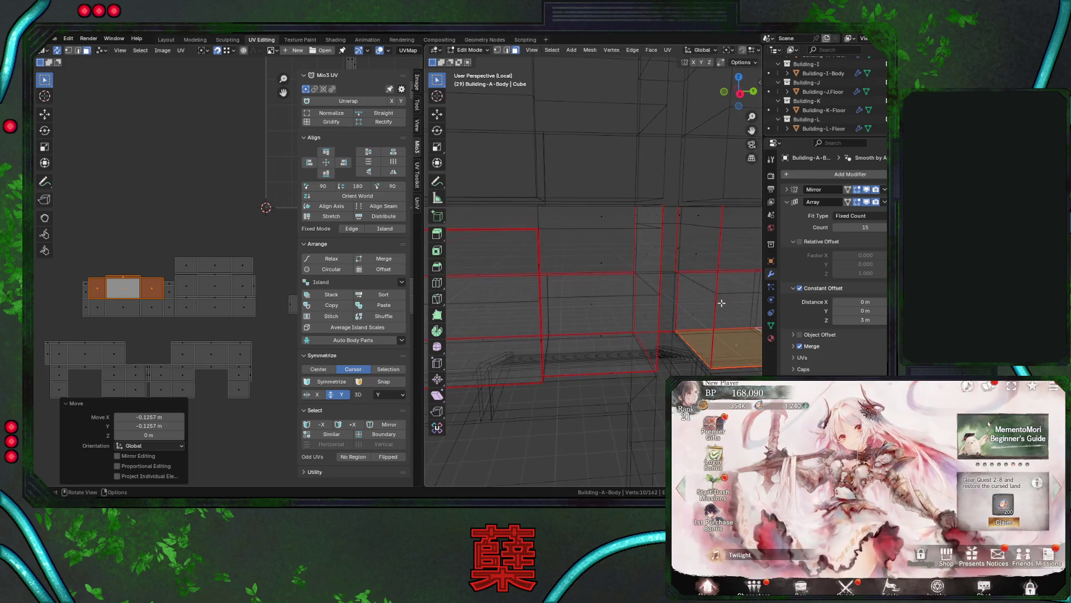
left_click(725, 304)
key("l")
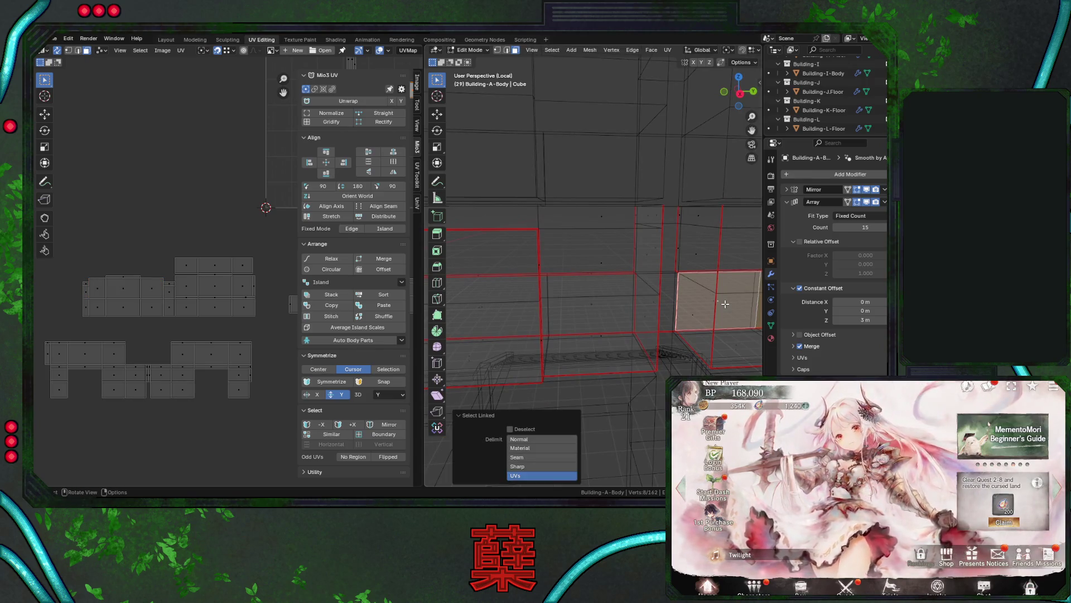
key("g")
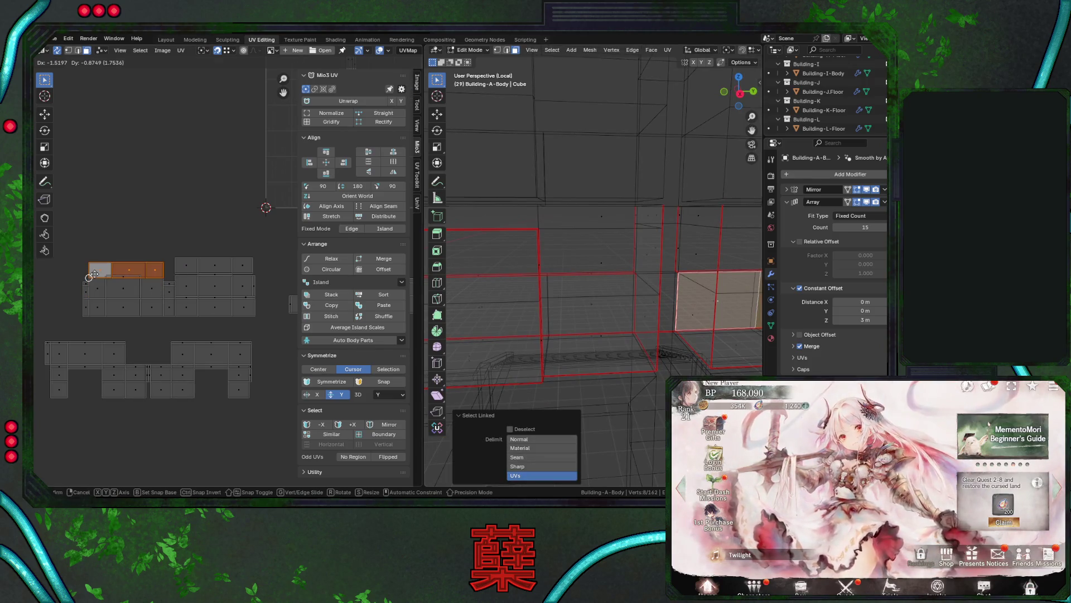
left_click(94, 274)
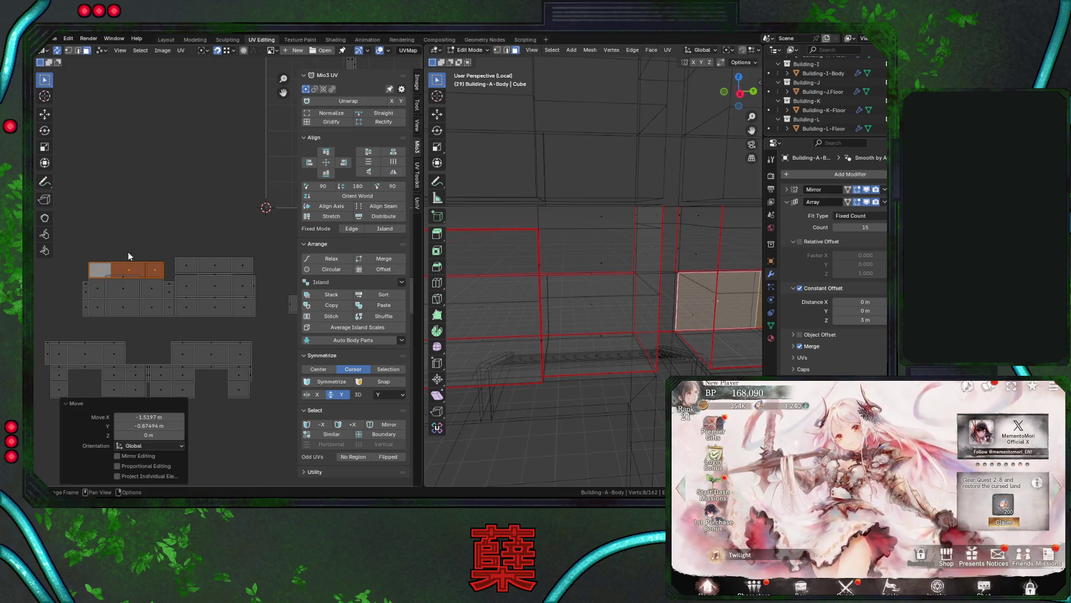
type("r180")
key("Return")
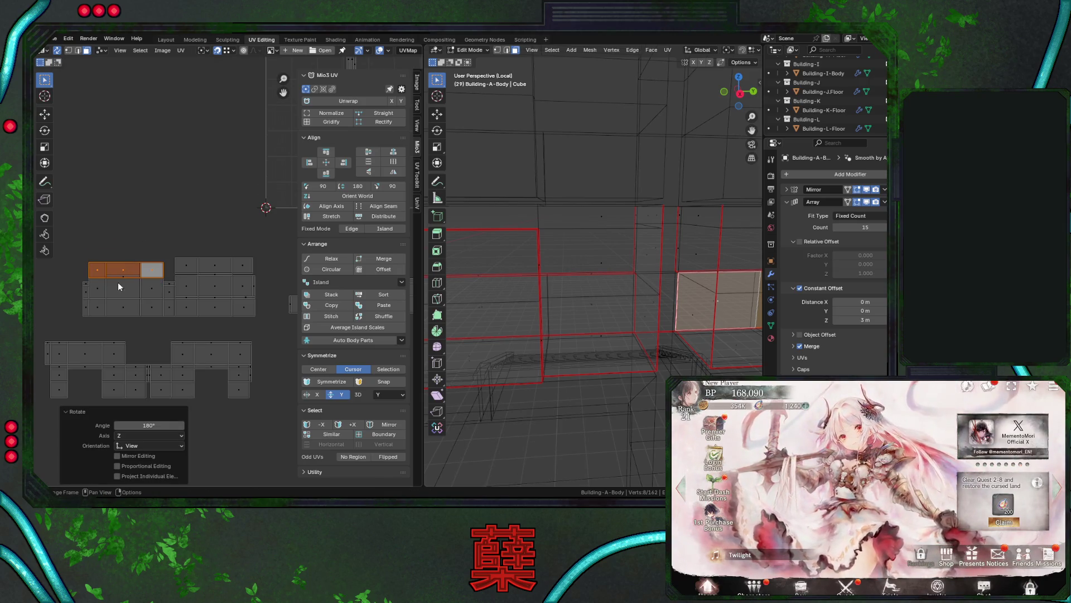
Clear the selection and save City.blend.
key("alt+a")
key("a")
key("alt+a")
key("ctrl+s")
Save City.blend again and box-select the upper UV islands with their faces.
left_click_drag(74, 246, 275, 327)
key("alt+a")
middle_click_drag(124, 242, 119, 229)
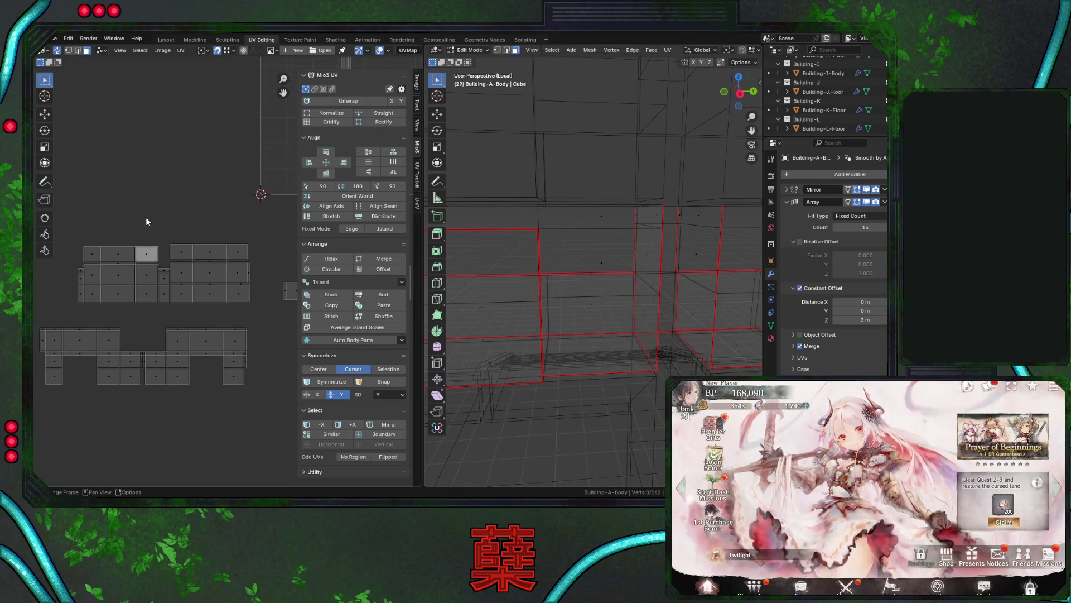
mouse_move(514, 287)
middle_mouse_down()
mouse_move(527, 270)
mouse_move(548, 270)
middle_mouse_up()
scroll(548, 270, "down", 3)
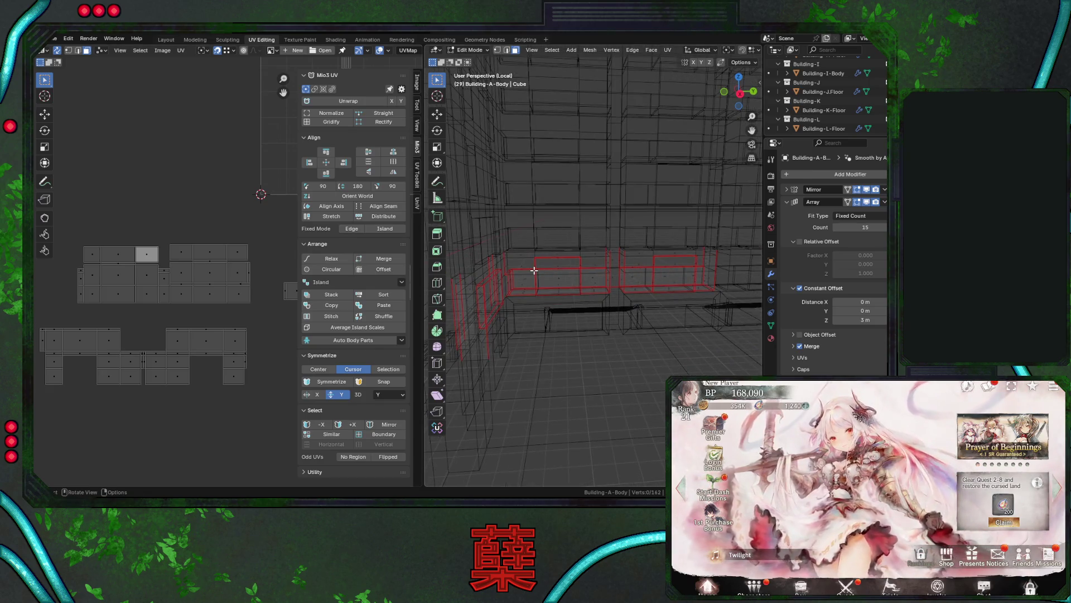
scroll(534, 270, "up", 2)
key("ctrl+s")
left_click_drag(79, 237, 248, 310)
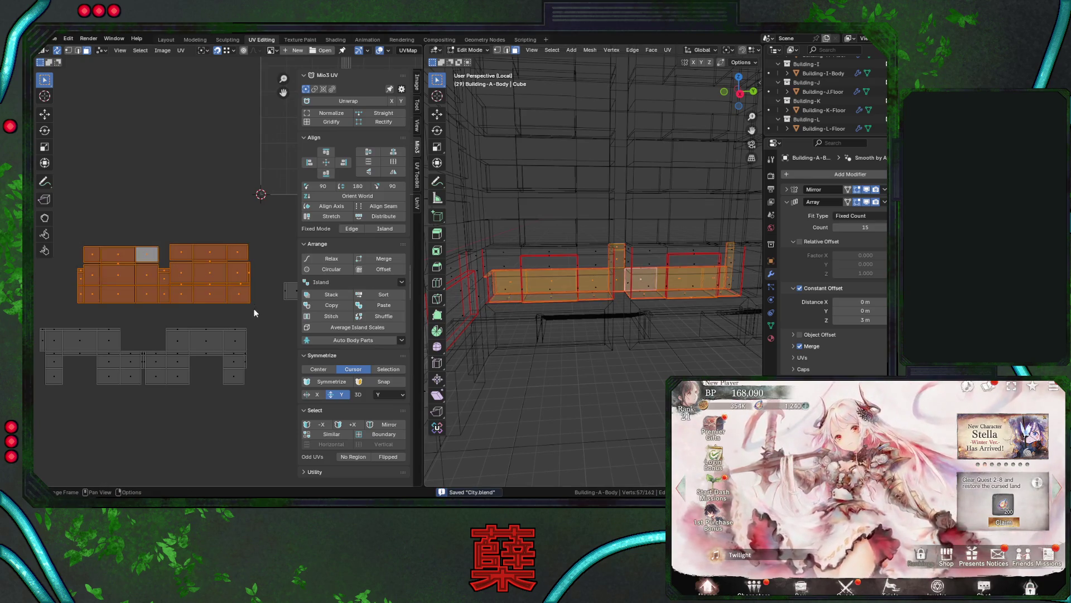
middle_click_drag(535, 297, 616, 330)
Turn X-ray off to show the checker texture and move the upper-left islands higher.
key("alt+z")
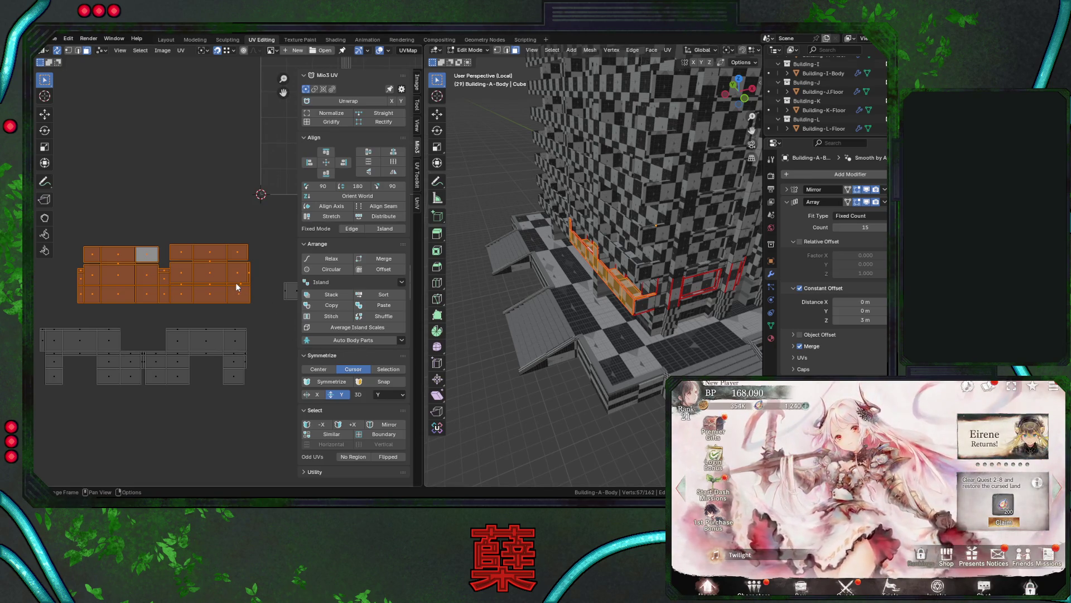
mouse_move(85, 229)
left_mouse_down()
mouse_move(123, 272)
mouse_move(154, 281)
left_mouse_up()
key("g")
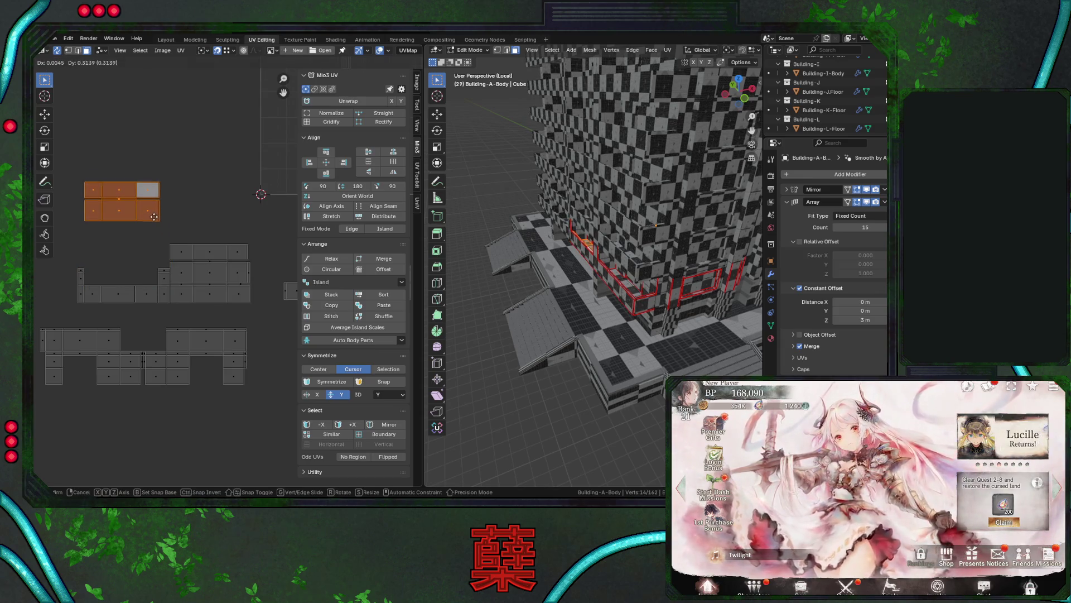
left_click(154, 216)
Turn the window-frame strip island 90° and place it horizontally below the facade islands.
mouse_move(558, 234)
middle_mouse_down()
mouse_move(602, 255)
mouse_move(596, 240)
middle_mouse_up()
double_click(594, 240)
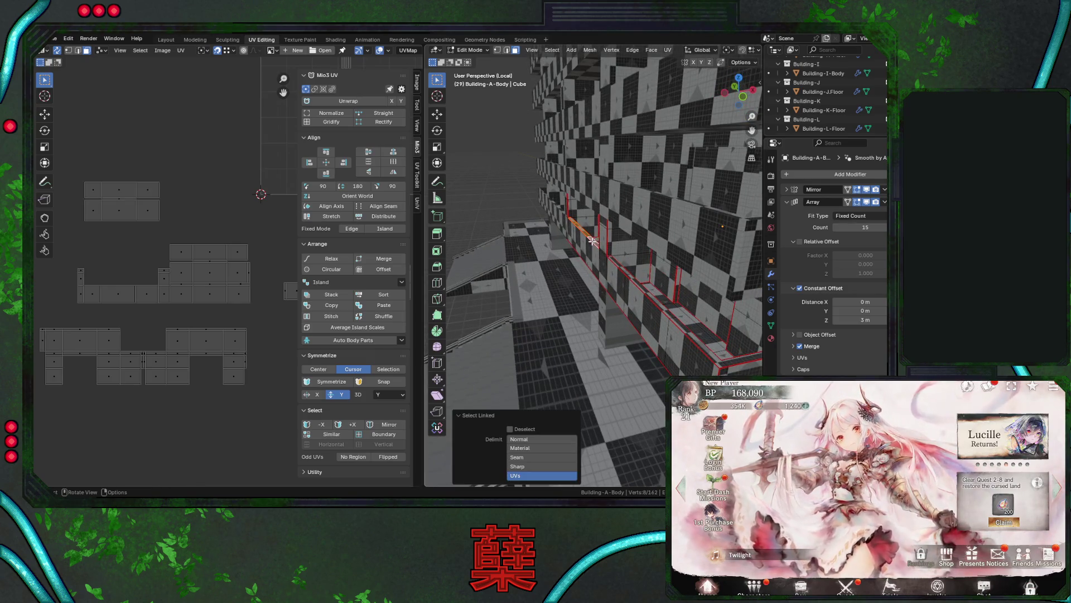
middle_click_drag(570, 213, 570, 198)
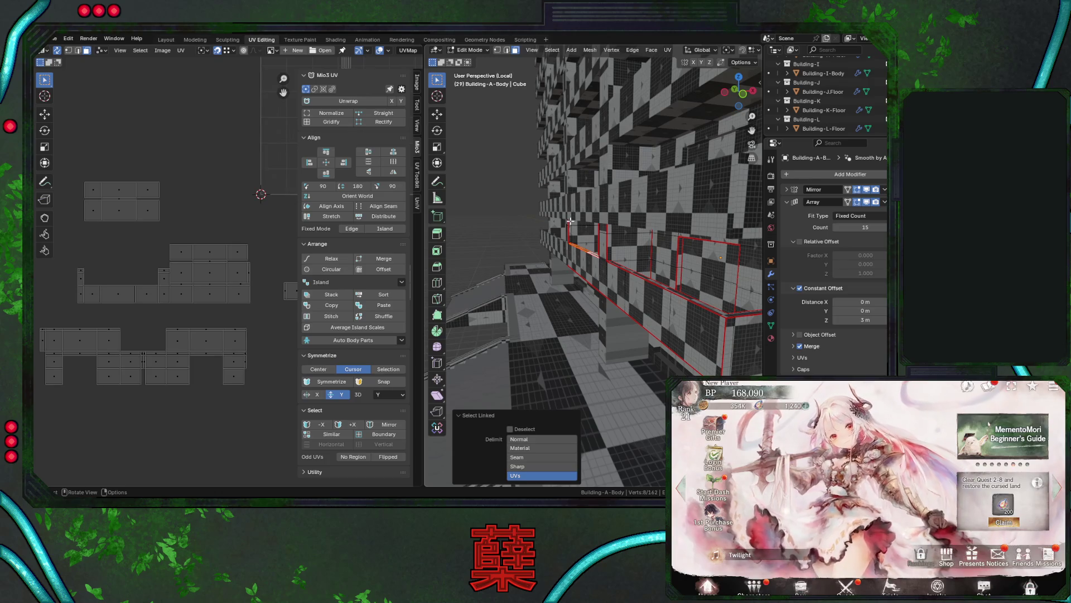
key("g")
left_click(139, 286)
type("r90")
key("Return")
key("g")
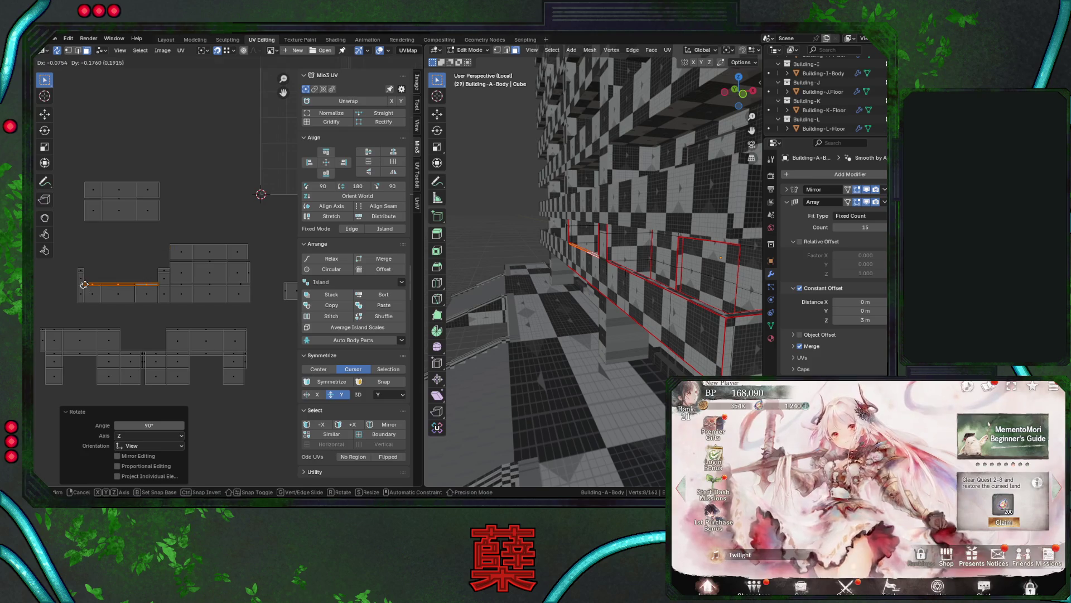
left_click(83, 285)
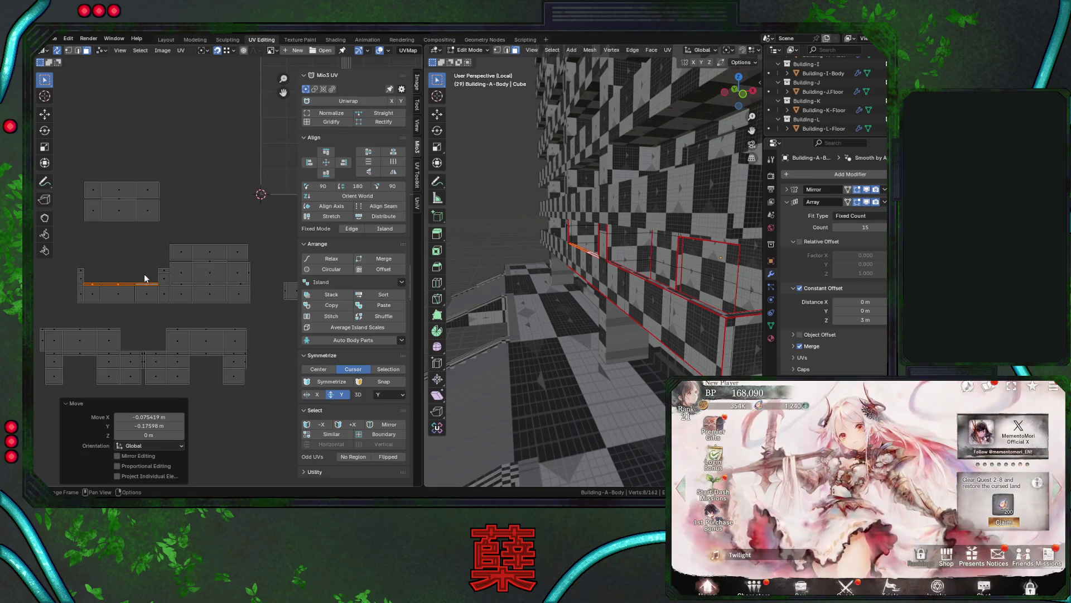
Move the upper UV island down beside the others and save City.blend.
left_click_drag(144, 278, 166, 315)
key("KP_Decimal")
mouse_move(614, 335)
middle_mouse_down()
mouse_move(635, 350)
mouse_move(641, 302)
middle_mouse_up()
left_click_drag(82, 170, 161, 219)
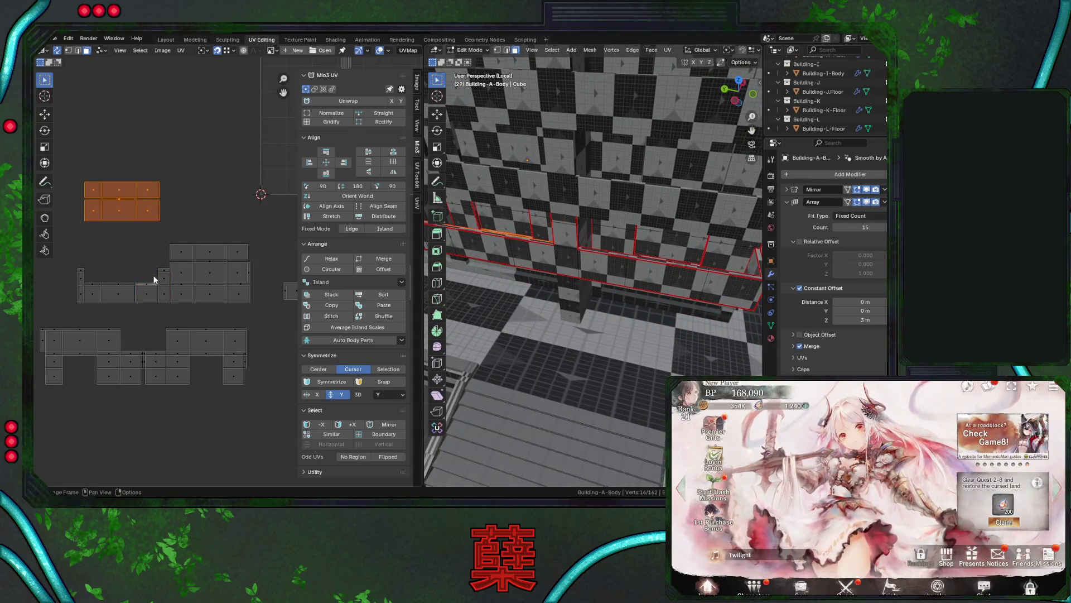
left_click(160, 277)
left_click(159, 212)
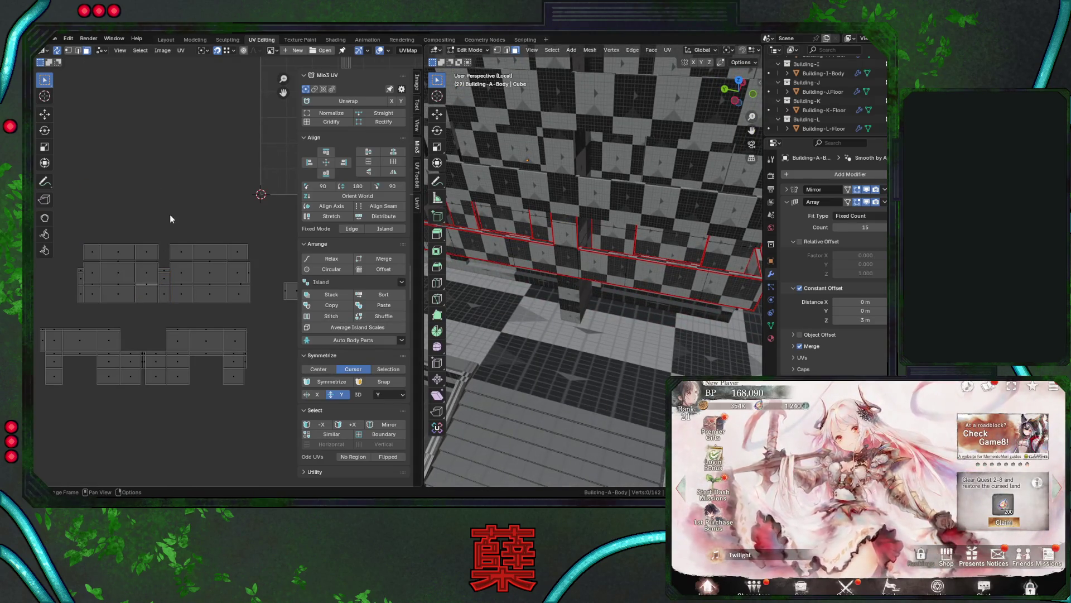
scroll(169, 214, "down", 2)
key("ctrl+s")
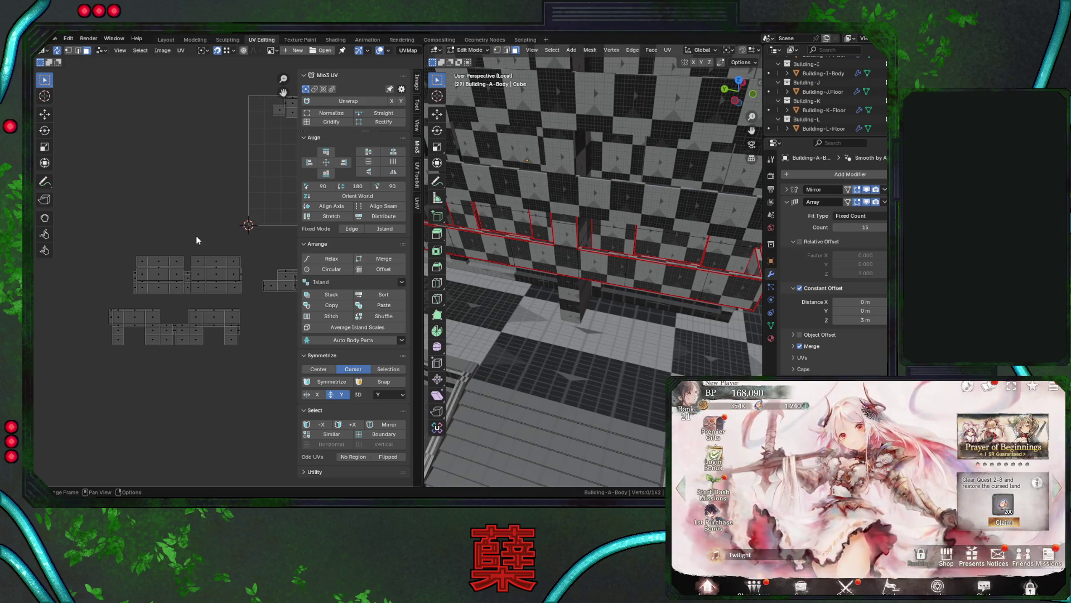
middle_click_drag(502, 239, 503, 239)
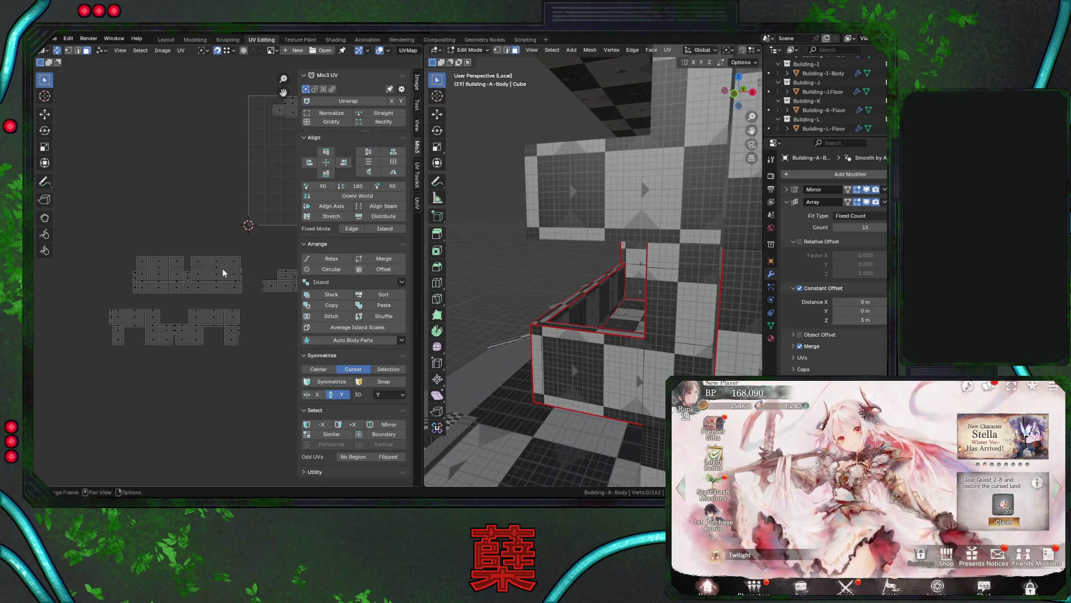
mouse_move(592, 284)
middle_mouse_down()
mouse_move(638, 315)
mouse_move(603, 318)
middle_mouse_up()
scroll(214, 306, "up", 2)
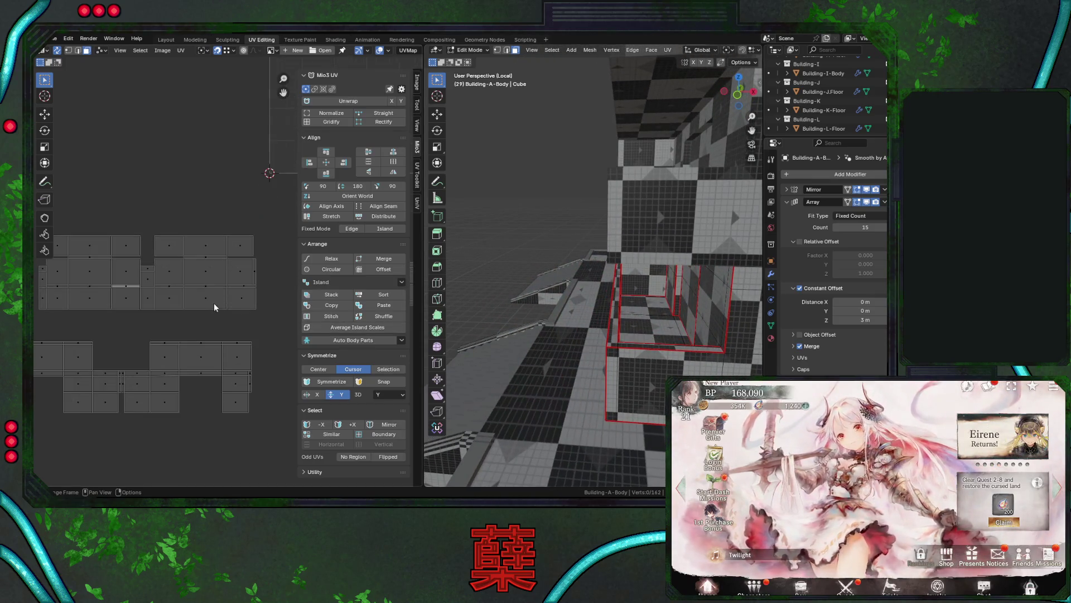
Select two linked island rows and raise them into alignment.
key("l")
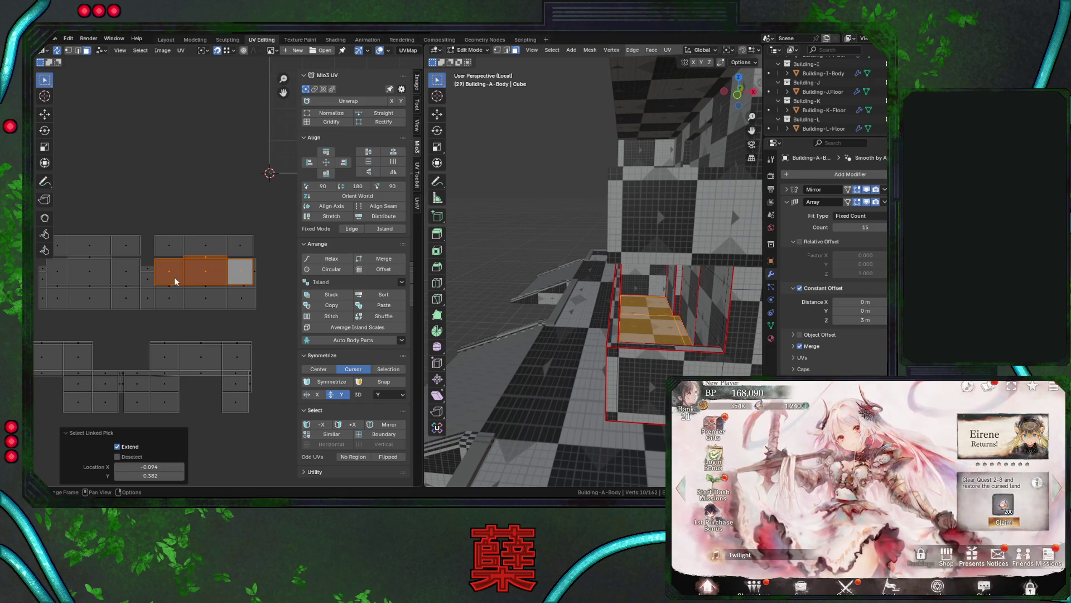
key("l")
key("g")
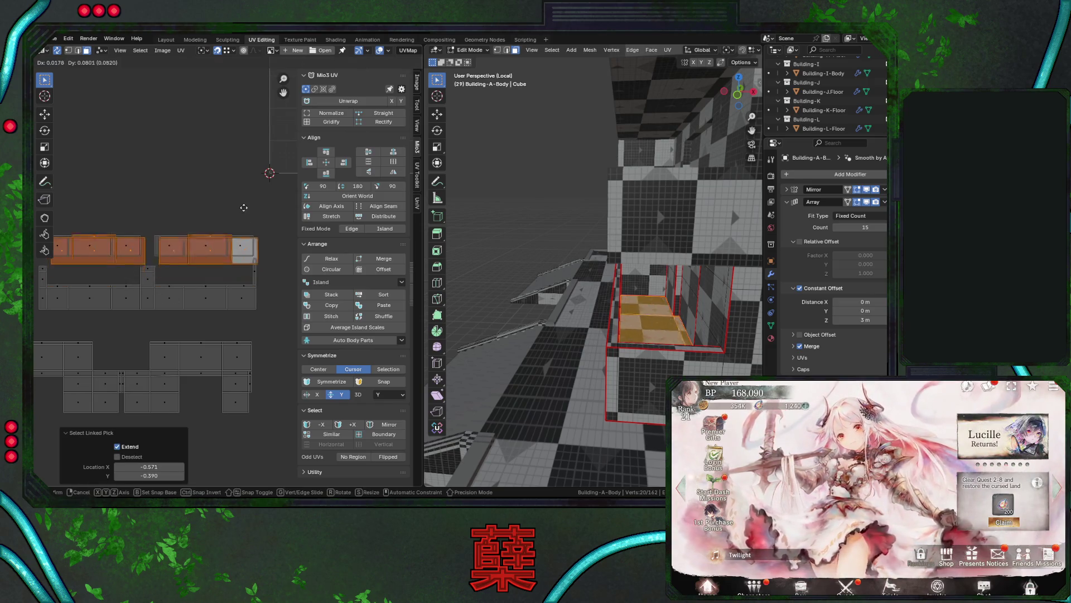
left_click(243, 173)
key("g")
left_click(253, 235)
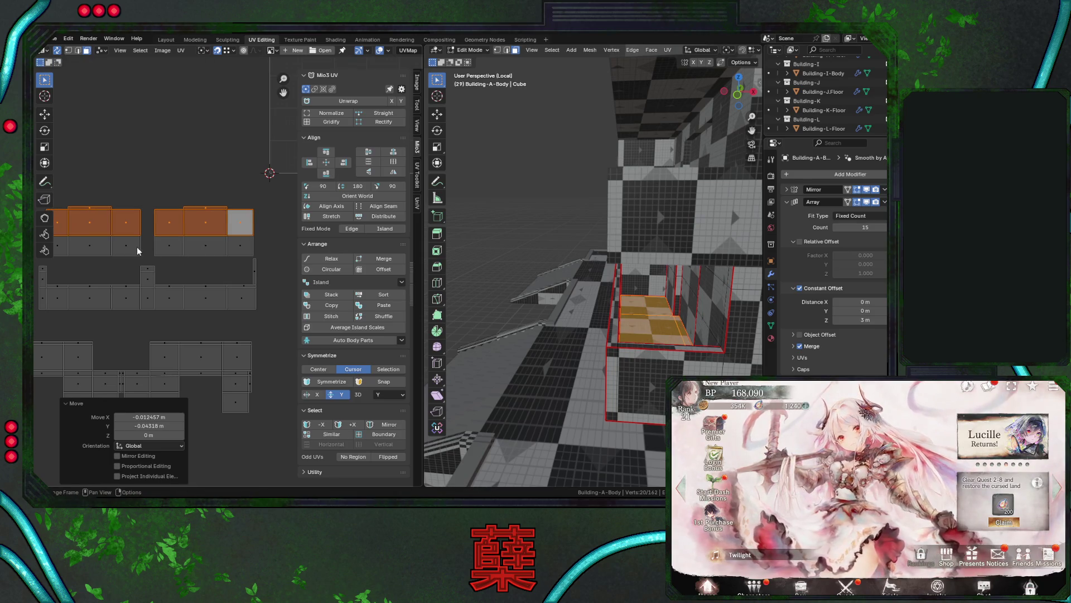
Add the grey row beneath, lower the islands together, clear selection and save.
scroll(138, 251, "down", 1)
left_click_drag(80, 244, 238, 261, "shift")
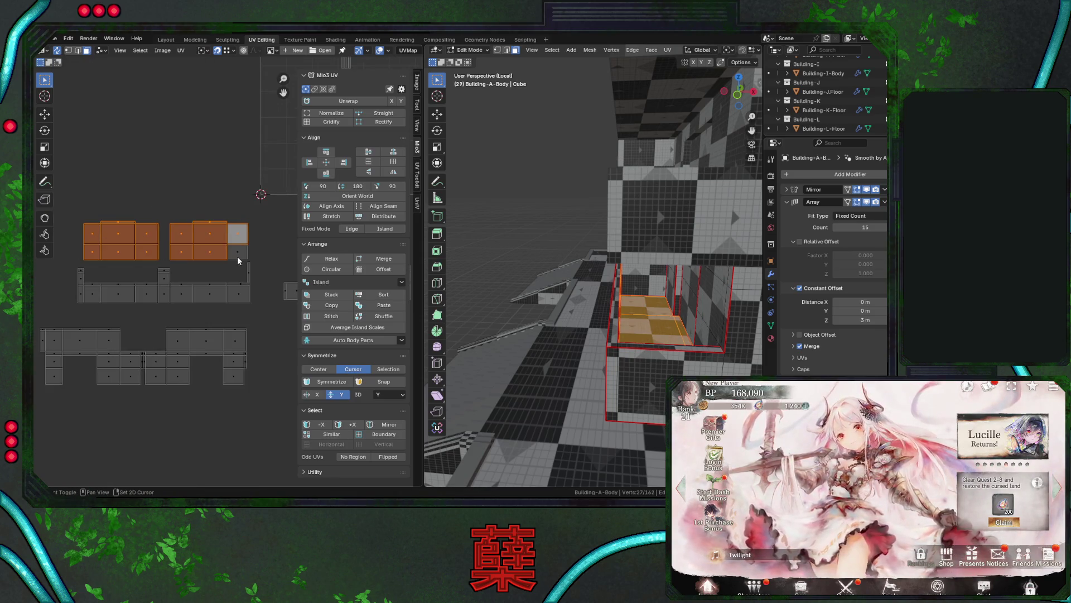
key("g")
left_click(227, 245)
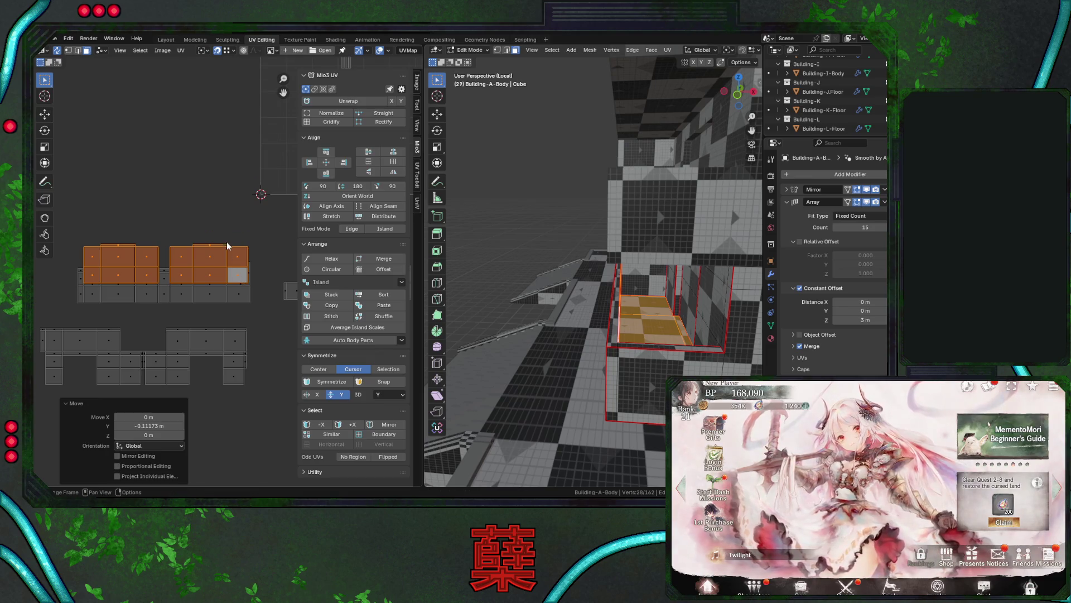
key("alt+a")
mouse_move(558, 312)
middle_mouse_down()
mouse_move(627, 348)
mouse_move(670, 335)
middle_mouse_up()
key("ctrl+s")
Move the lower UV island left and up into the row.
scroll(206, 257, "down", 3)
middle_click_drag(190, 254, 196, 240)
left_click_drag(121, 288, 237, 337)
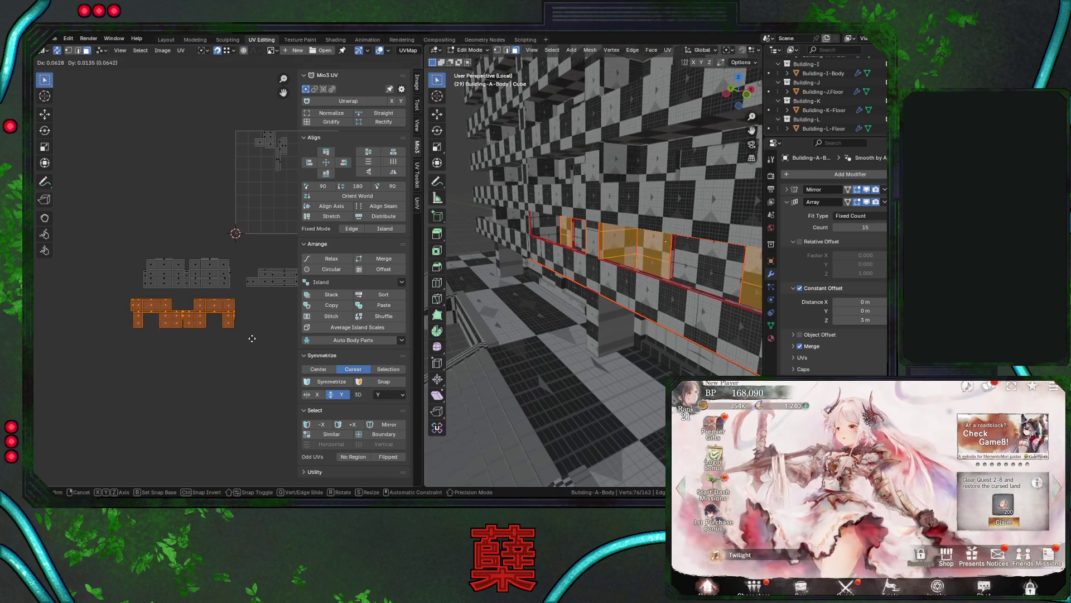
key("g")
left_click(145, 307)
Line up the middle island and set the right island beside the others in the lower row.
left_click_drag(136, 249, 239, 306)
key("g")
left_click(230, 314)
left_click(253, 326)
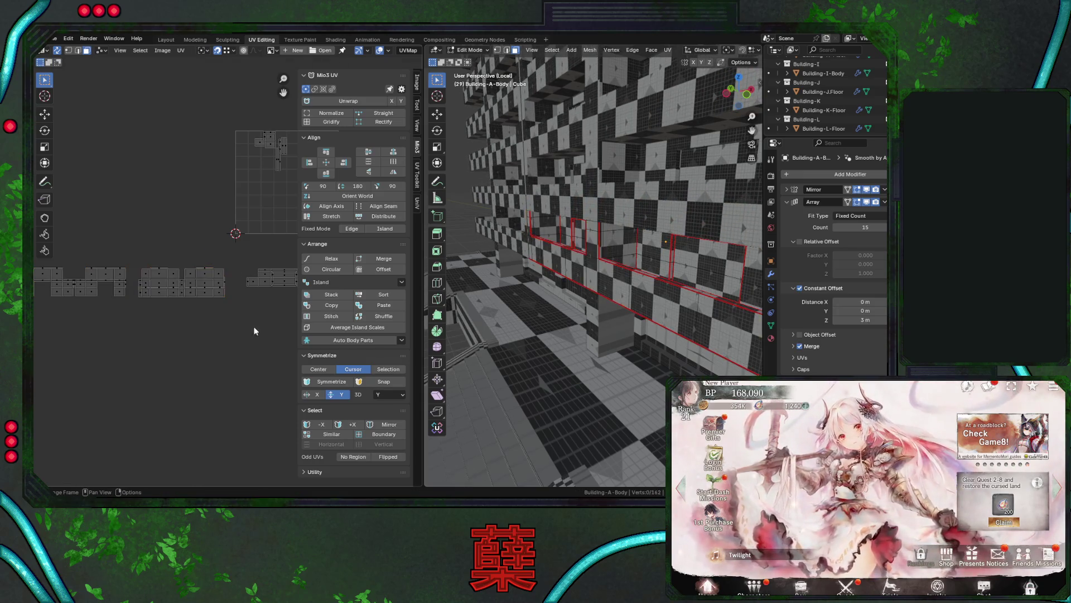
middle_click_drag(253, 327, 212, 302)
left_click_drag(177, 253, 265, 288)
key("g")
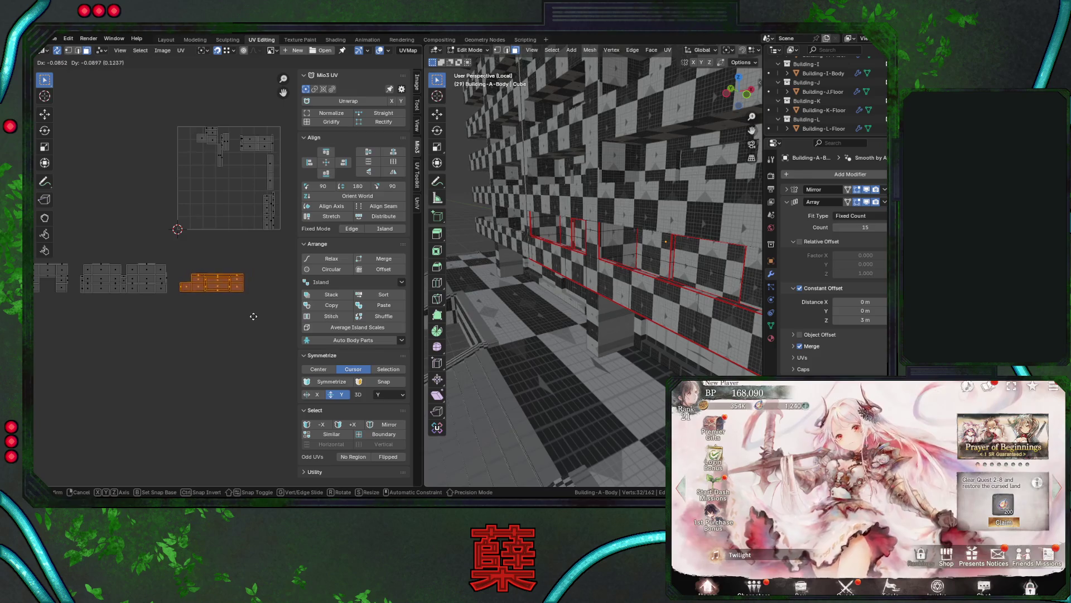
left_click(253, 320)
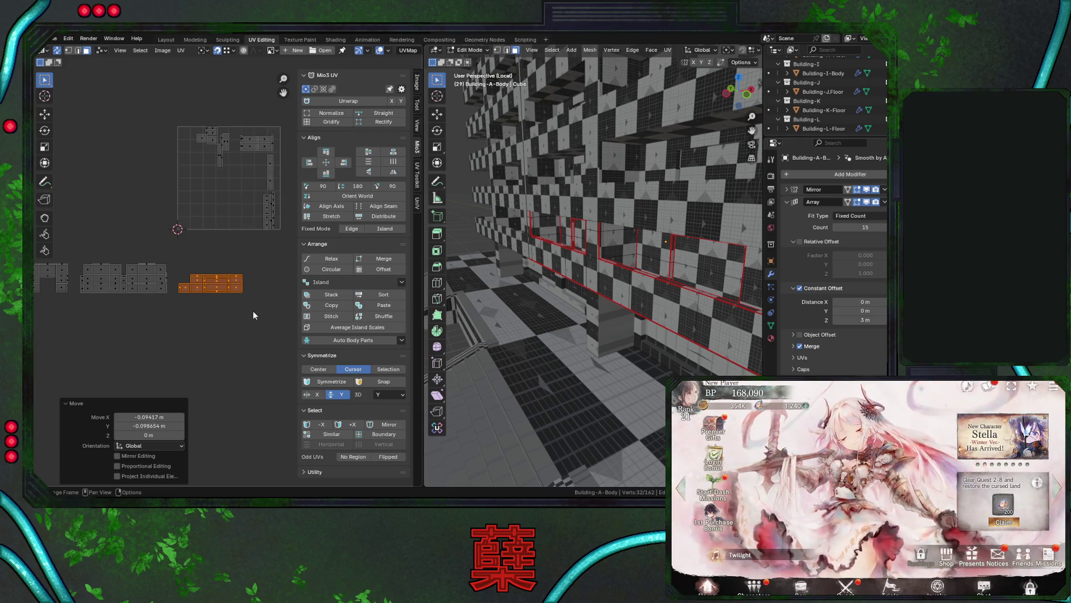
Save City.blend and select the islands inside the UV square and a window face.
key("alt+a")
key("ctrl+s")
left_click_drag(185, 121, 285, 229)
middle_click_drag(583, 295, 669, 279)
left_click(677, 268)
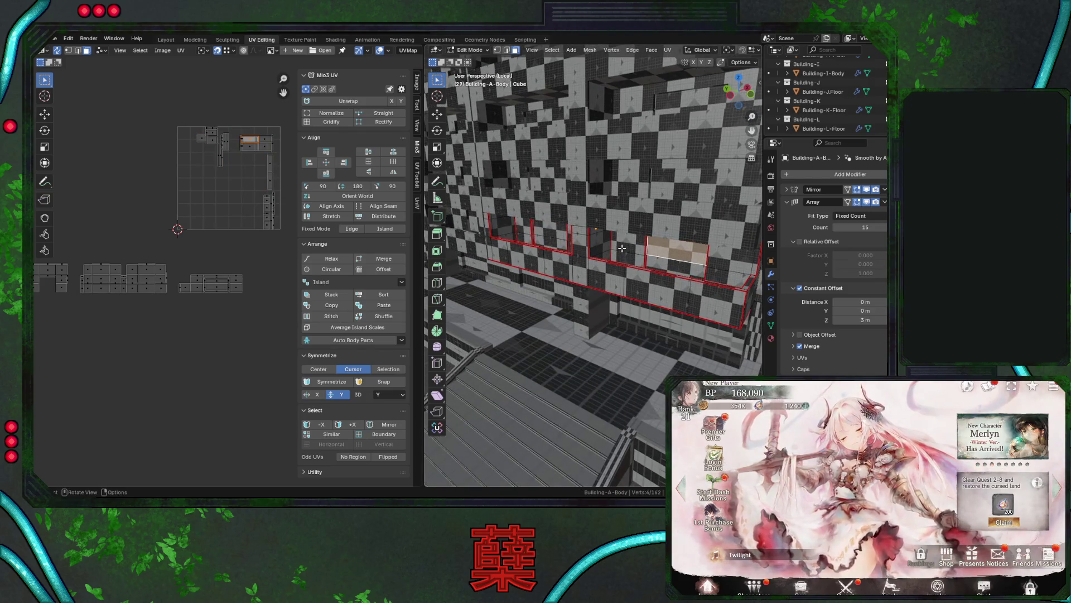
Select a window-frame face's linked UV island and drop it lower in the layout.
left_click(625, 246)
key("ctrl+l")
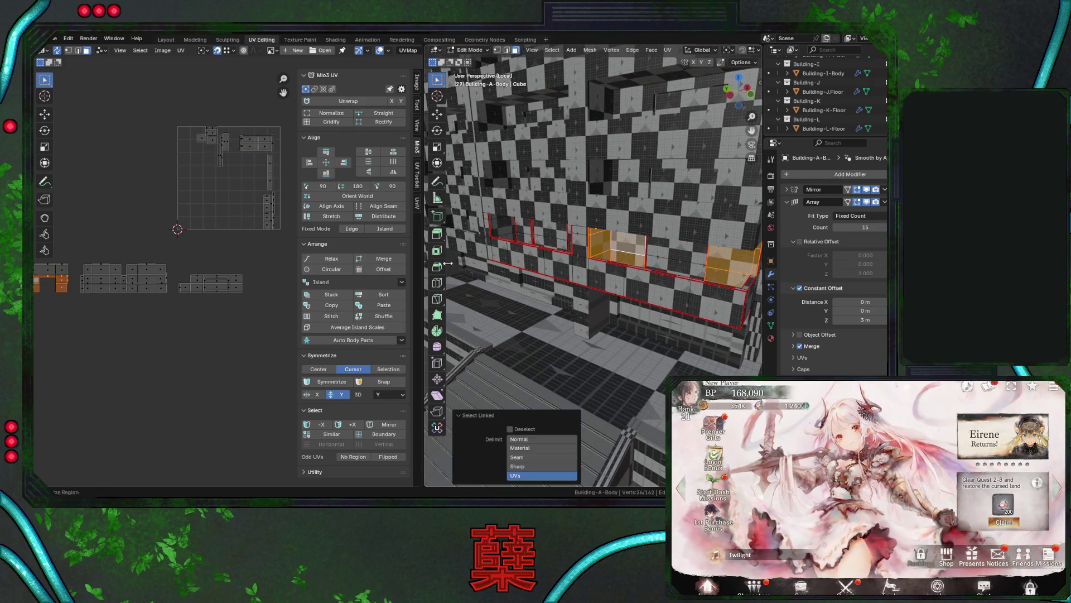
middle_click_drag(209, 299, 277, 292)
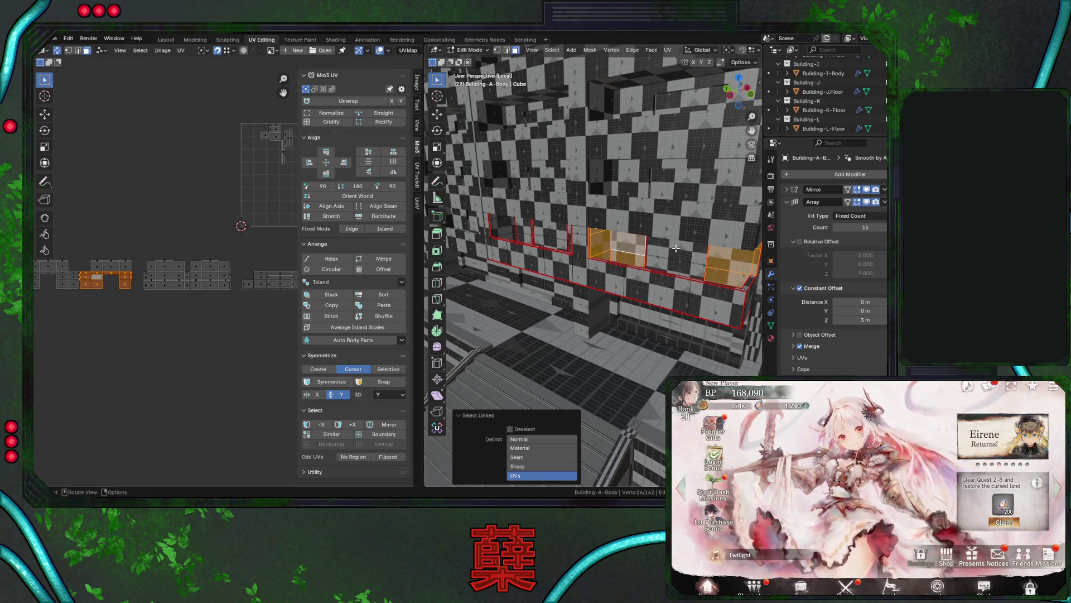
middle_click_drag(673, 249, 671, 256)
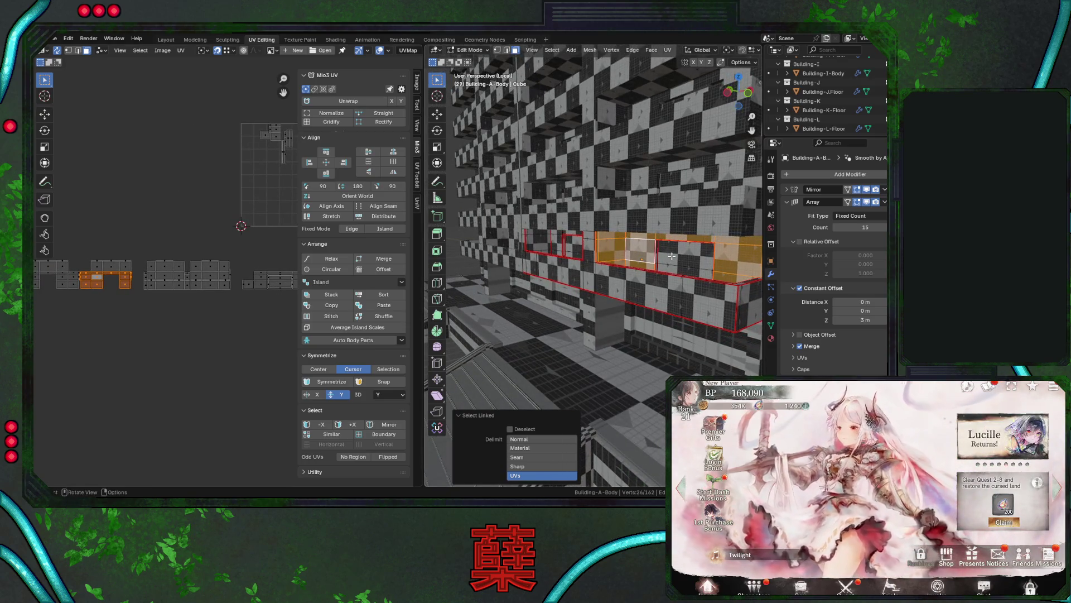
left_click(677, 256)
key("ctrl+l")
key("g")
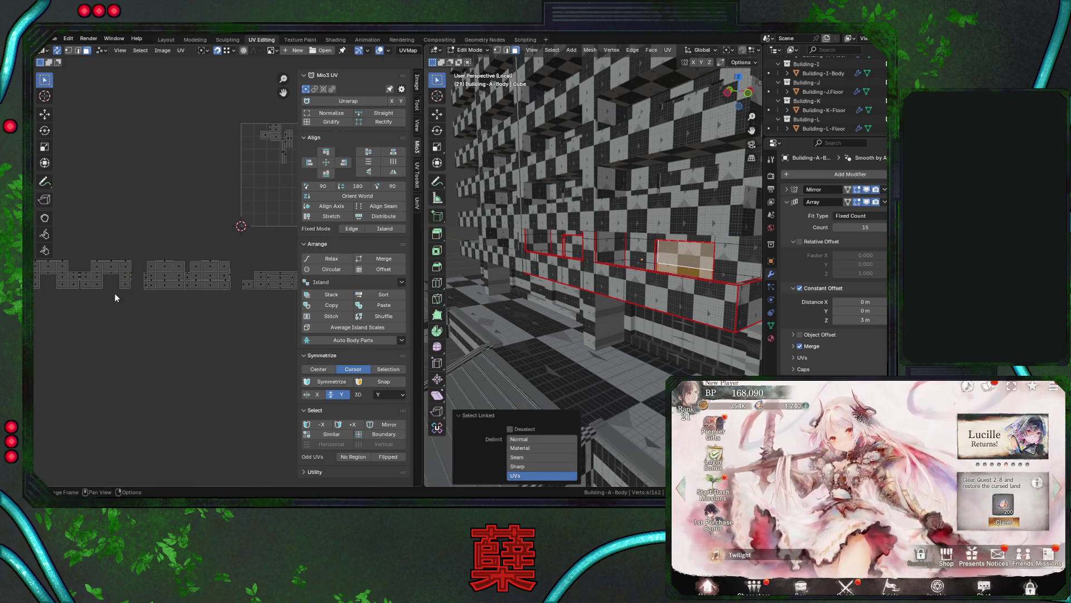
left_click(110, 286)
Move another window-frame island into the left island row and save City.blend.
middle_click_drag(575, 275, 578, 278)
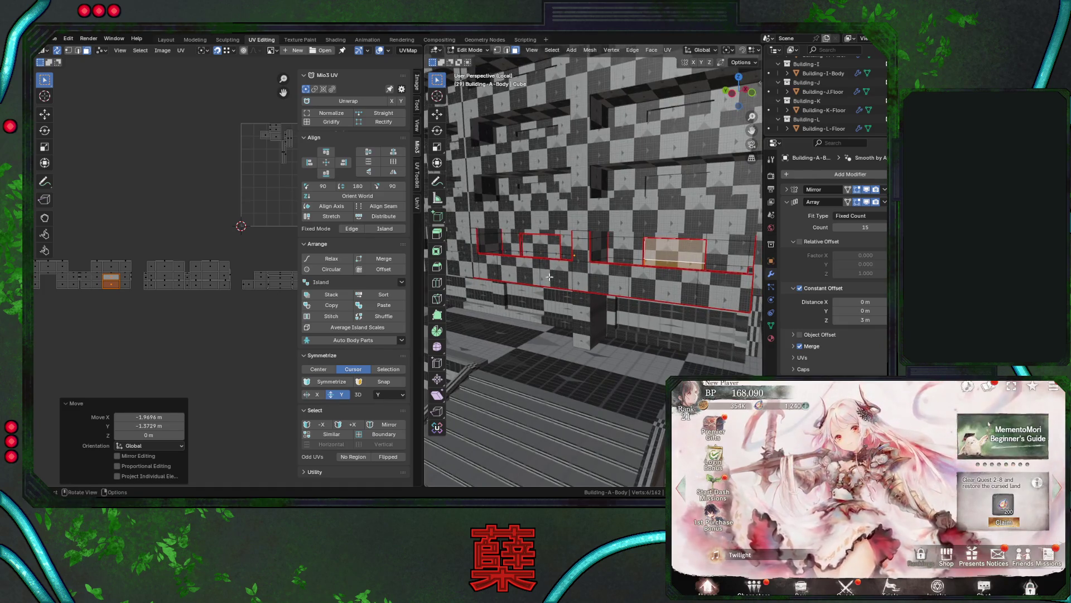
left_click(540, 246)
key("ctrl+l")
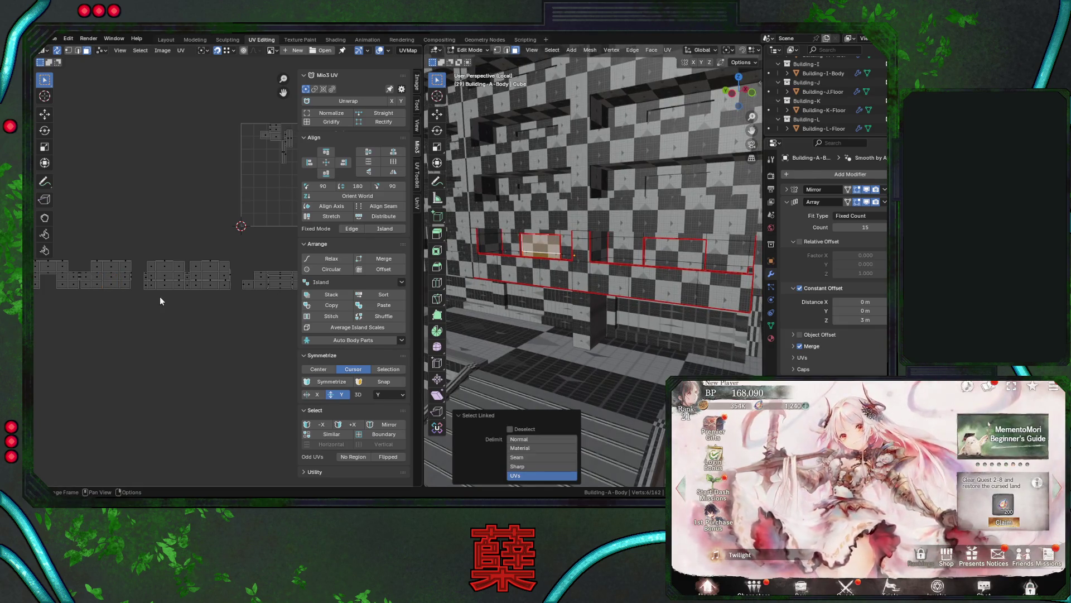
key("g")
left_click(154, 313)
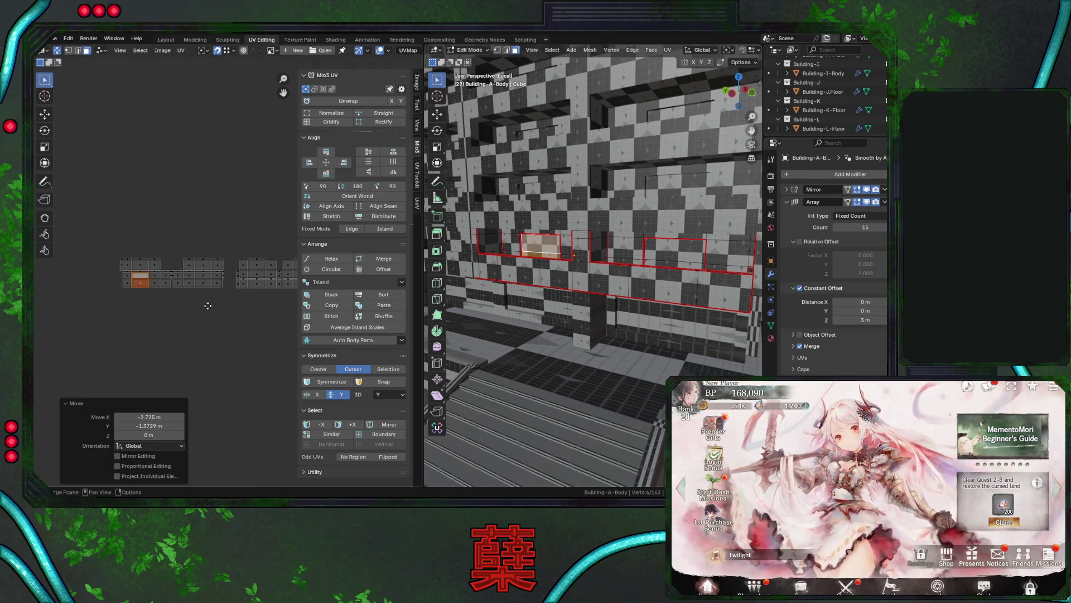
scroll(152, 314, "down", 3, "ctrl")
key("ctrl+s")
Reposition a third window-frame island, then nudge it left along X only.
middle_click_drag(557, 251, 546, 250)
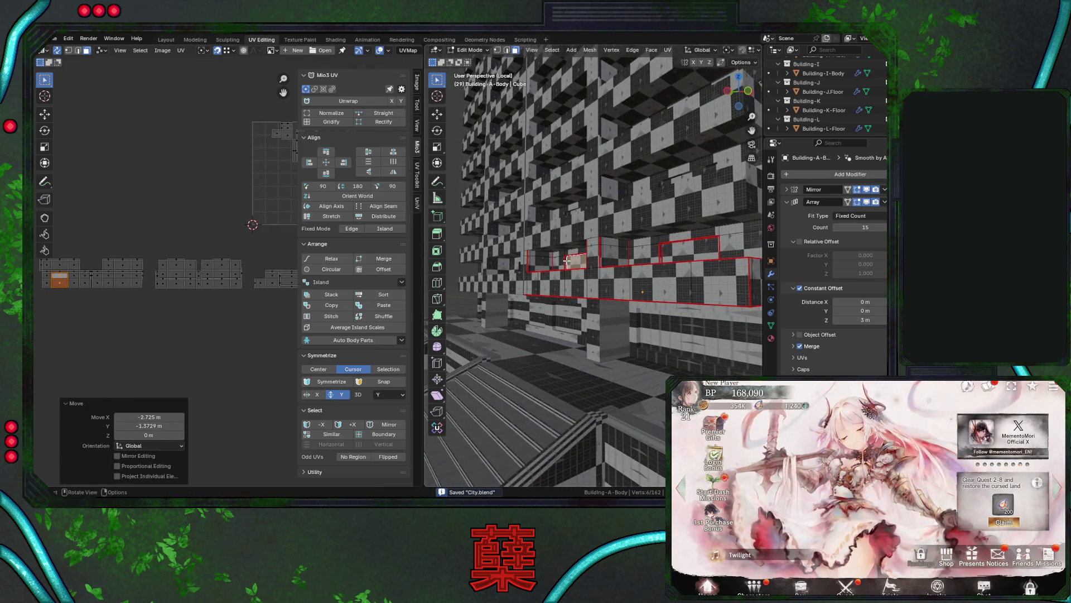
left_click(566, 261)
key("l")
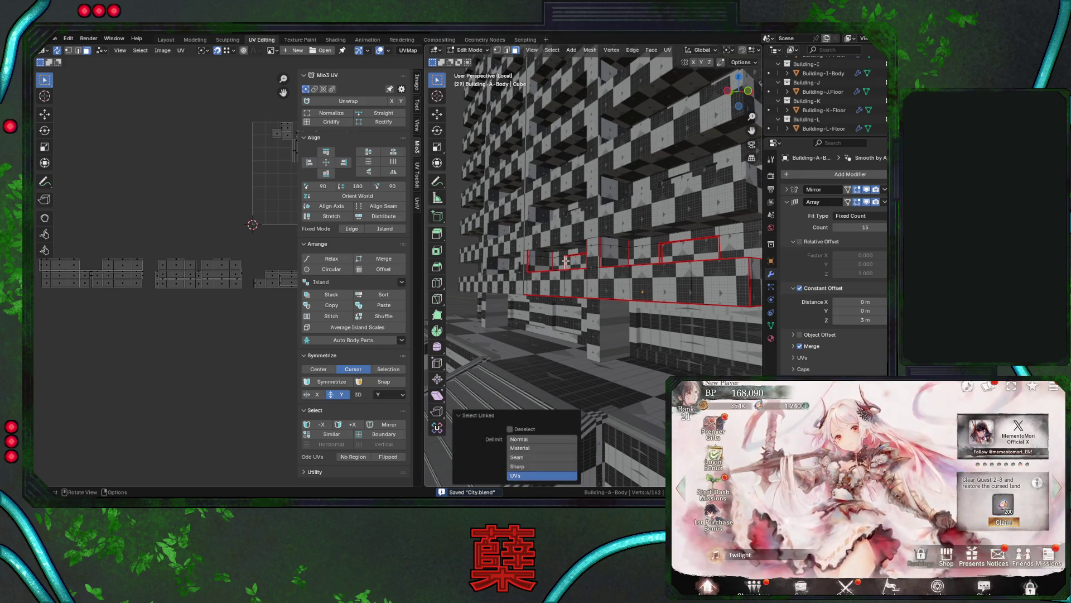
scroll(243, 300, "down", 1)
key("g")
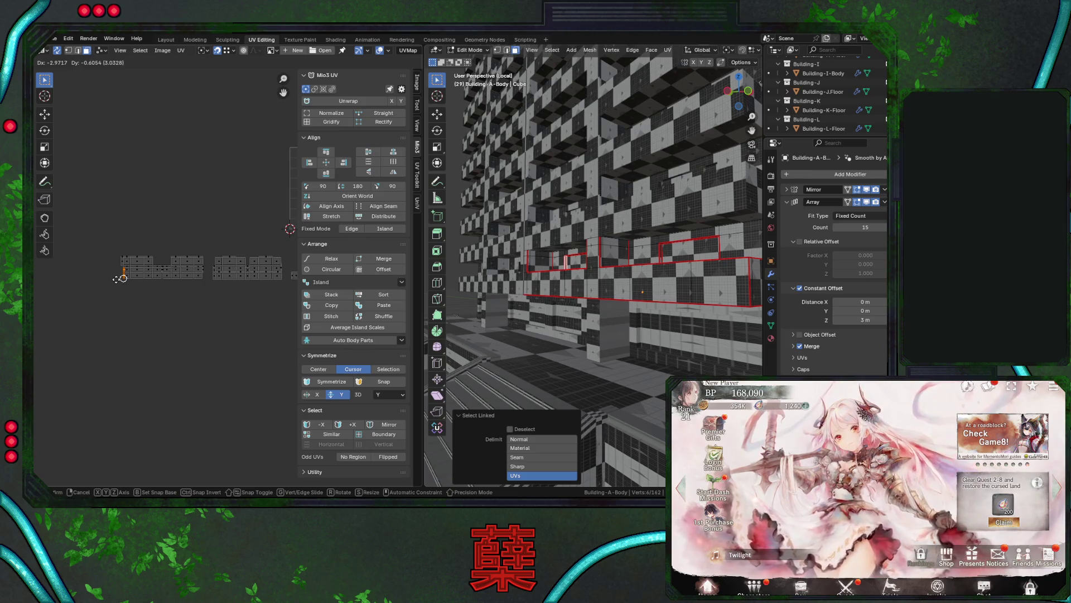
left_click(121, 278)
scroll(231, 290, "up", 4)
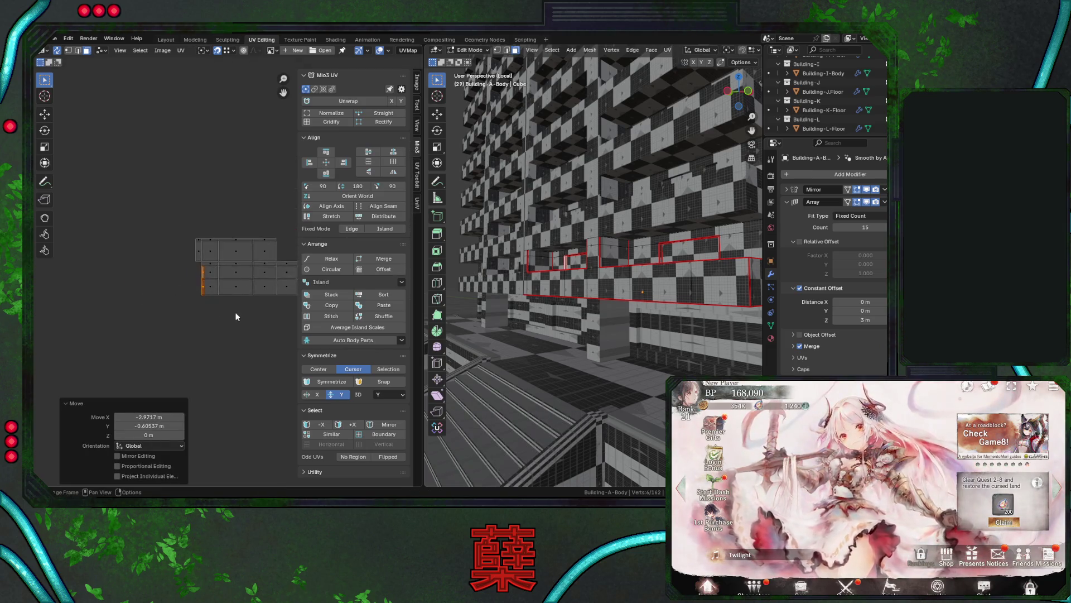
scroll(235, 316, "up", 2)
key("g")
key("x")
left_click(176, 304)
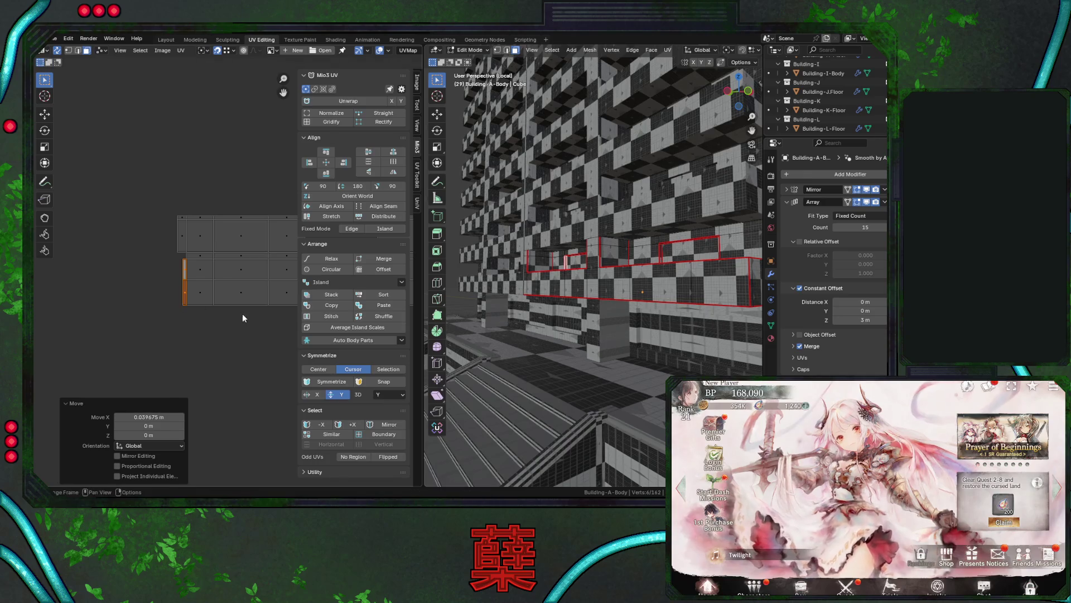
Move a thin window-frame strip island and align it beside the facade island.
middle_click_drag(458, 268, 496, 270)
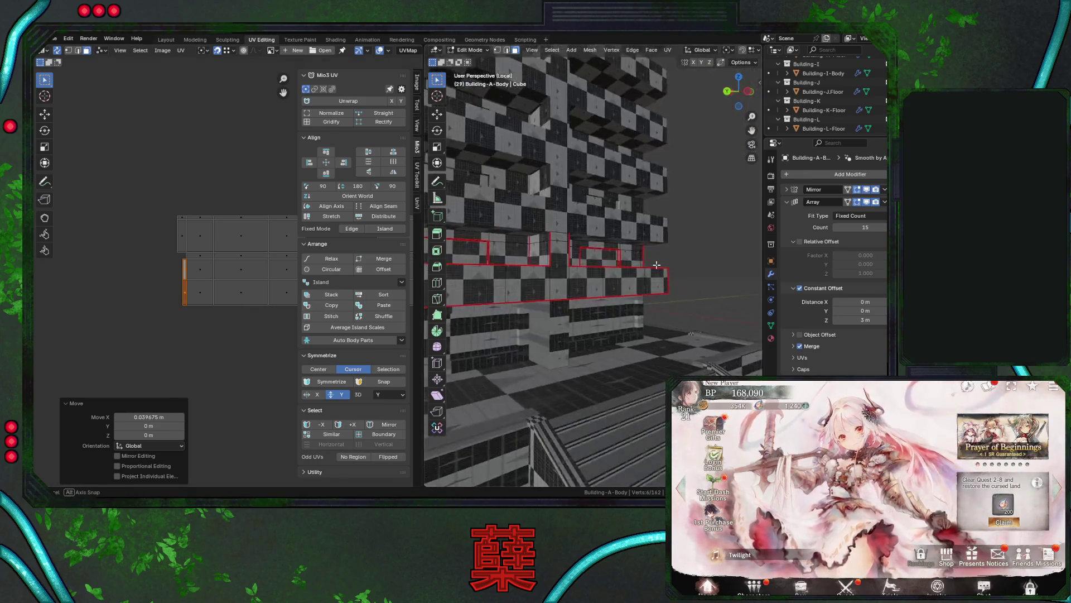
left_click(488, 259)
left_click(487, 259, "shift")
left_click(180, 282)
key("g")
left_click(175, 305)
key("g")
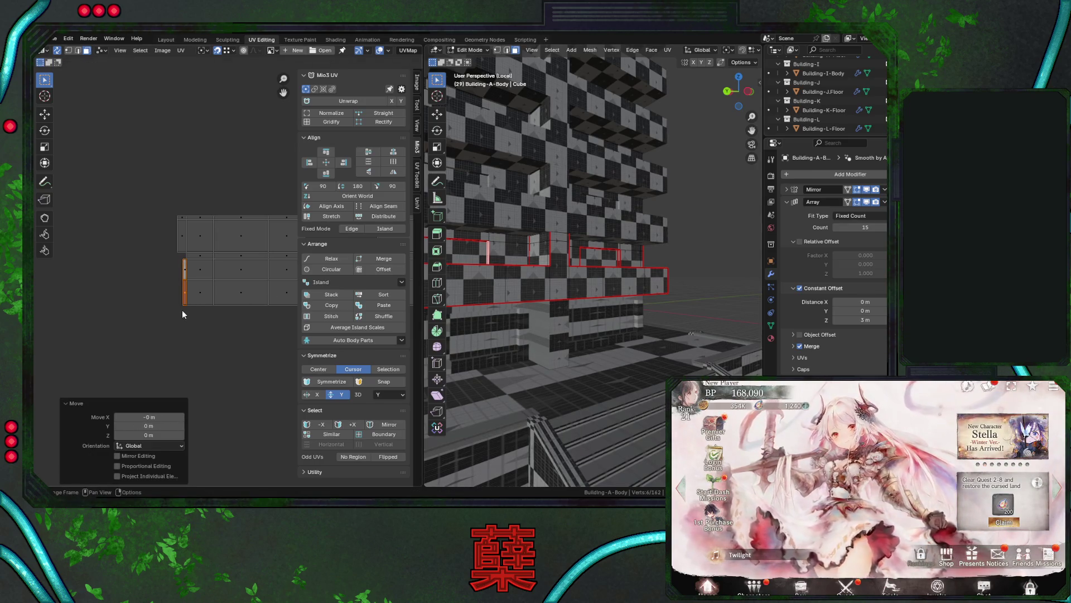
left_click(202, 314)
scroll(201, 309, "down", 3)
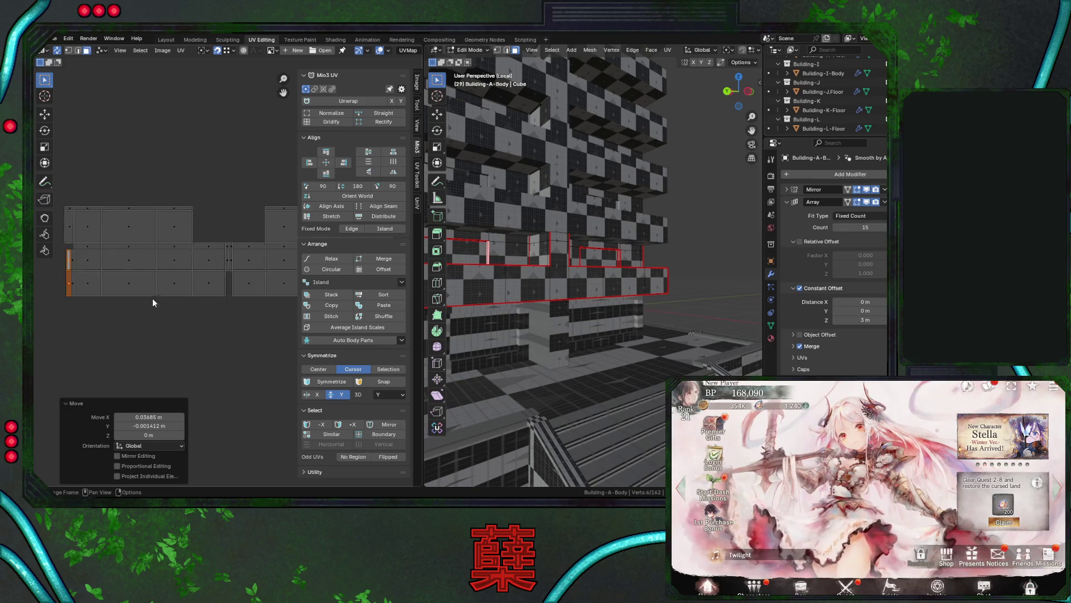
Place another thin frame strip island against the facade island after cancelling a misplaced move.
left_click(619, 256)
middle_click_drag(257, 292, 210, 292)
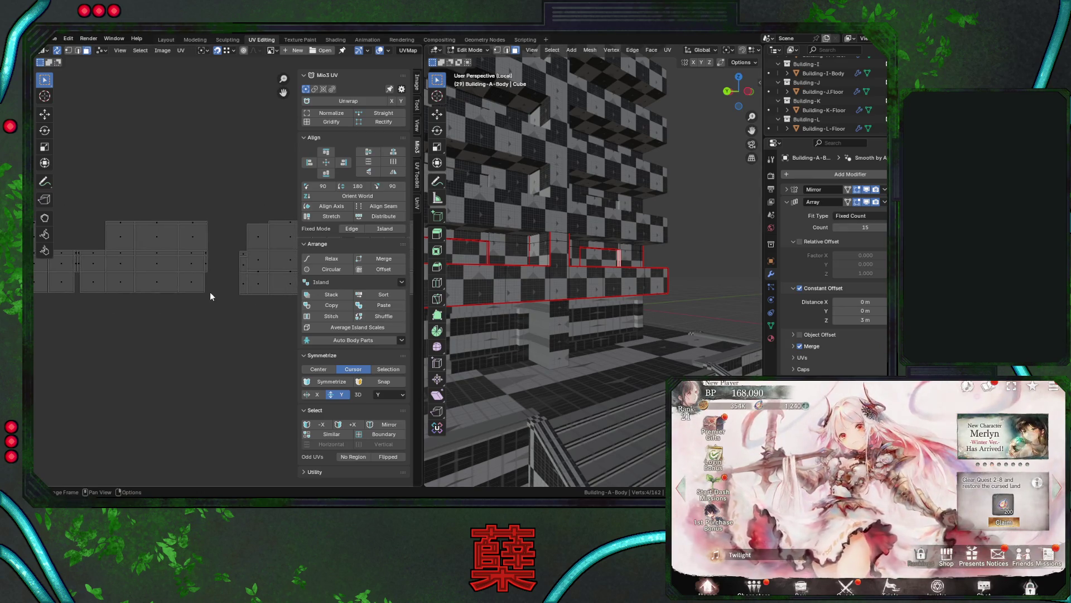
key("g")
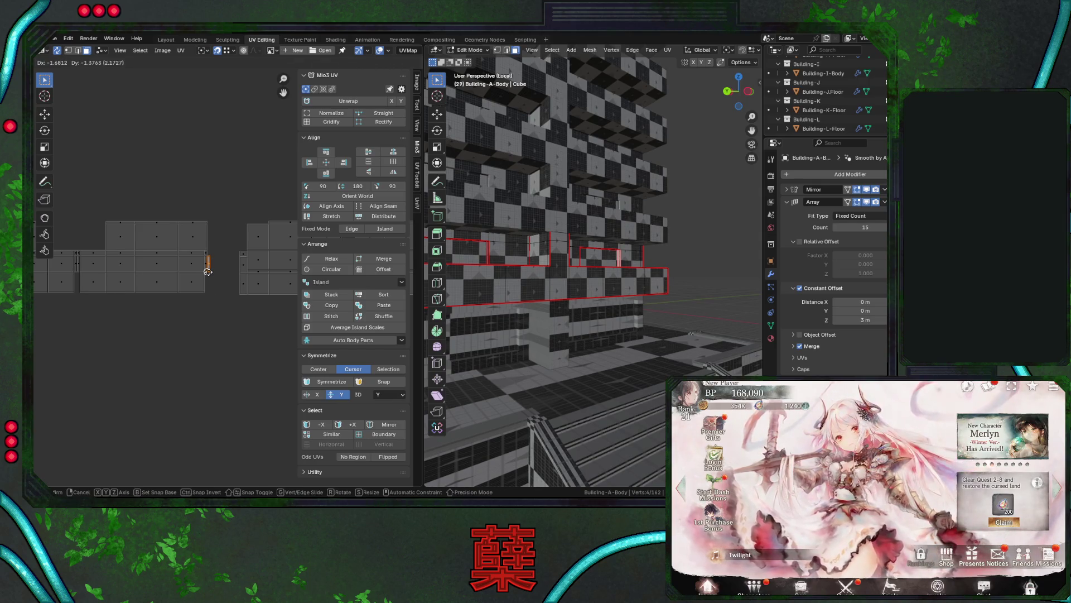
right_click(208, 272)
key("ctrl+l")
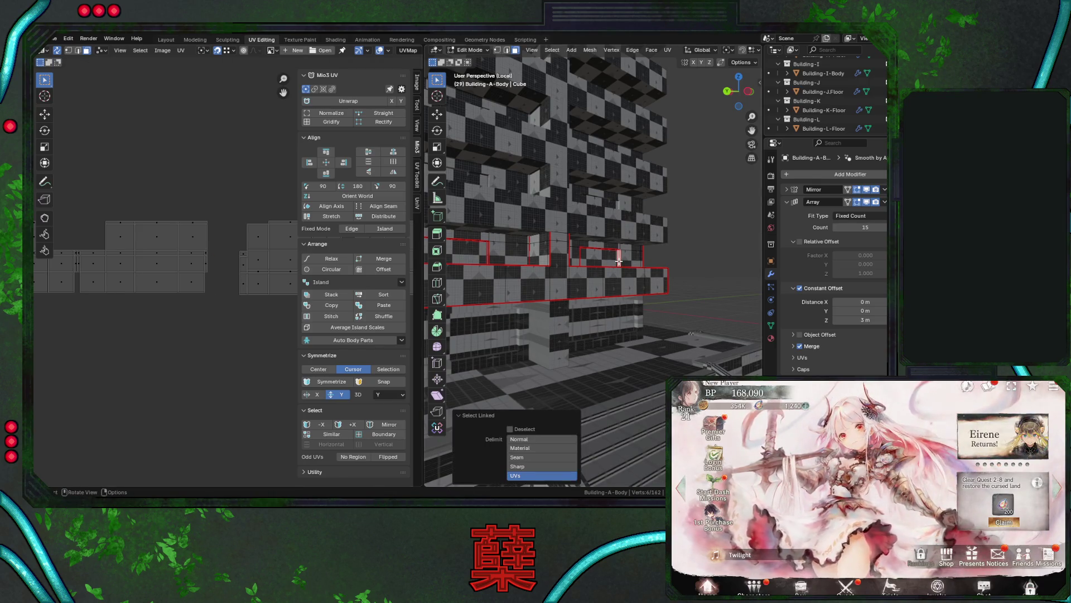
key("g")
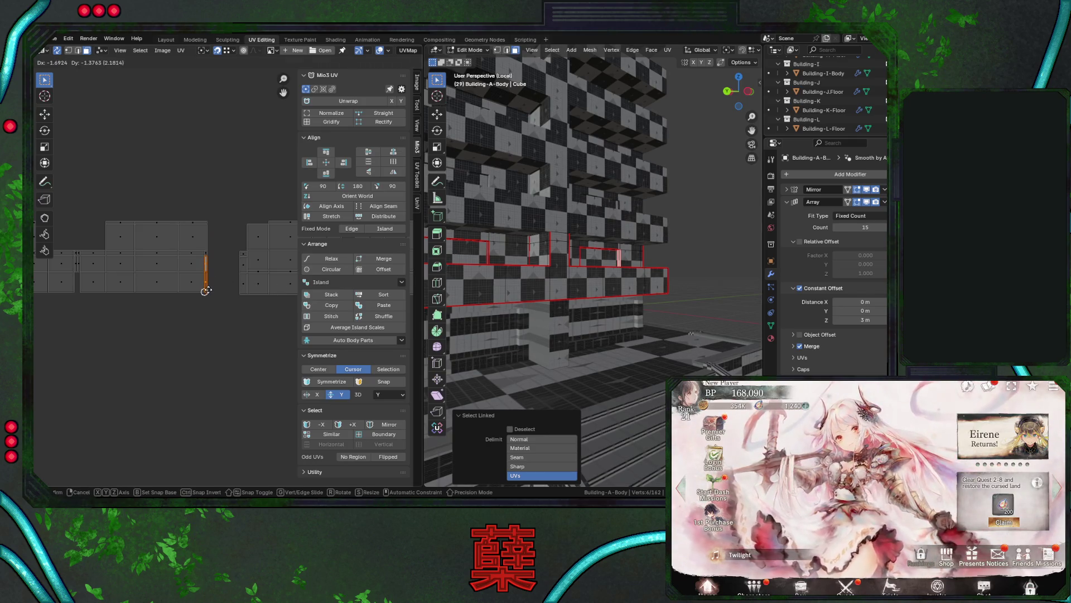
left_click(210, 291)
key("g")
left_click(217, 257)
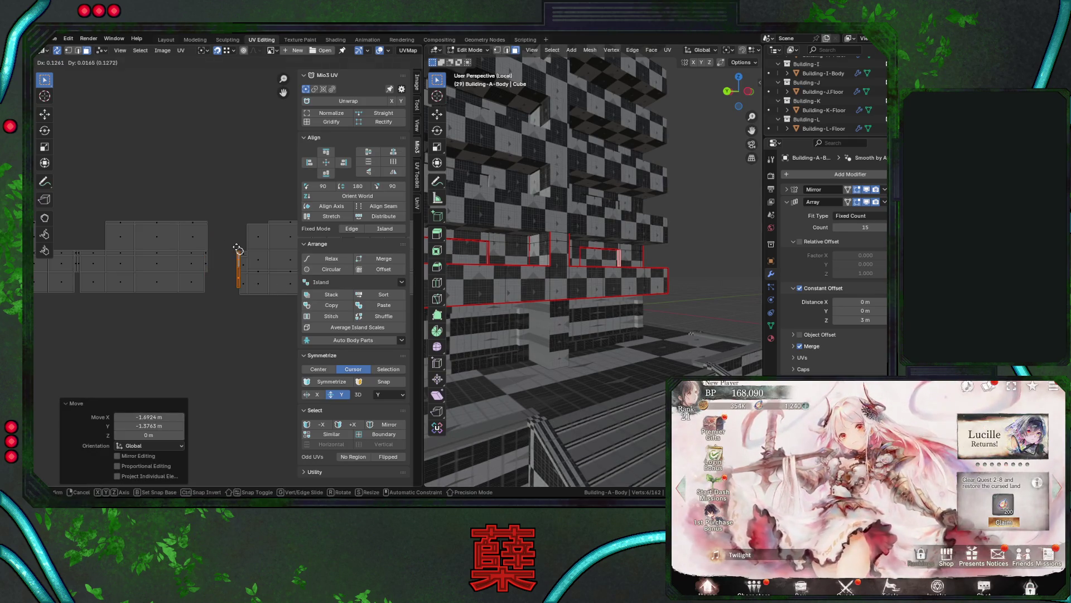
Place a frame strip from another wall beside the facade islands and save City.blend.
middle_click_drag(580, 291, 515, 293)
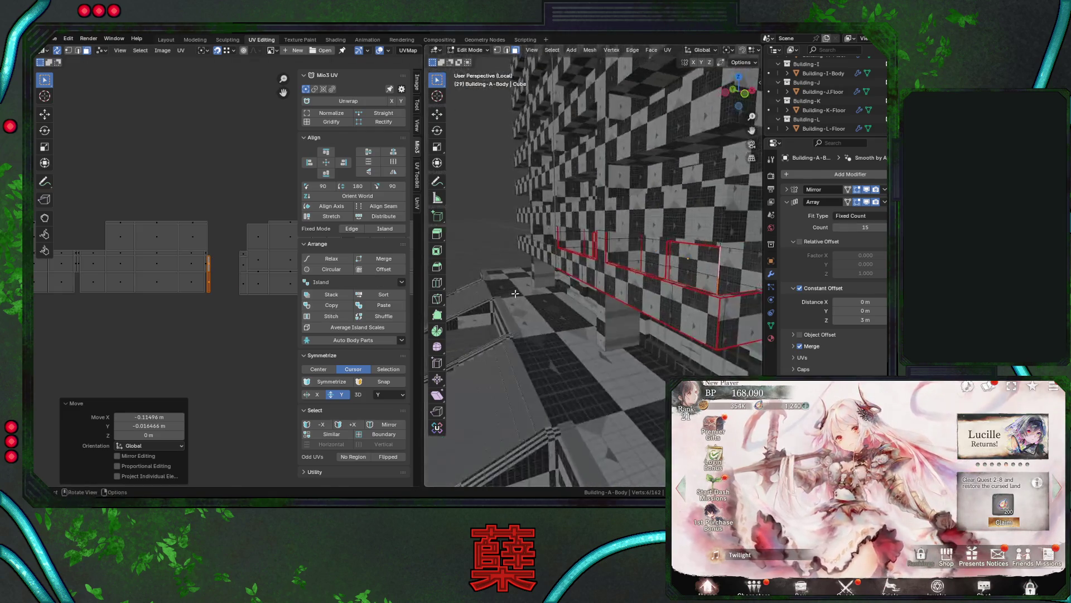
left_click(668, 256)
key("ctrl+l")
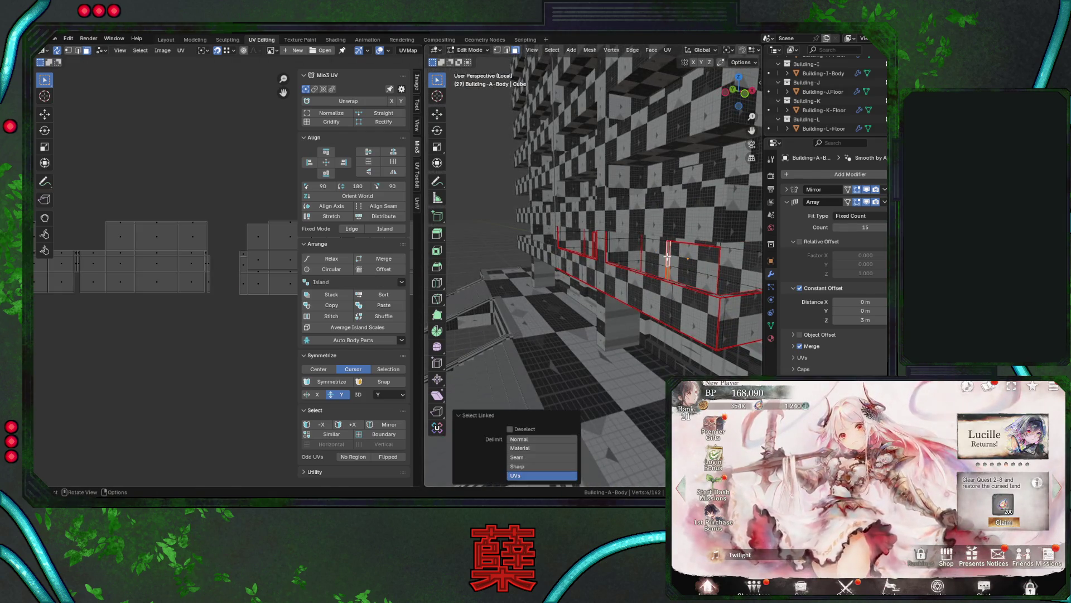
key("g")
left_click(216, 264)
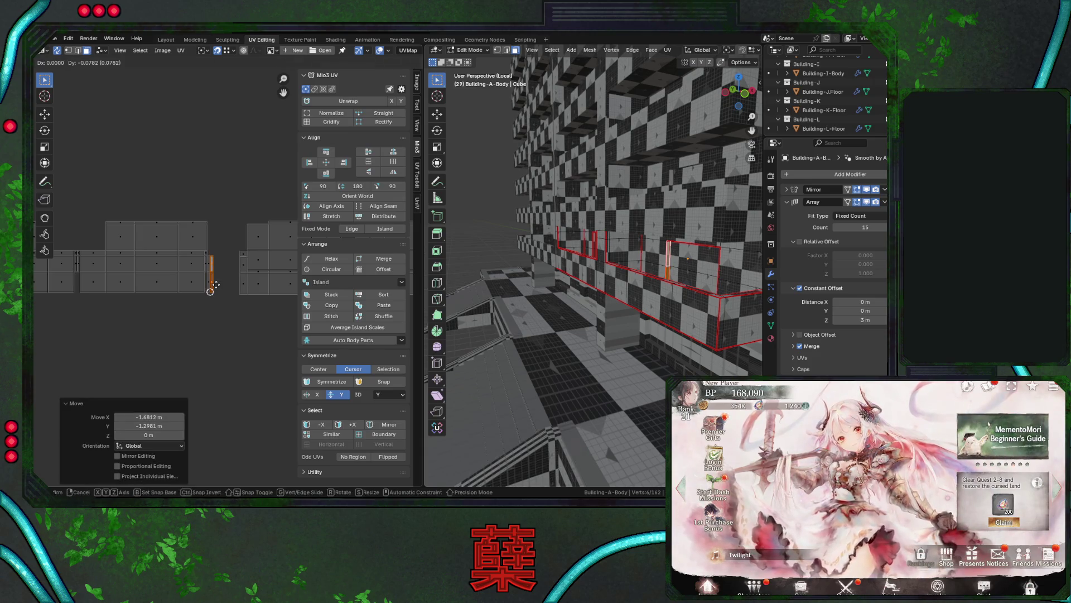
scroll(222, 317, "down", 2)
scroll(223, 317, "down", 3)
key("ctrl+s")
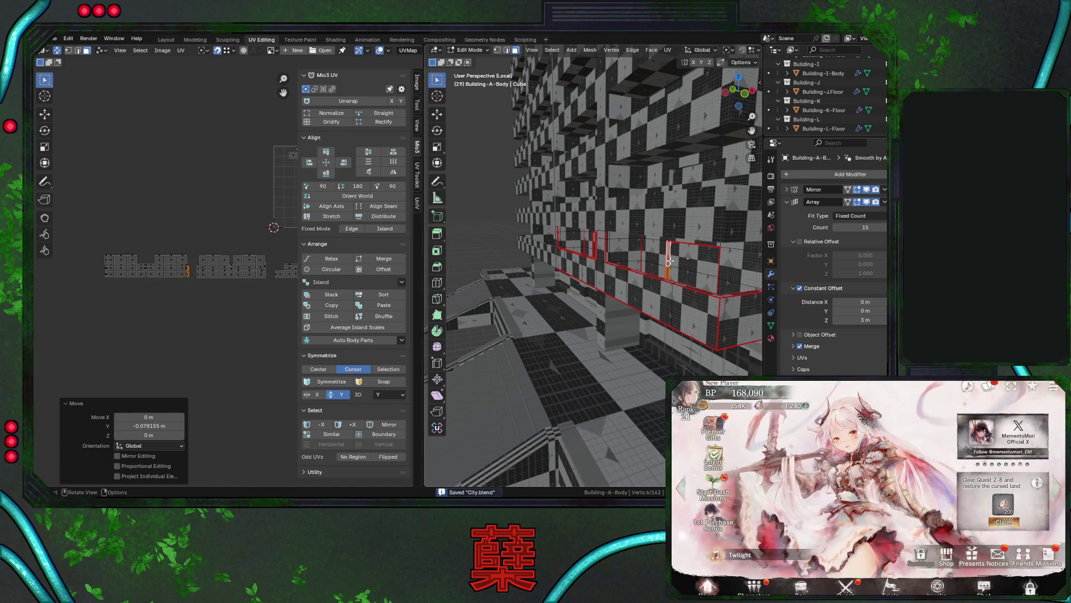
Centre the UV view and box-select all the ground-floor UV islands.
scroll(229, 273, "down", 1)
middle_click_drag(184, 267, 181, 267)
mouse_move(88, 248)
left_mouse_down()
mouse_move(287, 298)
mouse_move(276, 296)
left_mouse_up()
mouse_move(580, 296)
middle_mouse_down()
mouse_move(601, 295)
mouse_move(535, 249)
middle_mouse_up()
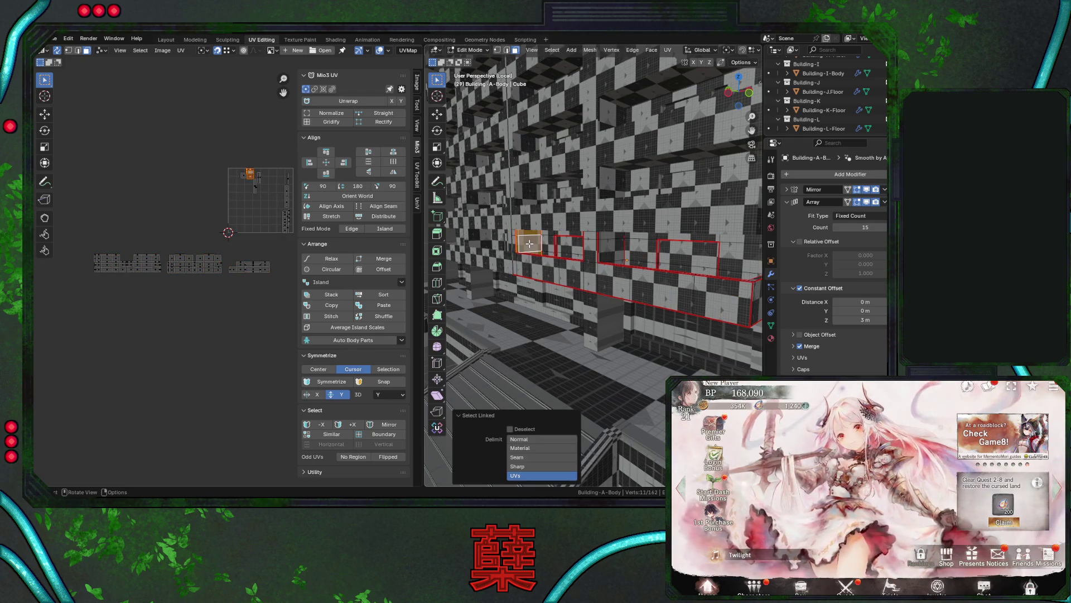
Select a window-frame face's linked UV island, then cancel a trial move.
left_click_drag(508, 241, 532, 246)
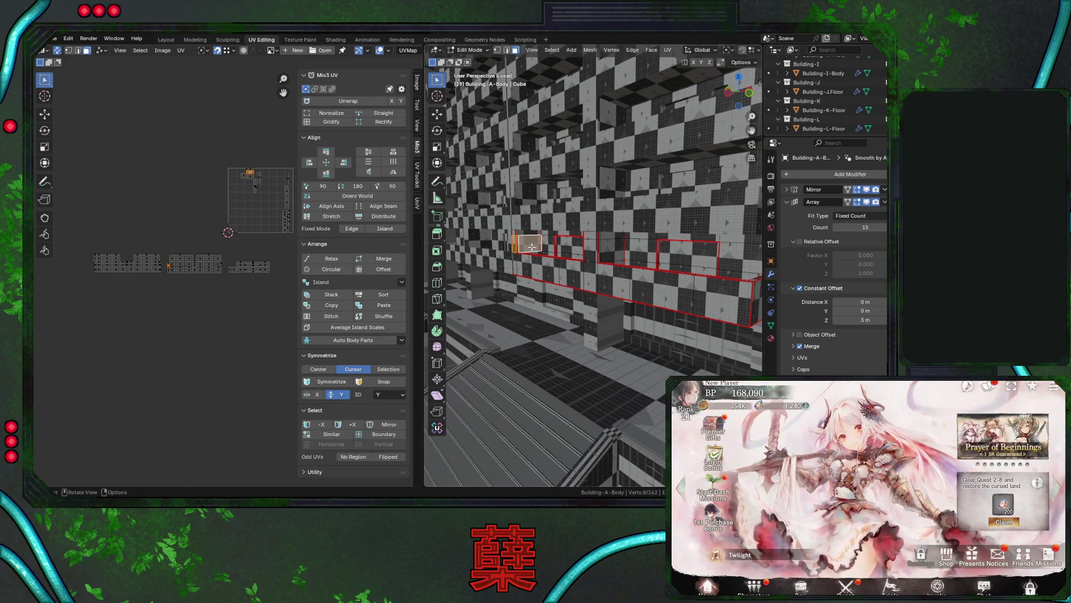
left_click(171, 288)
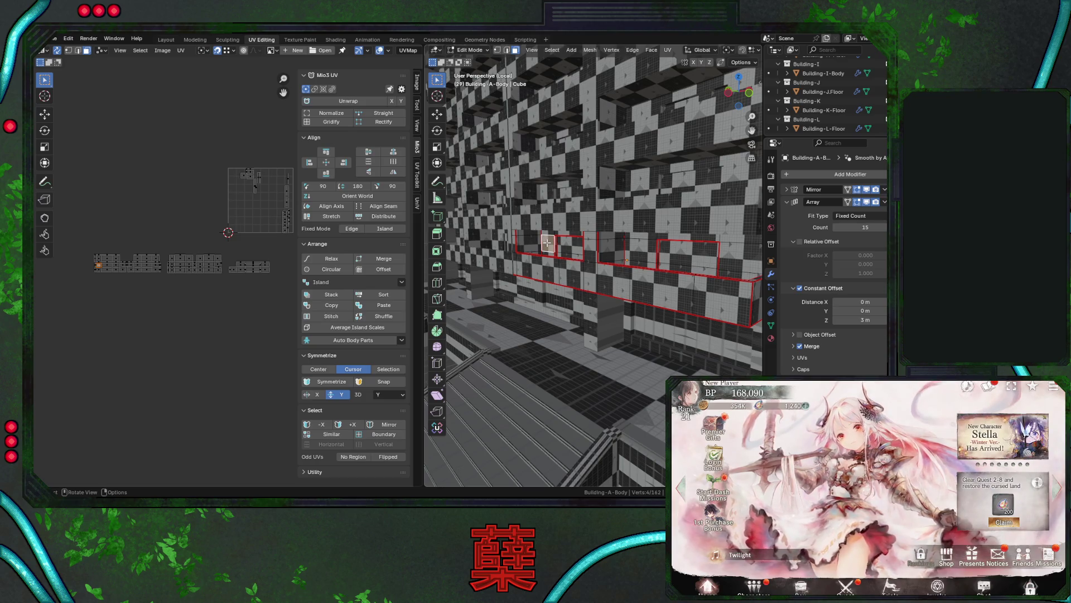
key("l")
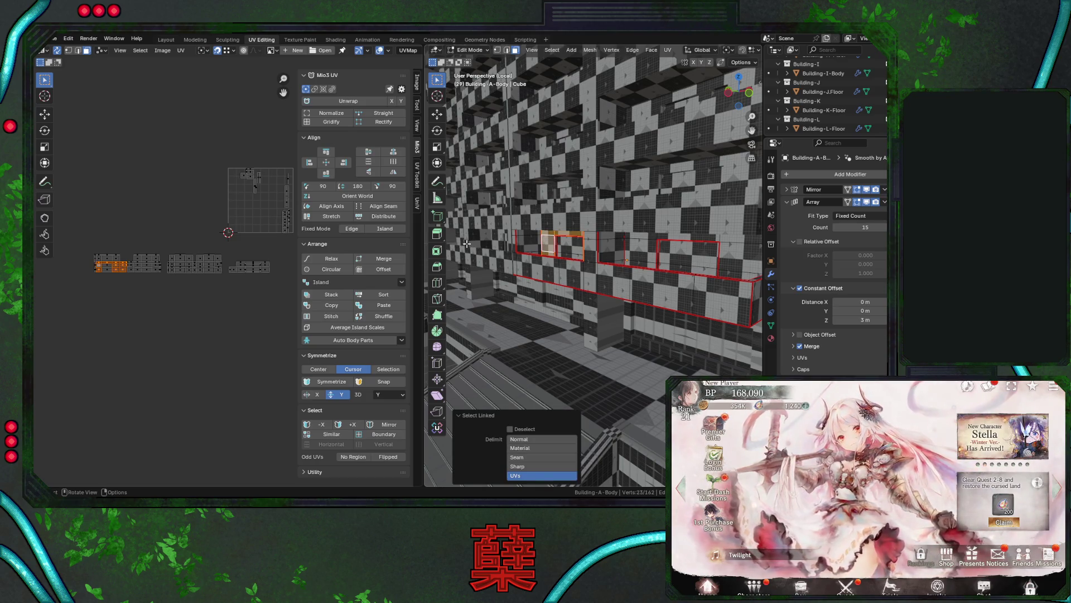
left_click(526, 245)
key("l")
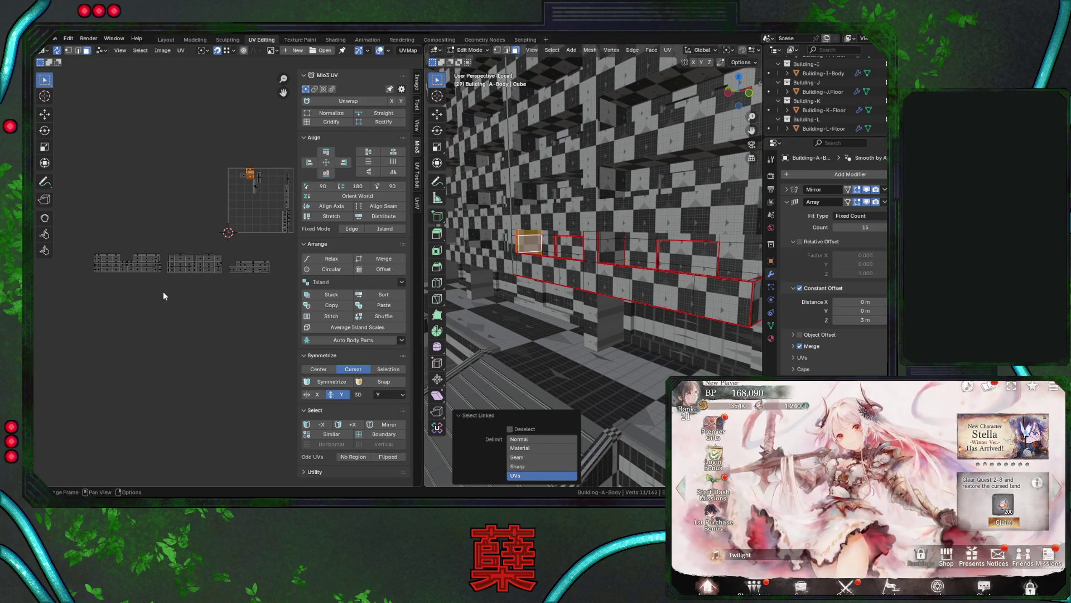
key("g")
key("Escape")
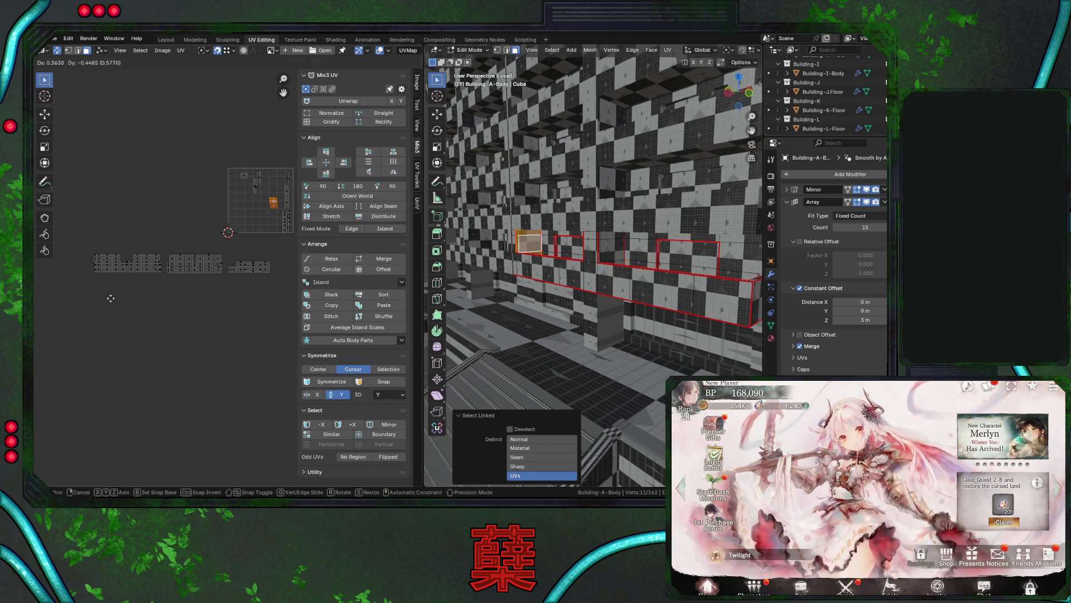
Move the small window face's island beside the facade islands (0.054932 X, -0.30269 Y).
middle_click_drag(558, 251, 583, 267)
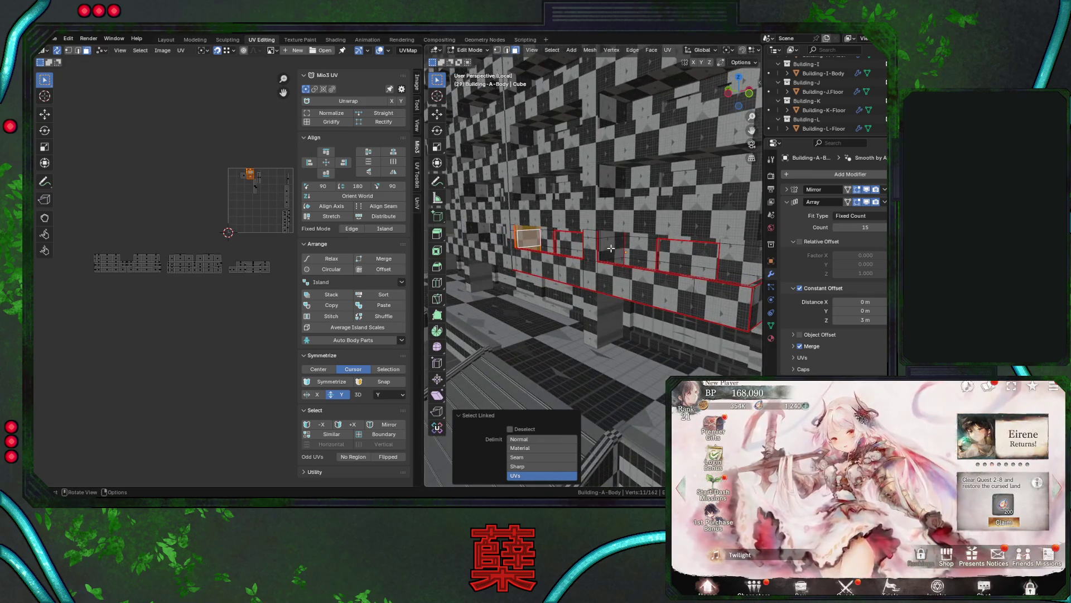
key("l")
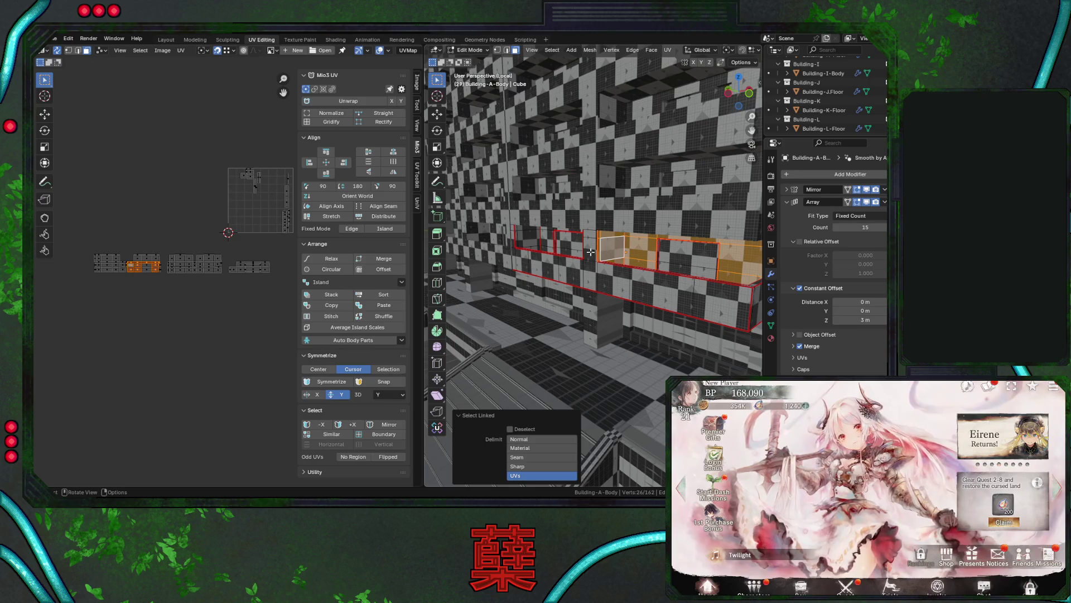
left_click(527, 240)
key("l")
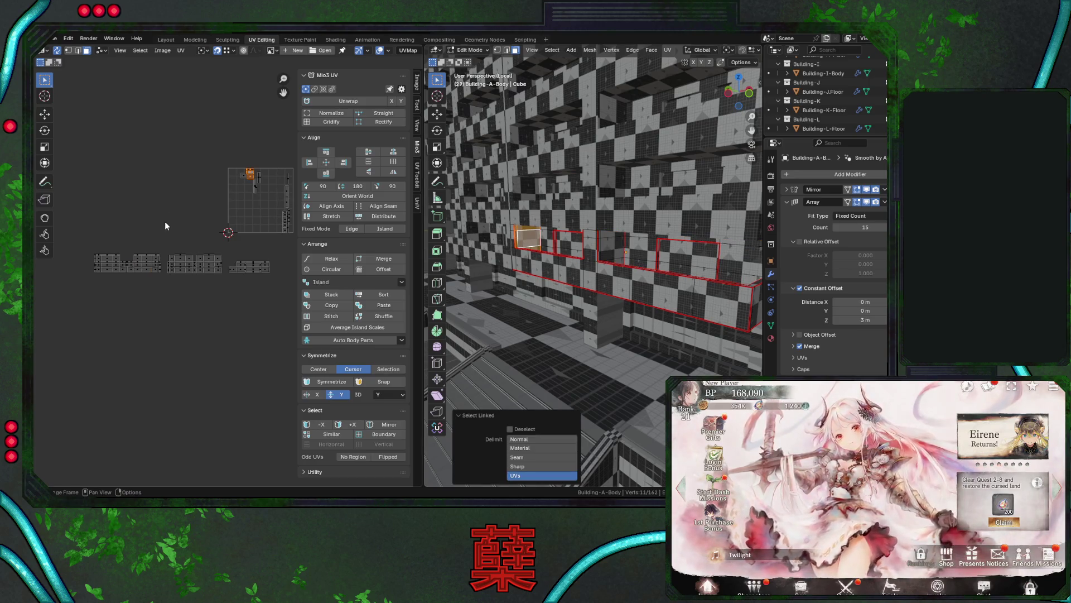
key("g")
left_click(95, 266)
scroll(279, 293, "down", 5)
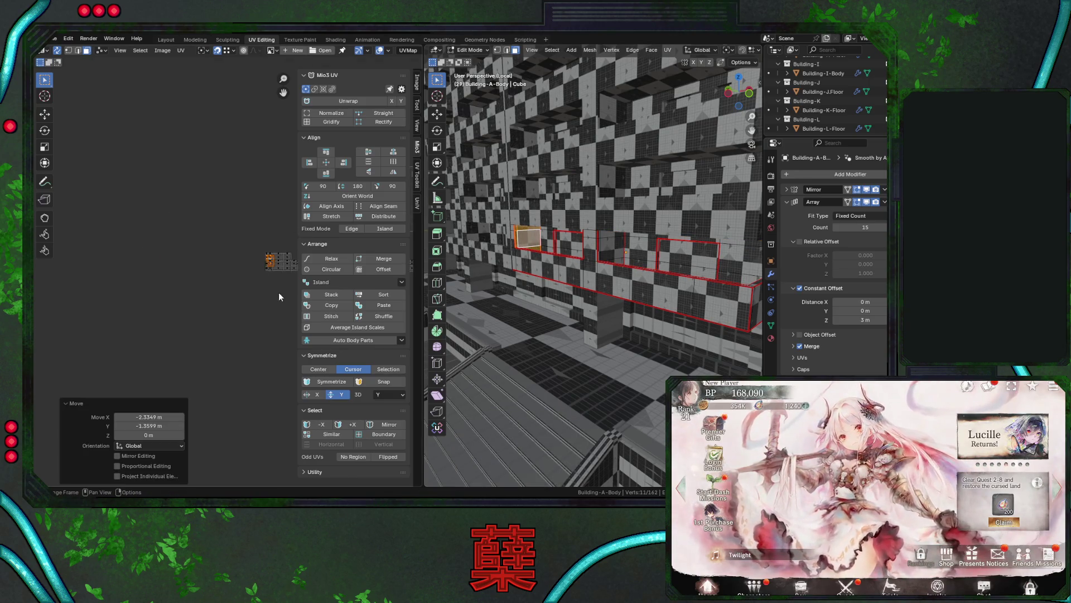
left_click(240, 400)
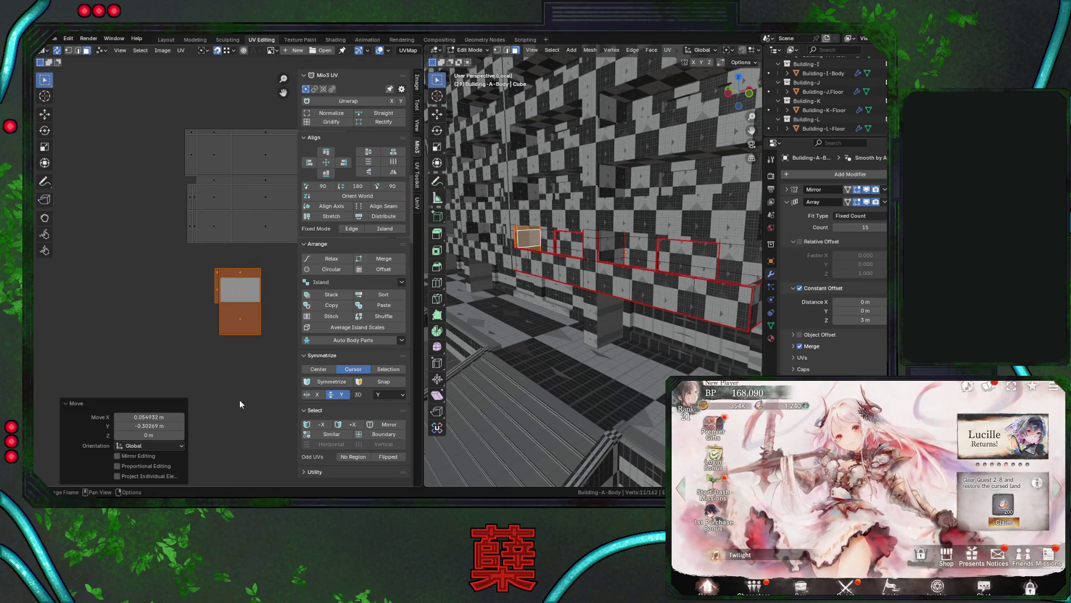
Shift the thin strip left and set the lower island beside the facade islands.
left_click(196, 243)
key("g")
left_click(79, 293)
left_click_drag(198, 258, 261, 319)
key("g")
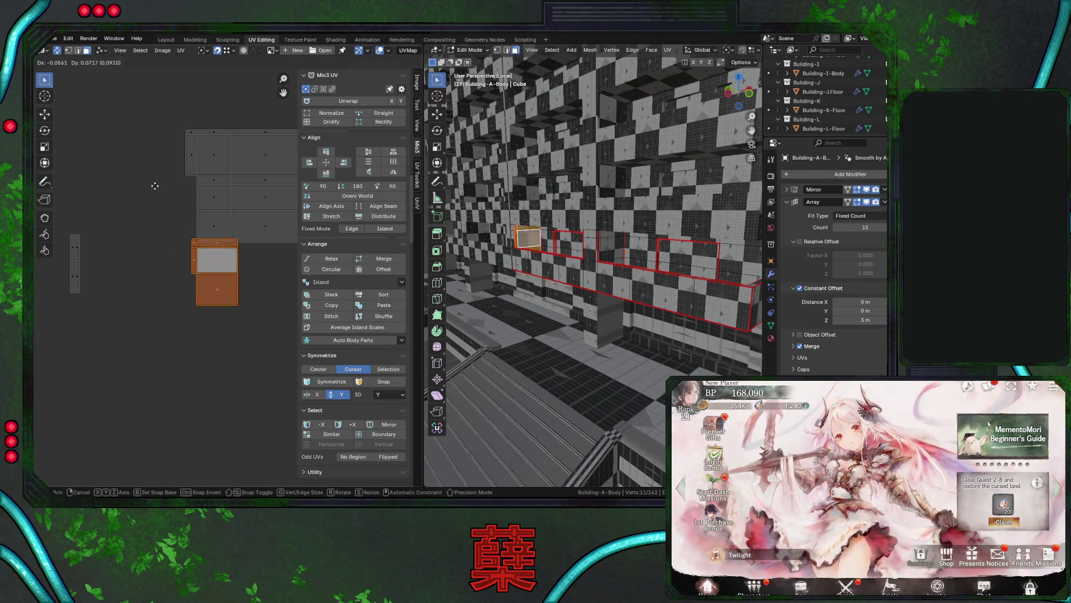
left_click(96, 145)
key("g")
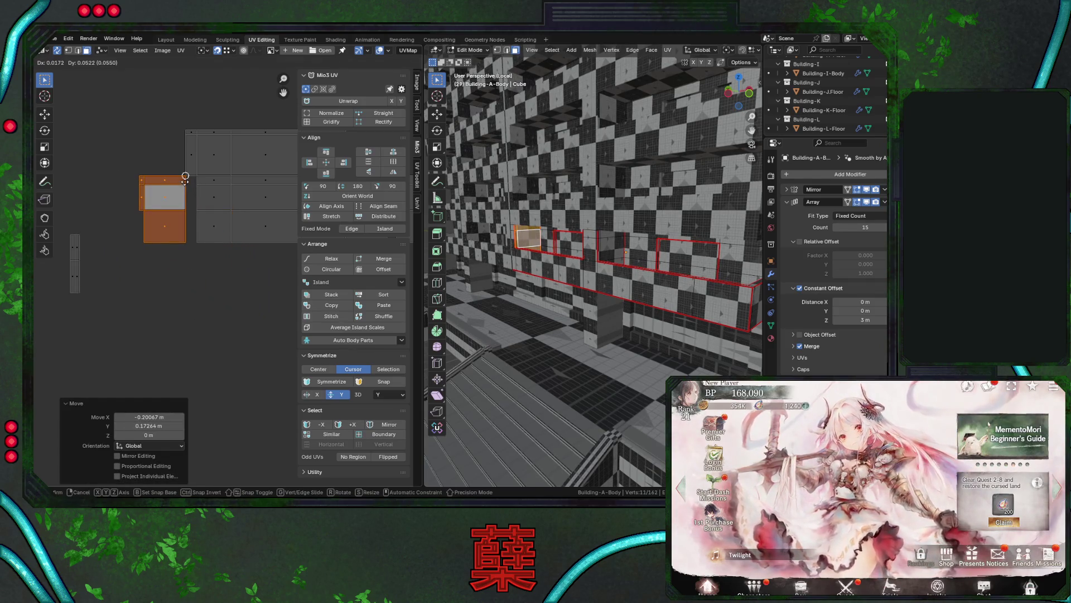
left_click(195, 180)
Place the thin island on the left next to the other islands.
scroll(68, 230, "up", 1)
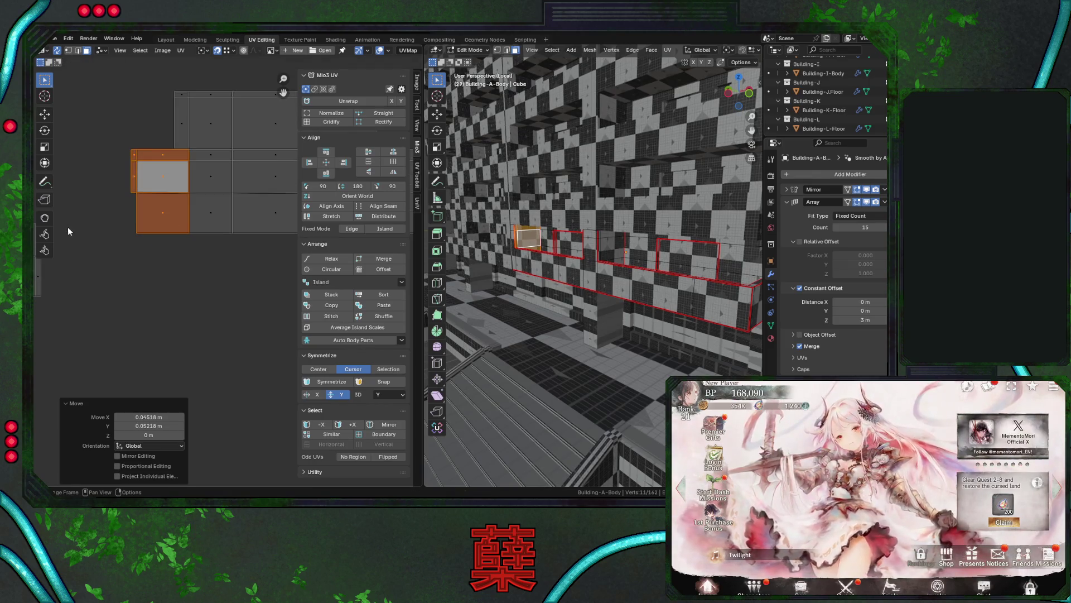
scroll(105, 234, "left", 3, "ctrl")
left_click(99, 256)
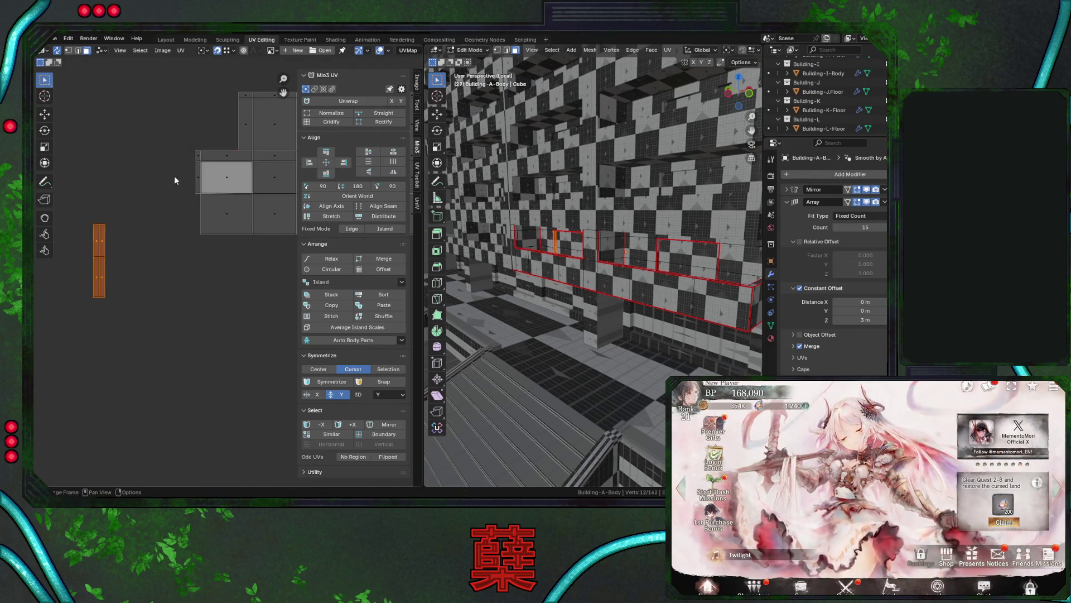
key("g")
left_click(192, 151)
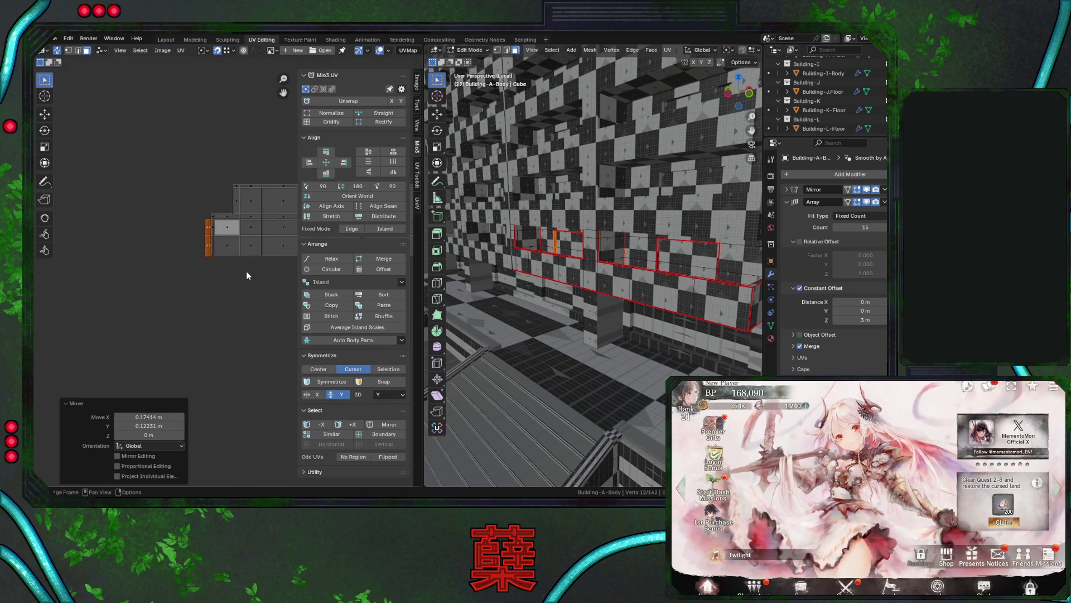
Box-select the row of facade islands and save City.blend.
scroll(246, 270, "down", 4)
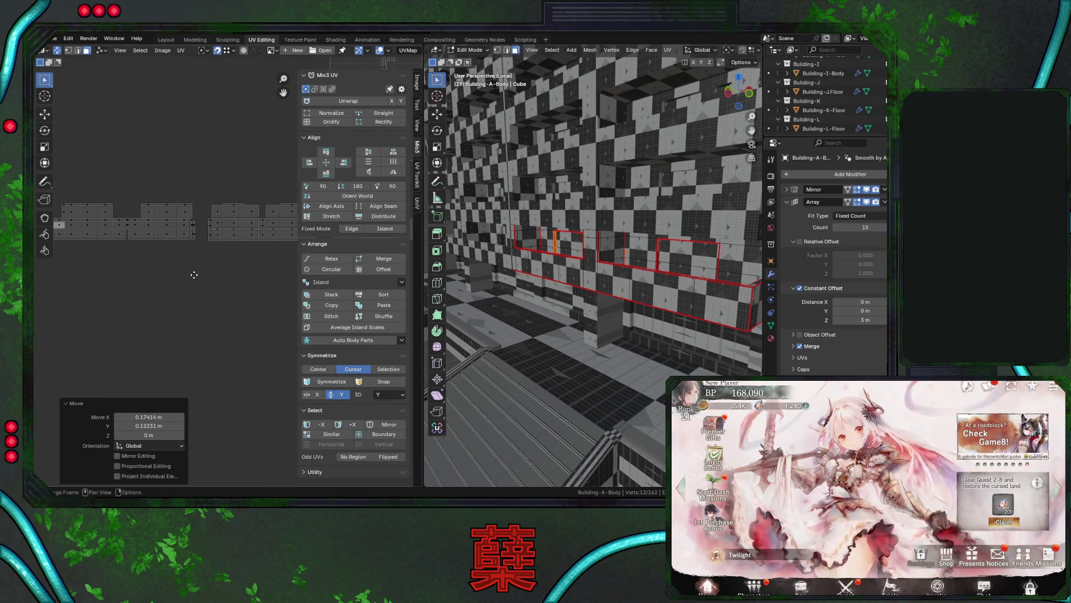
scroll(235, 268, "up", 2)
scroll(128, 263, "down", 2)
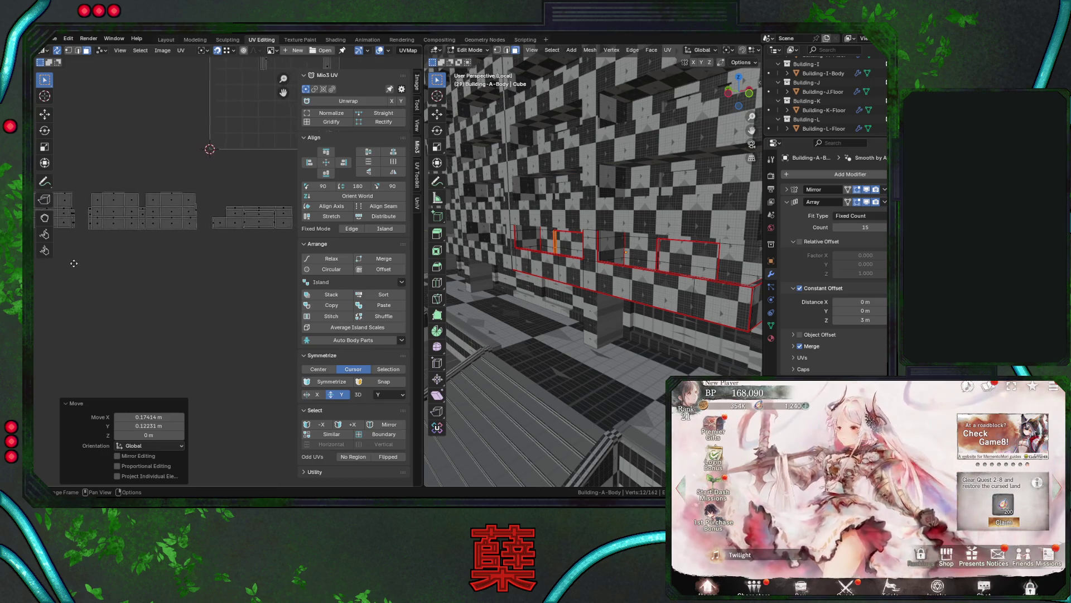
scroll(139, 258, "up", 2)
middle_click_drag(117, 248, 169, 260)
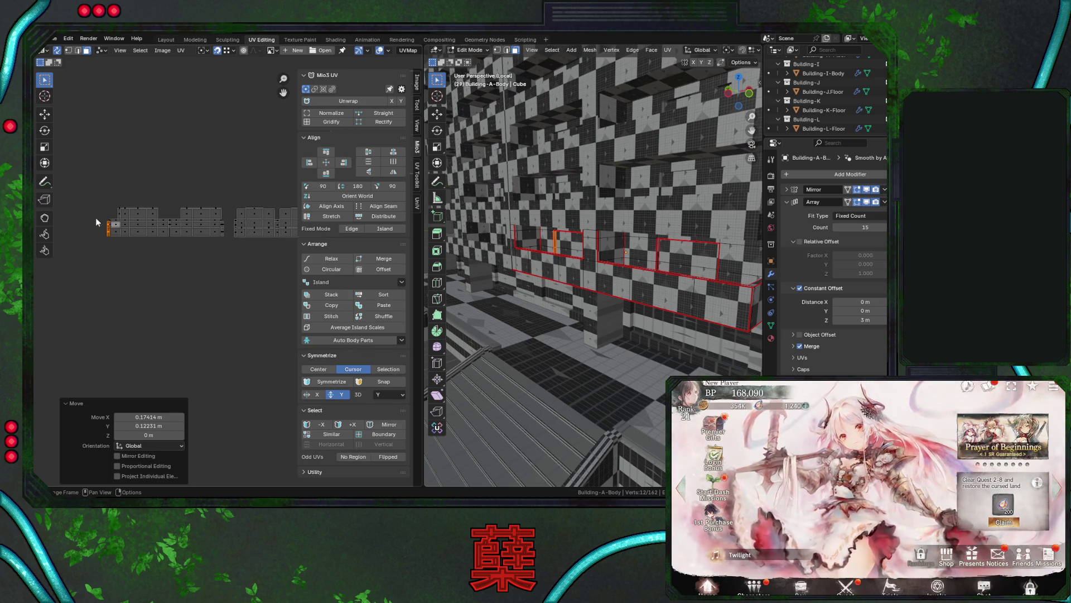
scroll(95, 217, "up", 3)
mouse_move(203, 244)
middle_mouse_down()
mouse_move(195, 222)
mouse_move(206, 300)
mouse_move(165, 277)
middle_mouse_up()
scroll(129, 262, "up", 4)
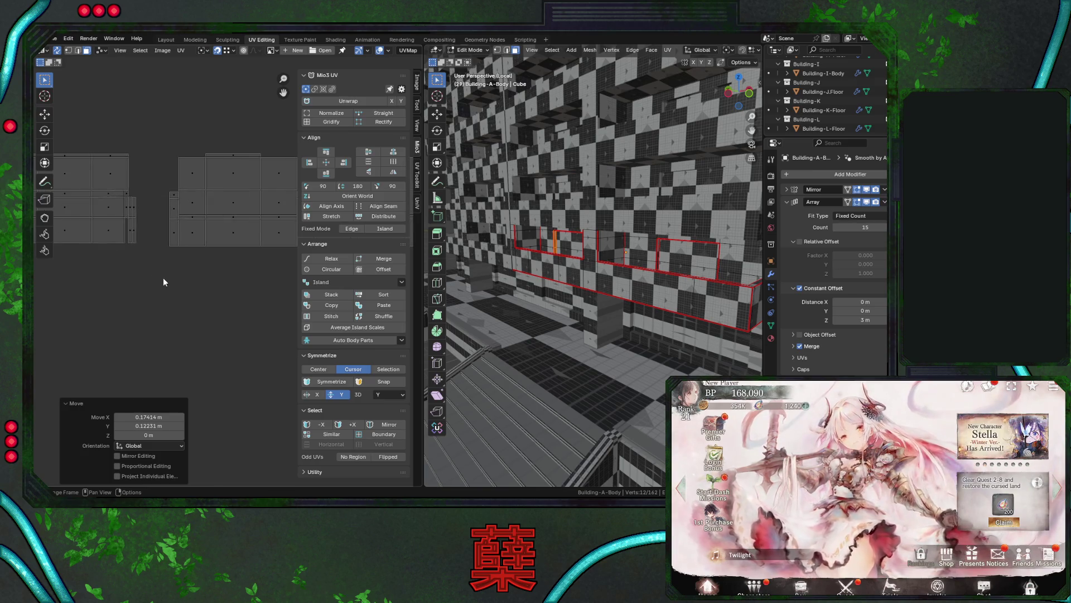
scroll(158, 279, "down", 2)
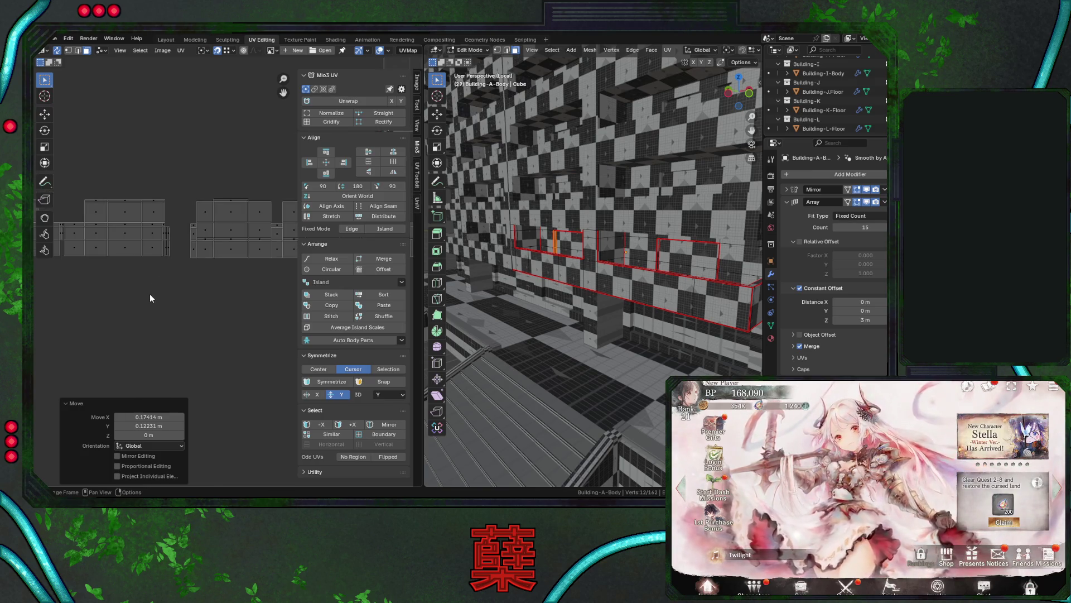
scroll(162, 287, "down", 2)
scroll(115, 221, "up", 1)
left_click_drag(71, 187, 232, 267)
key("ctrl+s")
scroll(240, 257, "down", 1)
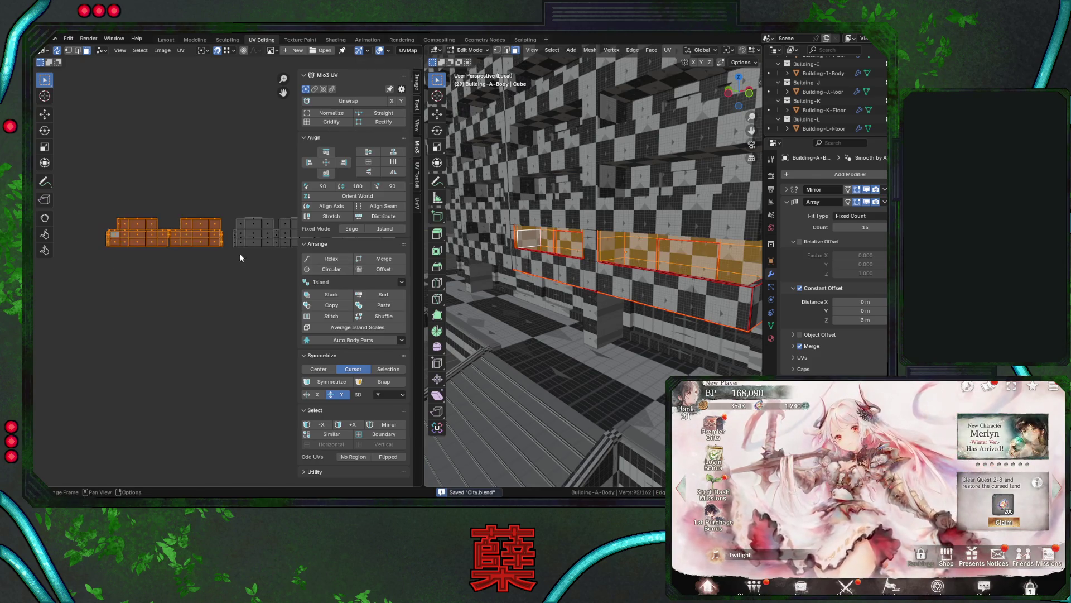
Box-select the islands inside the UV square, then pick the thin ledge face beneath the windows.
scroll(272, 279, "down", 3)
scroll(219, 294, "down", 2)
mouse_move(170, 223)
left_mouse_down()
mouse_move(251, 295)
mouse_move(254, 315)
left_mouse_up()
scroll(620, 286, "down", 6)
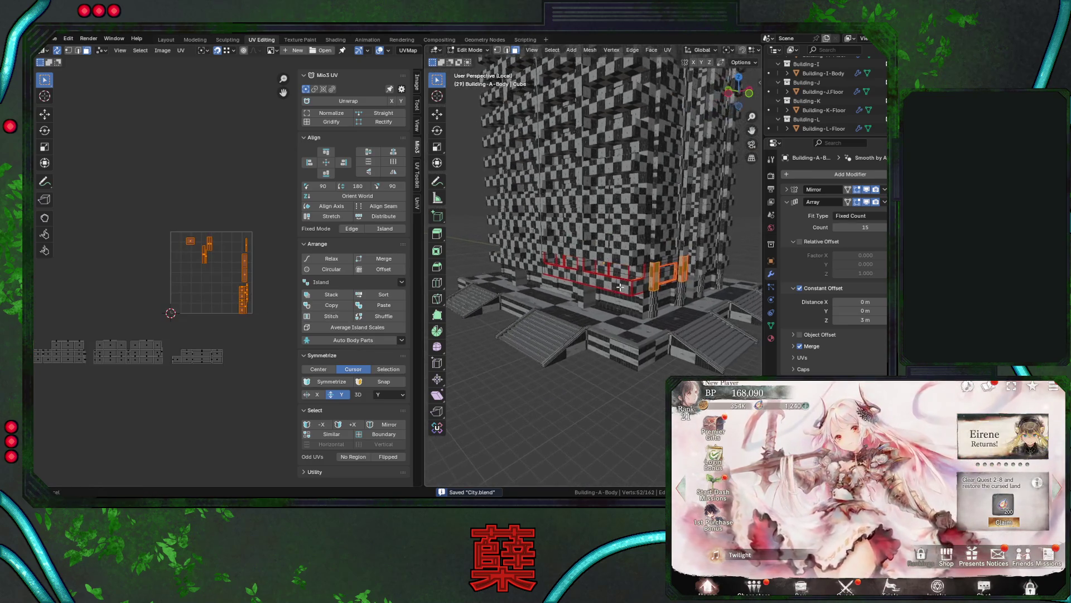
scroll(621, 287, "up", 10)
mouse_move(622, 284)
middle_mouse_down()
mouse_move(616, 268)
mouse_move(648, 262)
middle_mouse_up()
left_click(653, 266)
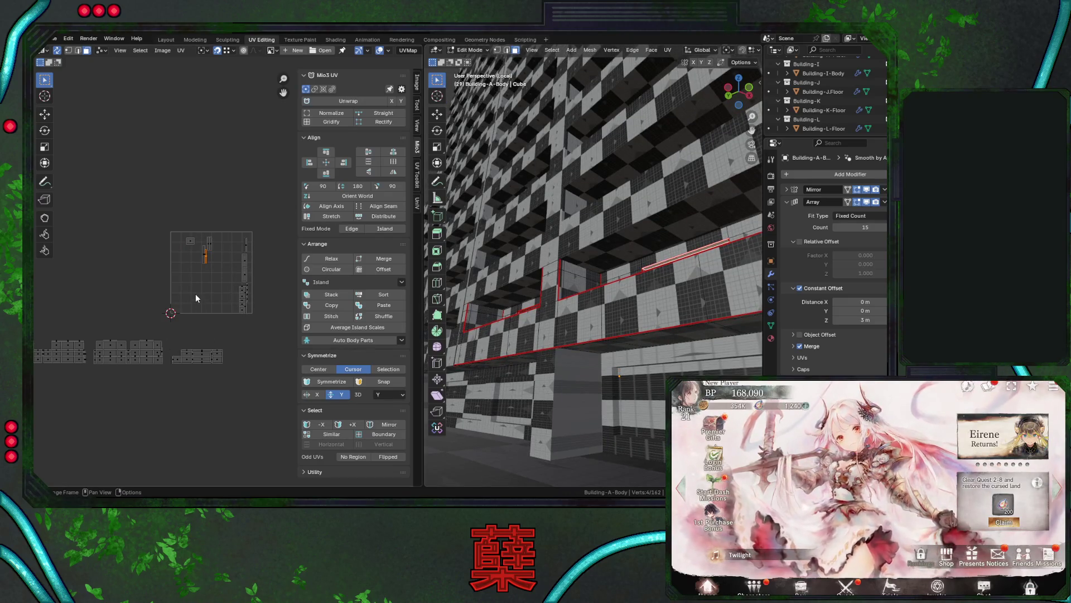
Rotate the ledge strip island 90° with r90 and drop it near the facade rows.
type("r90")
key("Return")
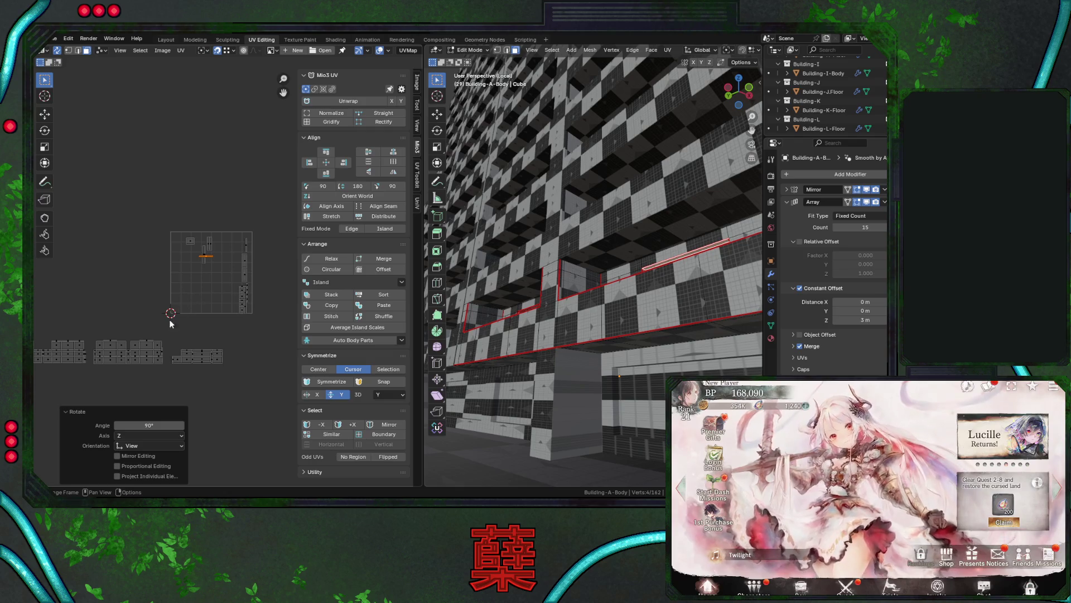
key("g")
left_click(83, 421)
scroll(183, 336, "up", 5)
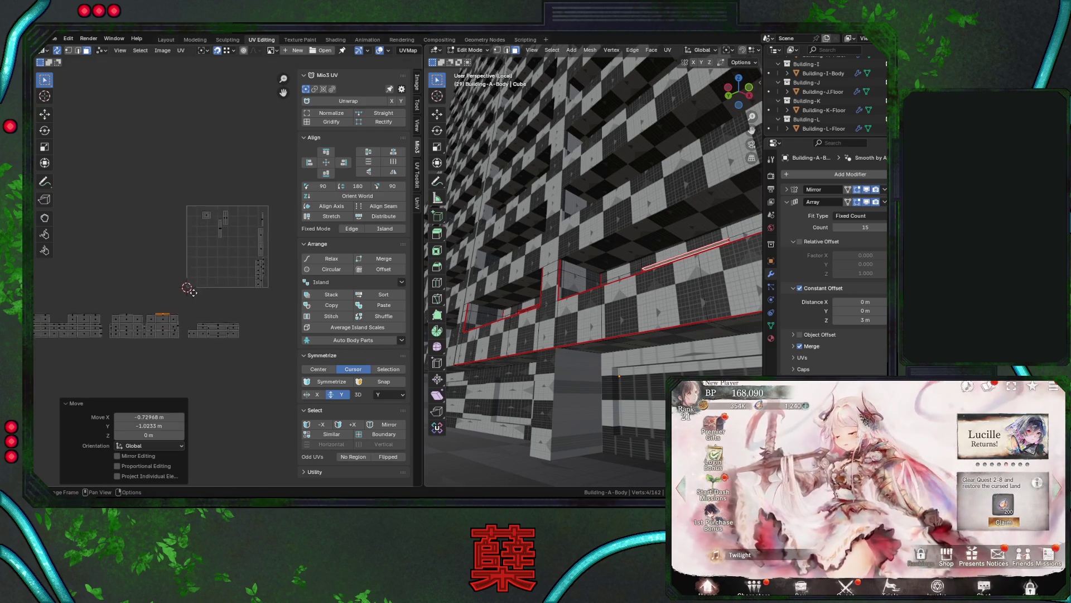
middle_click_drag(202, 283, 285, 228)
scroll(250, 256, "up", 4)
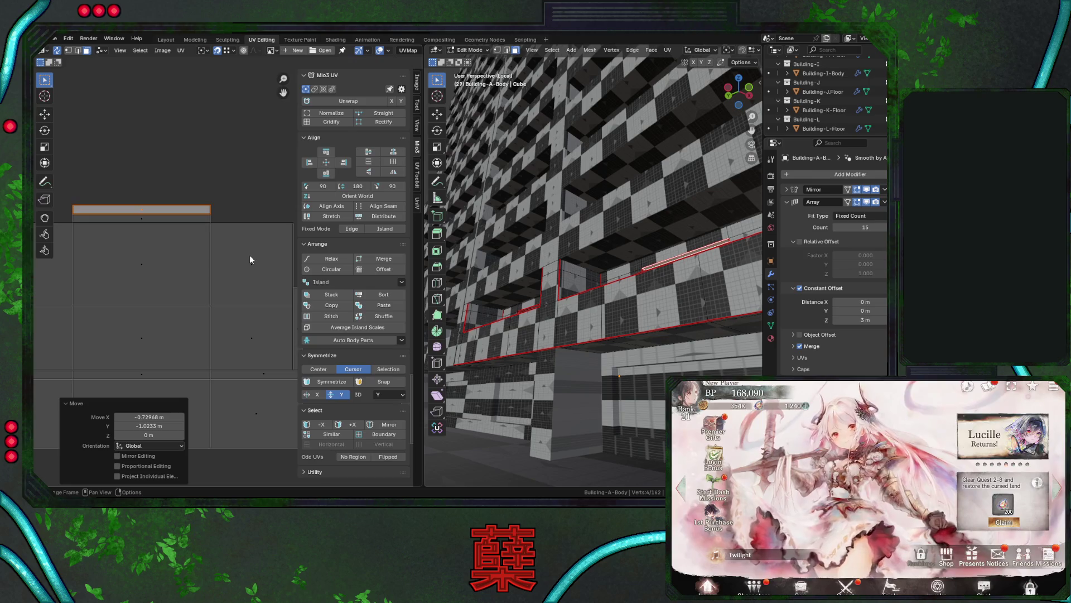
scroll(244, 258, "down", 1)
Rotate another ledge strip island 90° and place it atop the facade islands.
middle_click_drag(536, 290, 550, 293)
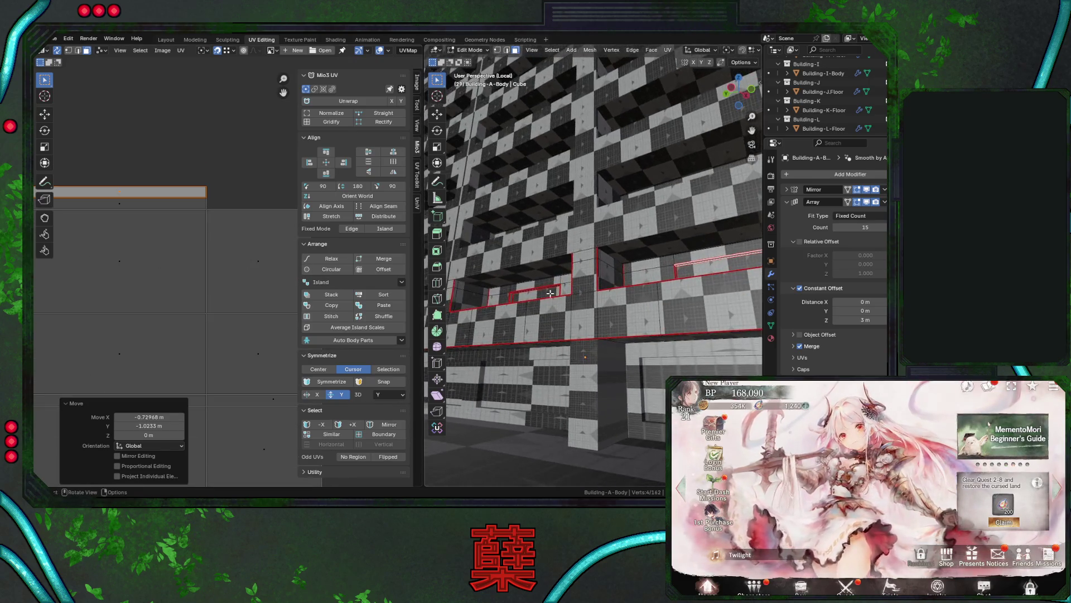
left_click(544, 287)
scroll(226, 264, "down", 4)
key("g")
left_click(114, 245)
type("r90")
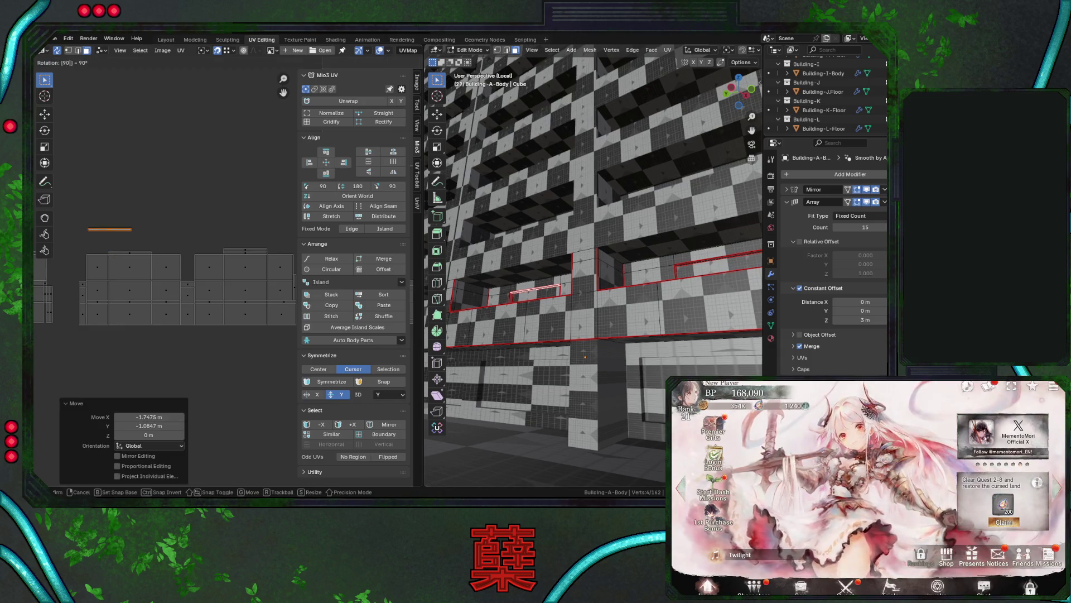
key("Return")
key("g")
left_click(156, 251)
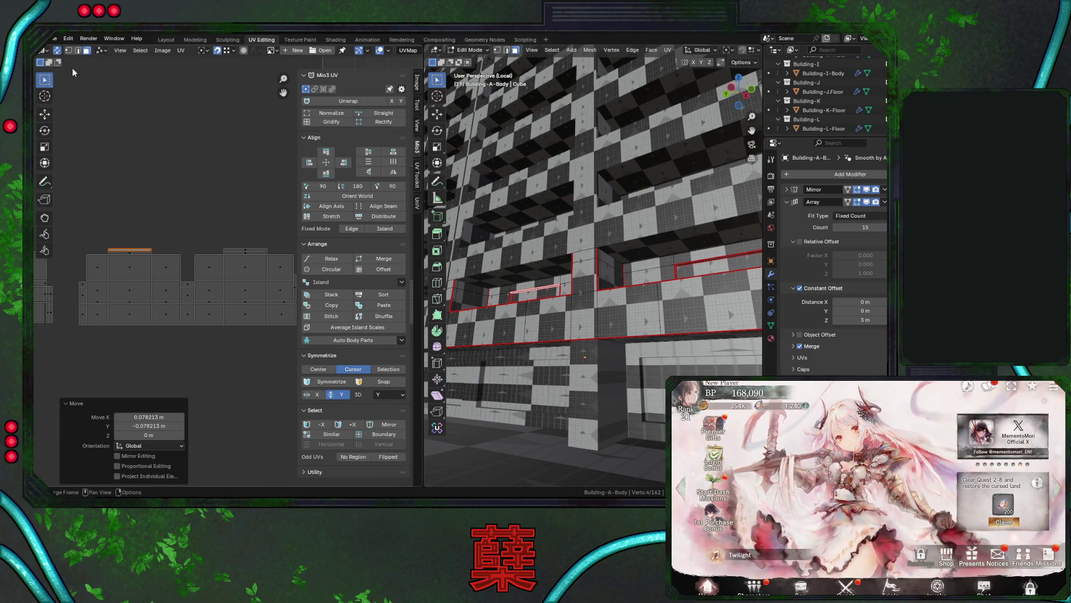
Select island edges in vertex mode and apply Average Island Scales.
key("1")
left_click_drag(146, 246, 168, 348)
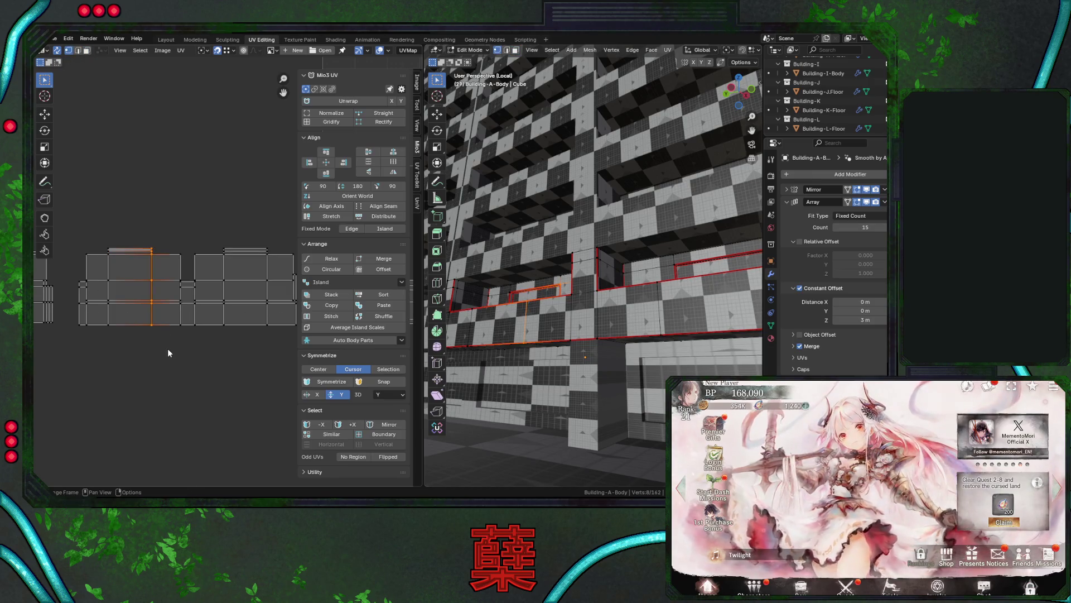
left_click_drag(251, 233, 280, 333)
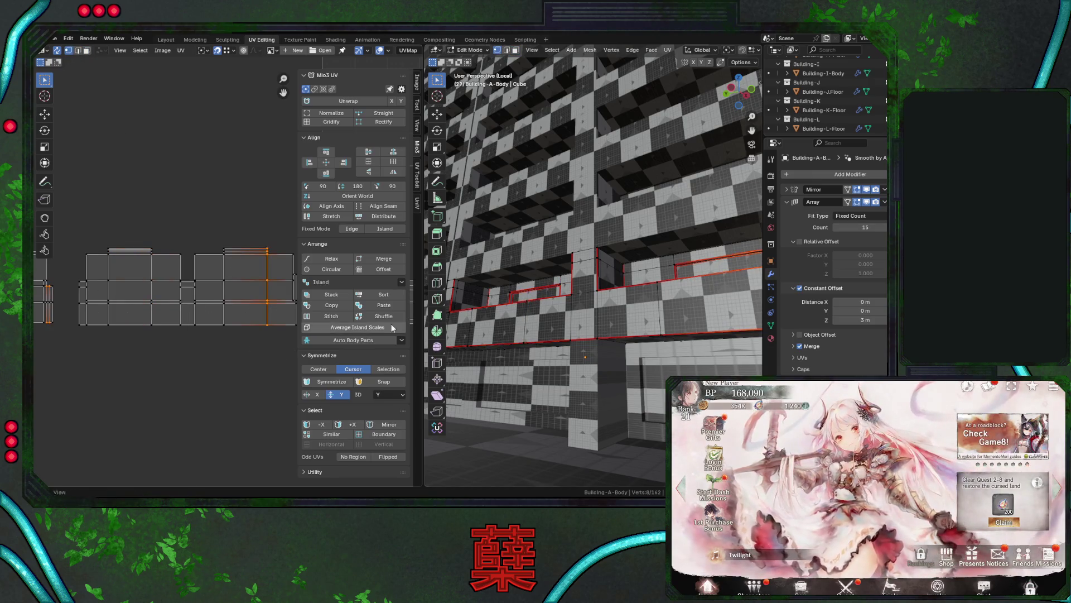
left_click(390, 327)
middle_click_drag(222, 216, 190, 227)
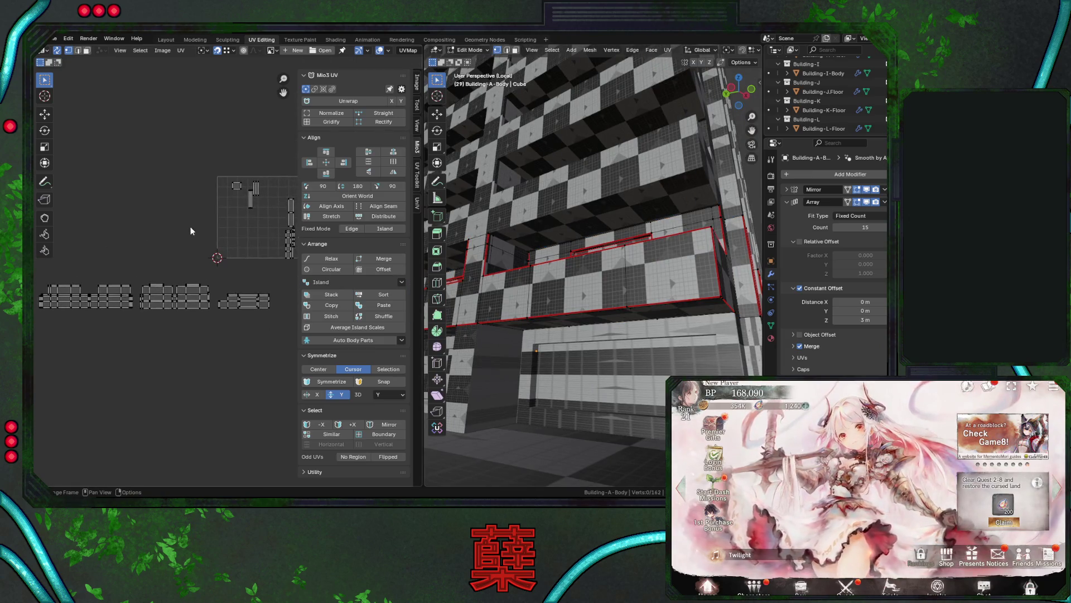
Switch UV selection to Face mode and box-select the small islands inside the UV square.
left_click(87, 51)
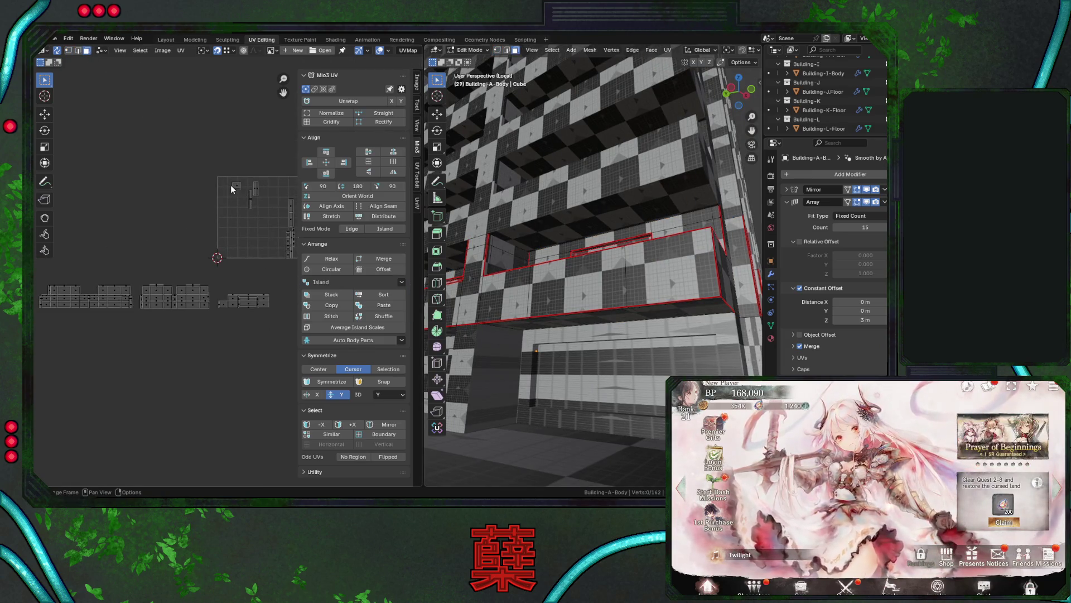
middle_click_drag(256, 223, 195, 200)
left_click_drag(171, 142, 249, 242)
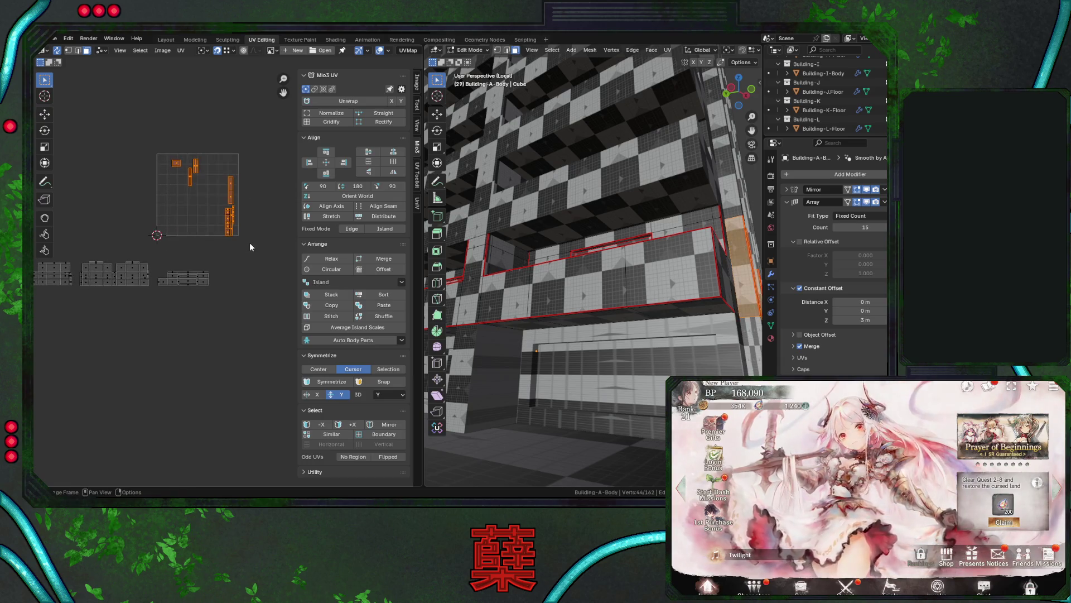
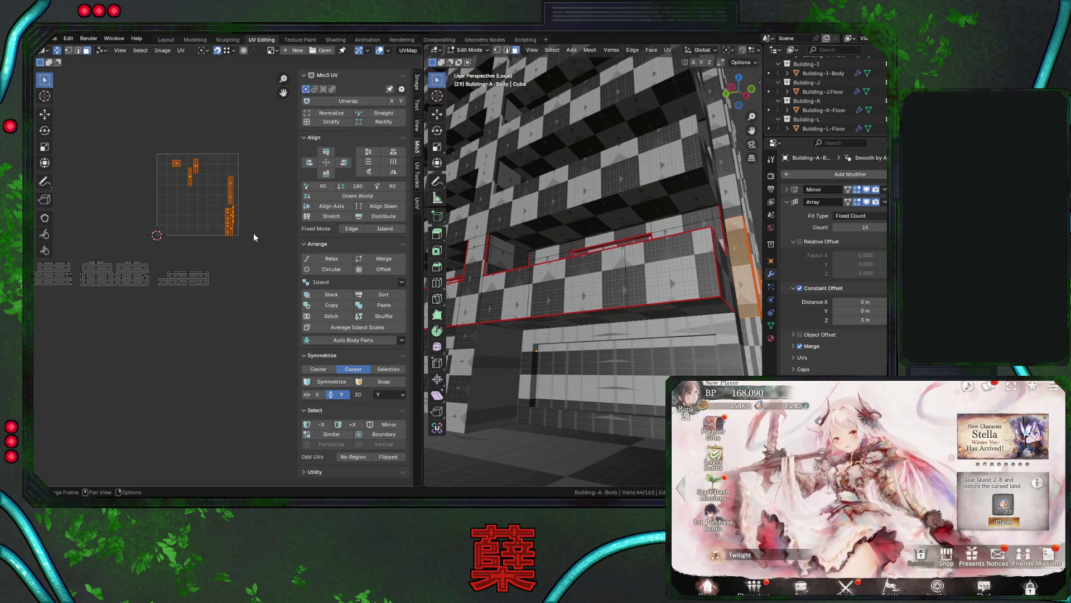
Select the column face and the thin face beside it, and move their UV islands aside.
middle_click_drag(151, 265, 171, 248)
left_click(195, 260)
mouse_move(591, 290)
middle_mouse_down()
mouse_move(594, 262)
mouse_move(599, 275)
mouse_move(603, 264)
mouse_move(558, 235)
mouse_move(449, 238)
middle_mouse_up()
left_click(588, 235)
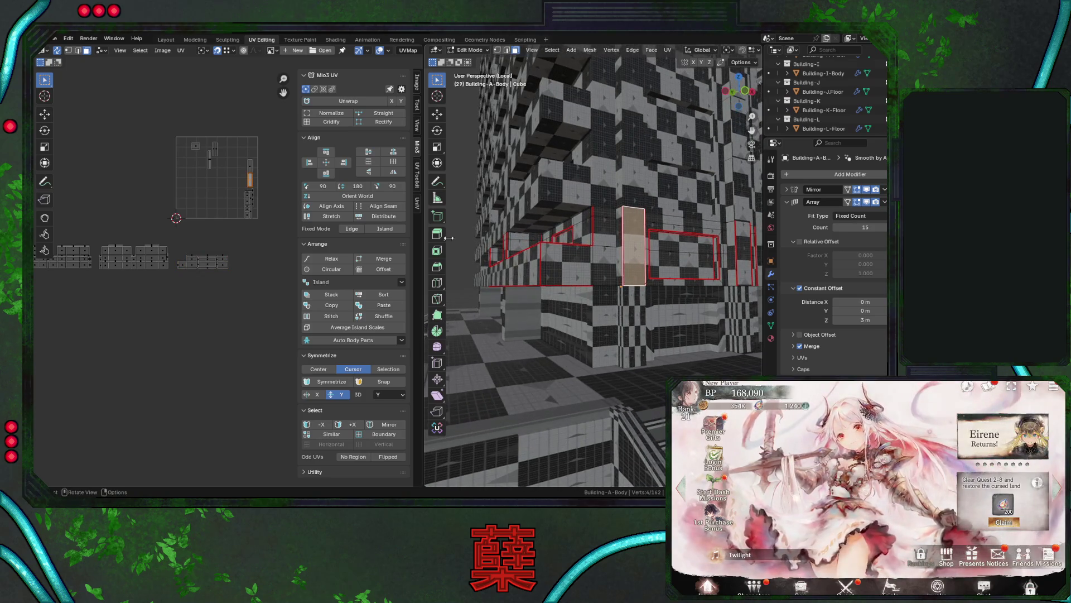
mouse_move(241, 153)
left_mouse_down()
mouse_move(256, 189)
mouse_move(144, 174)
mouse_move(142, 194)
mouse_move(154, 180)
left_mouse_up()
left_click(616, 230)
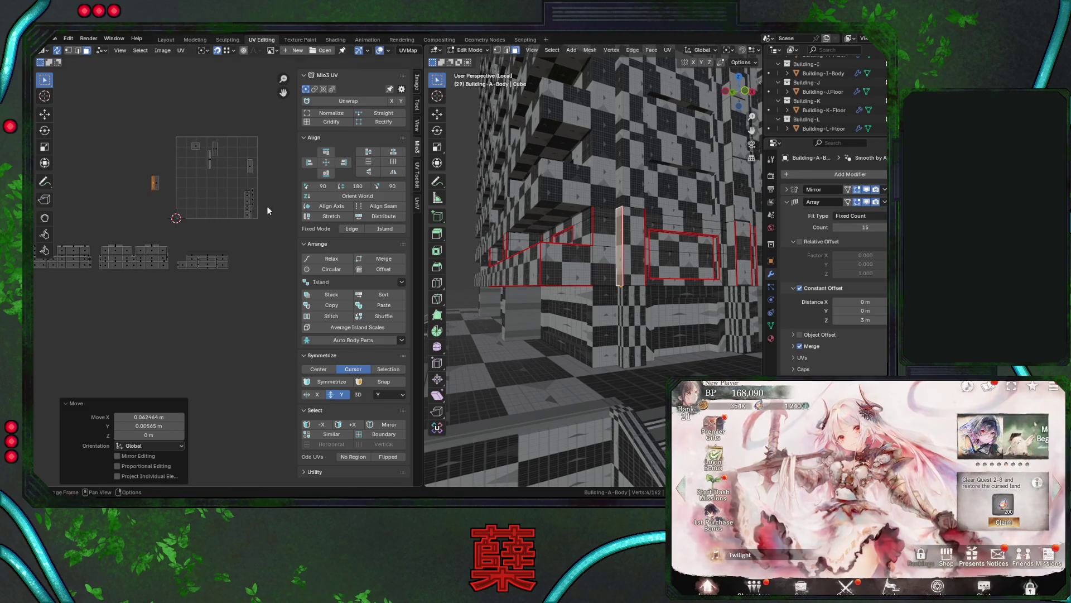
middle_click_drag(547, 239, 558, 239)
Select the thin side faces on the right of the building and move their islands out of the grid.
left_click(534, 229)
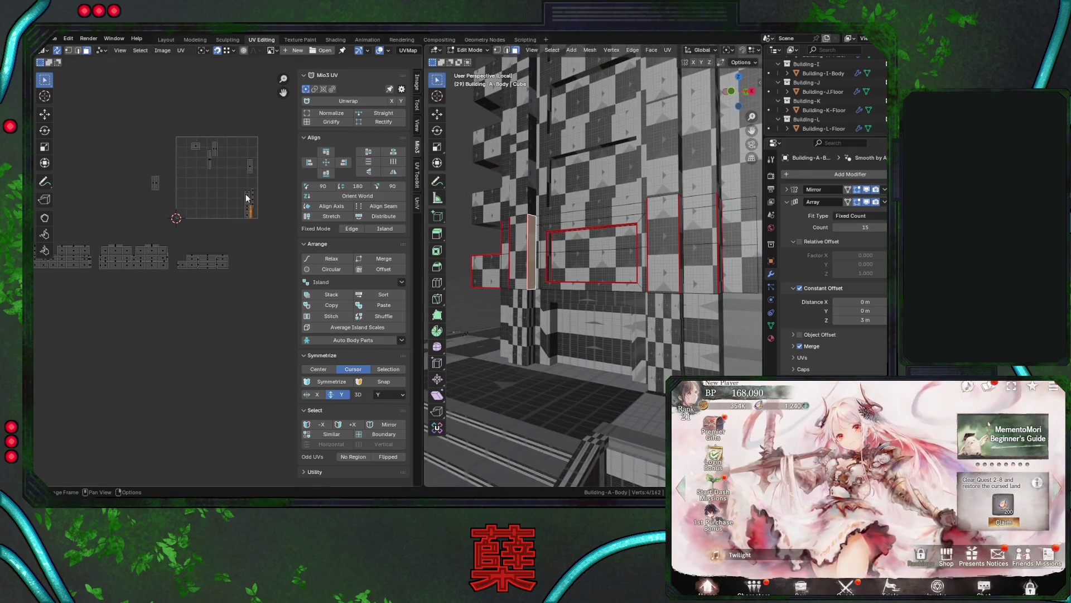
key("shift+r")
middle_click_drag(641, 245, 733, 247)
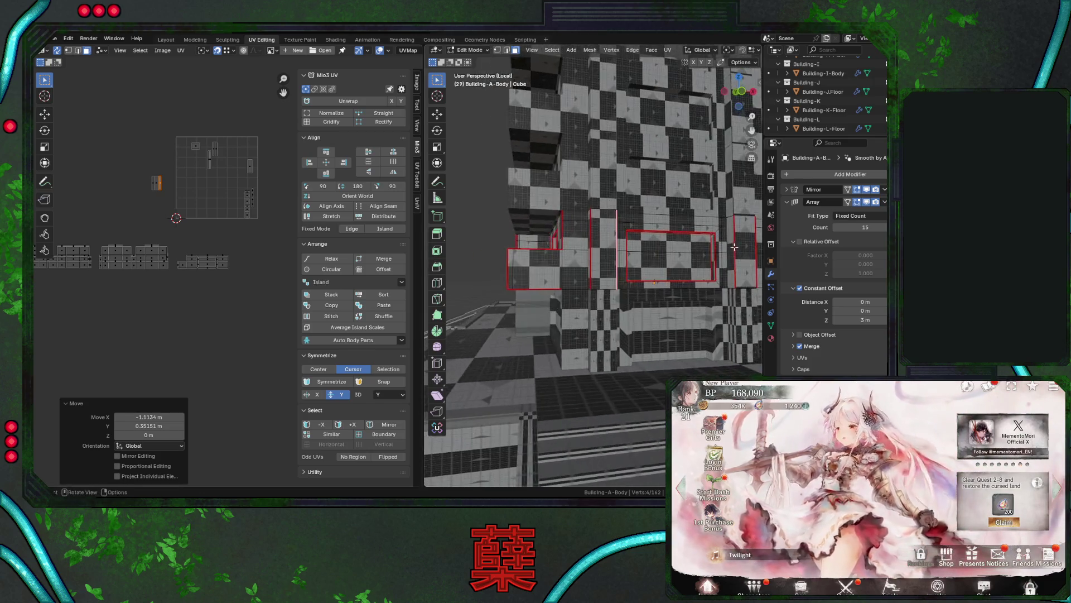
left_click(732, 246)
middle_click_drag(548, 241, 605, 246)
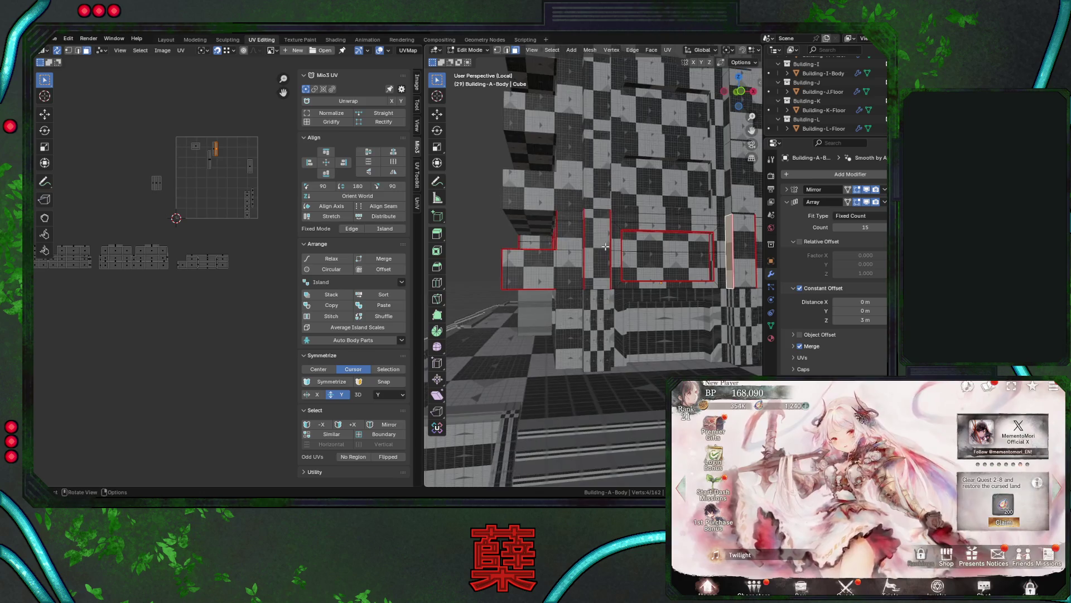
left_click(738, 250)
mouse_move(215, 153)
left_mouse_down()
mouse_move(252, 170)
mouse_move(226, 165)
mouse_move(240, 179)
mouse_move(256, 167)
mouse_move(178, 180)
mouse_move(165, 202)
left_mouse_up()
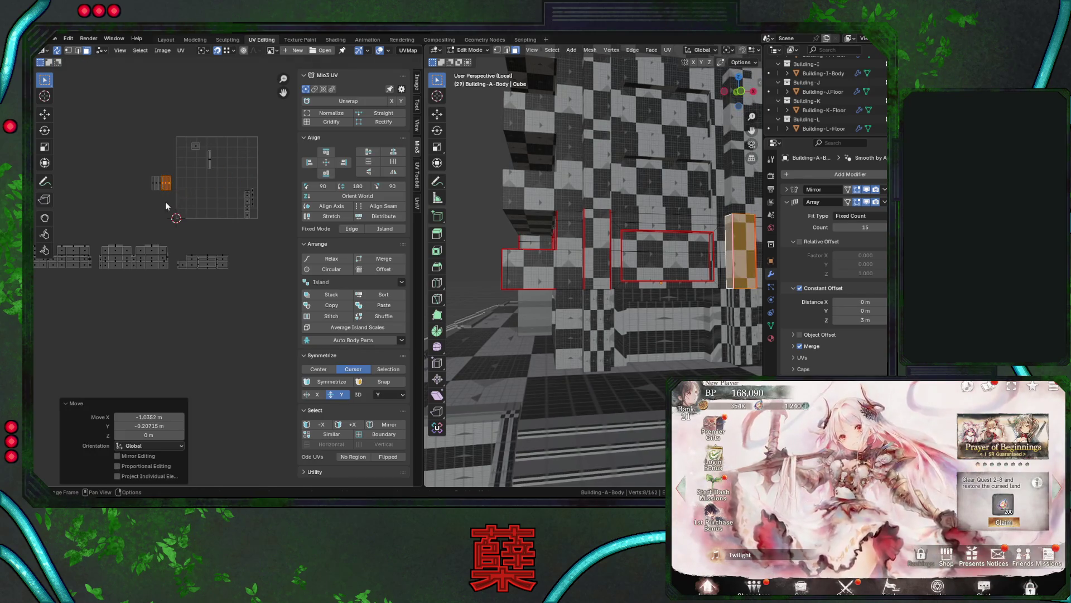
Rotate the thin UV island 90° so it lies horizontally.
left_click(206, 156)
type("r90")
key("Return")
Select a small UV island and check the building in wireframe before returning to checker shading.
left_click_drag(183, 125, 207, 155)
key("shift+z")
middle_click_drag(608, 268, 713, 319)
key("shift+z")
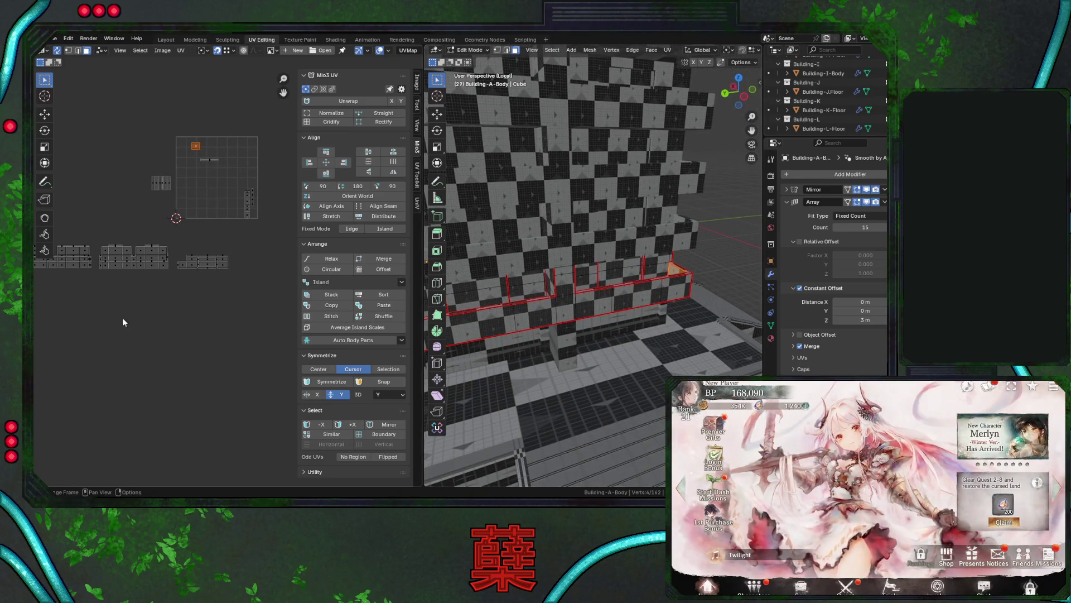
Move the selected island and the ground-floor strip islands down-left in the UV layout.
middle_click_drag(613, 337, 561, 322)
middle_click_drag(119, 296, 203, 288)
key("g")
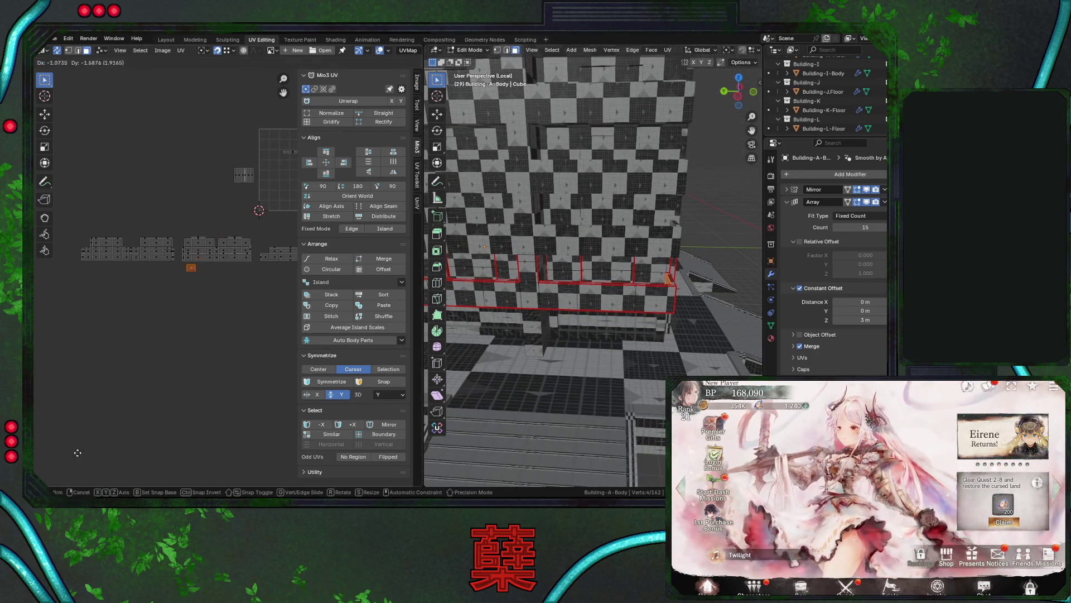
left_click(92, 419)
left_click_drag(75, 230, 177, 266)
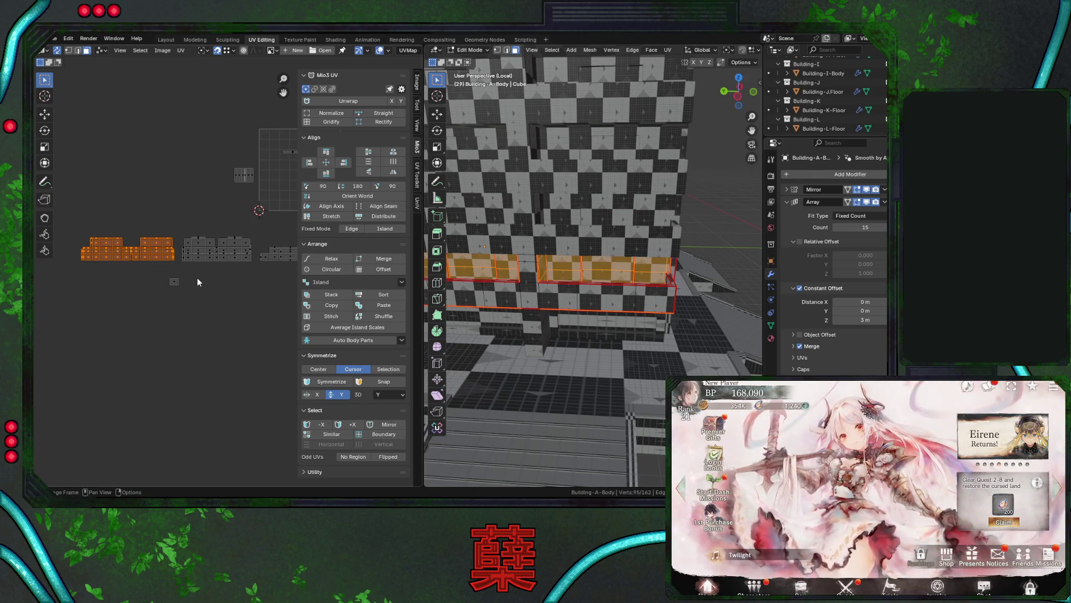
key("g")
left_click(140, 296)
Place the small orange loose island next to the big island.
left_click_drag(165, 275, 191, 300)
middle_click_drag(176, 299, 238, 302)
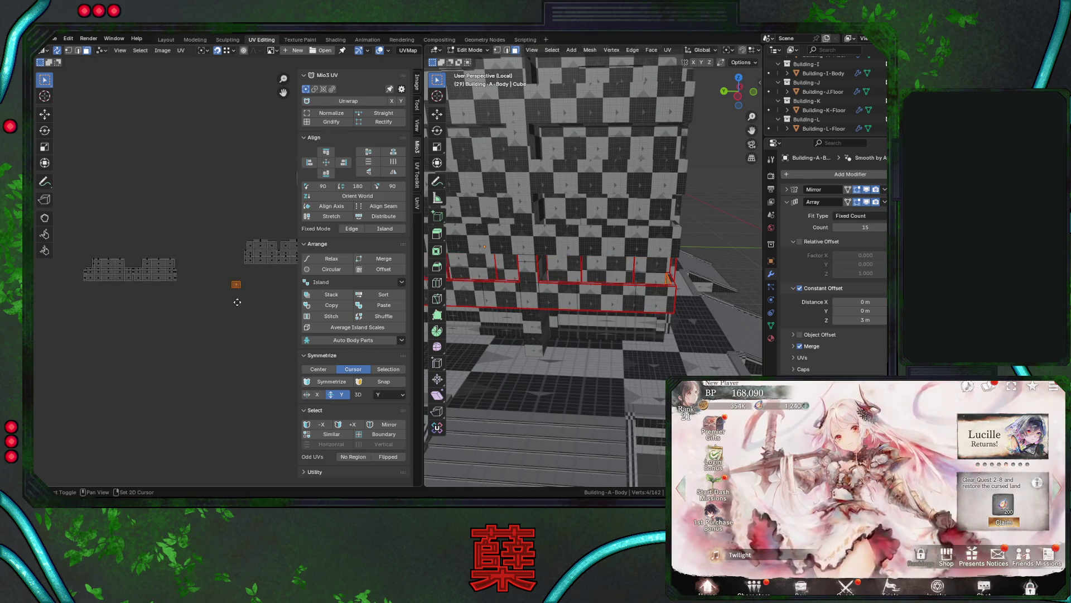
left_click_drag(236, 284, 180, 281)
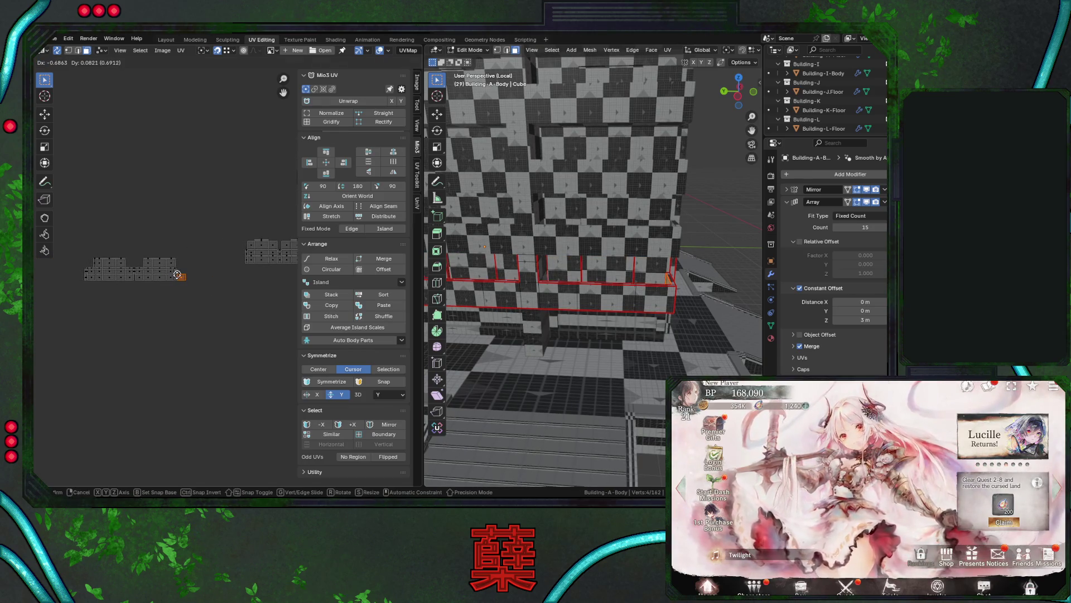
right_click(169, 275)
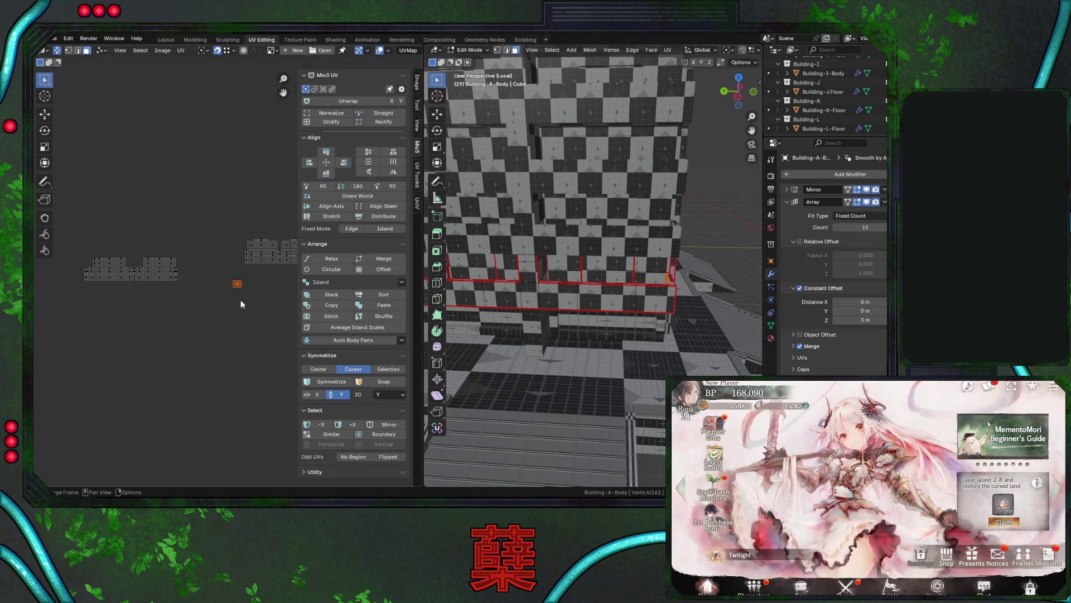
middle_click_drag(632, 313, 519, 313)
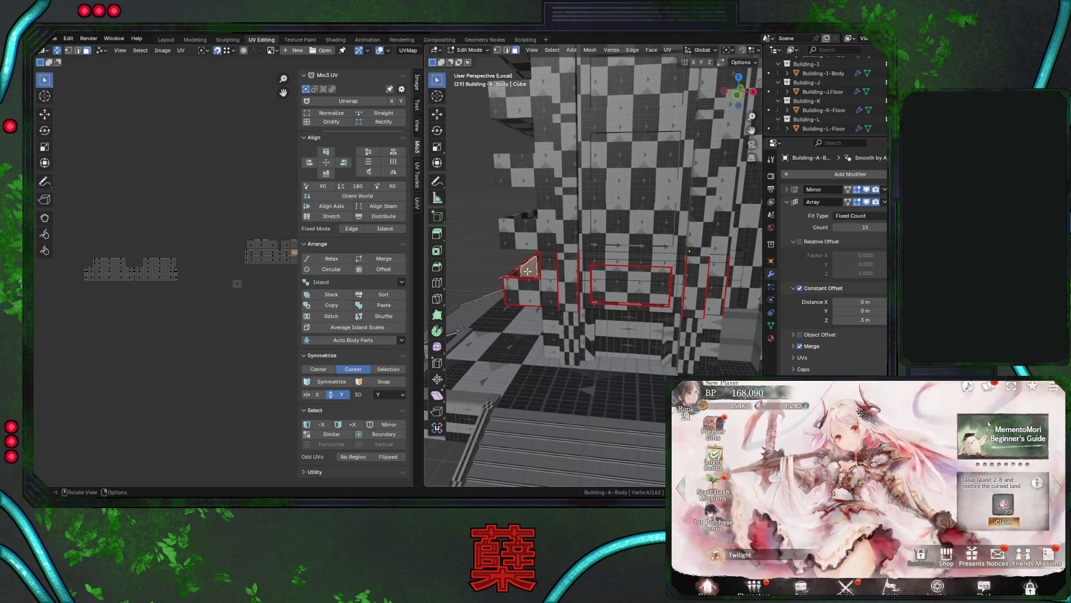
scroll(146, 324, "up", 2)
scroll(145, 324, "right", 3, "ctrl")
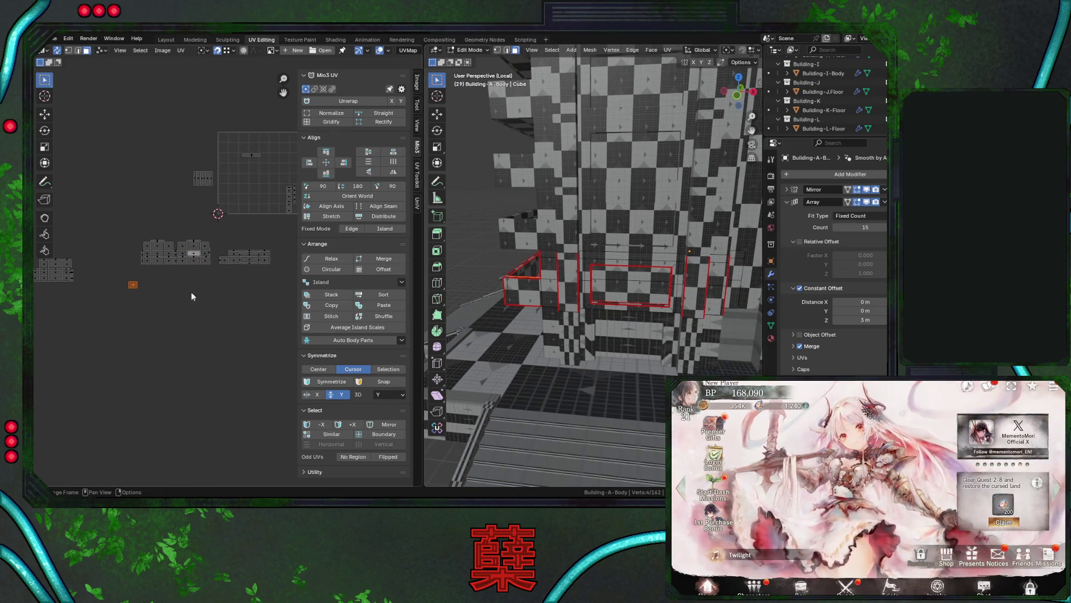
key("g")
left_click(218, 257)
scroll(214, 262, "up", 2)
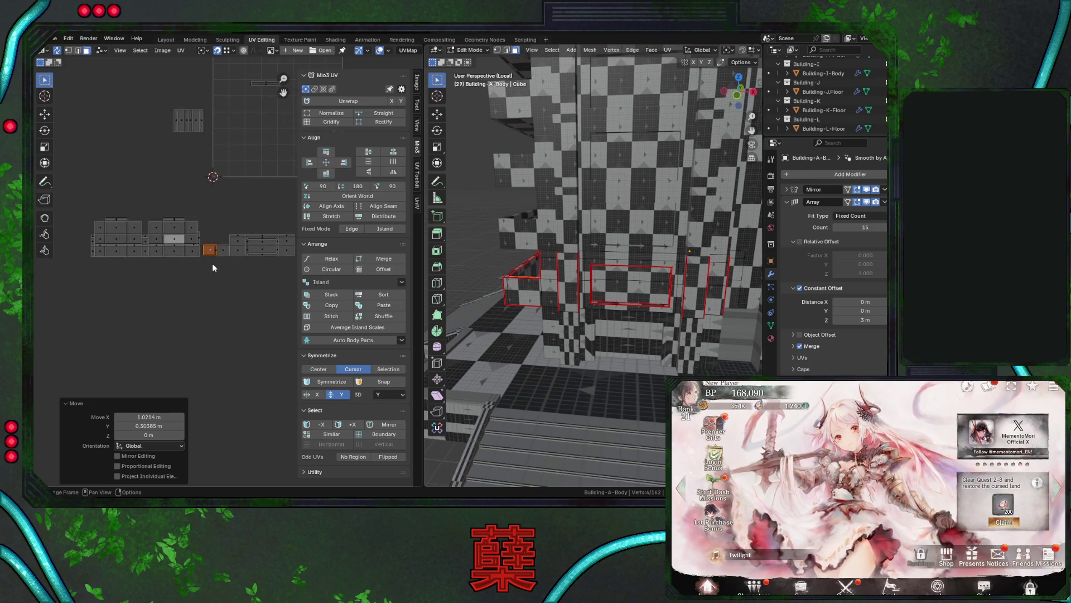
Nudge the left island group slightly left and shift a single UV face to the right.
left_click_drag(92, 211, 213, 287)
key("g")
left_click(201, 286)
middle_click_drag(540, 316, 690, 323)
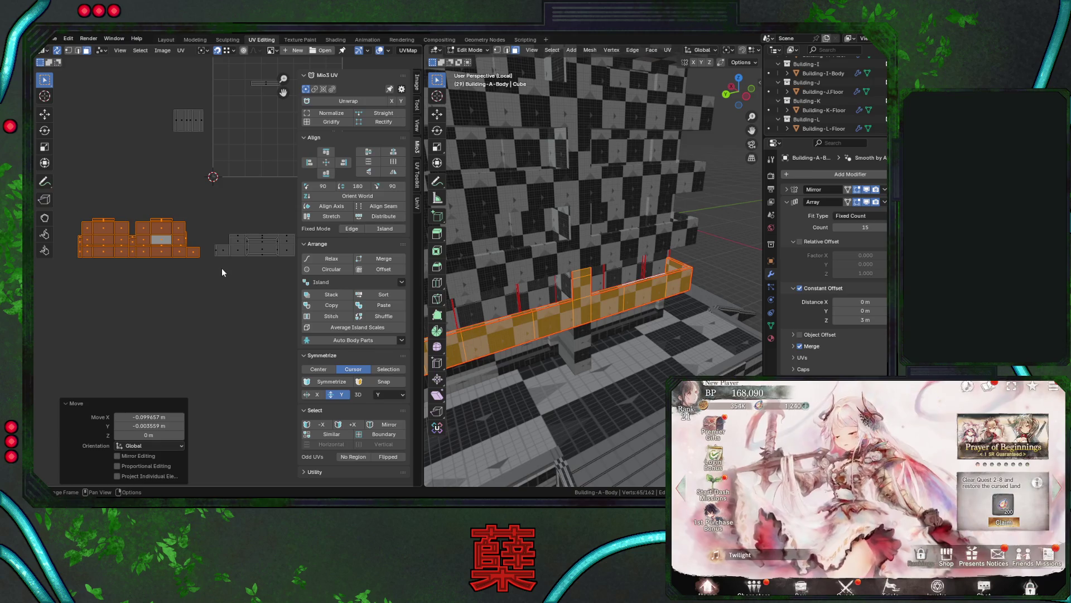
left_click(184, 255)
left_click_drag(193, 255, 206, 255)
middle_click_drag(558, 312, 565, 337)
left_click_drag(193, 251, 222, 250)
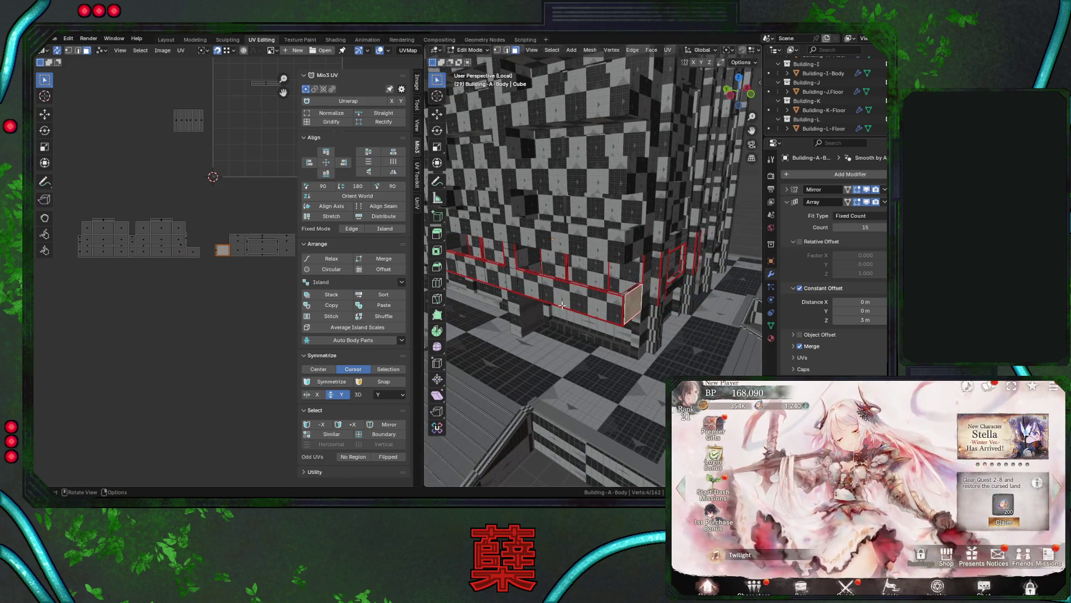
Select the building's corner face and drop its UV beside the island rows.
left_click(594, 308)
middle_click_drag(215, 228, 177, 217)
left_click_drag(175, 213, 279, 271)
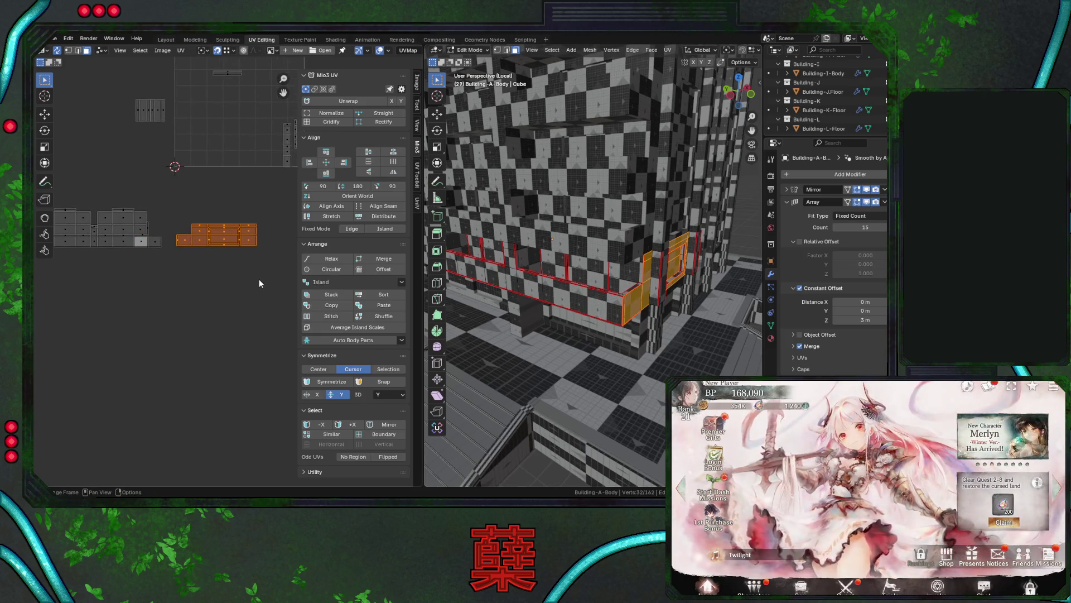
left_click(151, 242)
mouse_move(203, 310)
middle_mouse_down()
mouse_move(223, 296)
mouse_move(284, 296)
middle_mouse_up()
key("g")
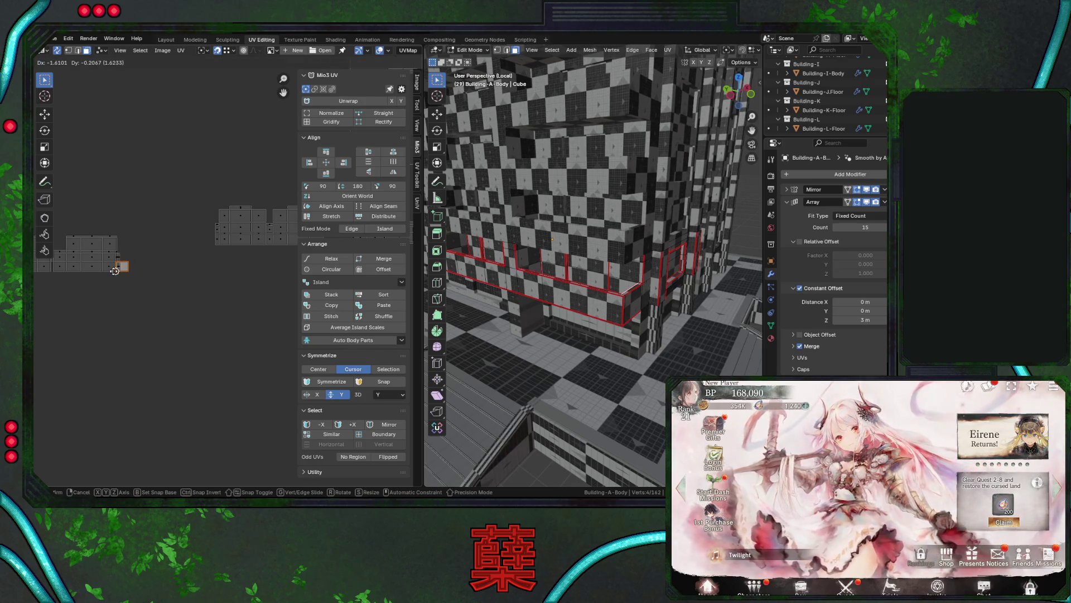
left_click(114, 271)
Move the selected face down, away from the other islands.
middle_click_drag(642, 335, 737, 355)
middle_click_drag(158, 300, 225, 299)
scroll(226, 299, "up", 5)
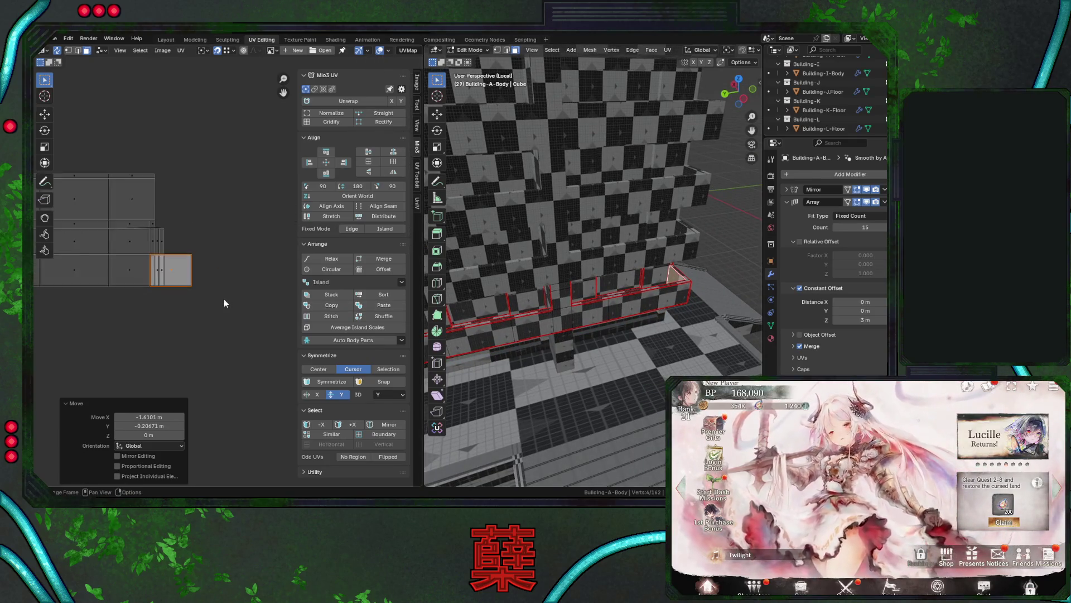
scroll(225, 303, "up", 2)
key("g")
left_click(234, 335)
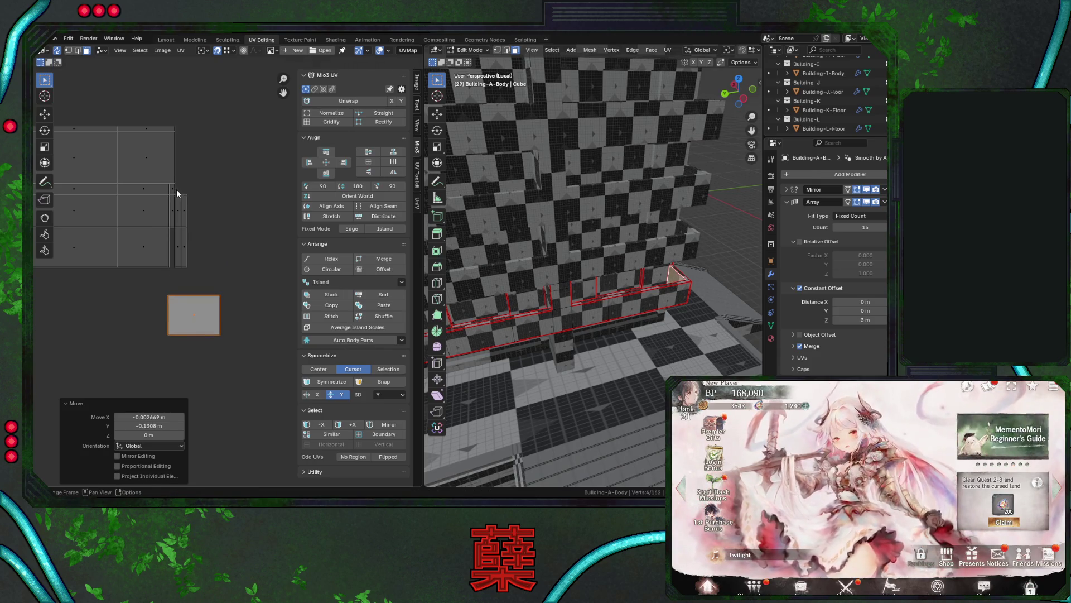
Pack the thin island to the right and the square face up beside the island rows.
left_click(201, 211)
key("g")
left_click(275, 273)
left_click(198, 304)
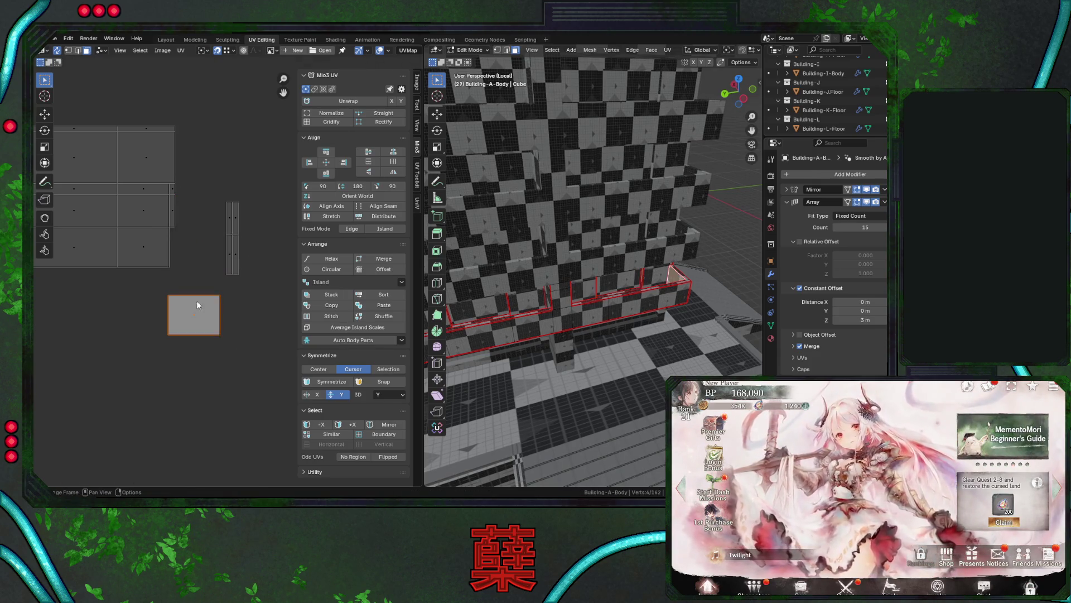
key("g")
left_click(232, 234)
left_click_drag(231, 234, 225, 227)
left_click(232, 305)
Save City.blend.
scroll(232, 304, "down", 8)
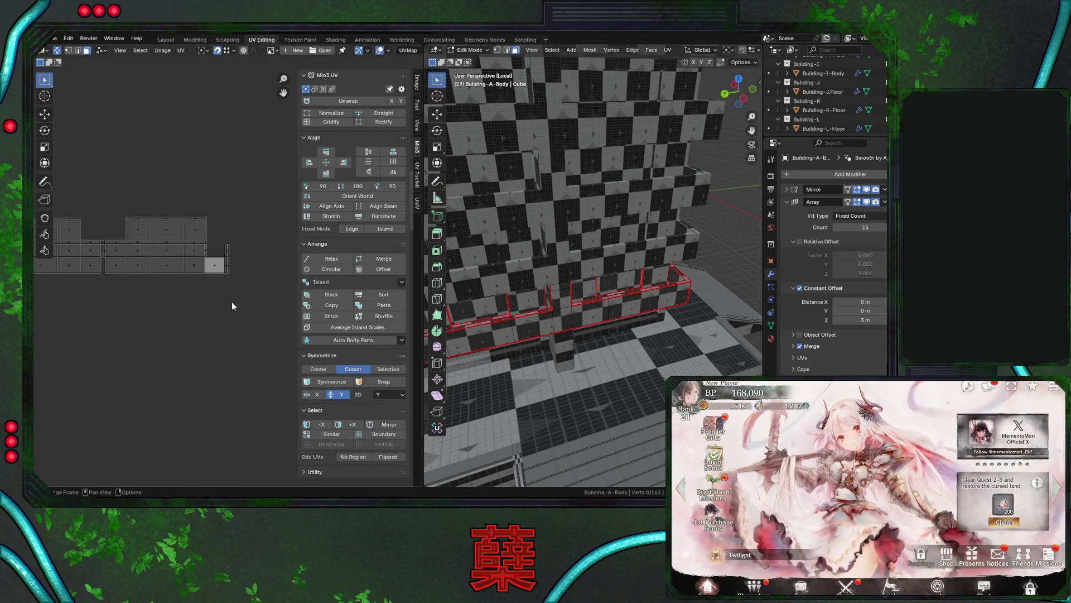
key("ctrl+s")
scroll(238, 305, "up", 5)
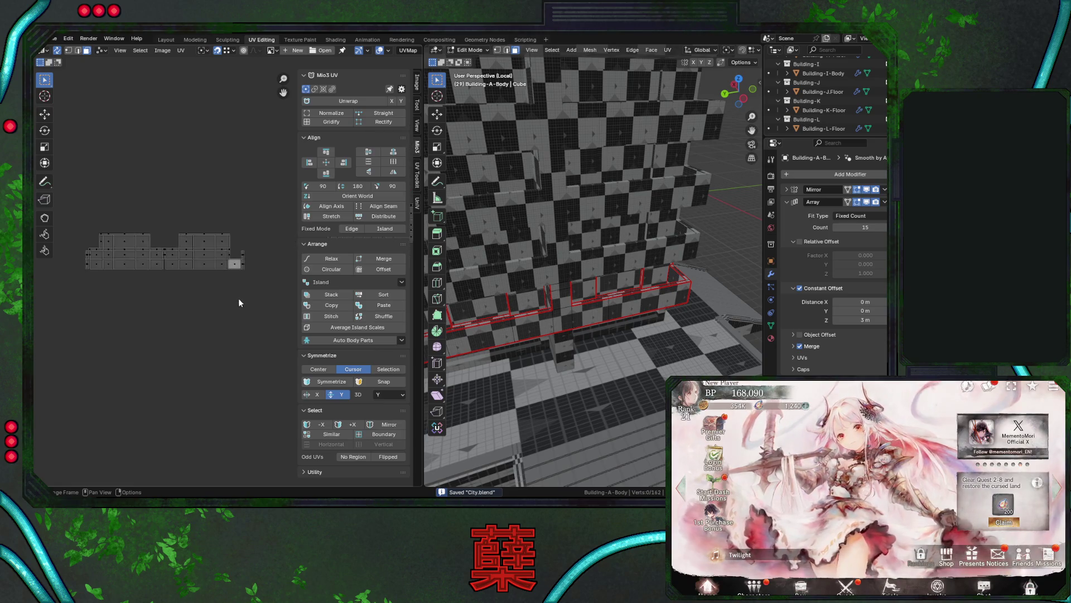
Select the narrow column of UV faces in the left island group.
scroll(246, 278, "down", 2)
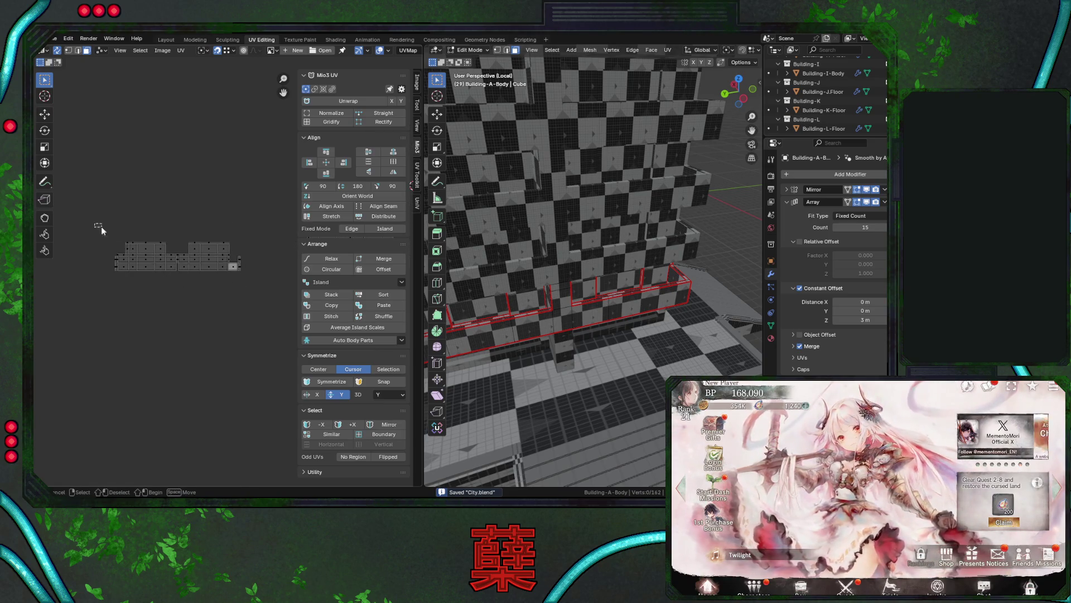
left_click_drag(101, 226, 253, 301)
middle_click_drag(564, 312, 593, 311)
scroll(592, 312, "down", 3)
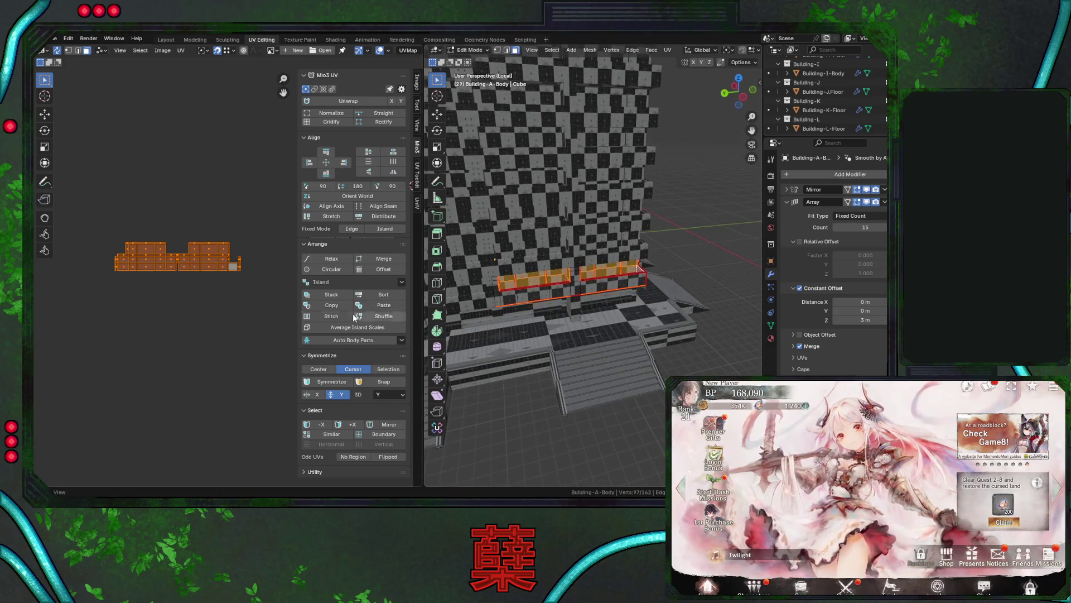
left_click(131, 275)
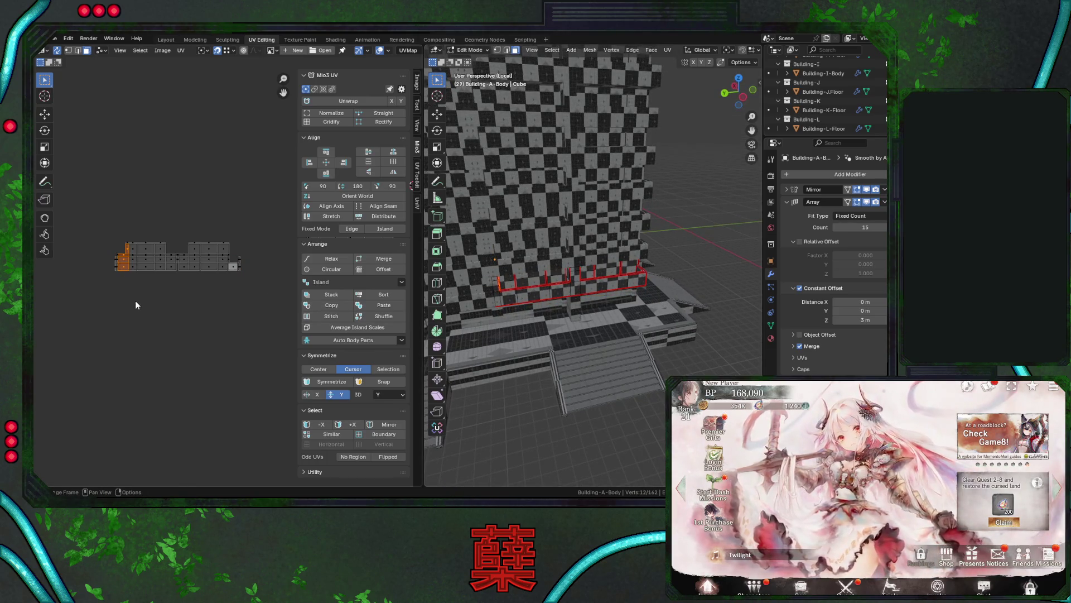
left_click(123, 260)
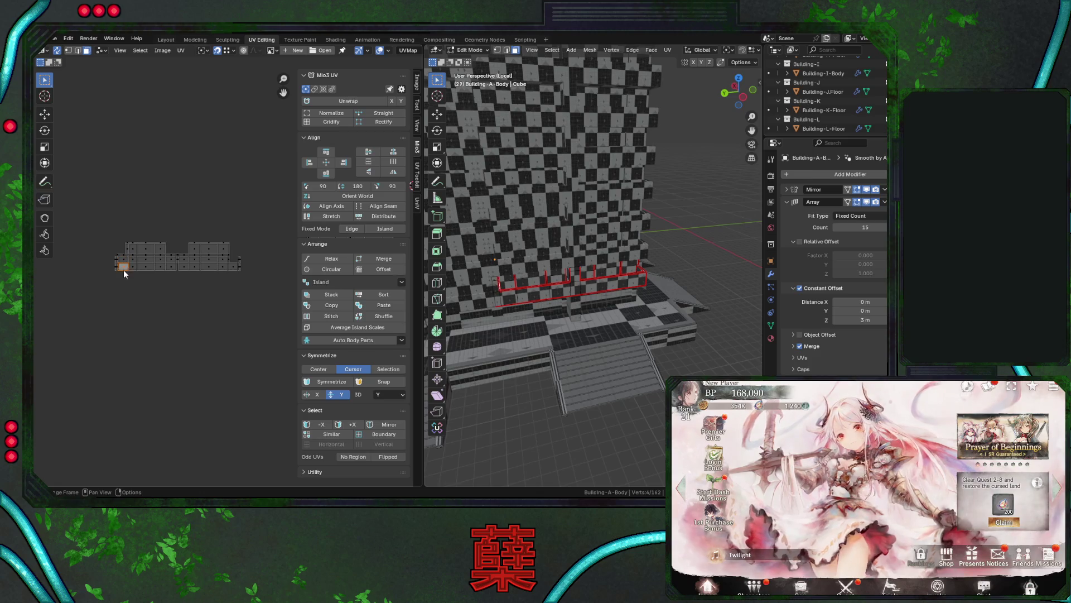
left_click_drag(105, 256, 118, 279)
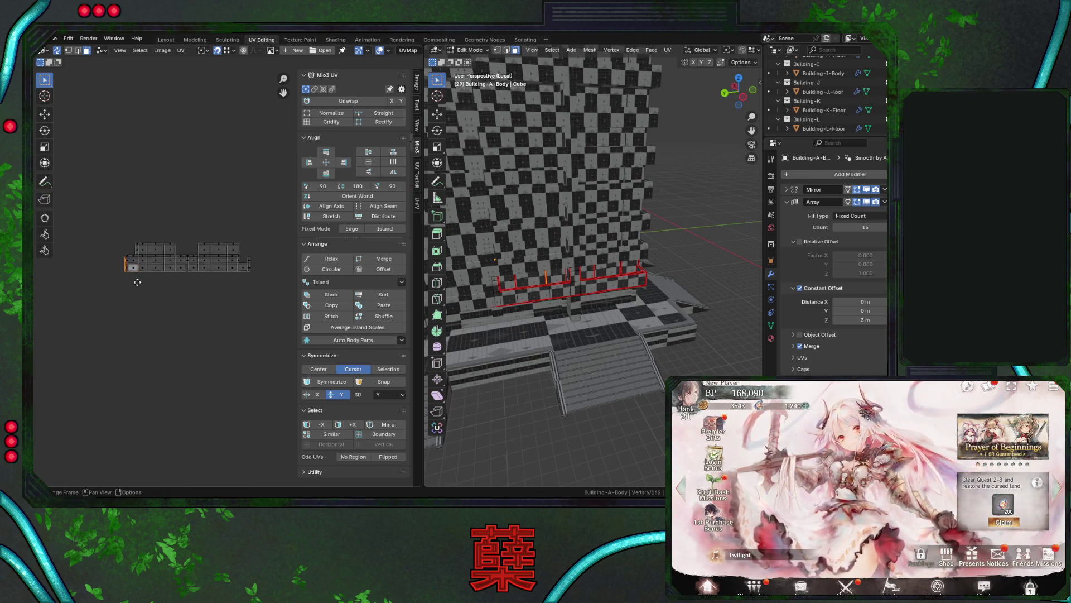
scroll(136, 277, "up", 3)
scroll(187, 289, "down", 1)
left_click_drag(129, 237, 144, 282)
scroll(167, 282, "down", 2)
Move the narrow UV column right and settle the strip island beside the other islands.
key("g")
left_click(240, 252)
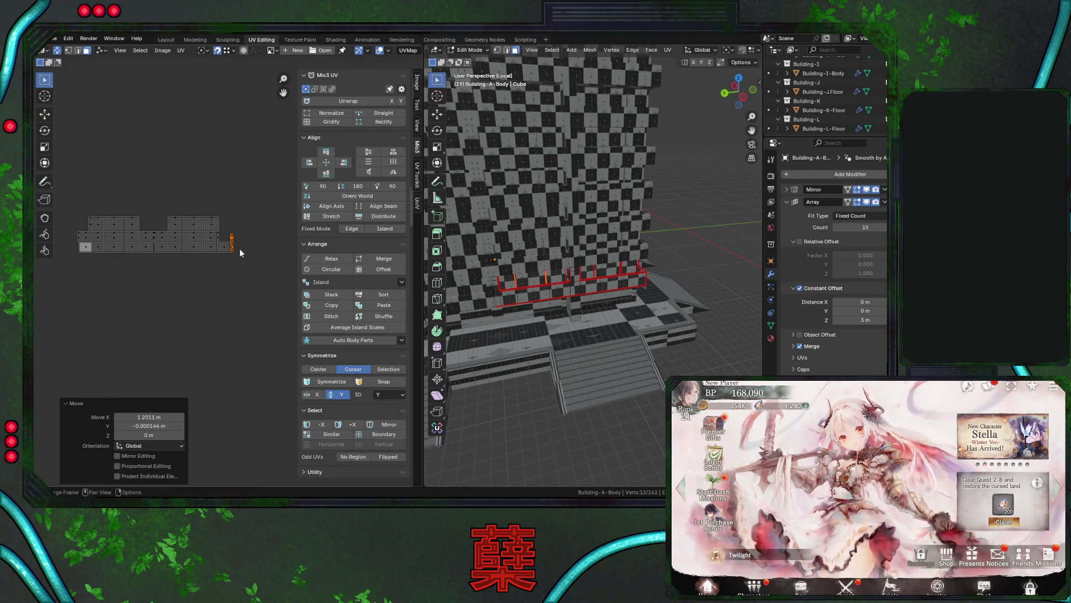
scroll(205, 290, "up", 4)
key("g")
left_click(197, 268)
key("g")
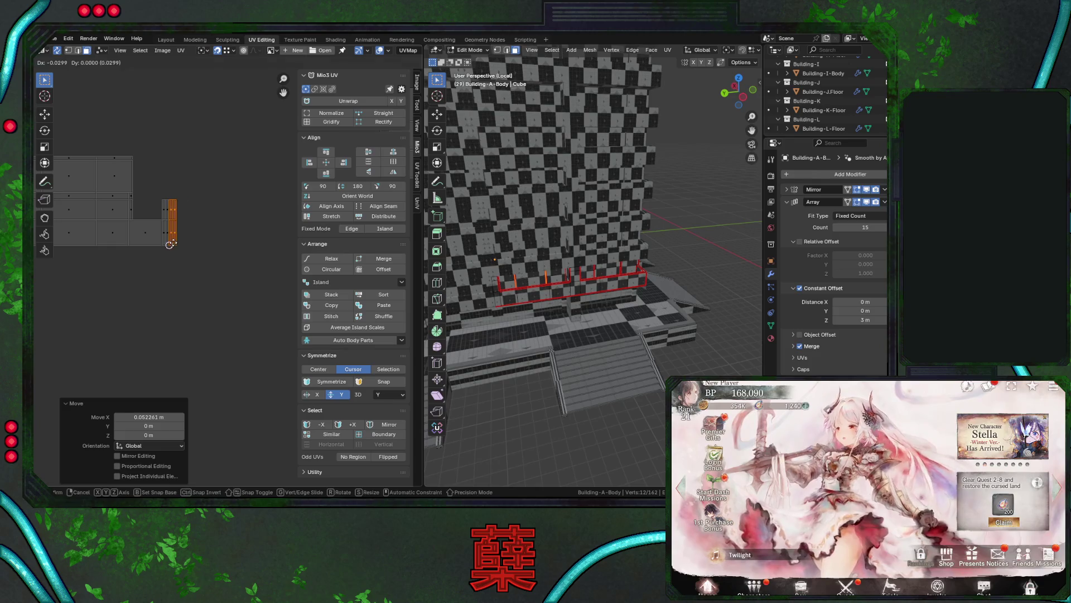
left_click(171, 244)
scroll(182, 262, "down", 5)
mouse_move(125, 219)
left_mouse_down()
mouse_move(151, 259)
mouse_move(180, 267)
left_mouse_up()
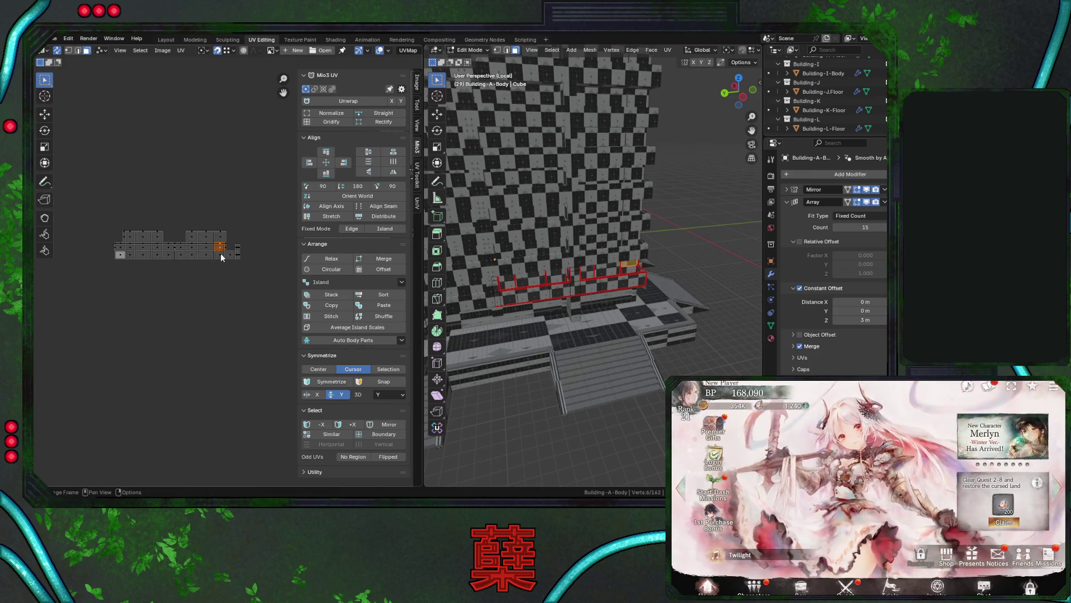
Box-select the left group of UV islands and move it right and up.
middle_click_drag(229, 272, 219, 273)
key("alt+a")
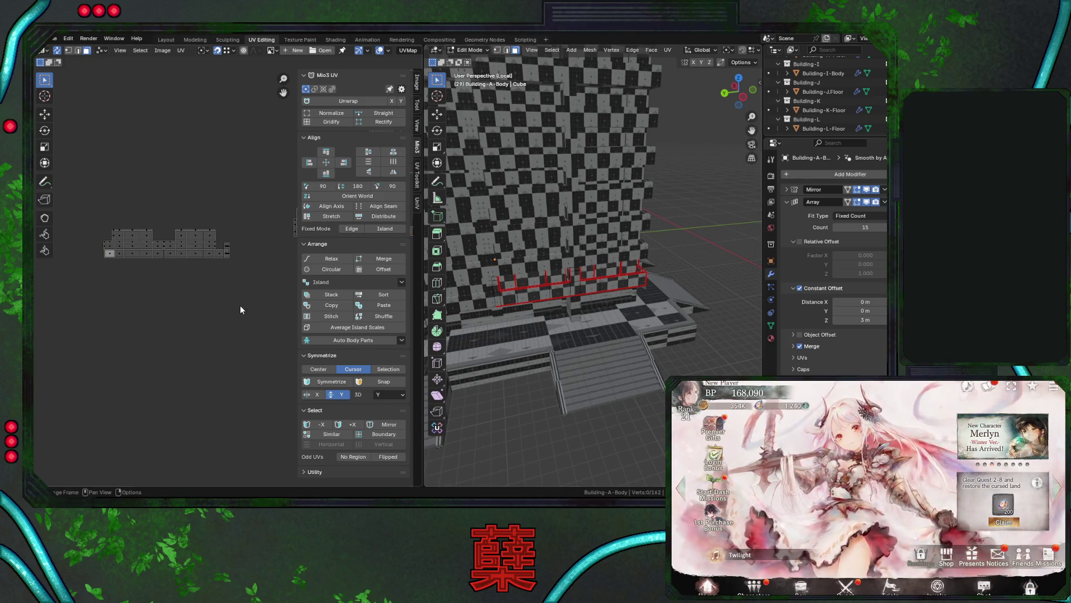
scroll(233, 304, "down", 2)
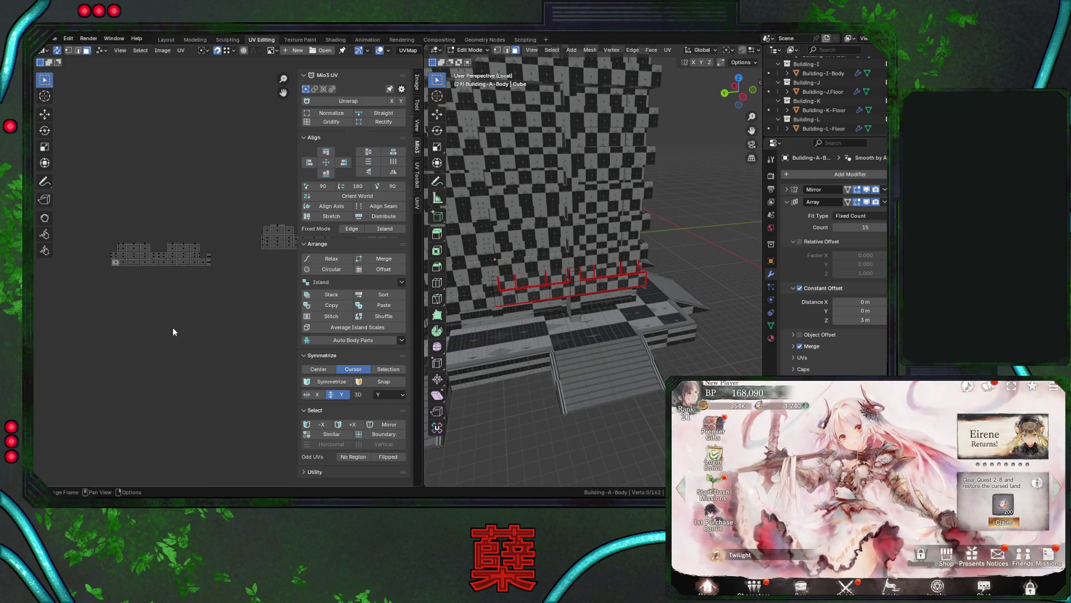
left_click_drag(103, 230, 226, 288)
key("g")
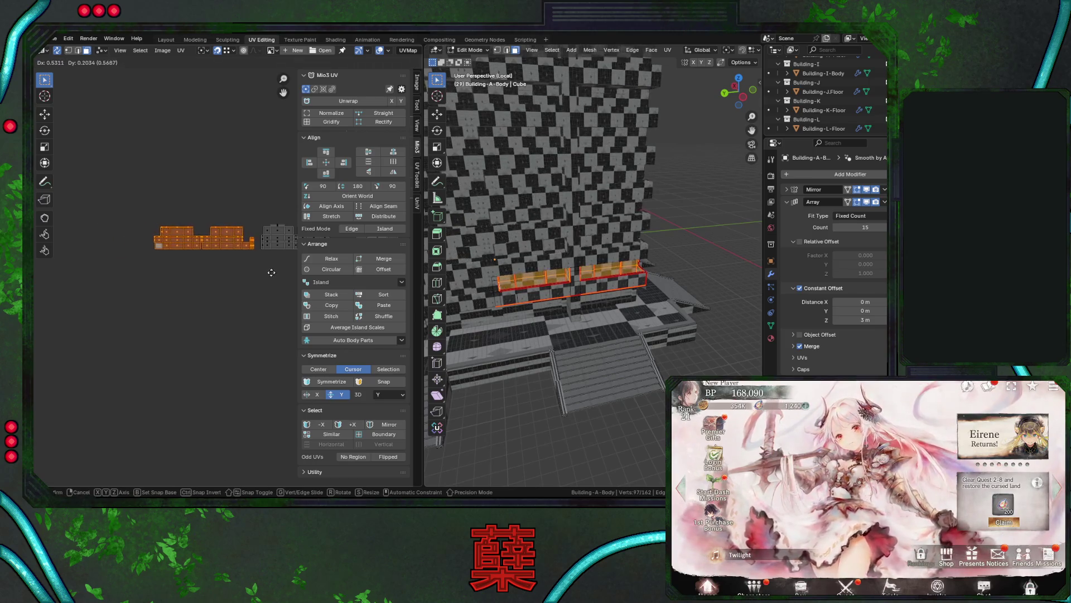
left_click(273, 276)
Select a wall strip's linked faces and move its UV island to the left.
mouse_move(558, 301)
middle_mouse_down()
mouse_move(606, 303)
mouse_move(576, 294)
middle_mouse_up()
scroll(606, 303, "up", 4)
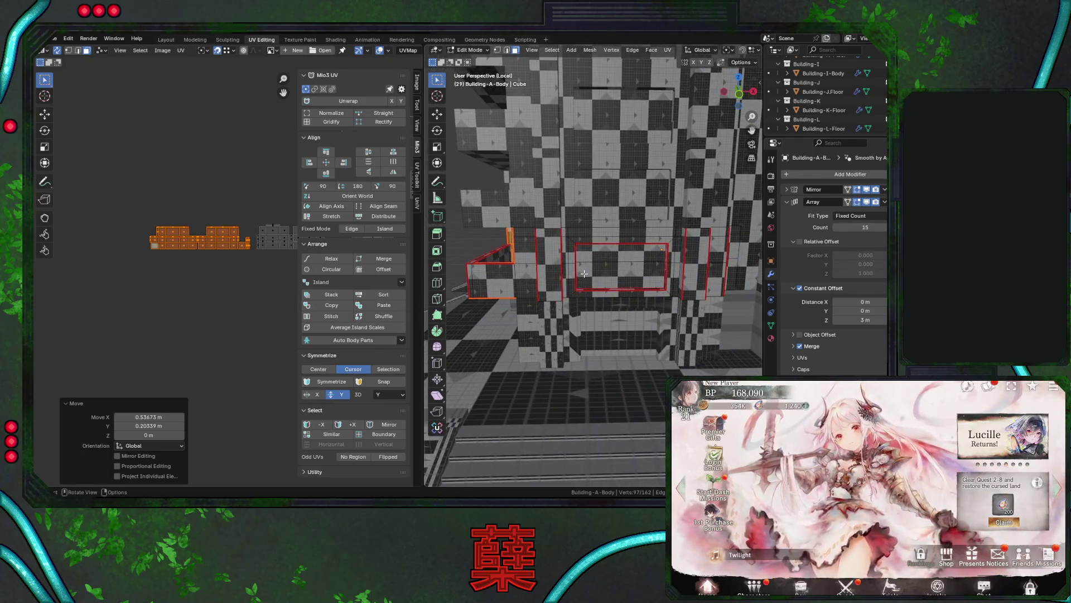
scroll(223, 234, "down", 2)
mouse_move(224, 235)
middle_mouse_down()
mouse_move(227, 271)
mouse_move(216, 256)
middle_mouse_up()
left_click_drag(231, 180, 255, 236)
middle_click_drag(623, 297, 611, 271)
left_click(644, 245)
key("l")
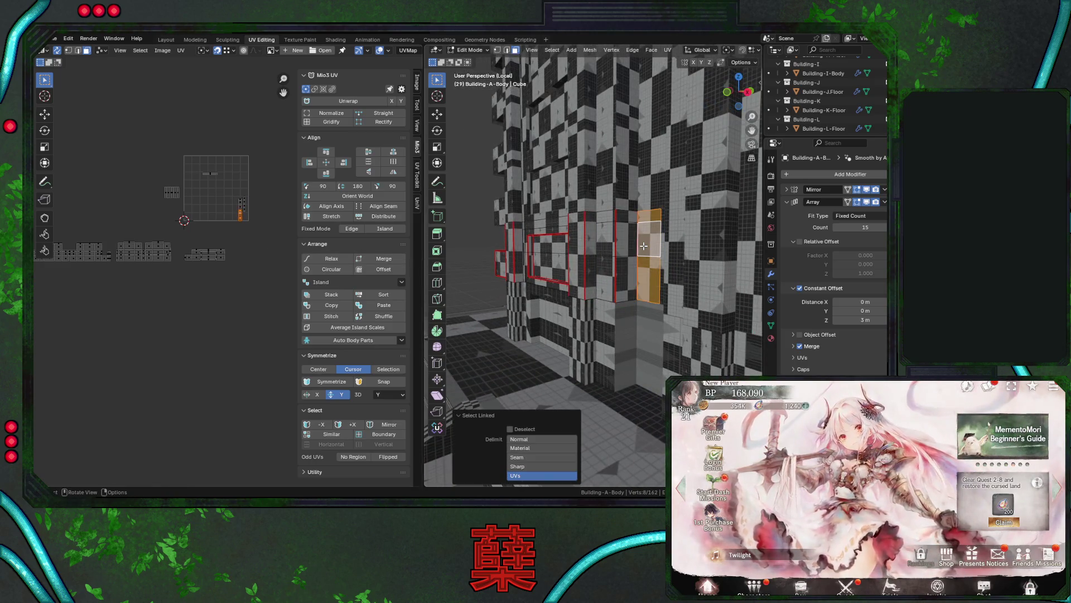
key("l")
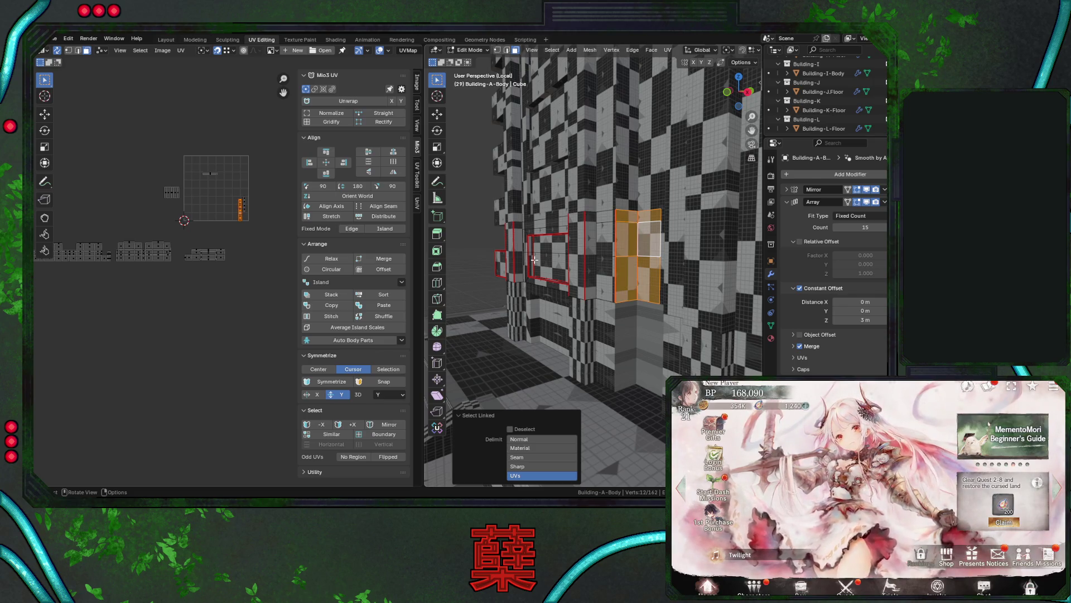
key("ctrl+z")
key("g")
left_click(233, 215)
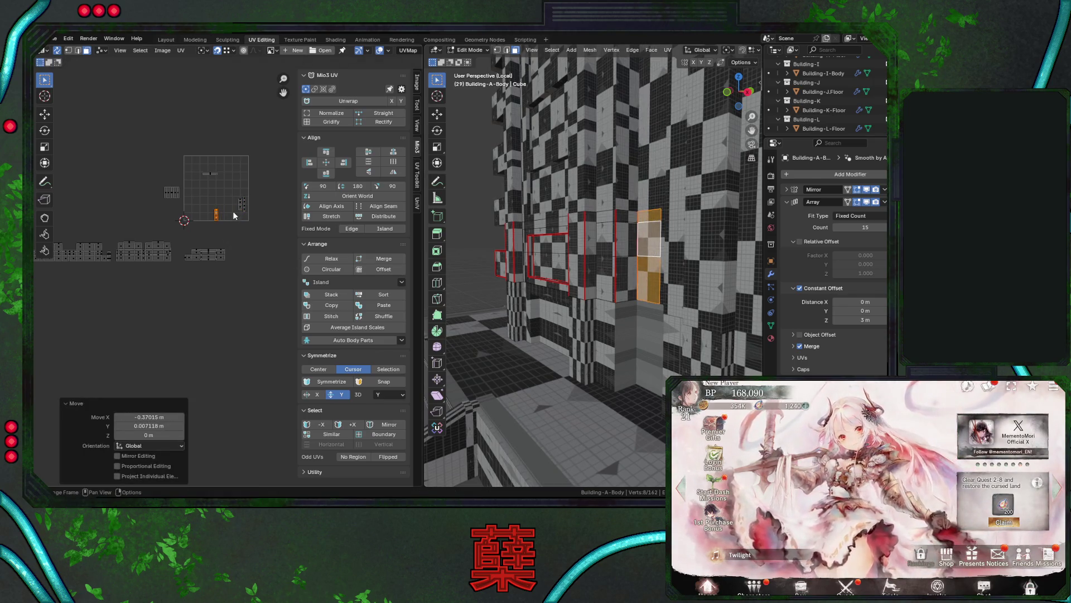
Move the adjacent strip island left and fine-tune its placement.
key("l")
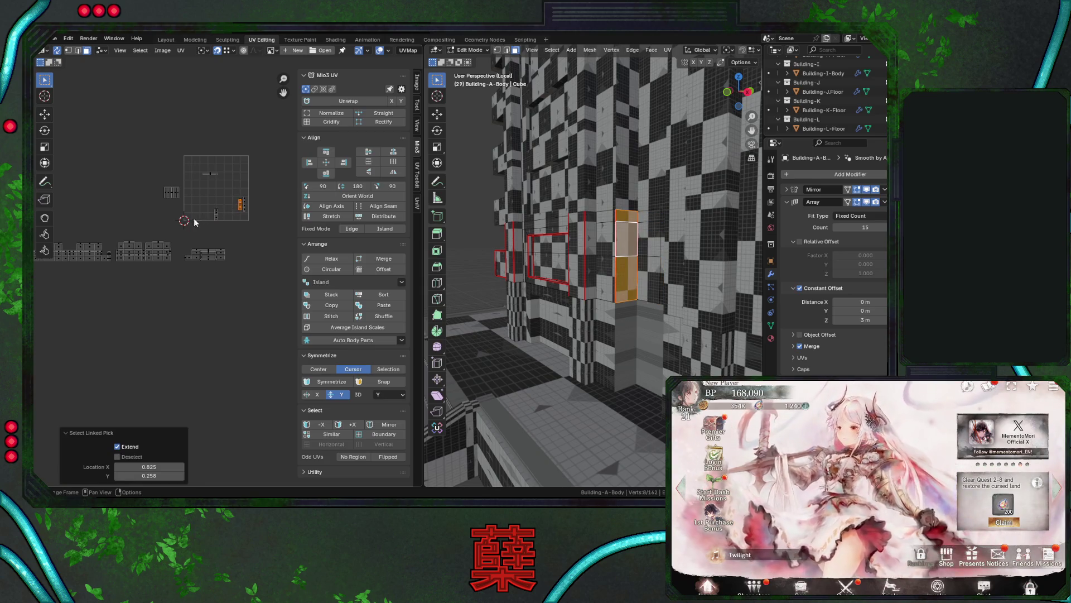
key("g")
left_click(206, 220)
key("g")
left_click(212, 218)
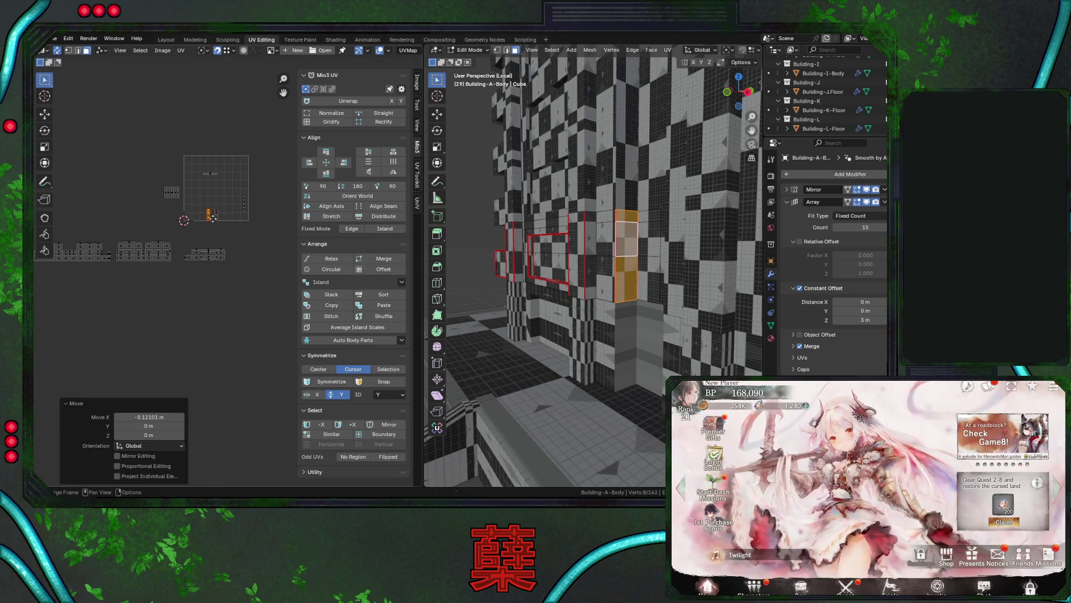
left_click(216, 219)
Place another orange strip island in the bottom row of islands.
key("l")
middle_click_drag(245, 230, 254, 228)
key("g")
left_click(244, 249)
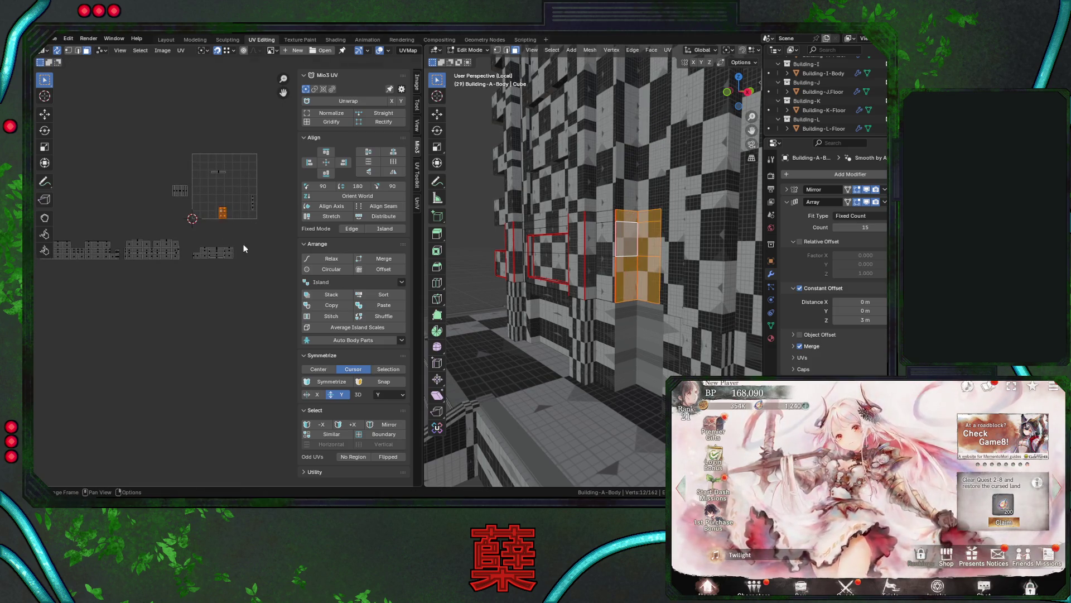
key("g")
left_click(207, 202)
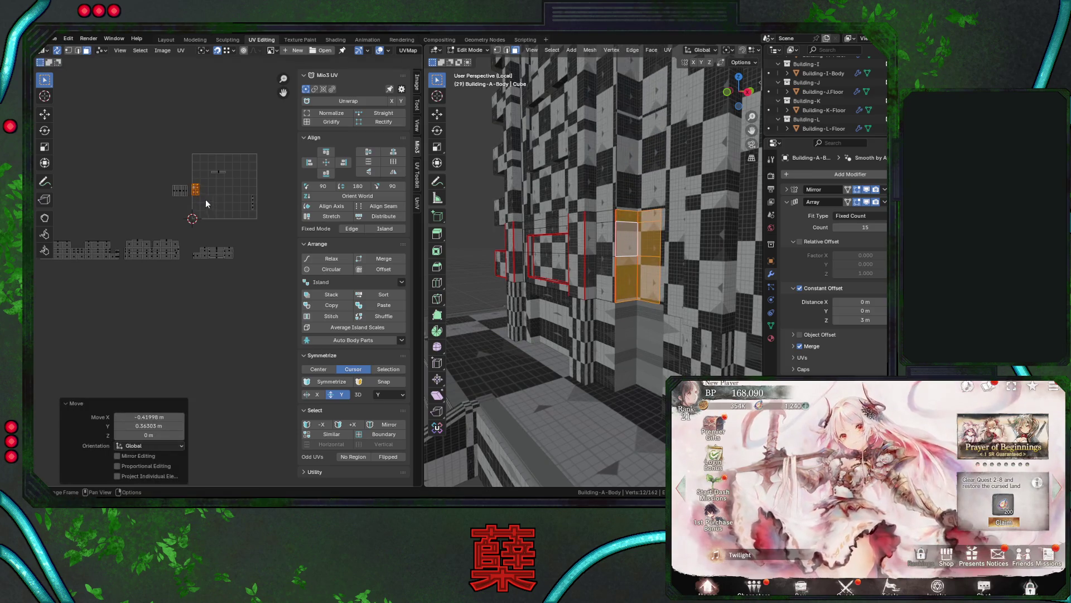
key("g")
left_click(186, 195)
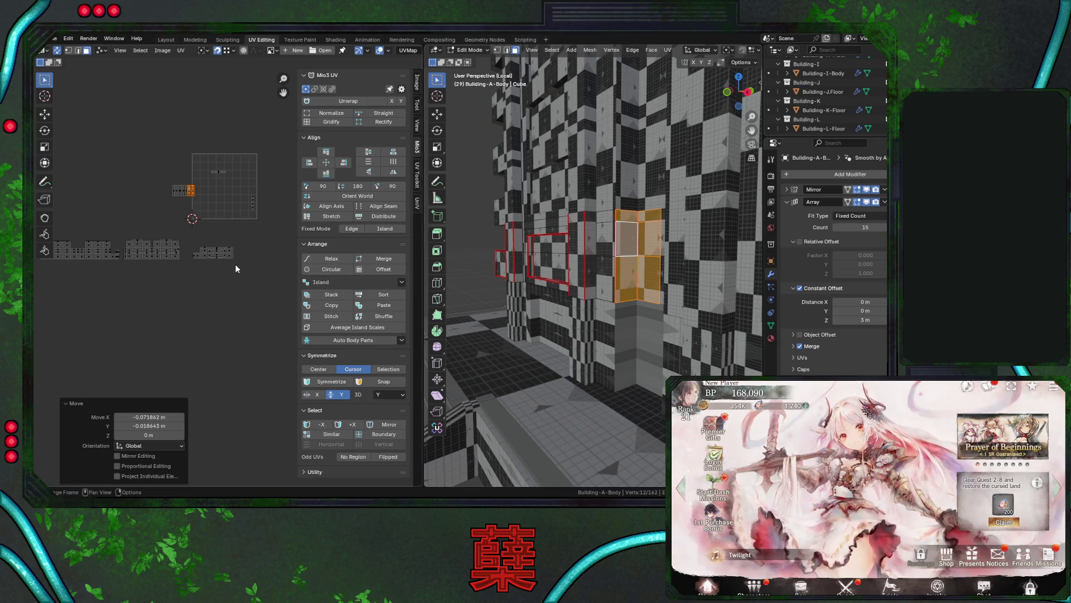
key("ctrl+z")
key("ctrl+z")
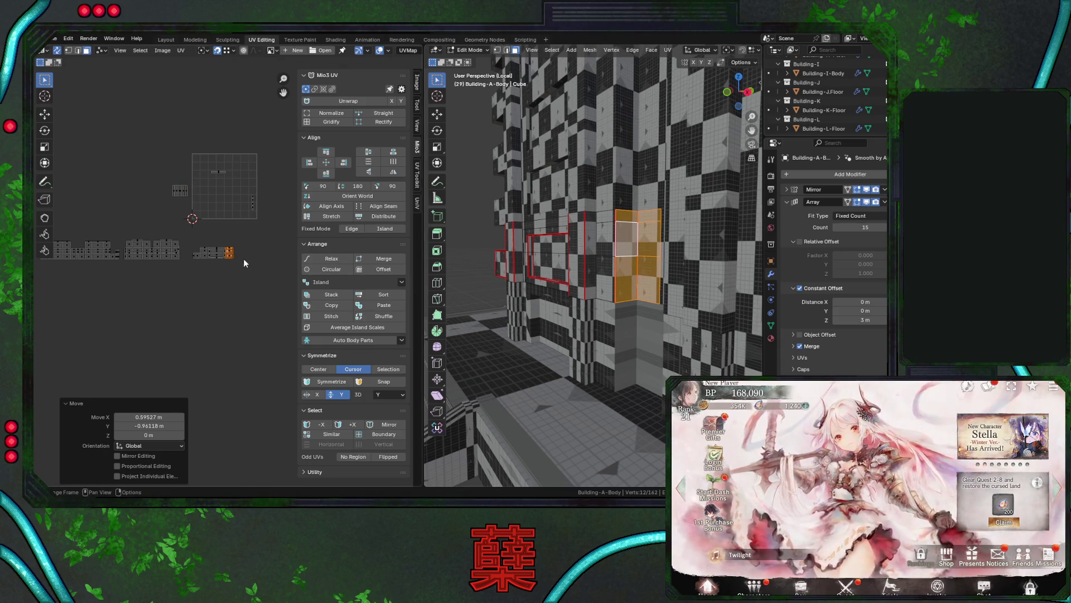
key("g")
left_click(236, 263)
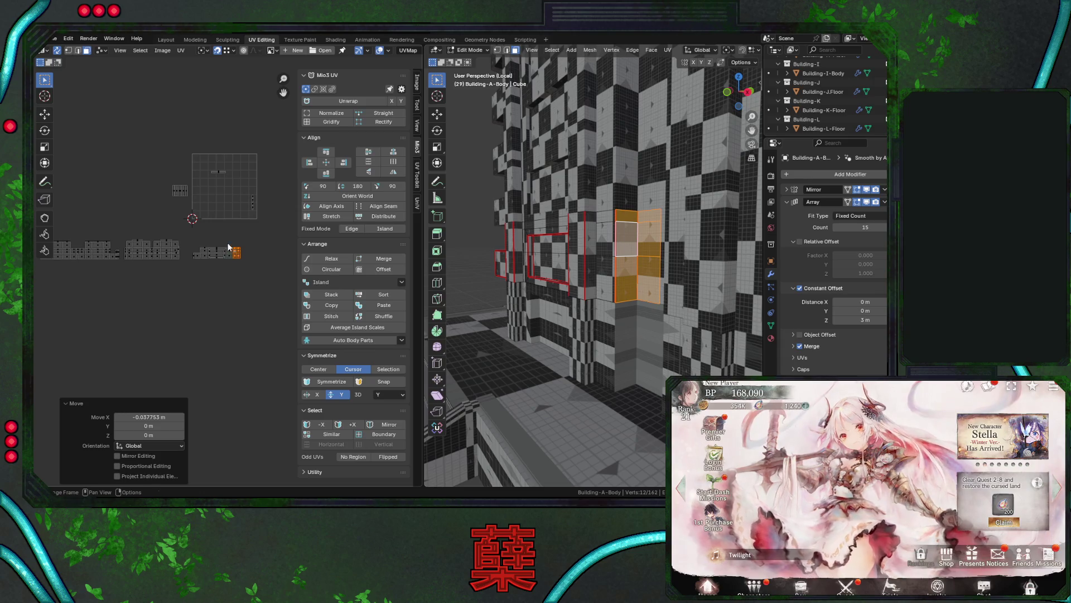
Box-select the small island near the grid and move it below the island rows.
left_click(229, 247, "shift")
left_click(248, 289)
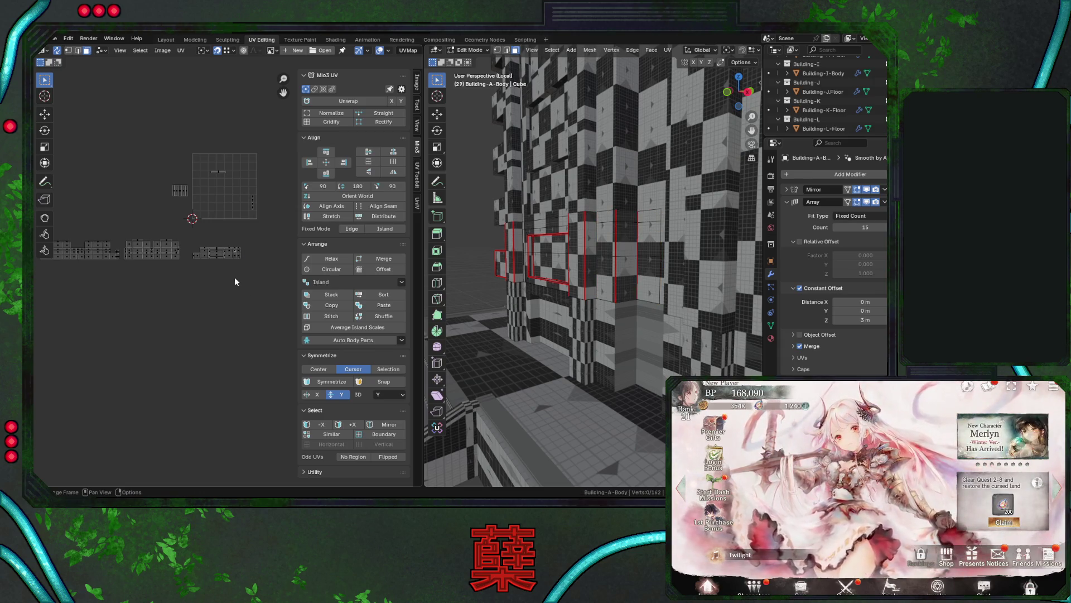
key("b")
left_click_drag(168, 177, 204, 205)
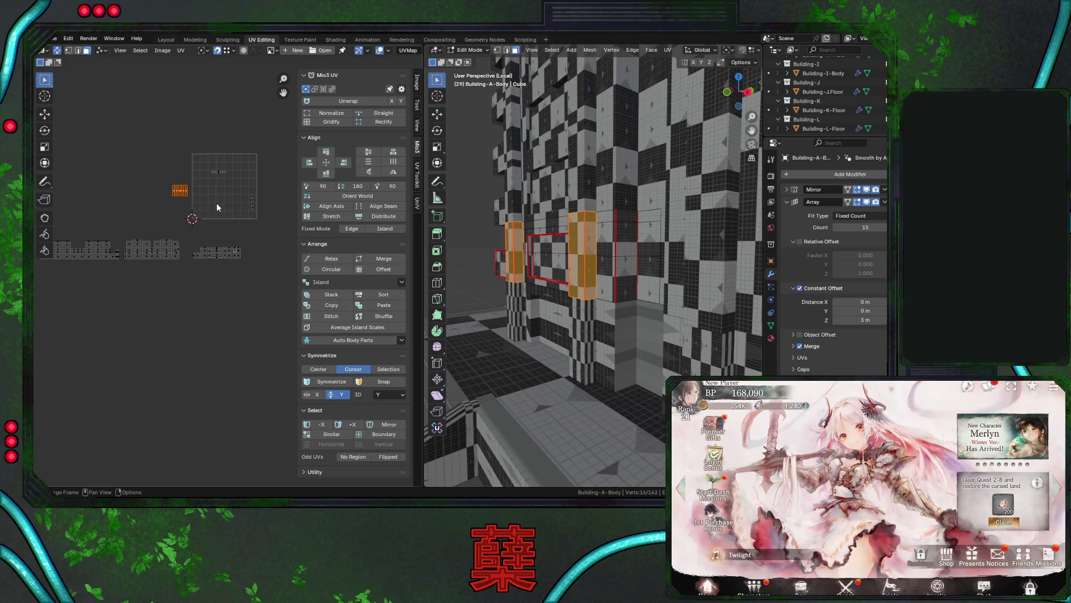
key("g")
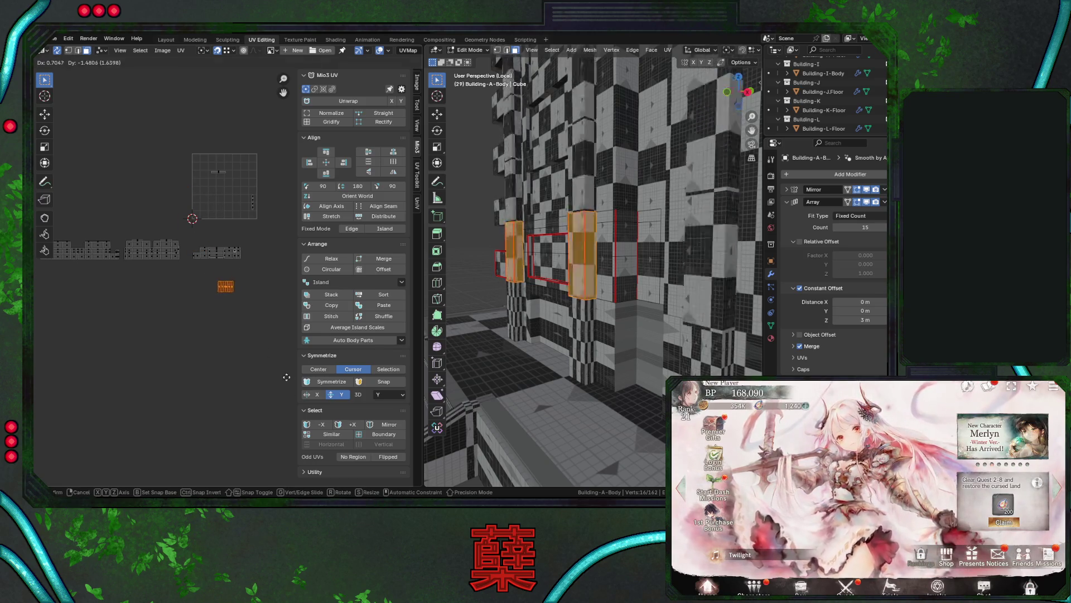
left_click(254, 281)
middle_click_drag(469, 335, 483, 343)
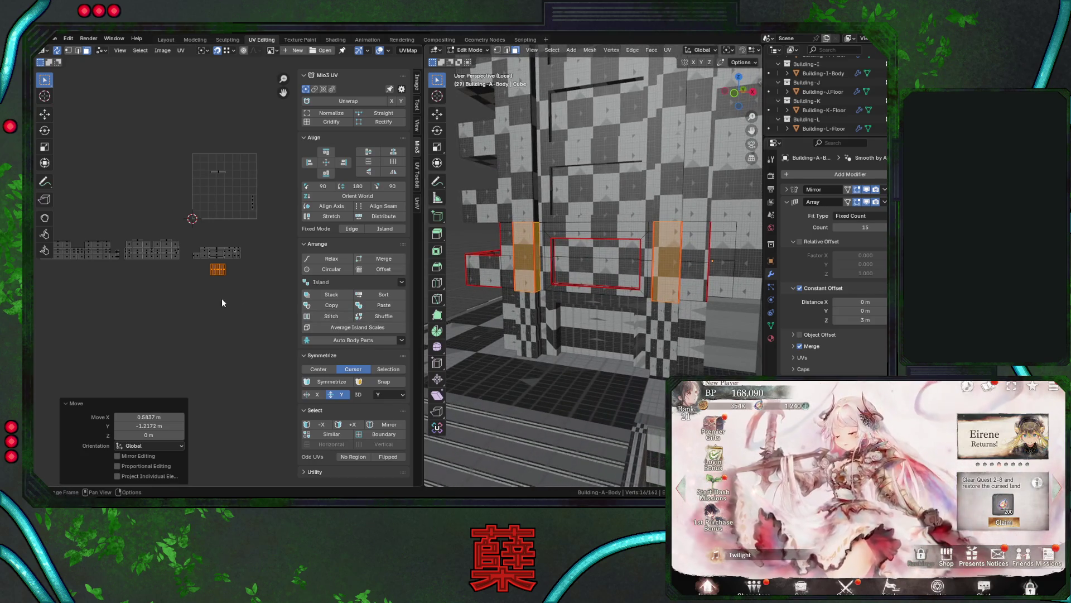
Shift the orange wall island and drop the small strip island down-left below the grid.
key("g")
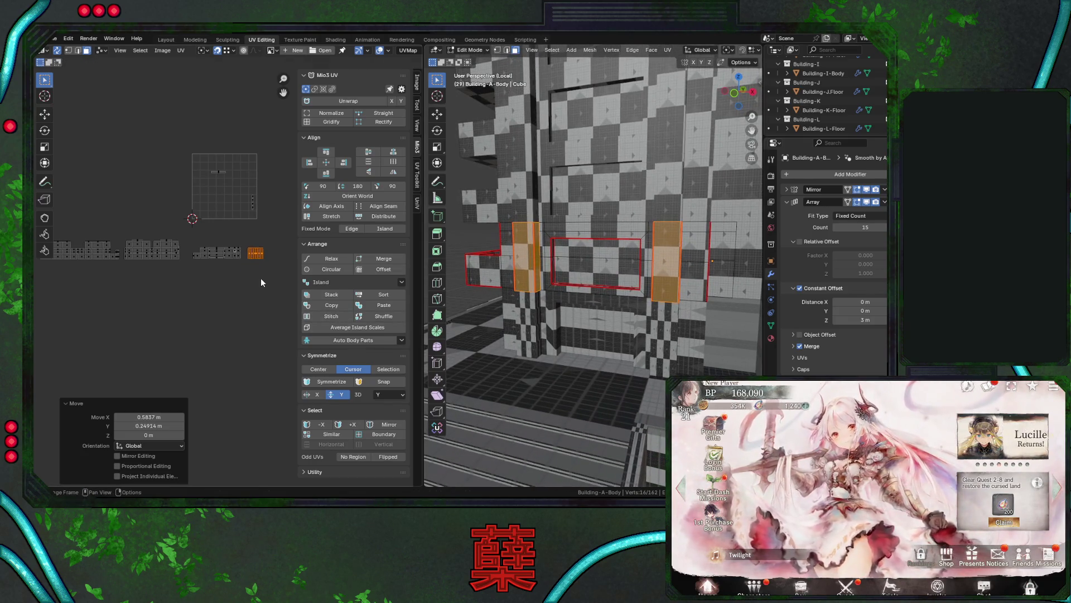
left_click(260, 277)
left_click_drag(246, 189, 257, 207)
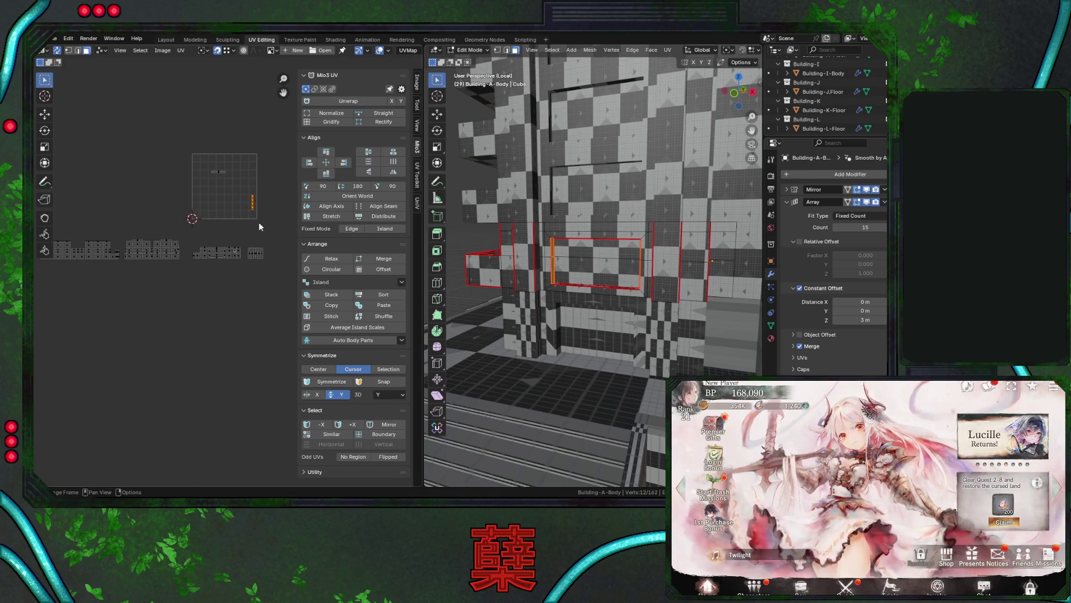
left_click_drag(241, 270, 242, 271)
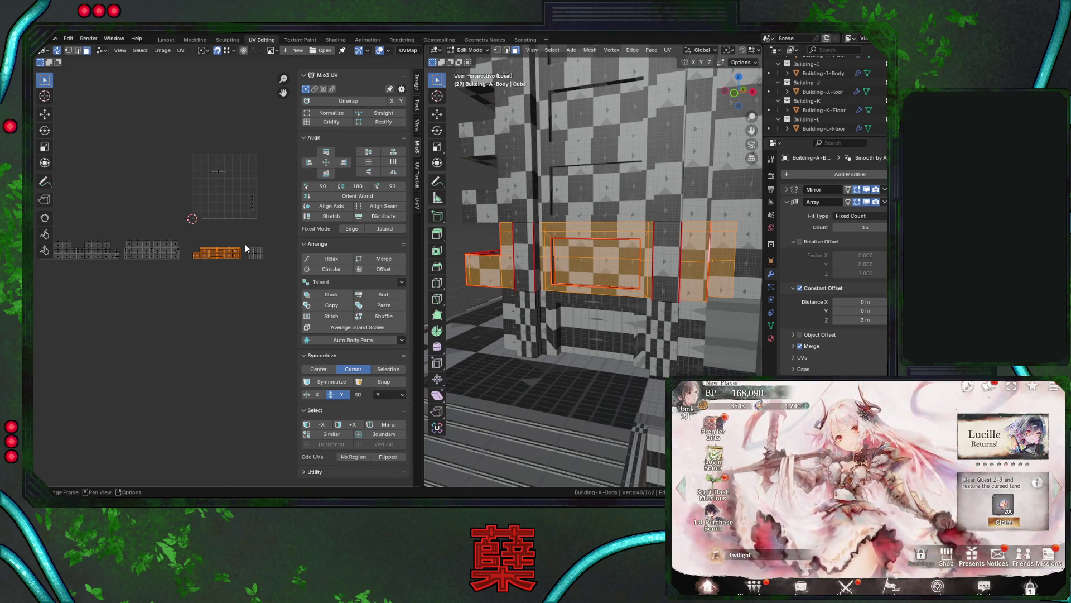
left_click(256, 253)
key("g")
left_click(184, 290)
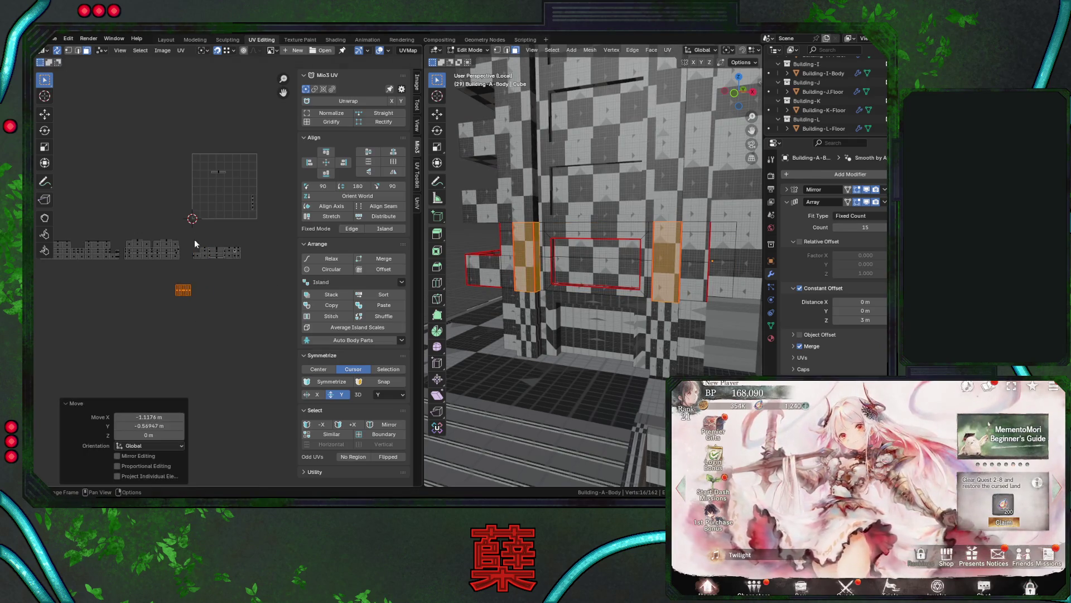
Reposition the small wall islands further down into the row beneath the UV grid.
left_click(216, 253)
key("g")
left_click(265, 309)
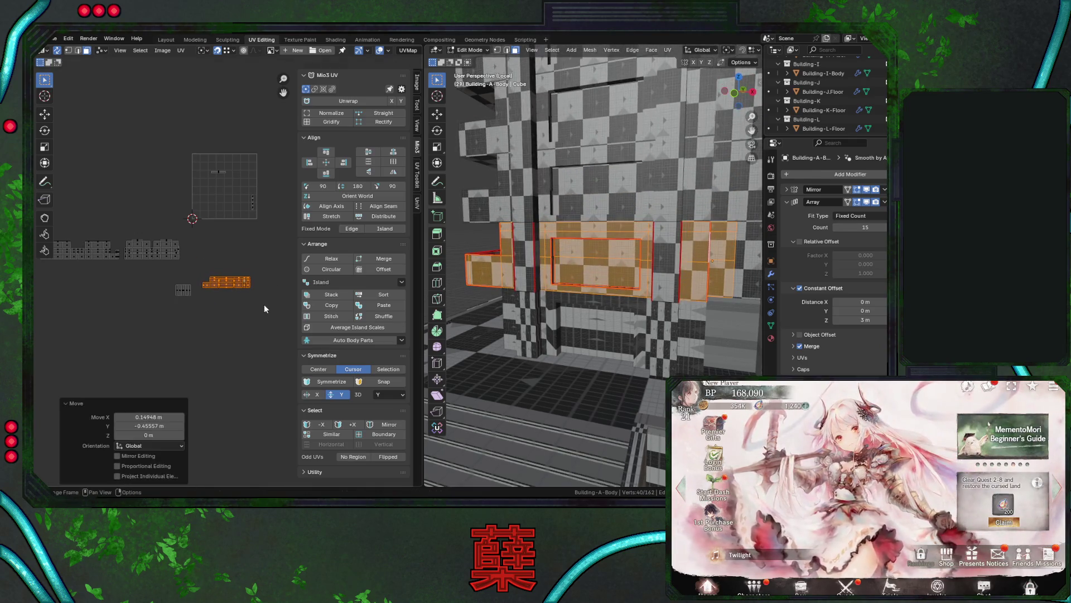
left_click(185, 290)
key("g")
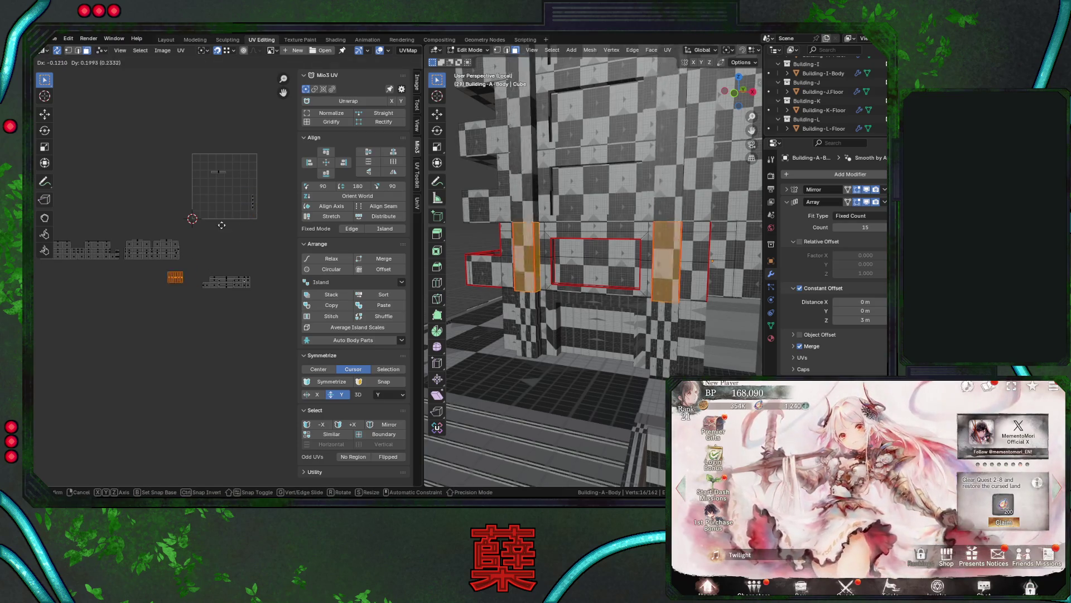
left_click(240, 211)
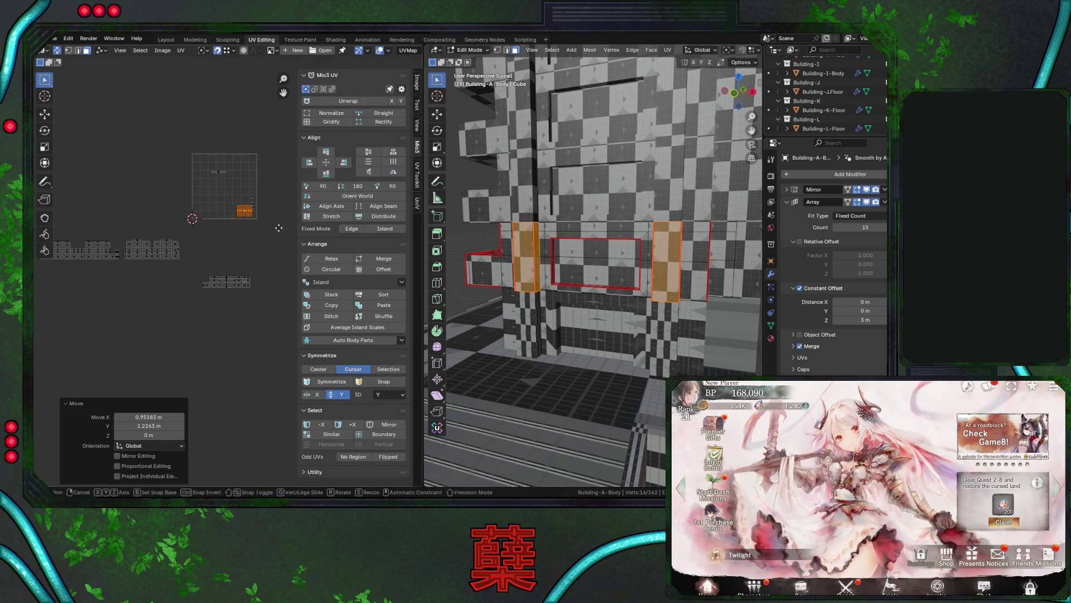
key("g")
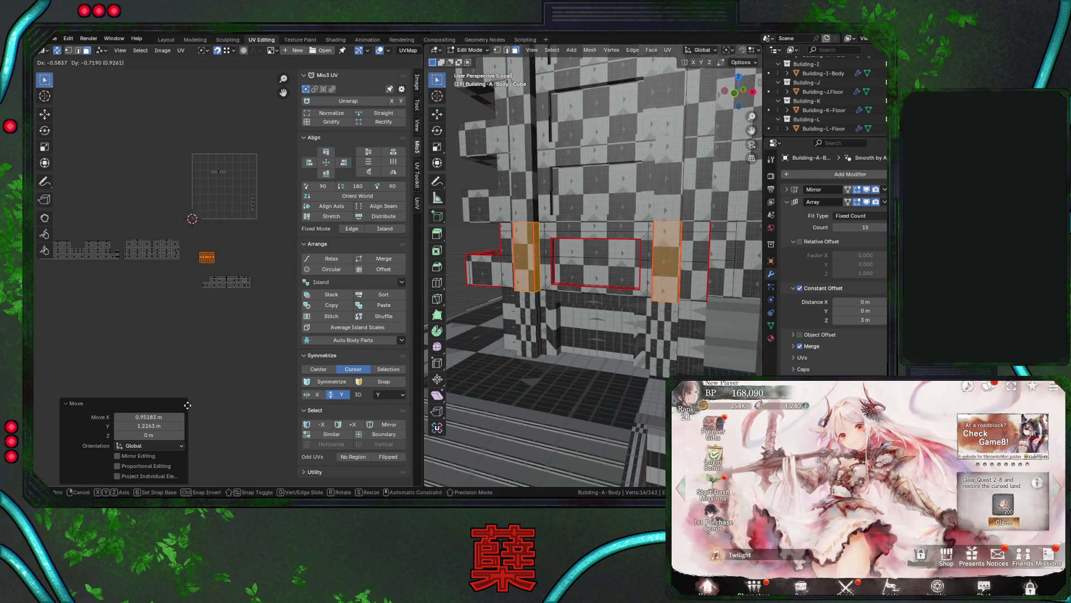
left_click(172, 401)
Move the lower wall island up into the row, then select the upper wall strip faces.
left_click(226, 282)
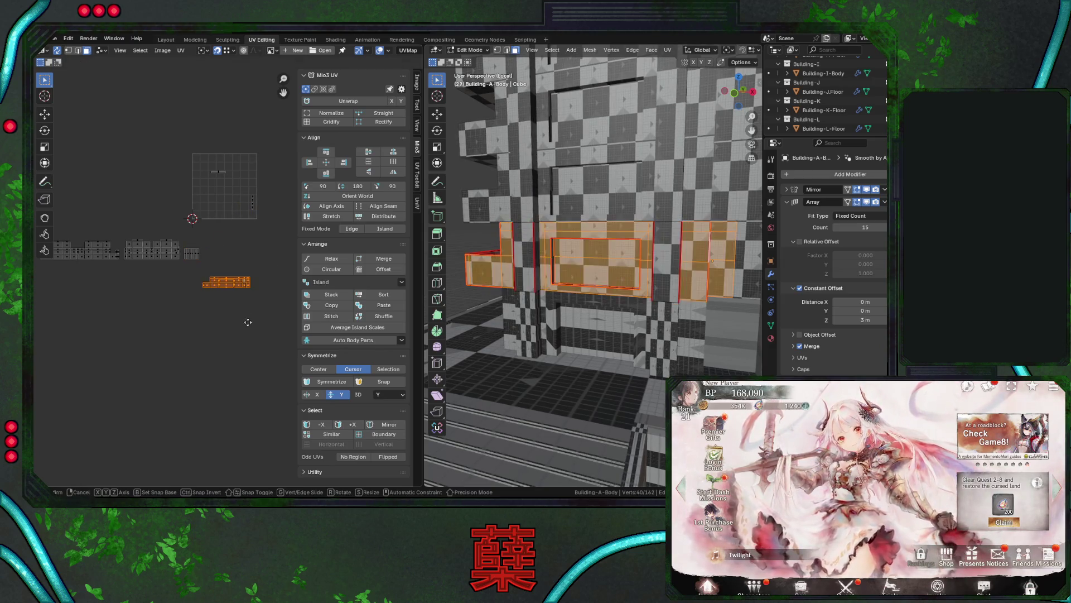
key("g")
left_click(251, 294)
left_click(254, 200)
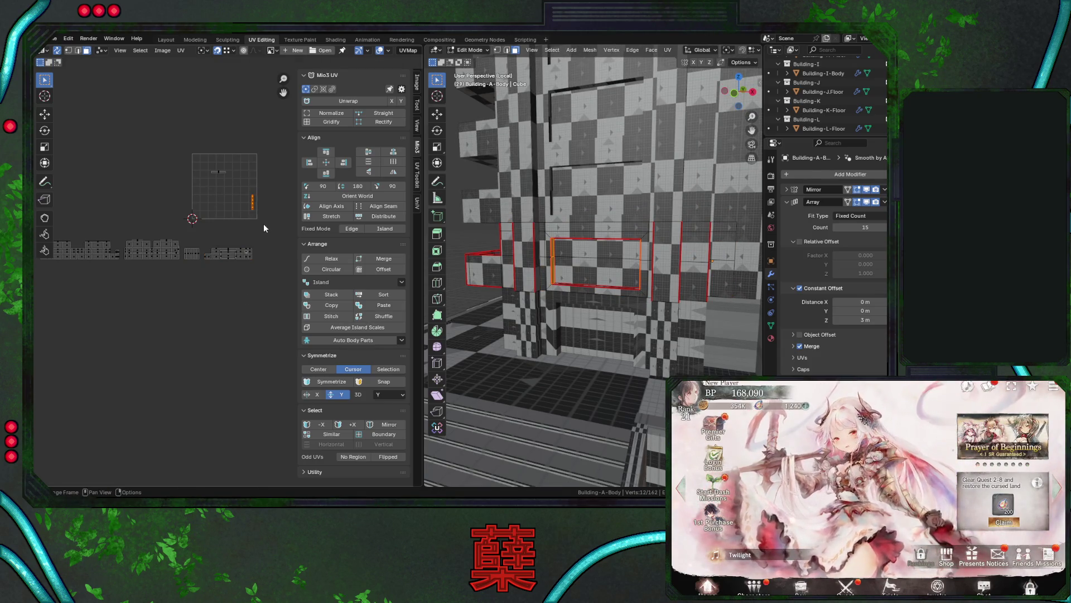
left_click(600, 255)
left_click(226, 270)
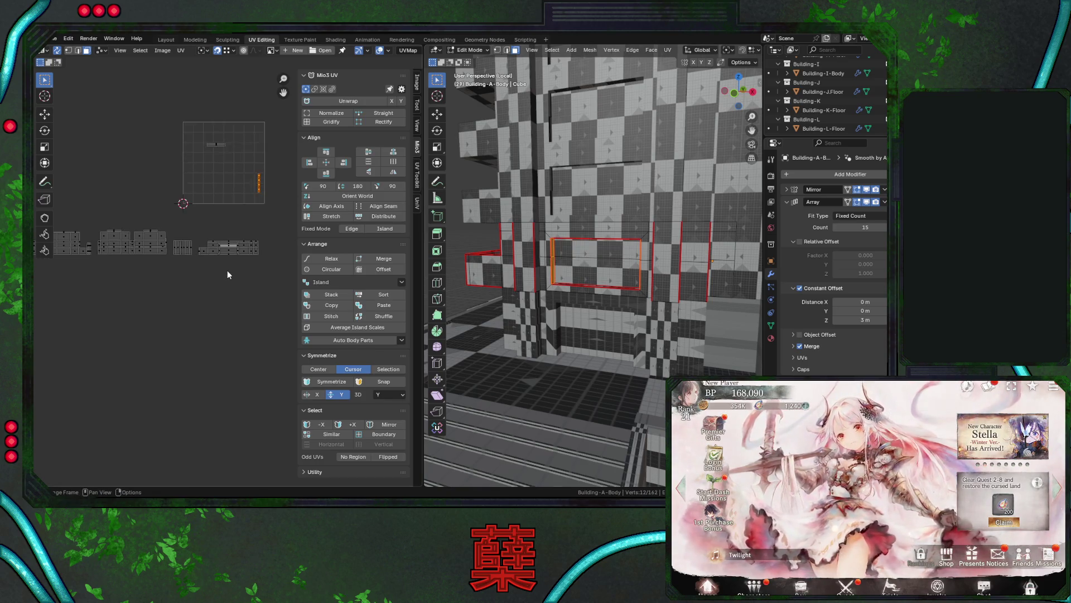
Place the selected island in the grid and move part of it beside the left island.
scroll(226, 270, "up", 3)
key("g")
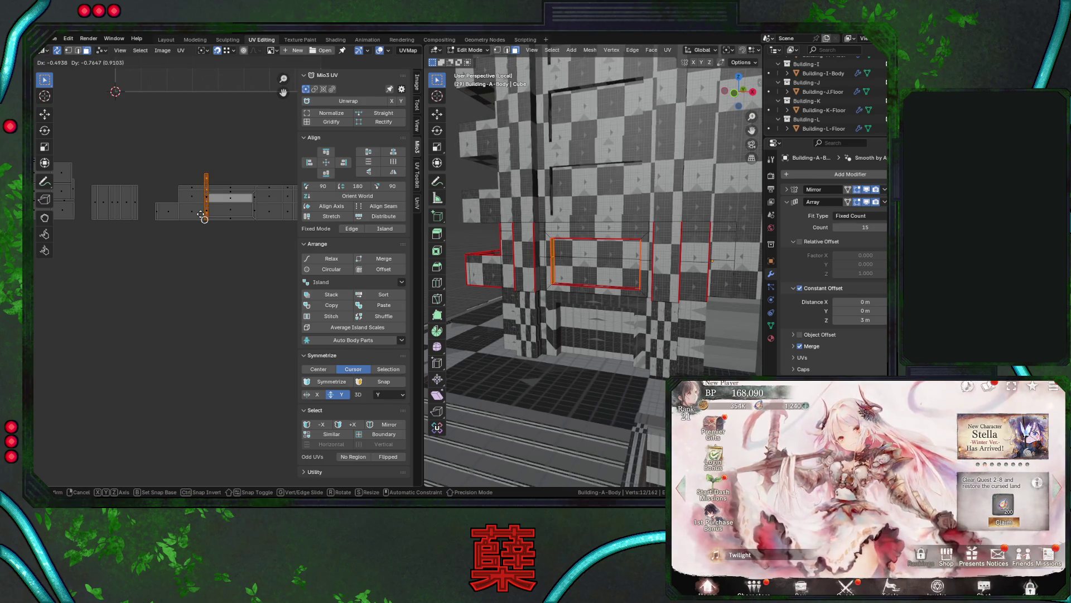
scroll(238, 157, "down", 2)
left_click(241, 166)
left_click(258, 150)
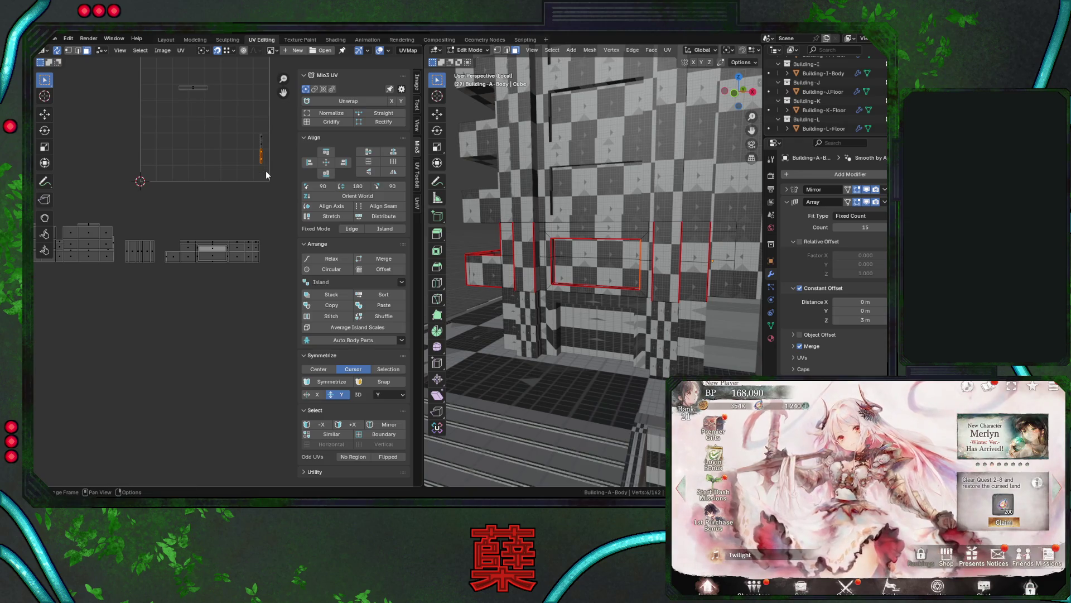
key("g")
left_click(208, 274)
key("g")
left_click(162, 277)
key("g")
key("Escape")
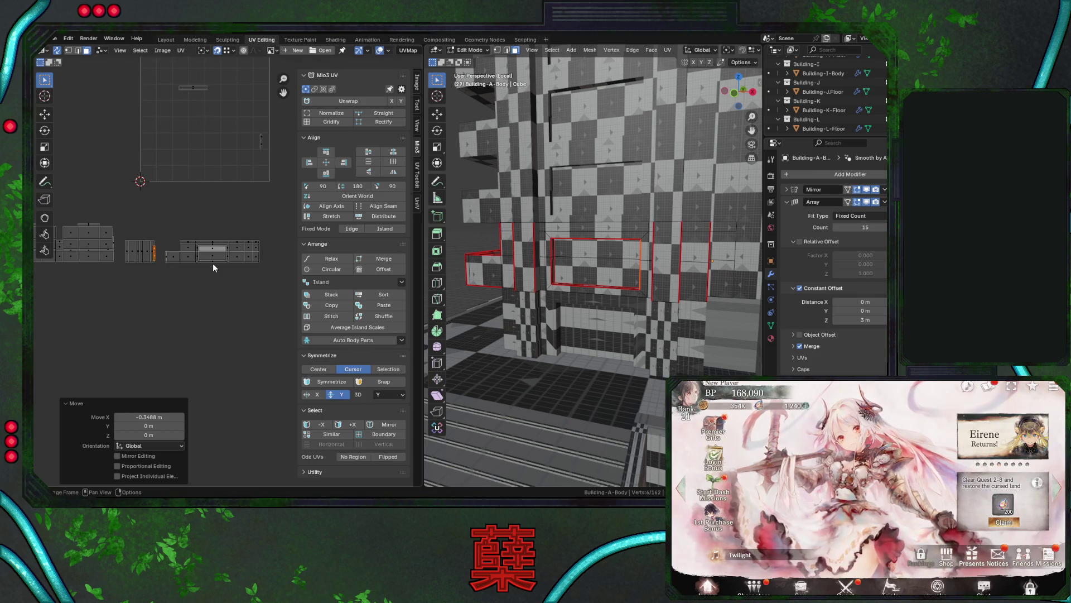
Slide the strip piece horizontally with an X-axis constraint to line it up.
key("g")
left_click(198, 262)
key("g")
key("x")
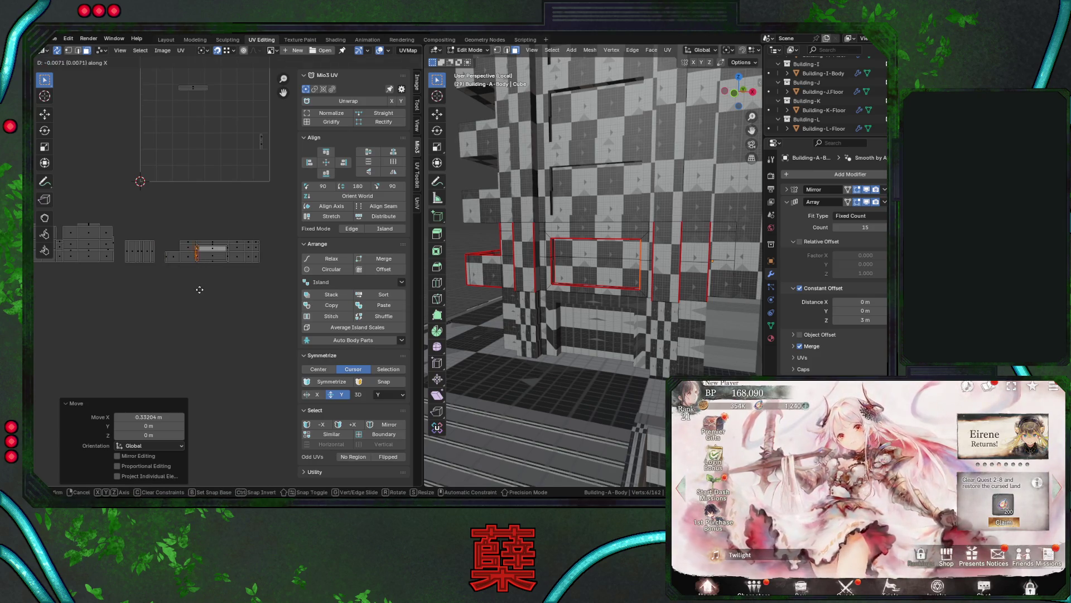
left_click(168, 281)
key("g")
key("x")
key("Escape")
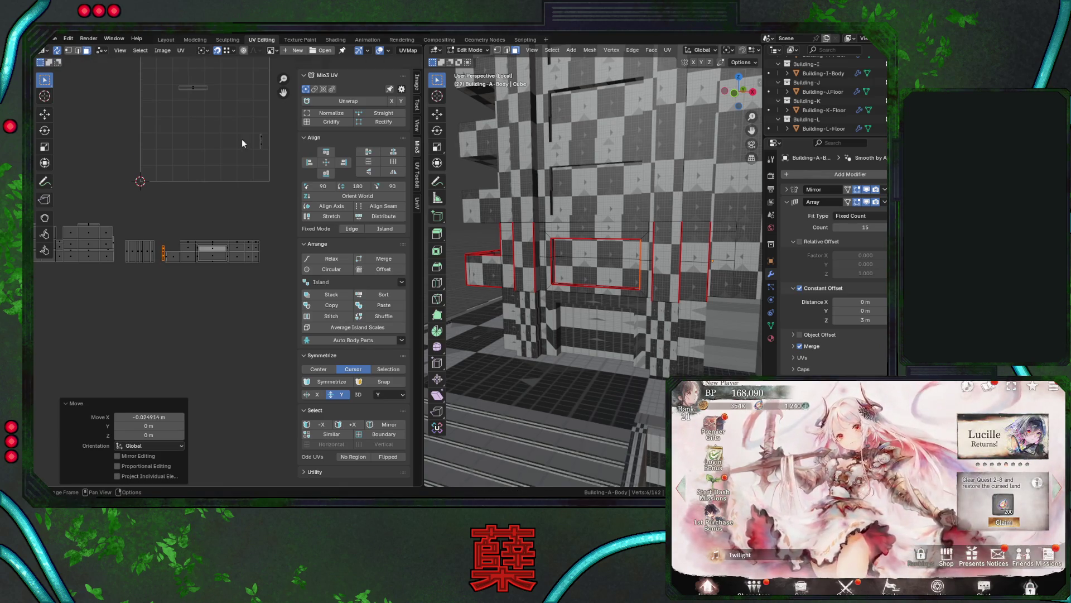
Move a thin UV strip down beside the island row and save City.blend.
left_click(261, 141)
key("g")
left_click(158, 260)
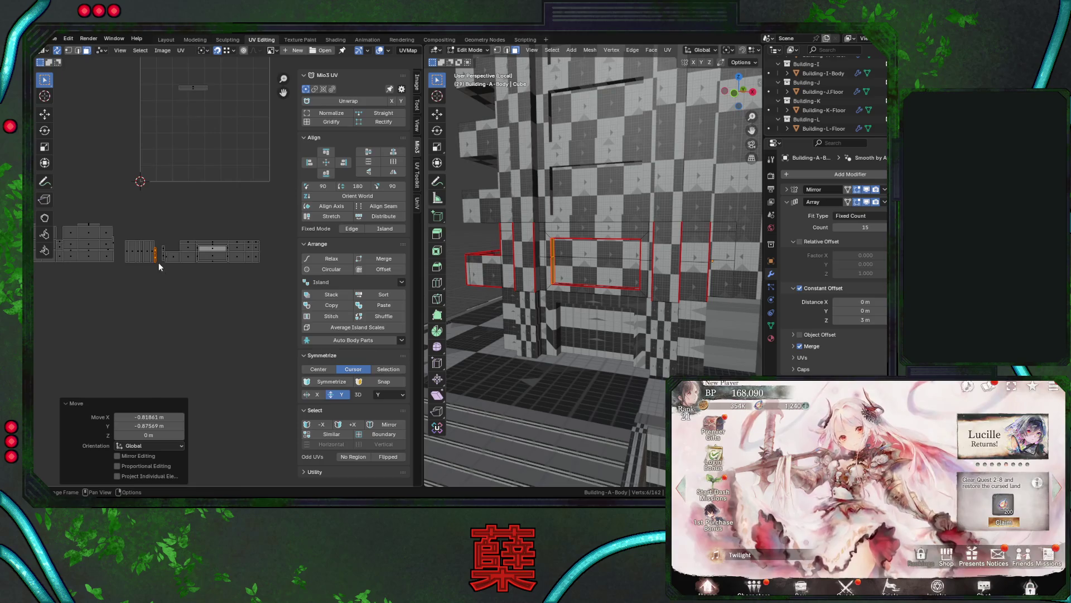
left_click(190, 291)
key("ctrl+s")
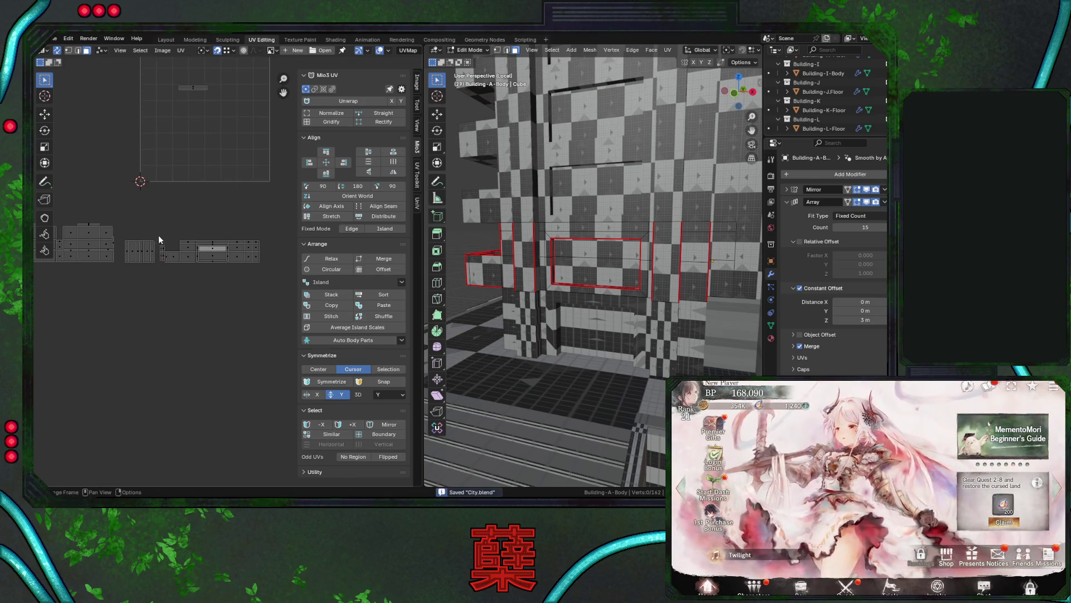
Drop another small strip from the grid below the island row.
left_click_drag(159, 237, 266, 276)
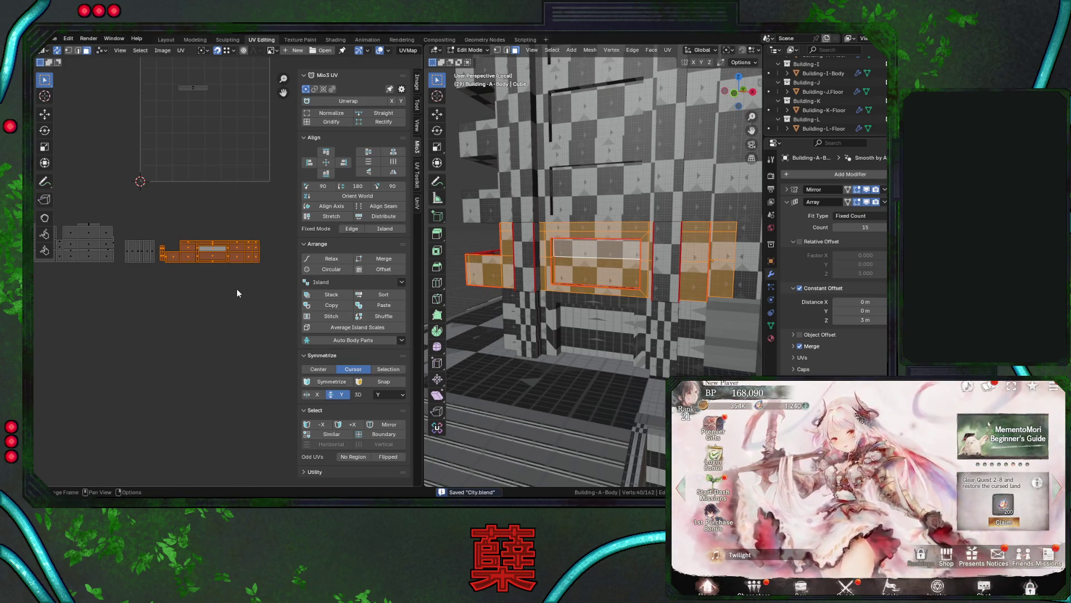
scroll(234, 289, "down", 2)
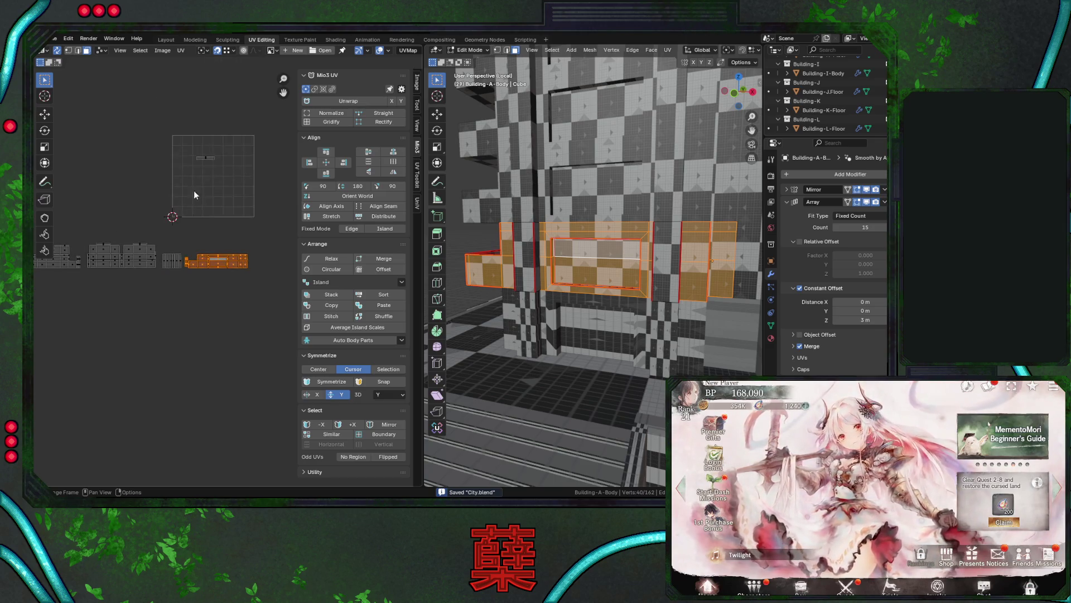
left_click(235, 178)
scroll(209, 223, "up", 4)
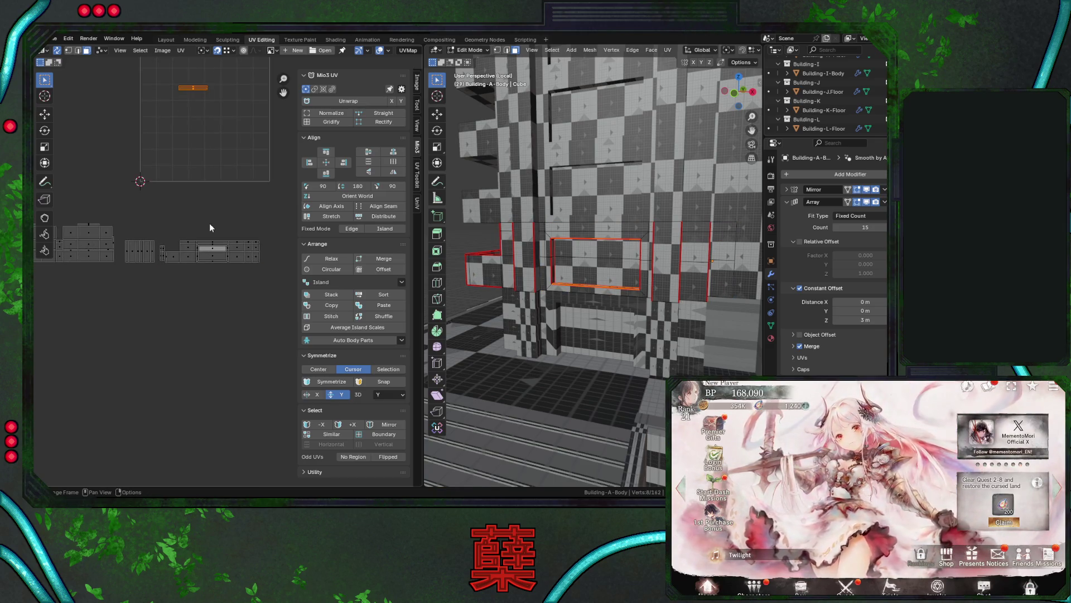
key("g")
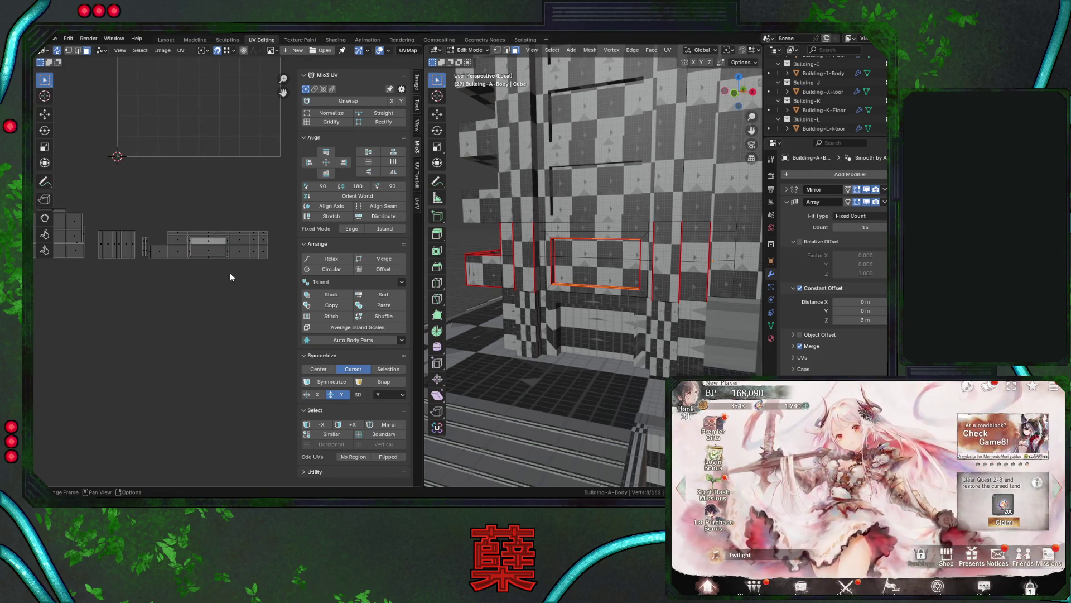
key("Return")
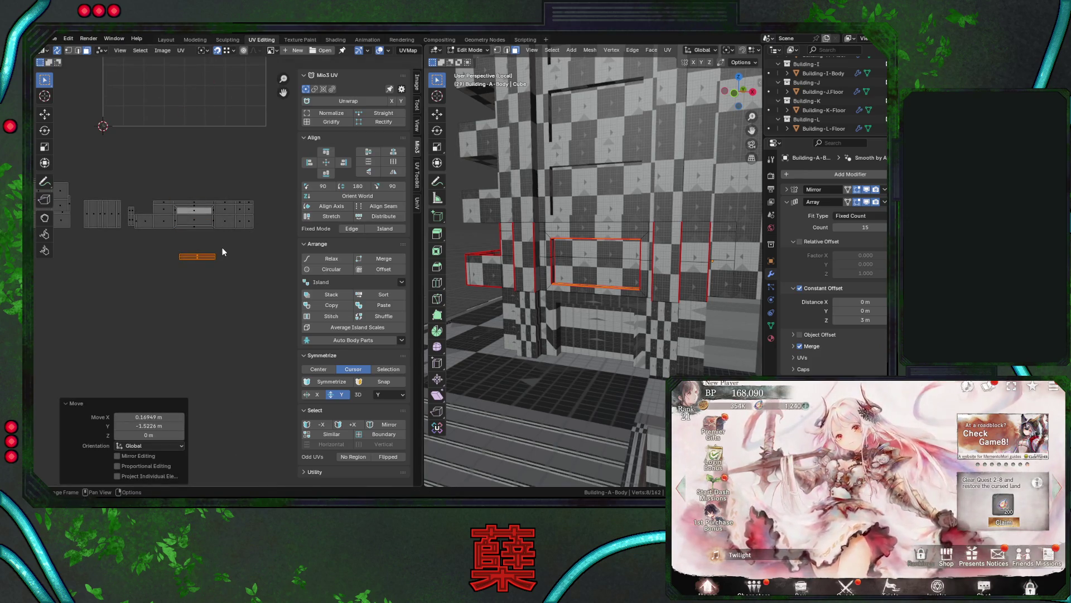
scroll(217, 279, "down", 2)
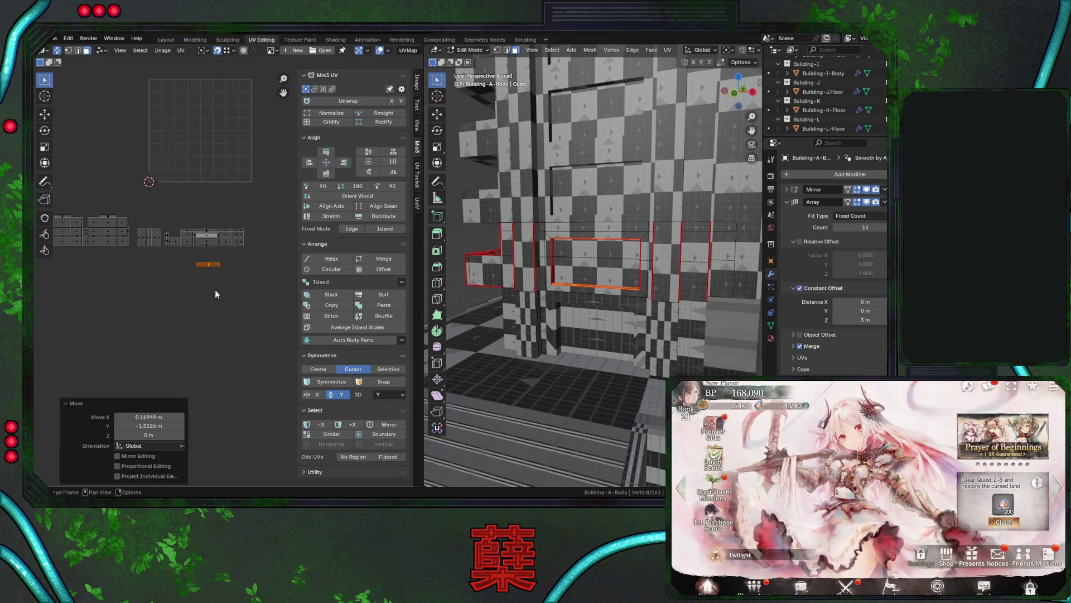
key("g")
left_click(268, 269)
middle_click_drag(168, 274, 217, 263)
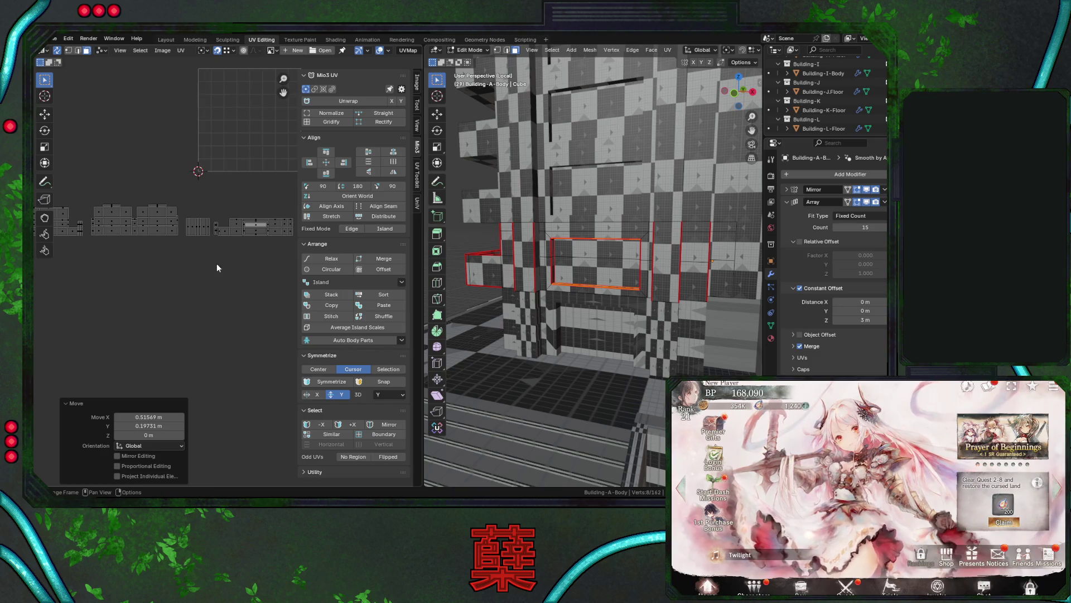
Select the remaining wall-edge strips in the 3D view and move them into the row.
left_click(112, 205)
mouse_move(558, 282)
middle_mouse_down()
mouse_move(580, 290)
mouse_move(630, 276)
middle_mouse_up()
middle_click_drag(548, 285, 600, 240)
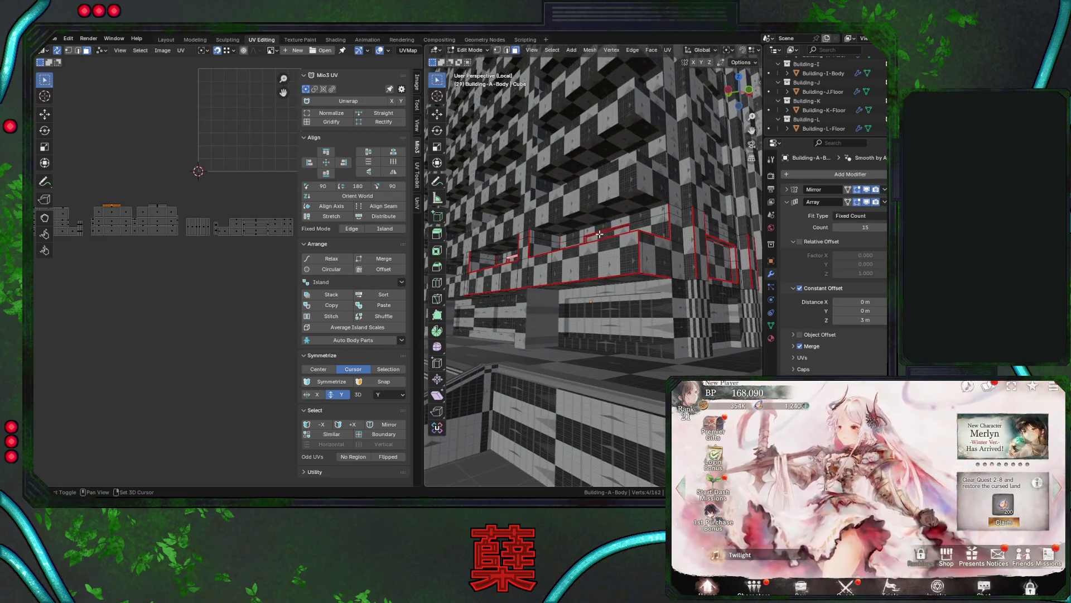
left_click(599, 241, "shift")
left_click(599, 233, "shift")
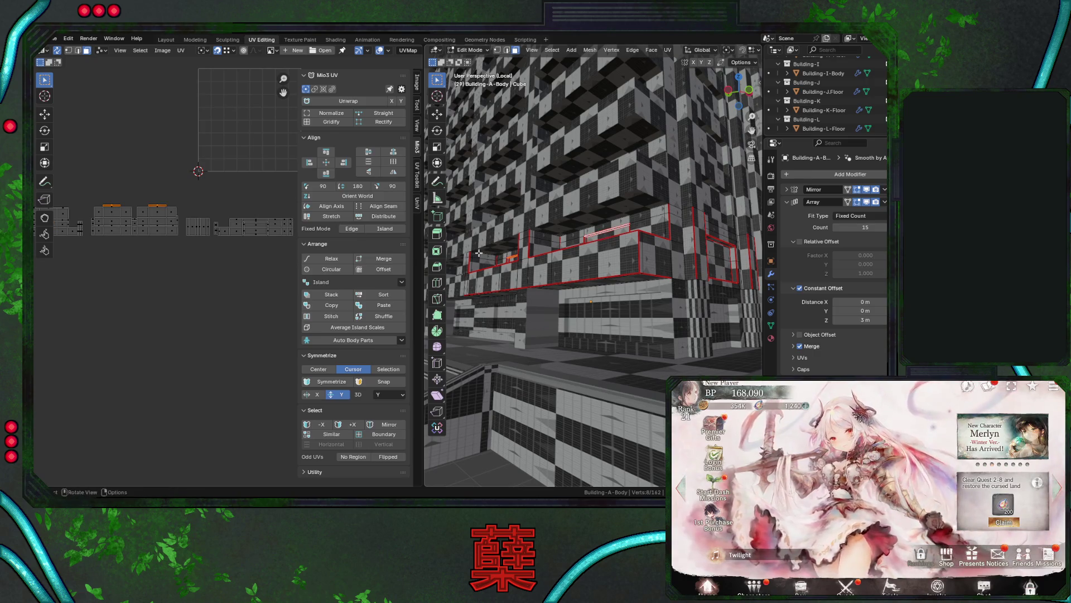
key("g")
left_click(197, 297)
key("g")
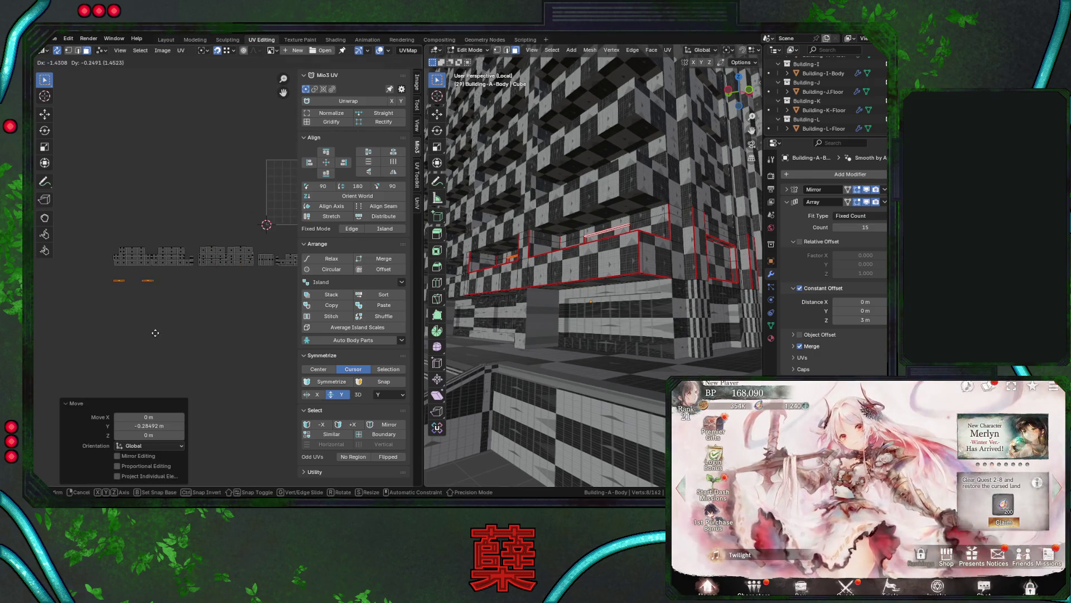
left_click(106, 316)
mouse_move(109, 316)
middle_mouse_down()
mouse_move(236, 313)
mouse_move(213, 304)
middle_mouse_up()
key("g")
left_click(215, 309)
Save City.blend, then select all UV islands and start scaling them down.
scroll(205, 315, "up", 2)
key("ctrl+s")
scroll(237, 291, "up", 1)
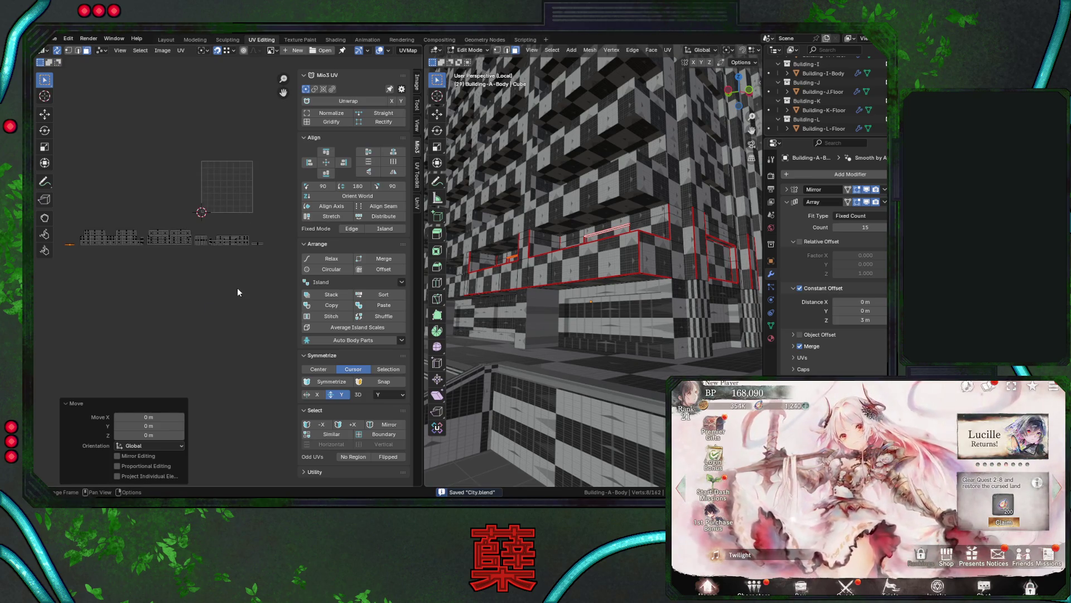
scroll(238, 288, "down", 2)
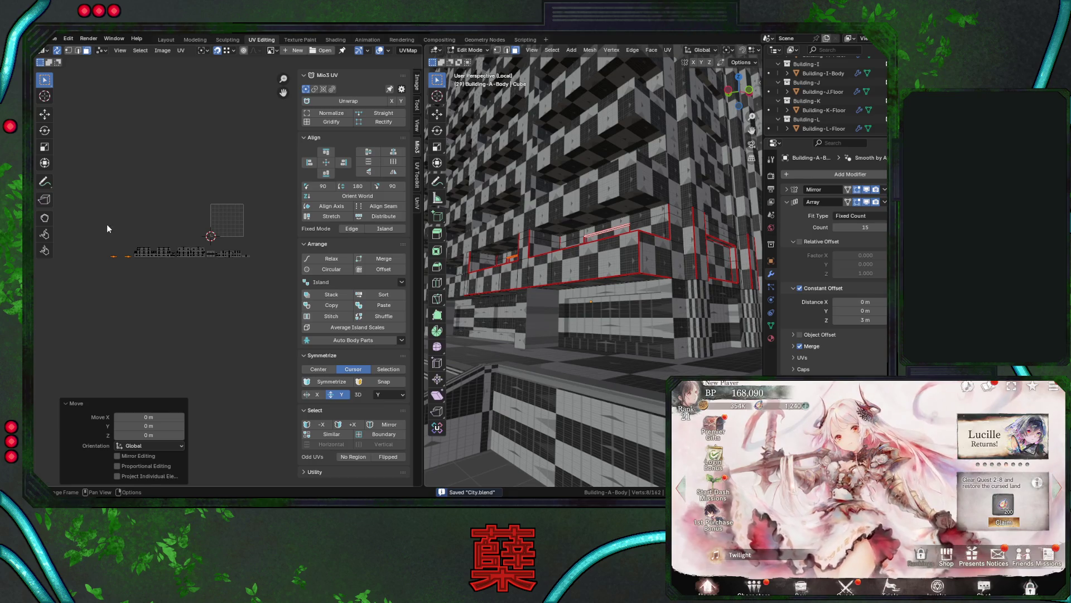
key("a")
key("s")
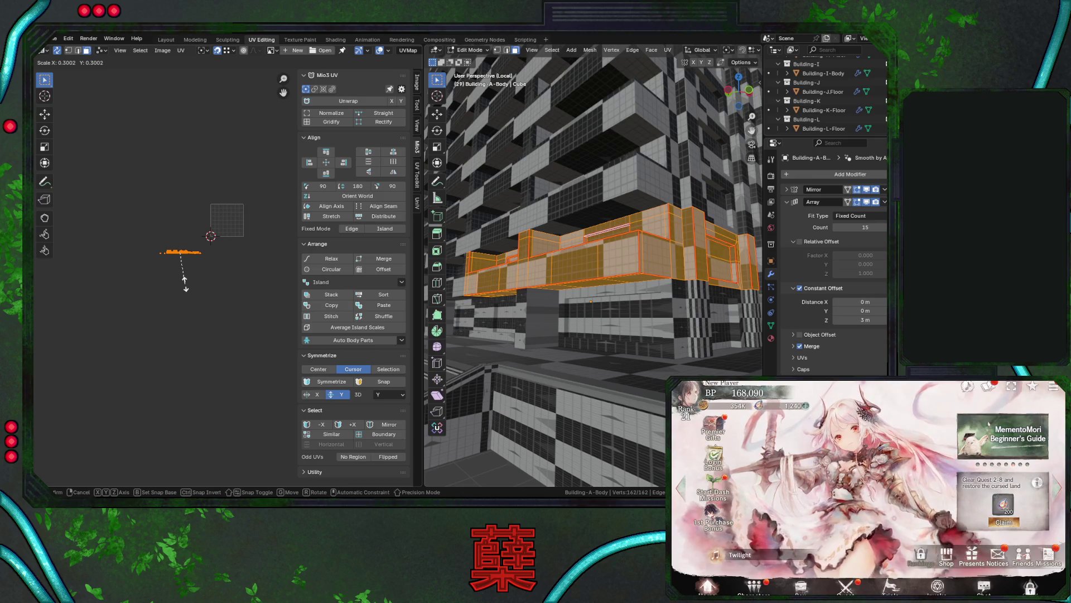
Save, then shrink all body UV islands and move them inside the UV grid.
right_click(186, 284)
key("ctrl+s")
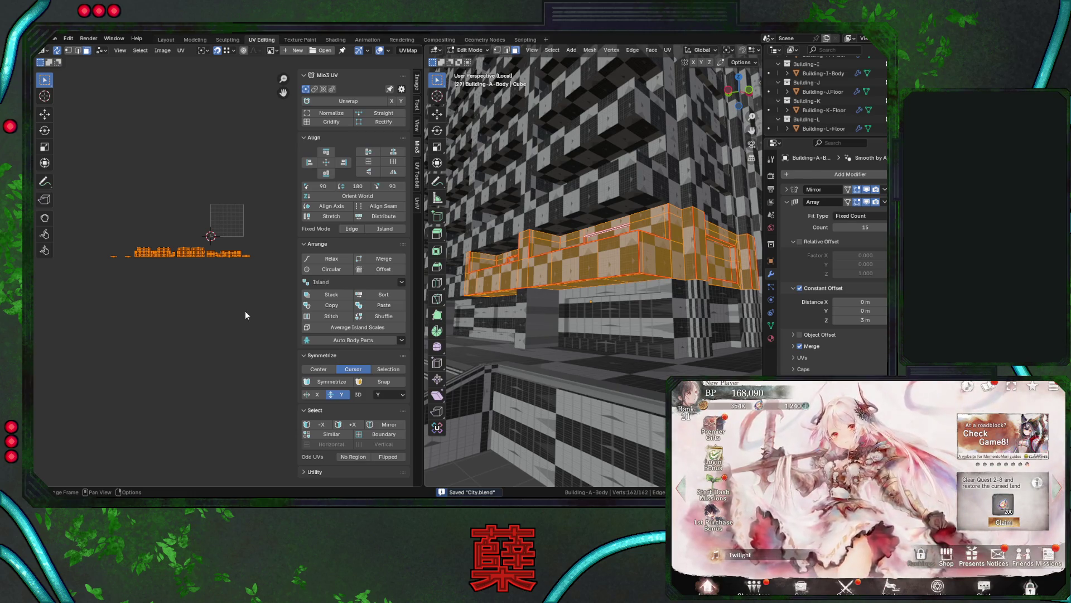
key("s")
left_click(202, 279)
key("g")
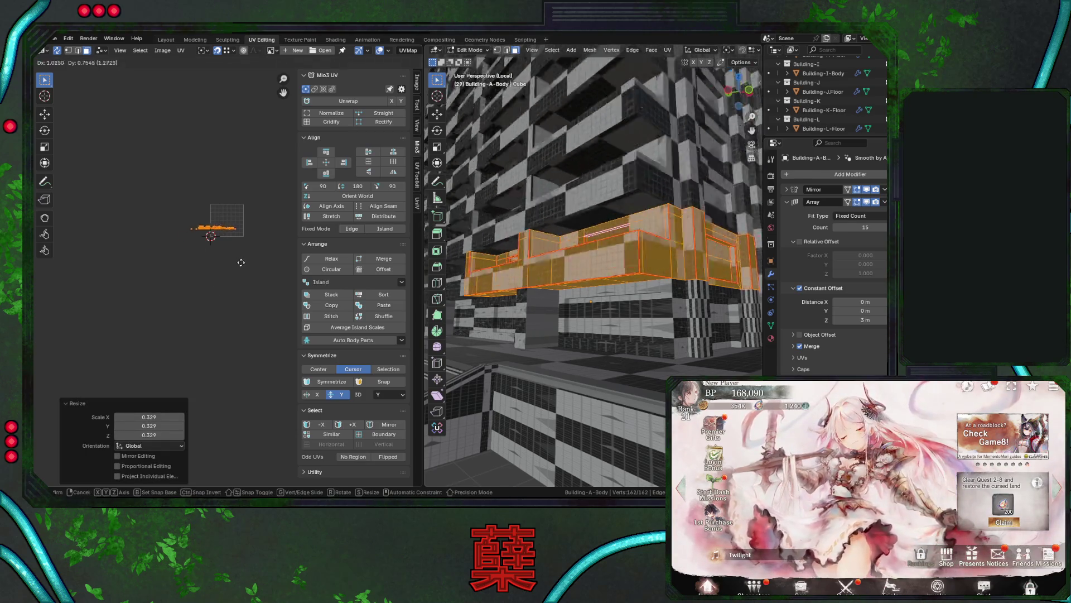
left_click(249, 269)
scroll(245, 279, "up", 5)
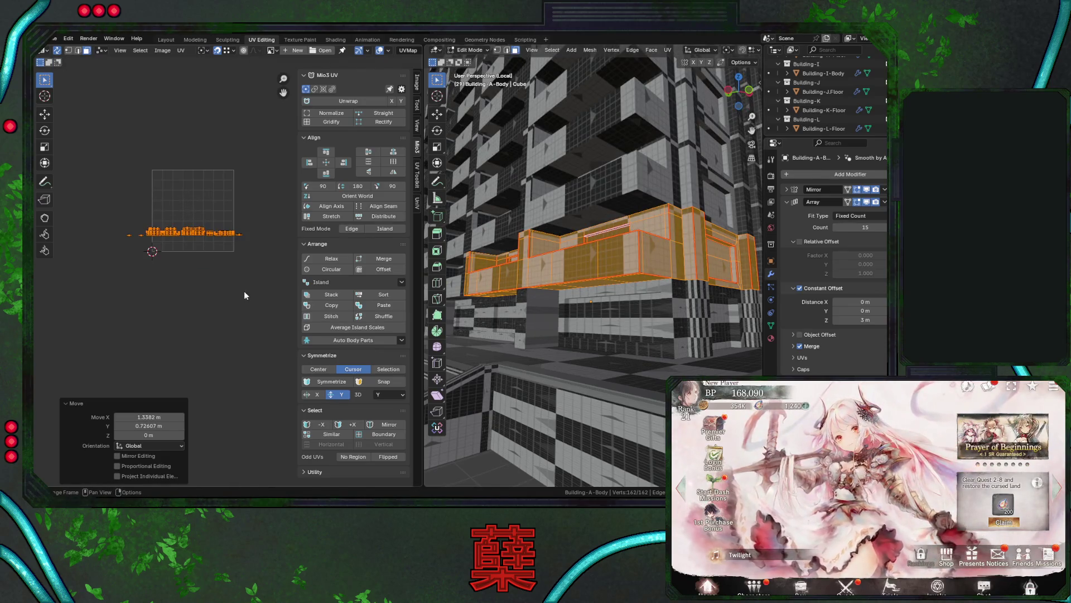
Unwrap all of Building-A-Floor's faces in Edit Mode, cancelling the follow-up island move.
key("Tab")
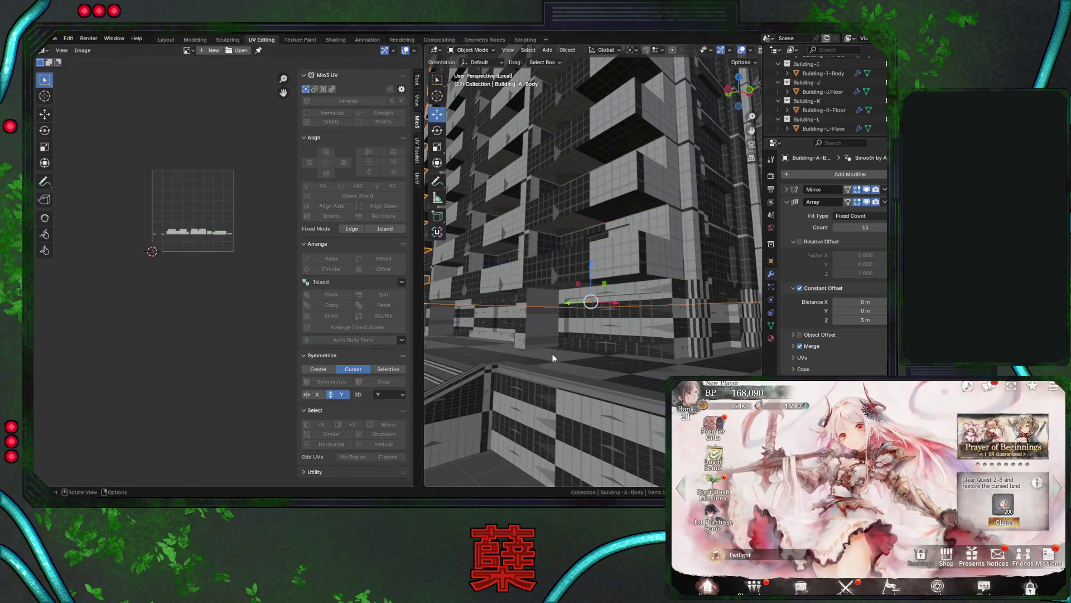
left_click(587, 400)
key("Tab")
key("a")
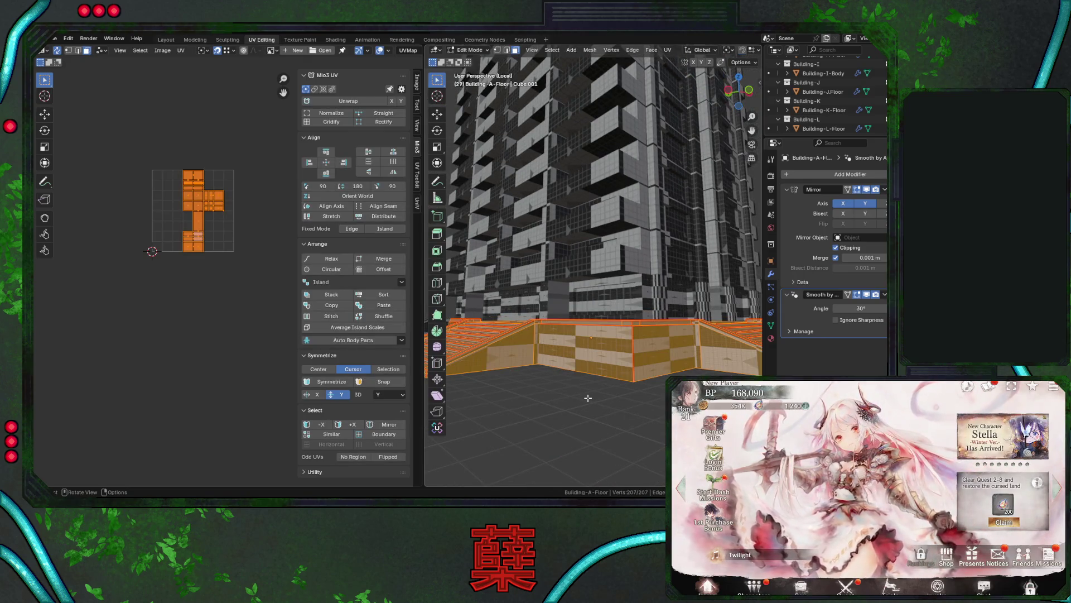
key("u")
left_click(552, 316)
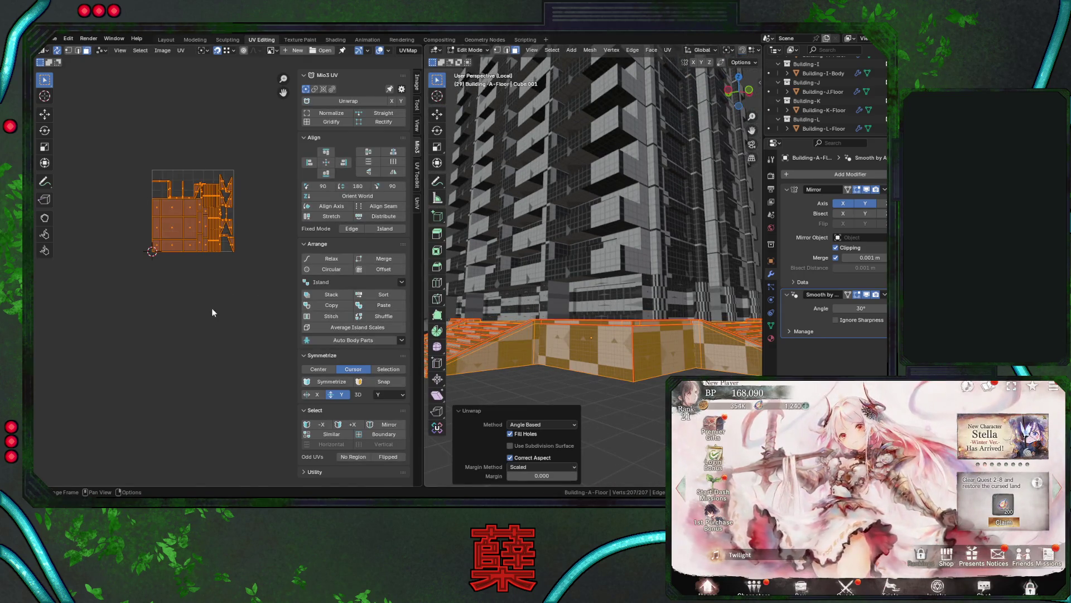
key("g")
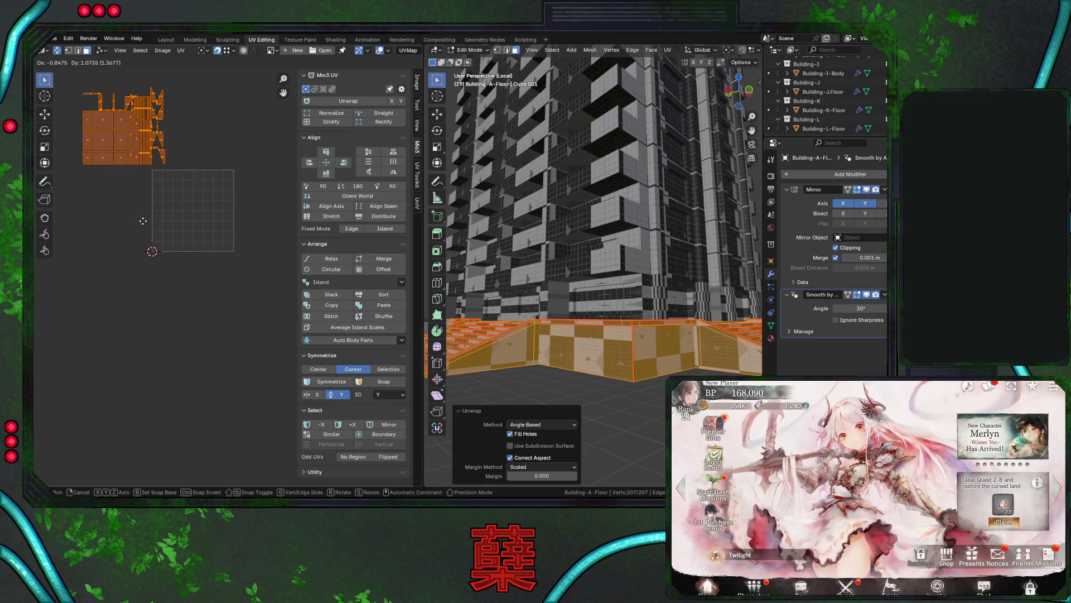
right_click(143, 221)
Return to Object Mode and select the ground-floor base Building-A-1Floor.
key("Tab")
left_click(629, 243)
middle_click_drag(627, 242, 619, 306)
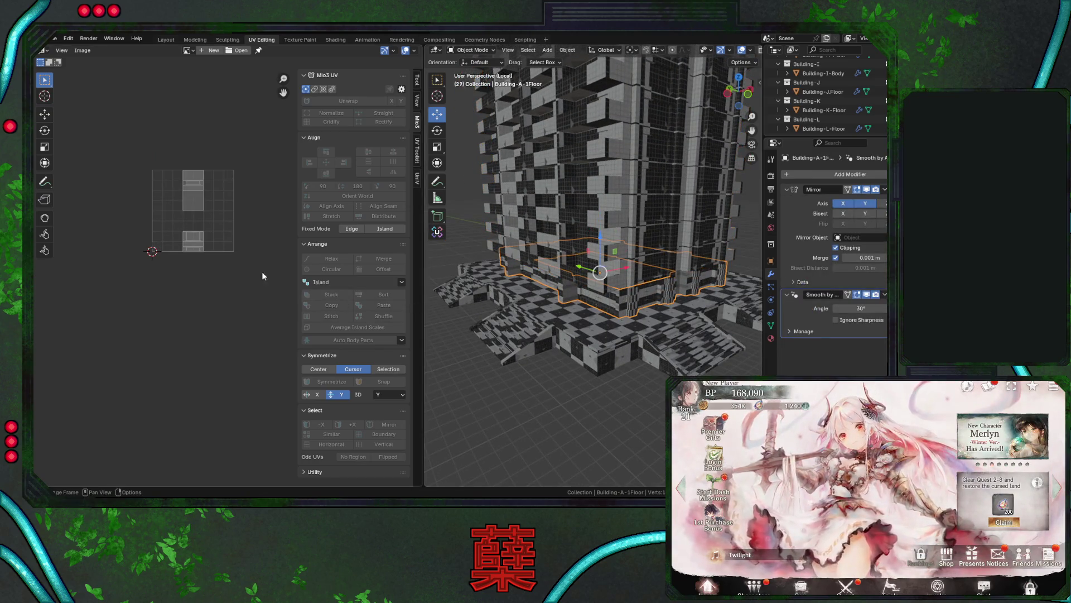
Unwrap all of Building-A-1Floor Angle Based and align the islands upright.
key("Tab")
key("a")
key("u")
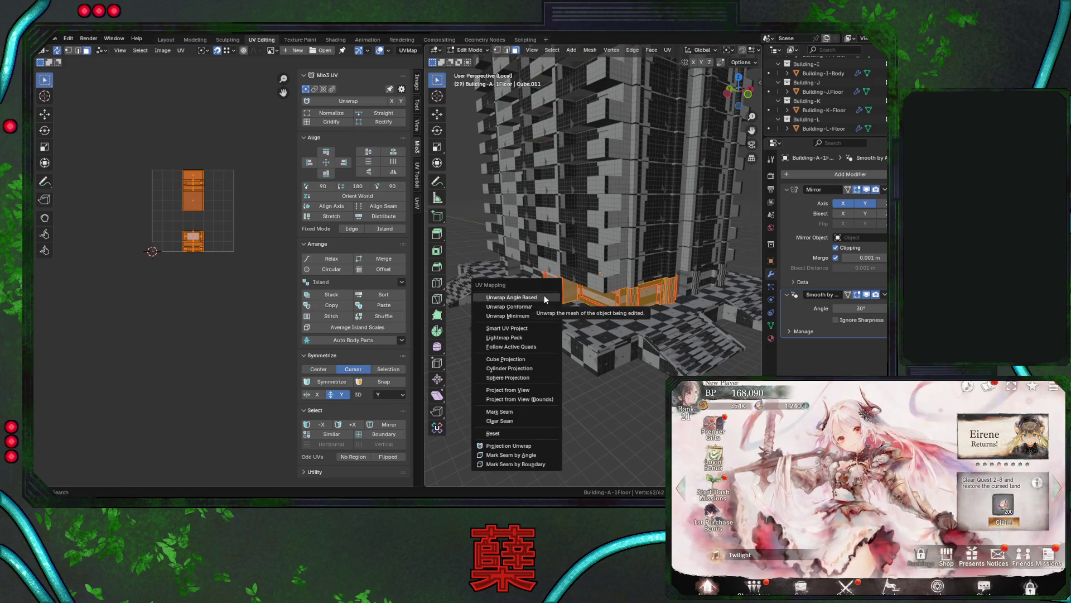
left_click(544, 296)
scroll(211, 277, "up", 2)
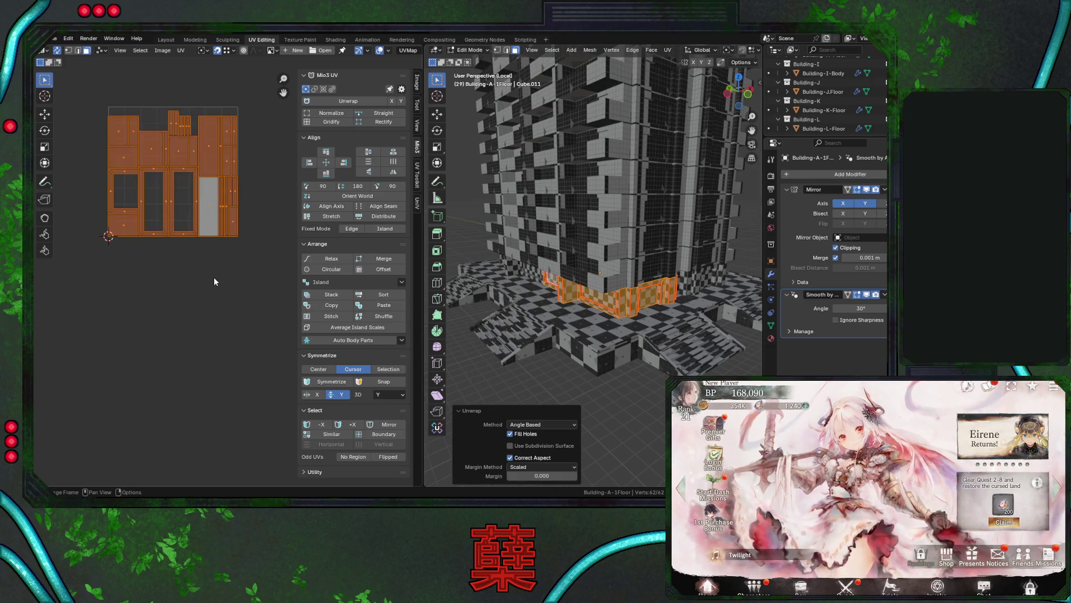
left_click(342, 206)
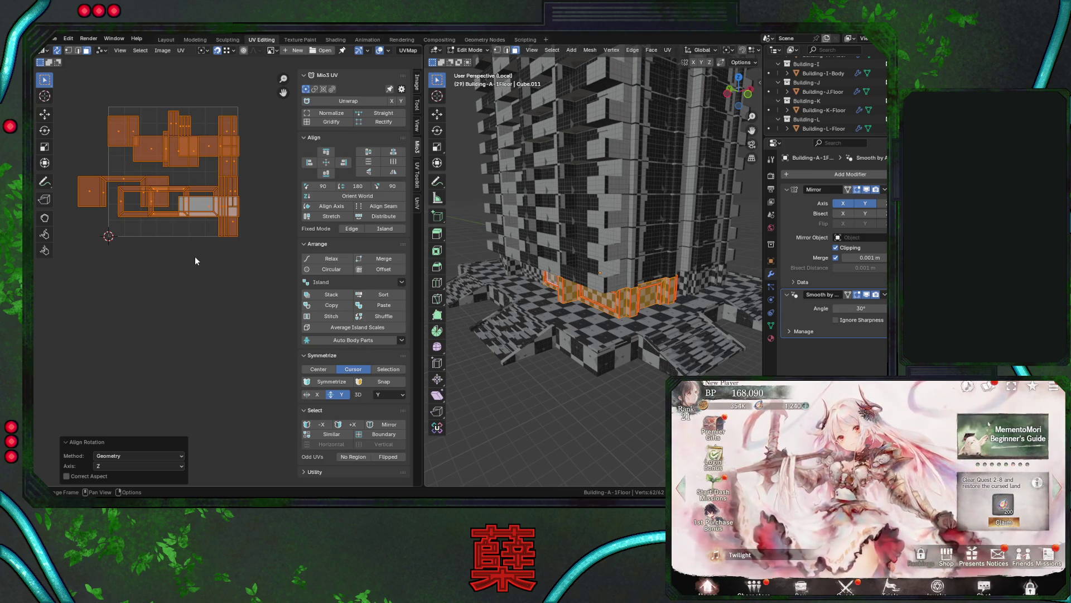
Undo back through recent changes to Object Mode on Building-A-1Floor.
key("Tab")
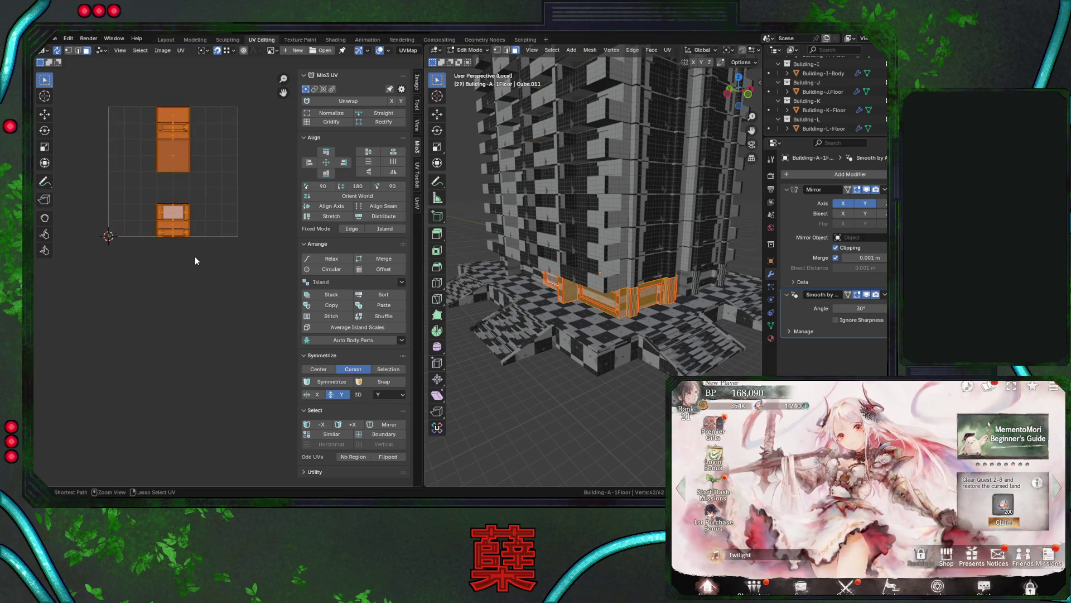
key("ctrl+z")
key("ctrl+z")
key("ctrl+z")
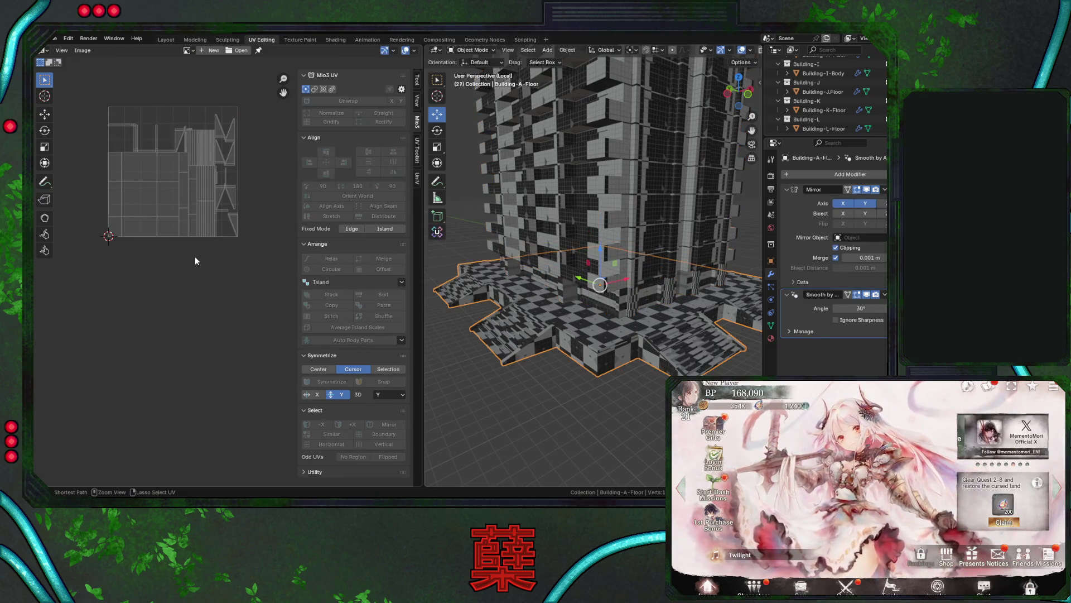
key("ctrl+z")
key("ctrl+z")
key("ctrl+z")
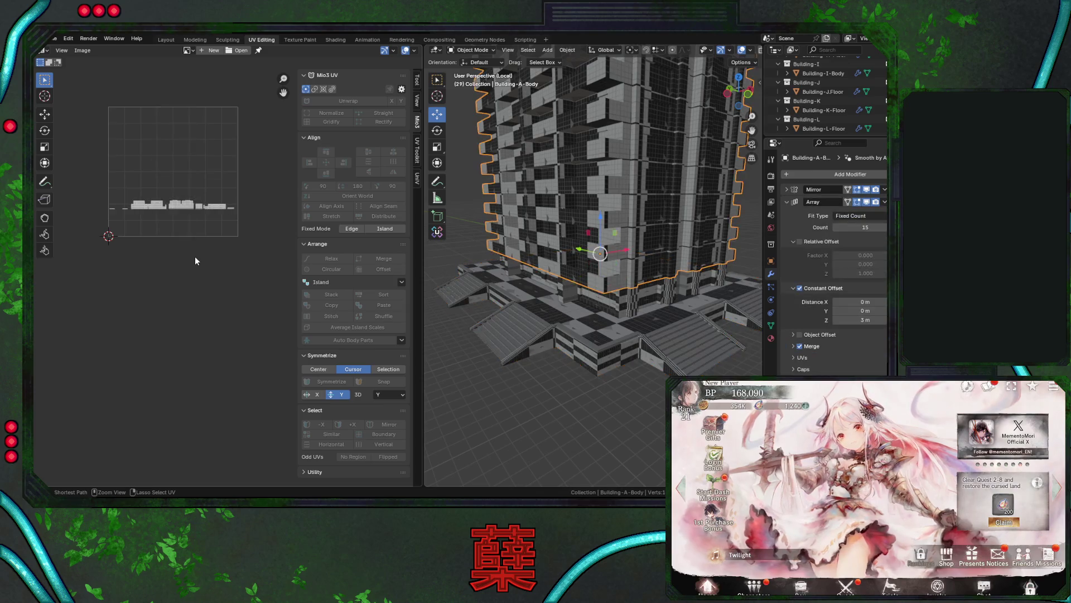
key("ctrl+z")
scroll(215, 267, "down", 1)
key("ctrl+z")
scroll(218, 269, "down", 4)
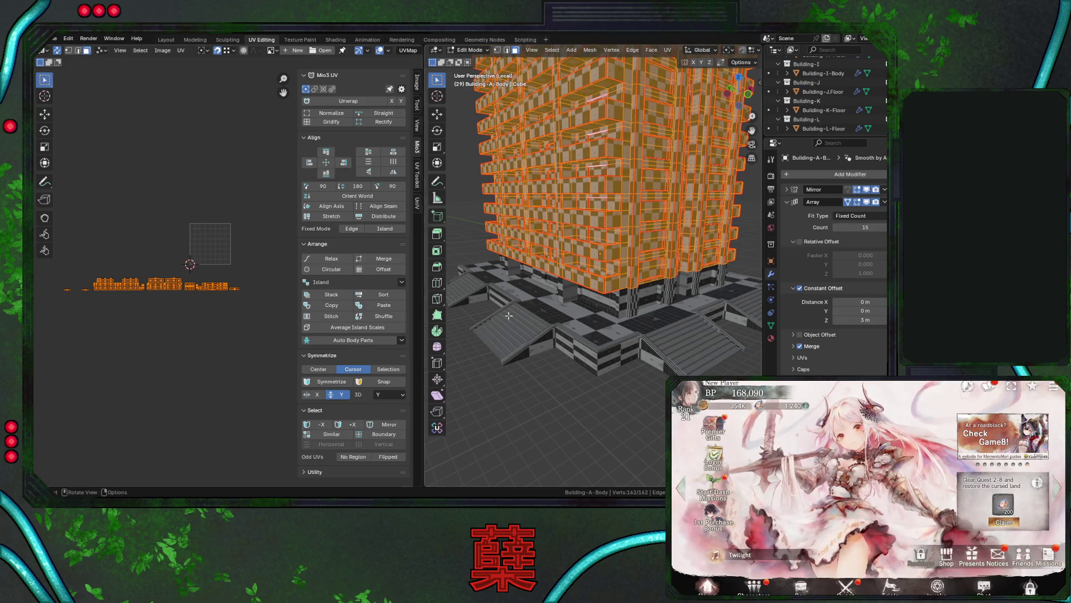
key("ctrl+z")
Re-unwrap Building-A-1Floor Angle Based with Orient World, then select Building-A-Body.
key("Tab")
key("a")
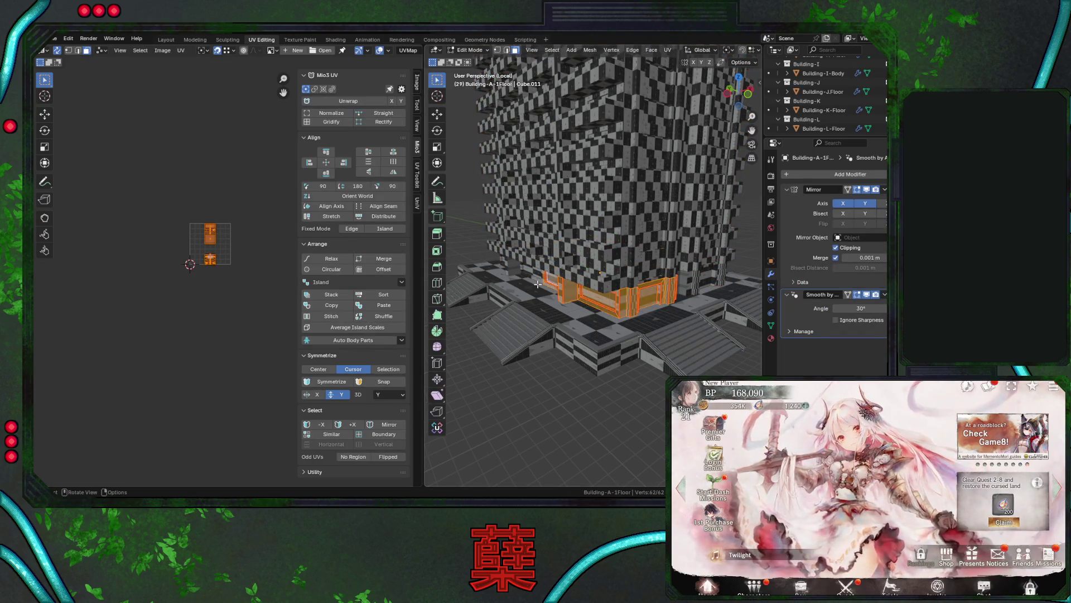
key("u")
left_click(537, 283)
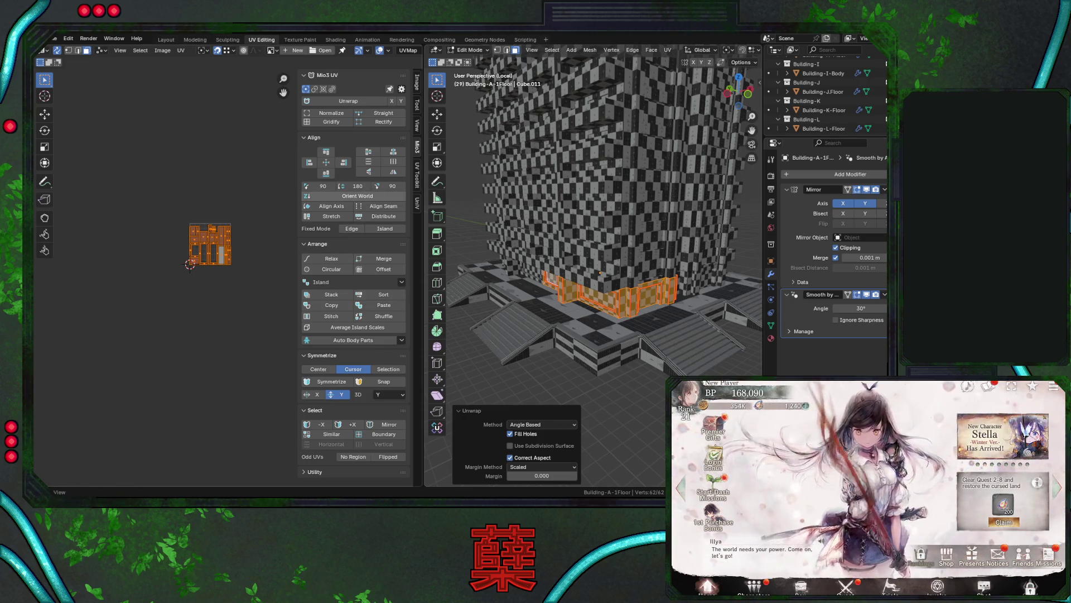
left_click(357, 196)
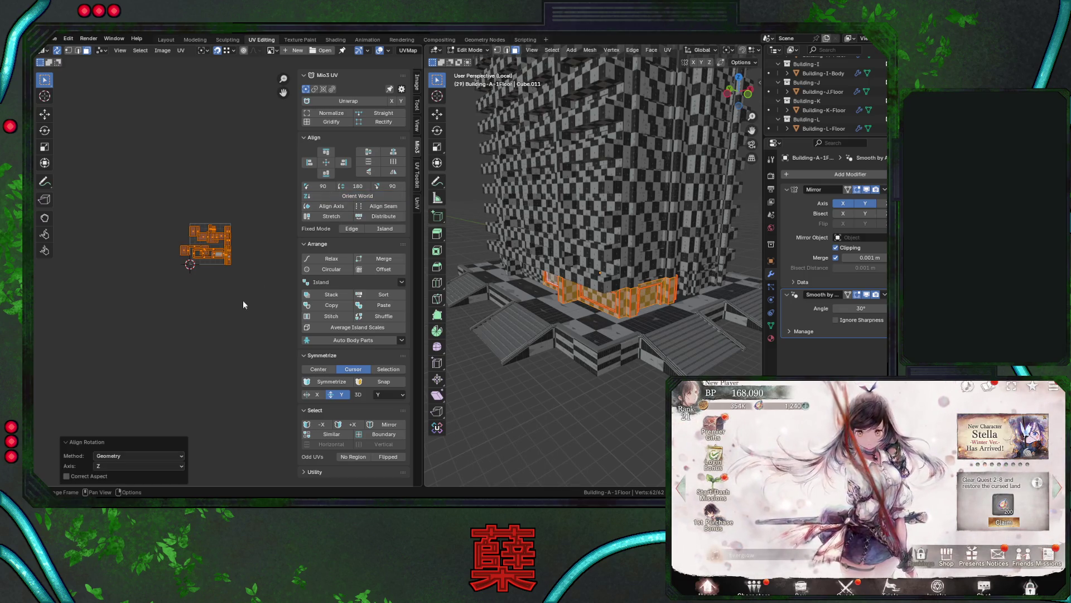
key("Tab")
left_click(596, 272)
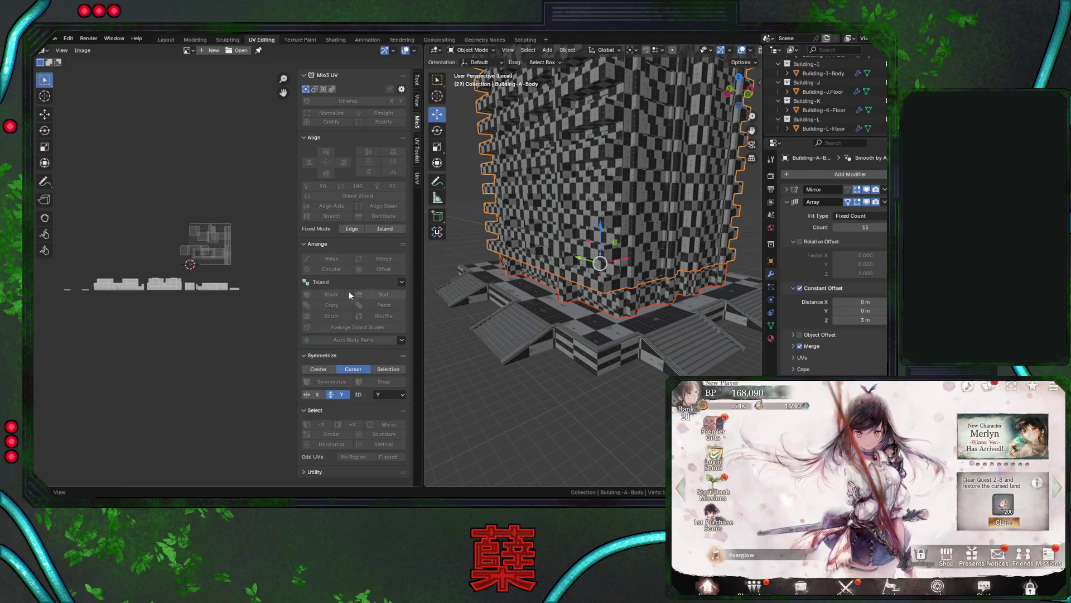
Select the whole door-frame UV island and move it into the lower island row.
key("Tab")
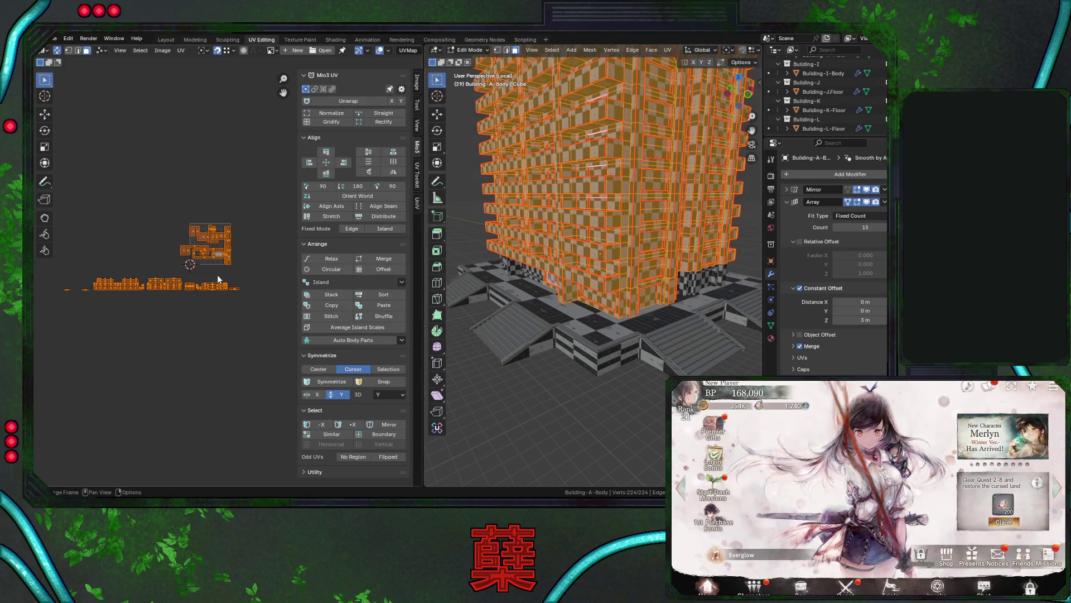
scroll(218, 279, "up", 2)
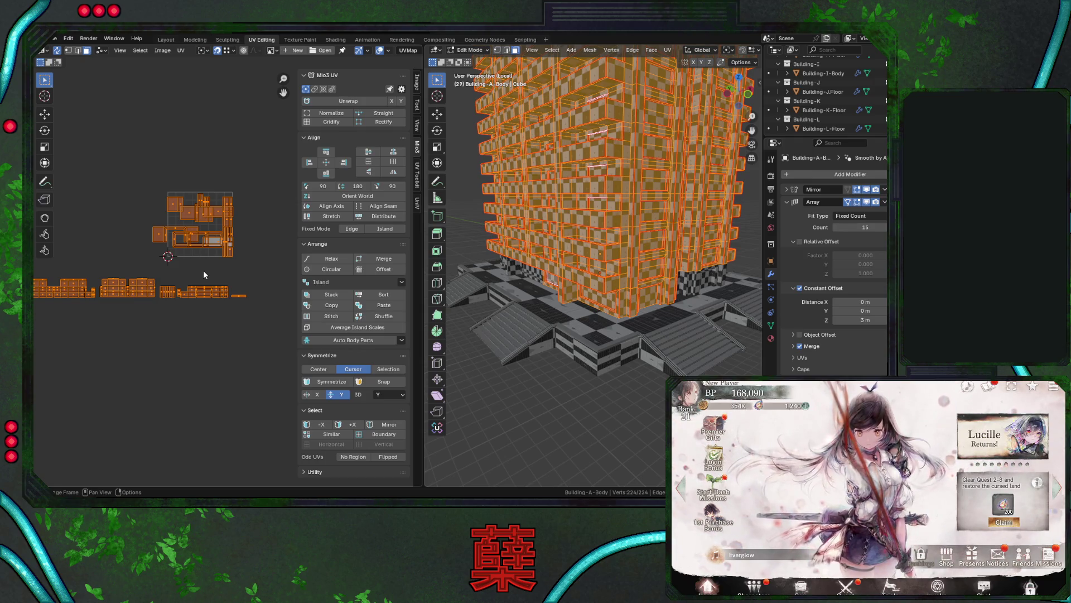
left_click(199, 271)
left_click(157, 235)
key("l")
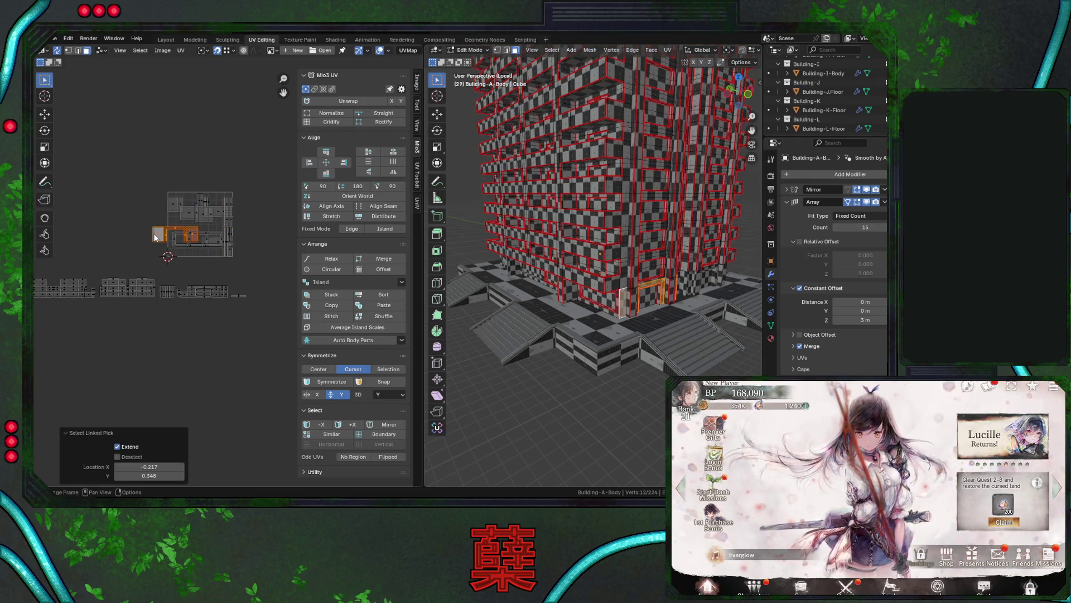
key("g")
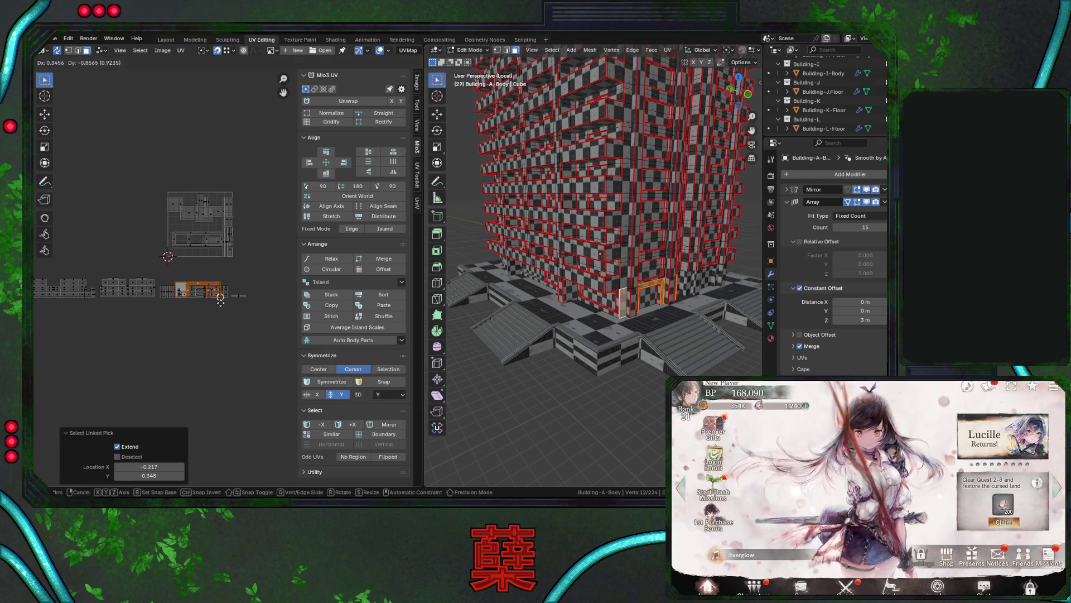
left_click(217, 333)
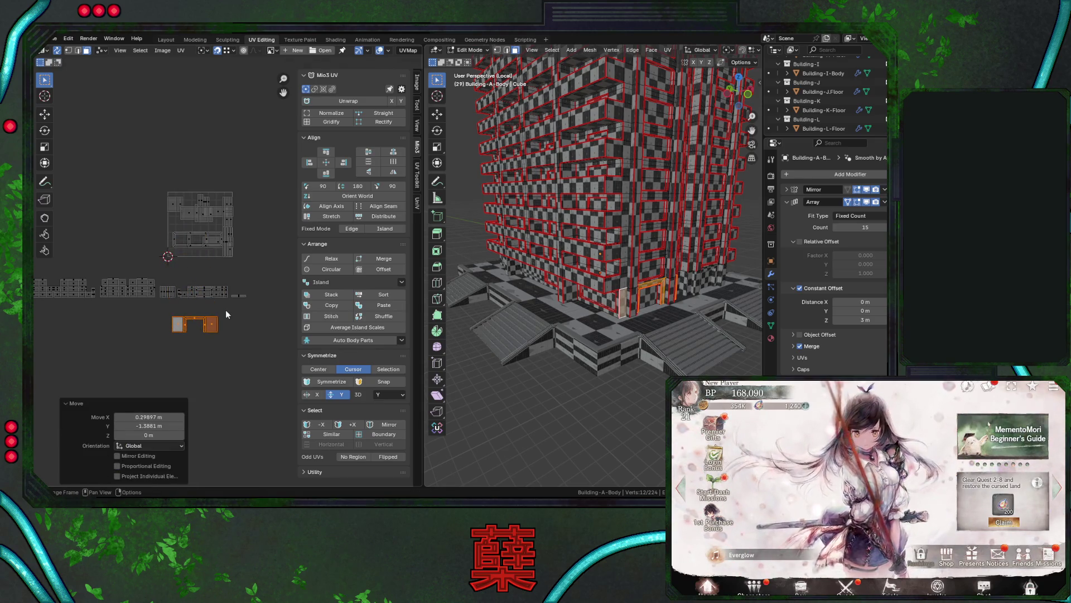
key("g")
left_click(219, 316)
key("KP_Decimal")
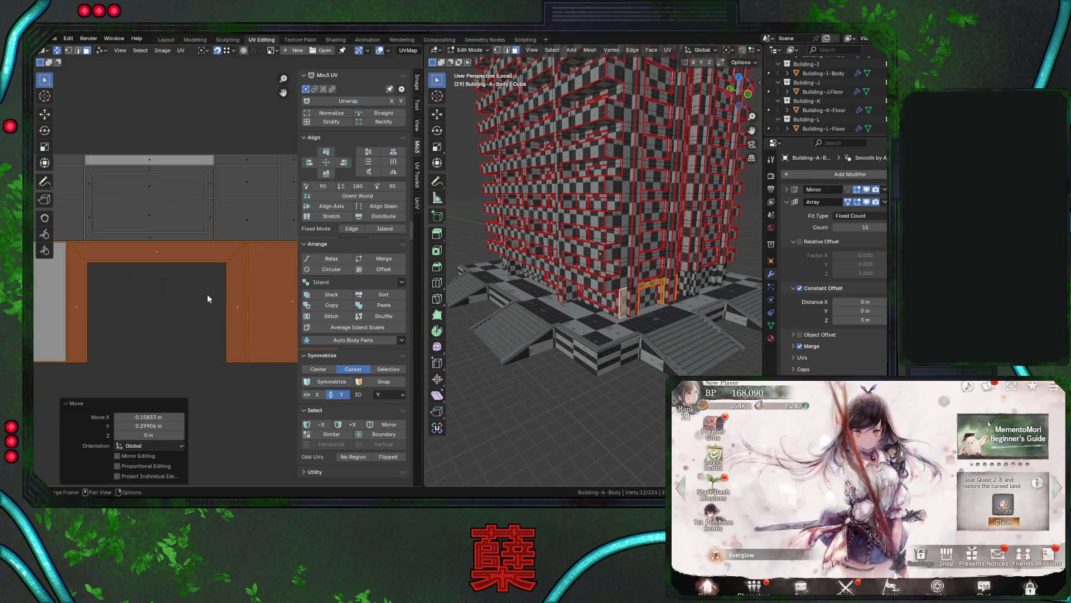
scroll(174, 293, "down", 2)
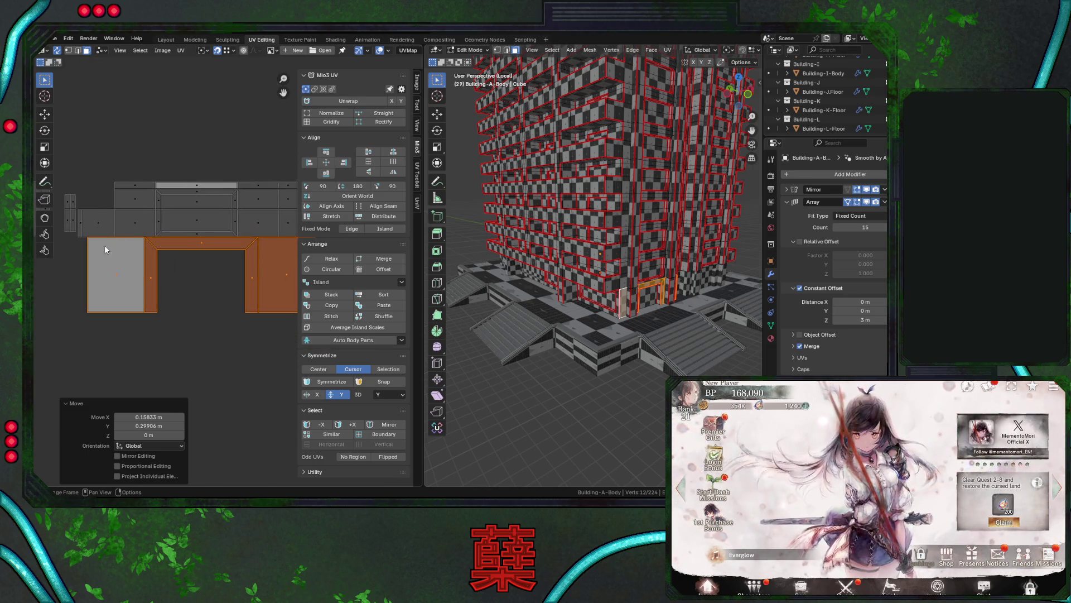
Select the neighbouring square islands and add the linked C-shaped island.
left_click(104, 244)
left_click(95, 226, "shift")
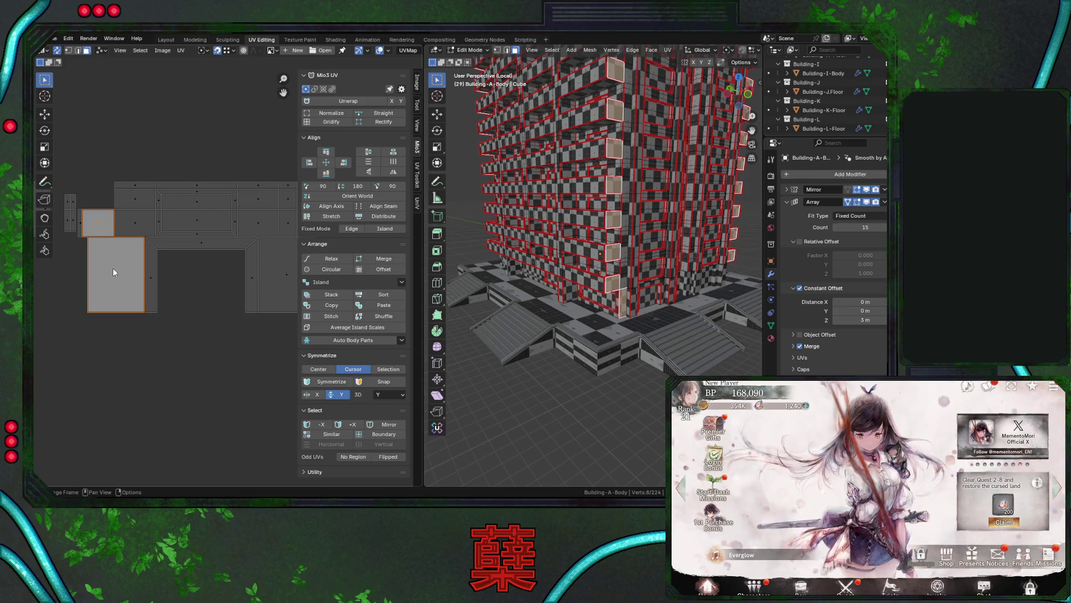
left_click(131, 231, "shift")
scroll(161, 301, "down", 4)
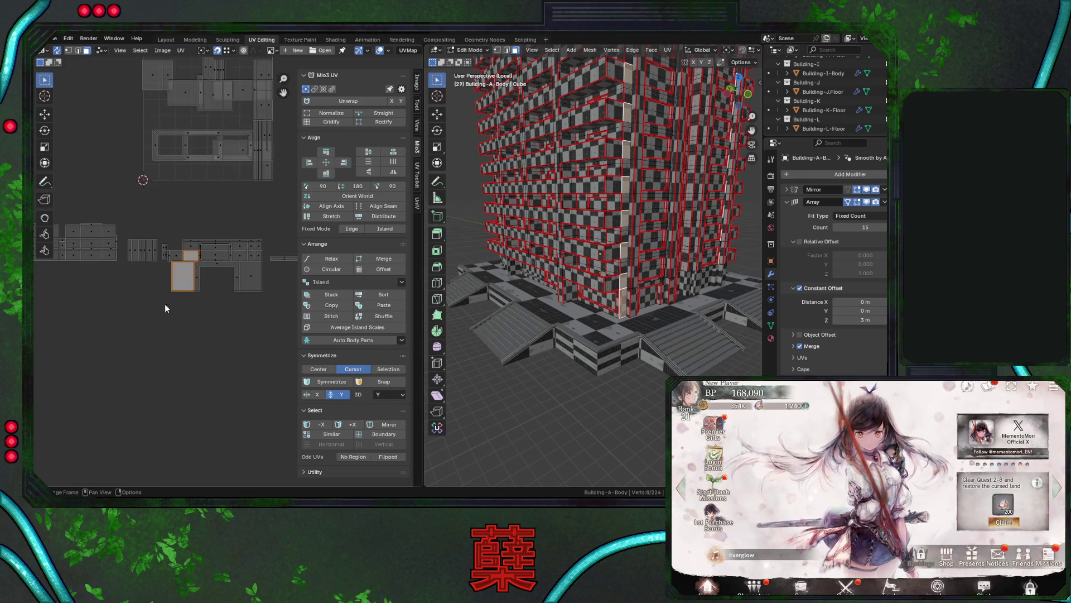
key("l")
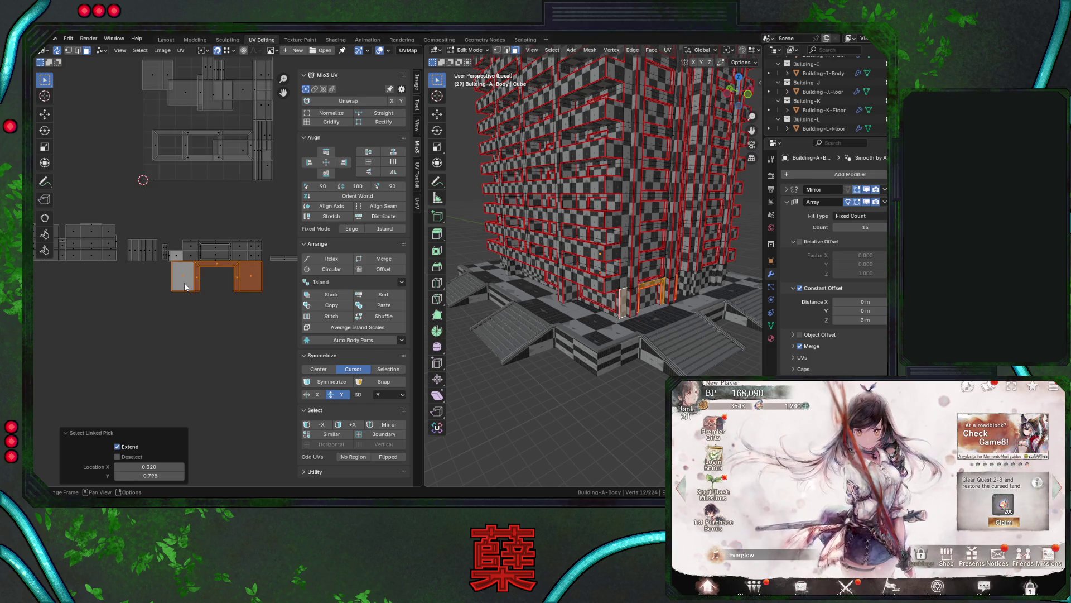
scroll(225, 298, "up", 4)
scroll(224, 298, "down", 5)
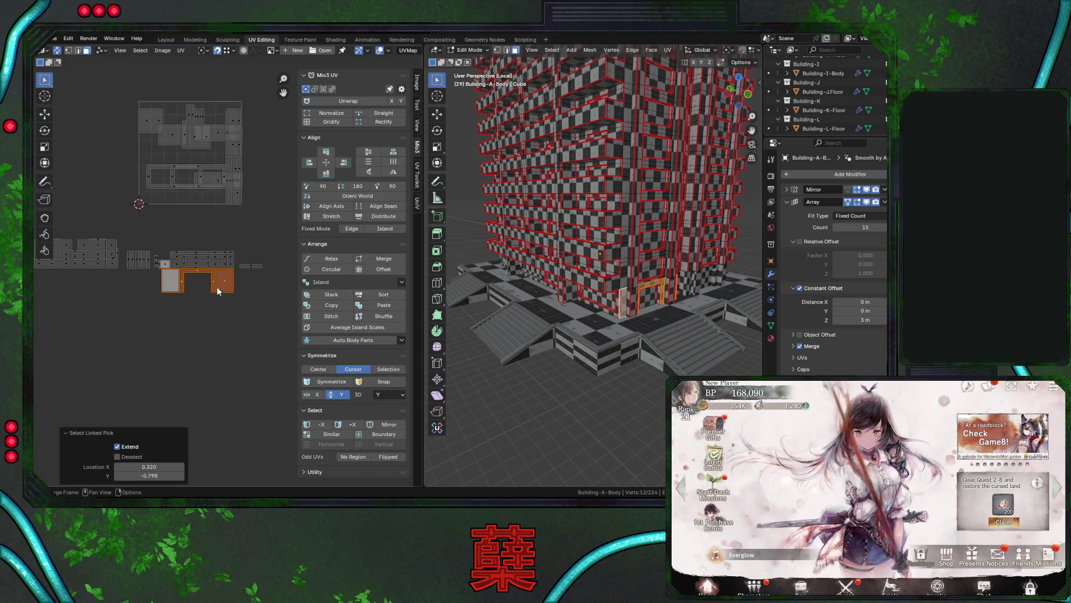
scroll(217, 279, "up", 1)
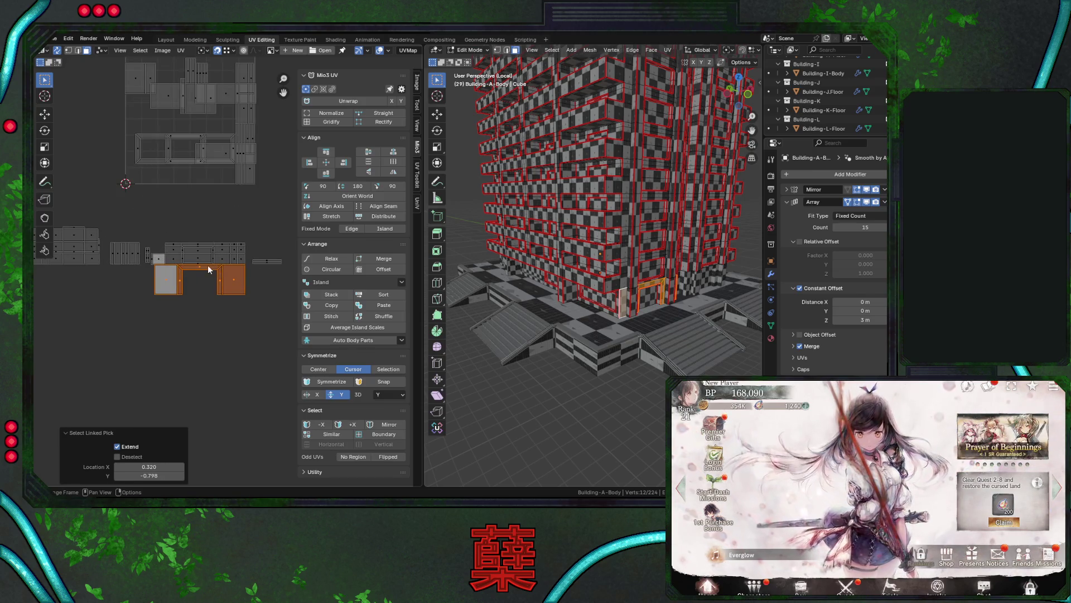